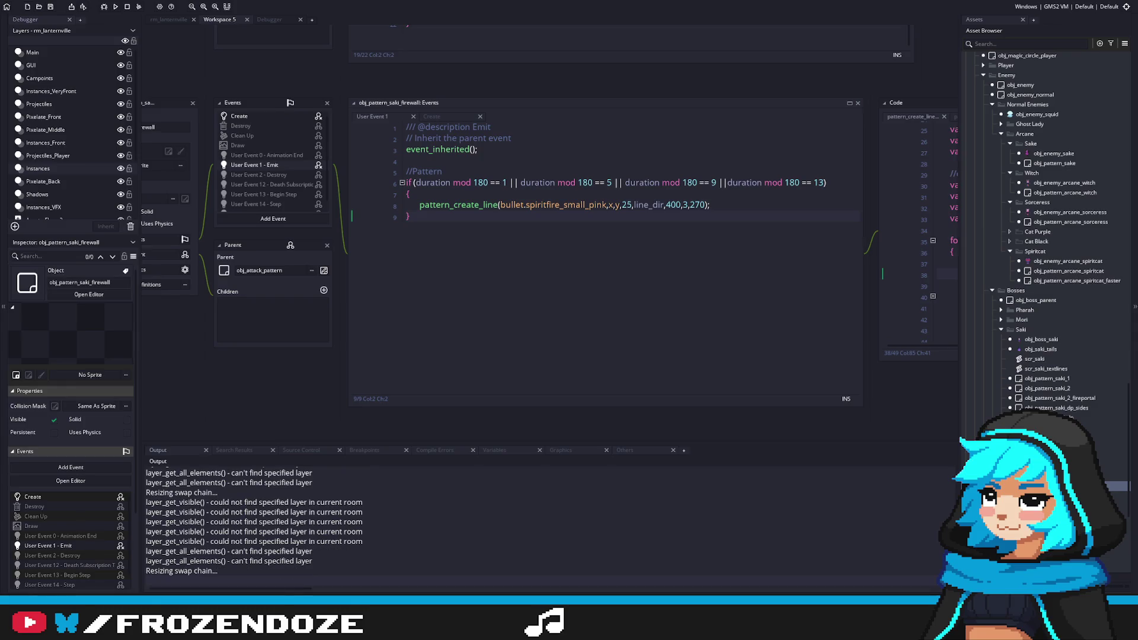
Change the line-8 bullet from spiritfire_small_pink to spiritfire_small and run the game with F5.
{"action": "double_click", "coordinate": [580, 205]}
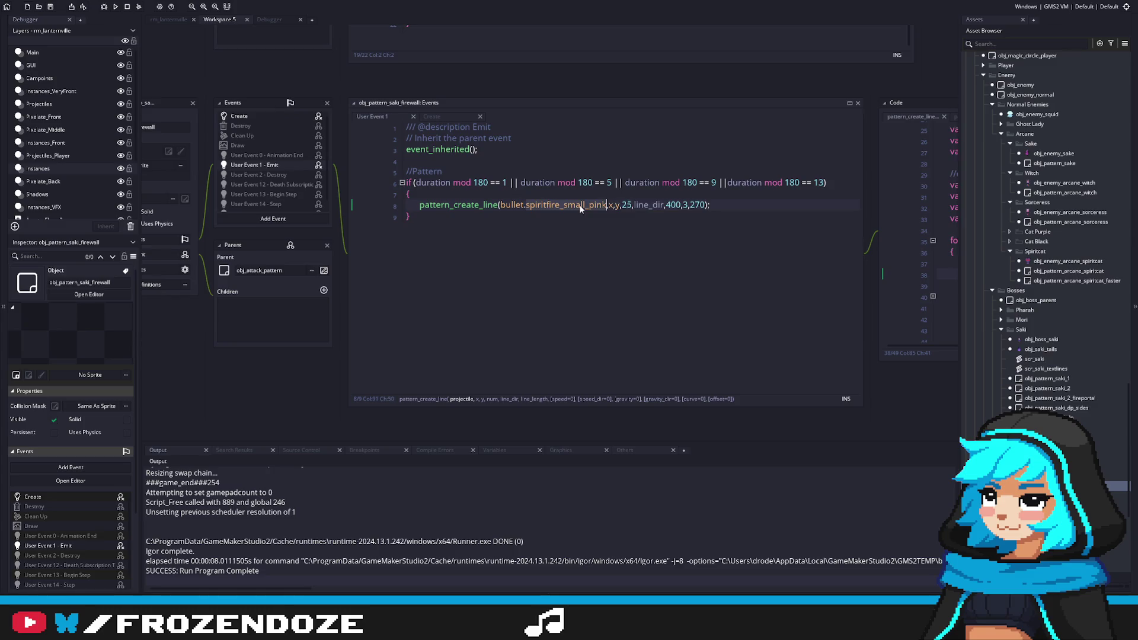
{"action": "type", "text": "spri"}
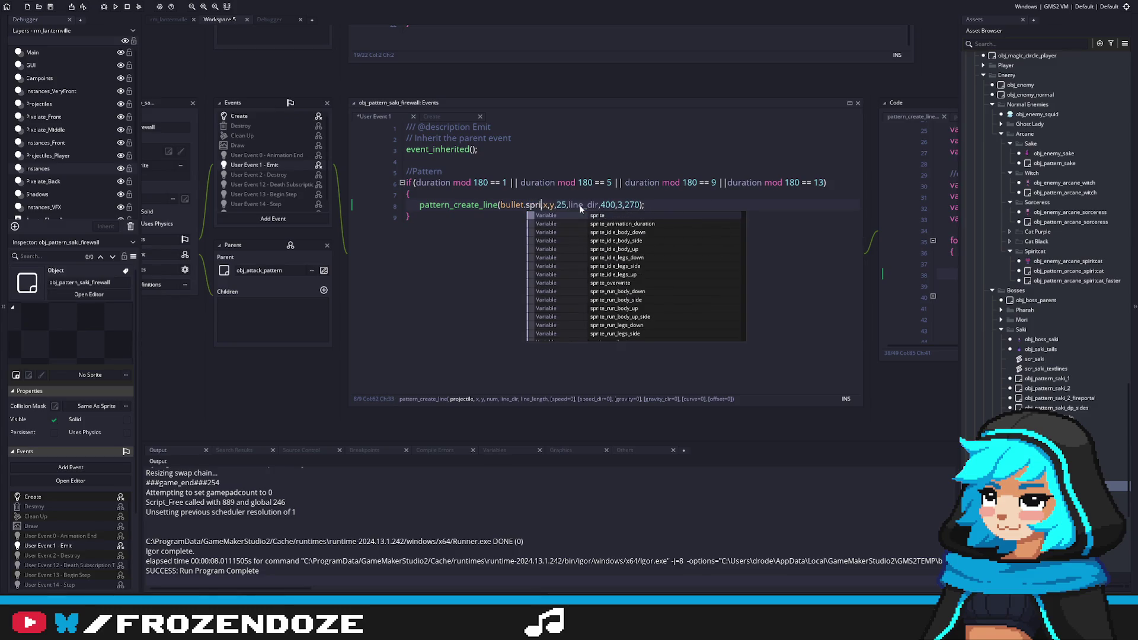
{"action": "key", "text": "BackSpace"}
{"action": "key", "text": "BackSpace"}
{"action": "type", "text": "iritfire_"}
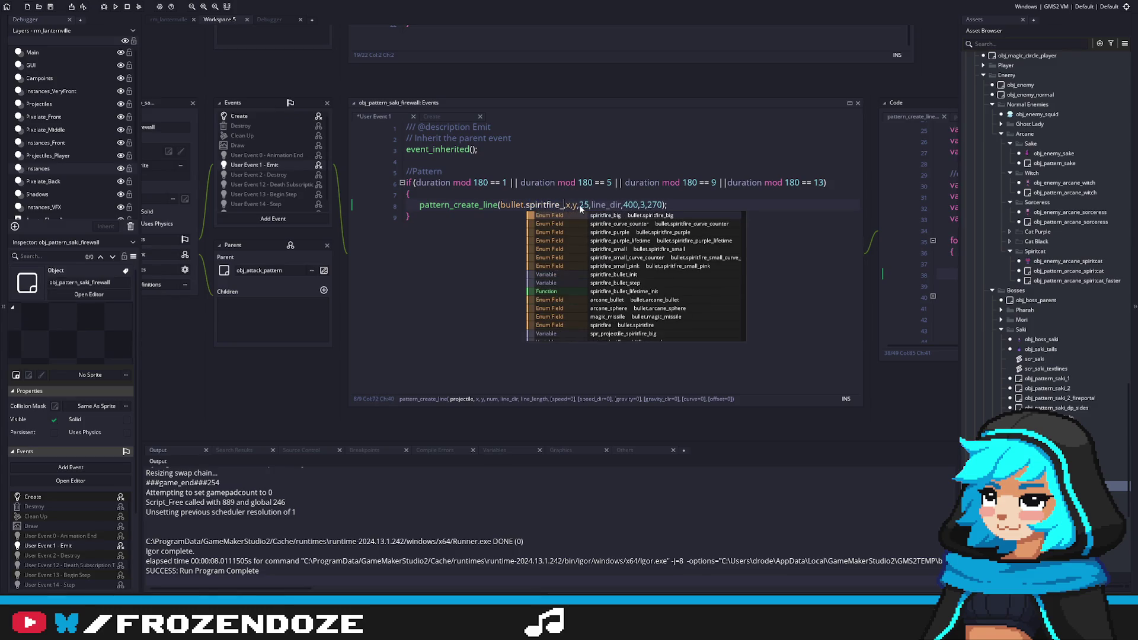
{"action": "type", "text": "sm"}
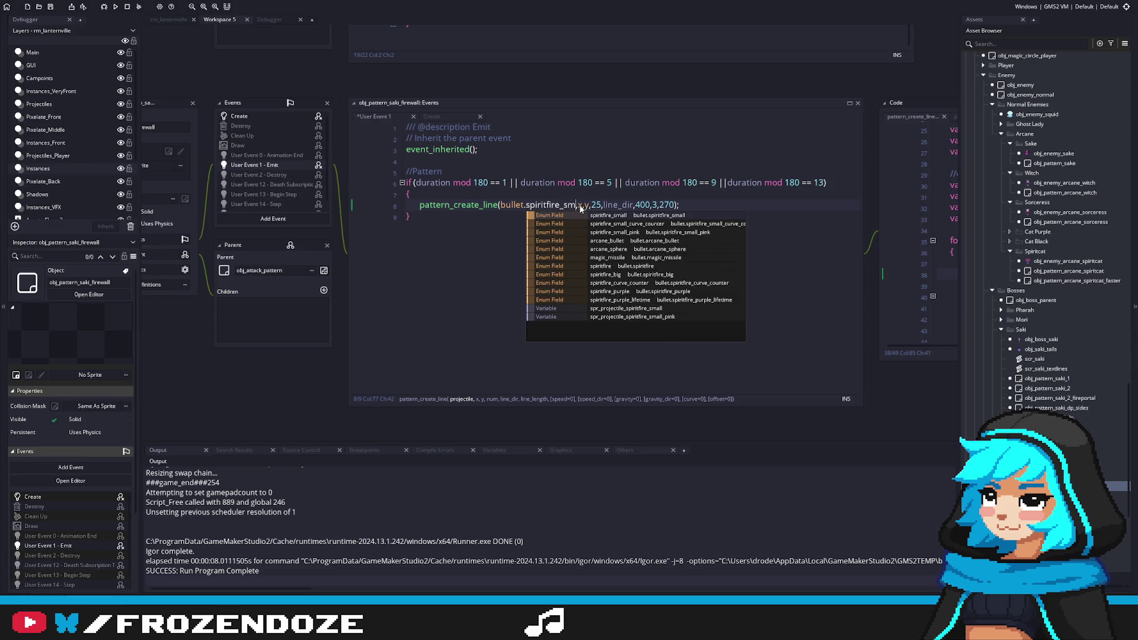
{"action": "key", "text": "Return"}
{"action": "key", "text": "F5"}
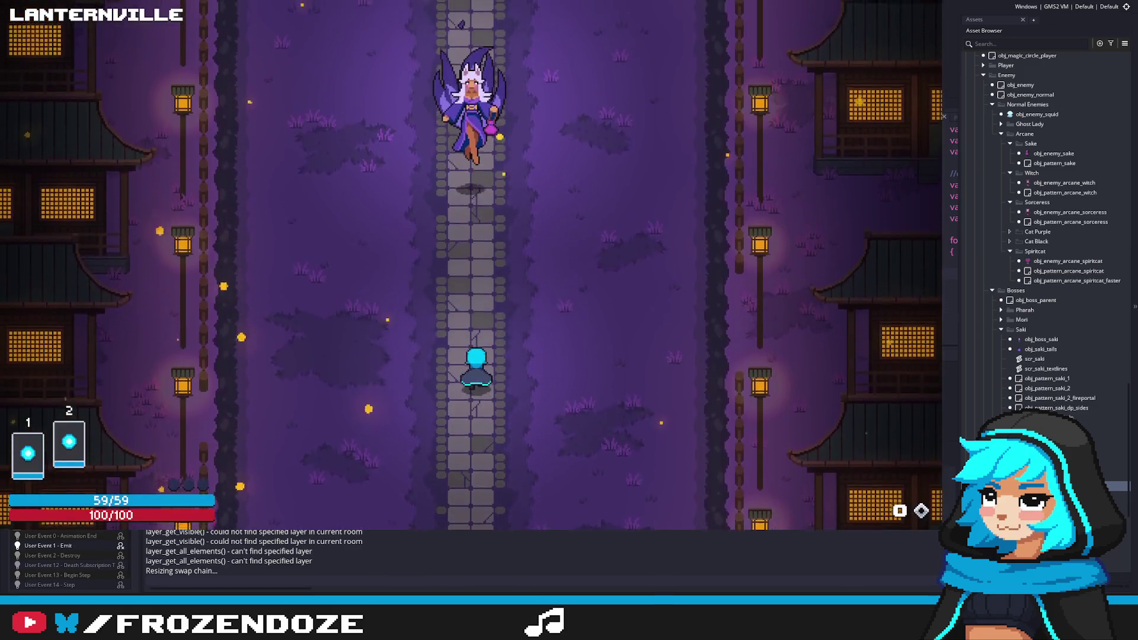
Dodge Saki's sweeping orange spiritfire rows and falling white bullets with WASD, finishing with a dash.
{"action": "key", "text": "a"}
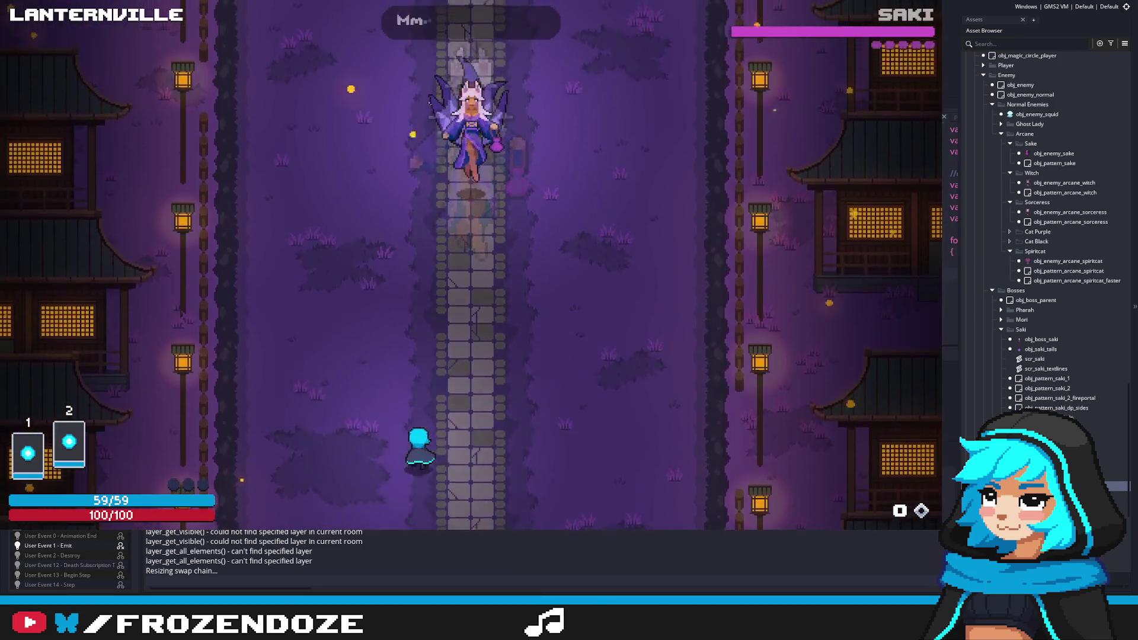
{"action": "key", "text": "d"}
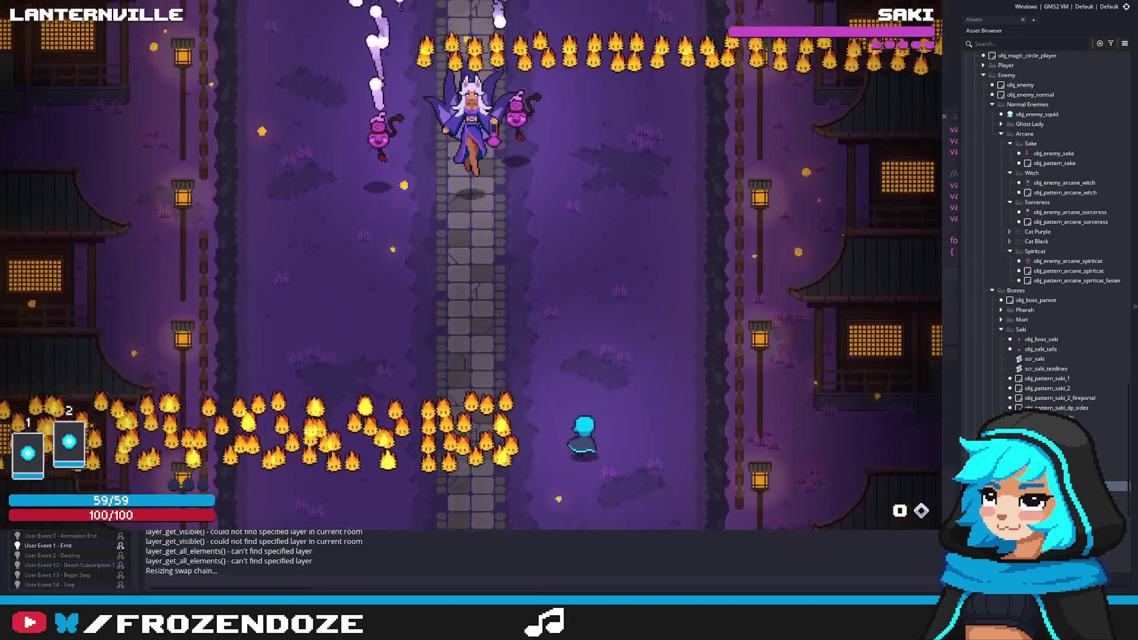
{"action": "key", "text": "a"}
{"action": "key", "text": "a"}
{"action": "key", "text": "w"}
{"action": "key", "text": "d"}
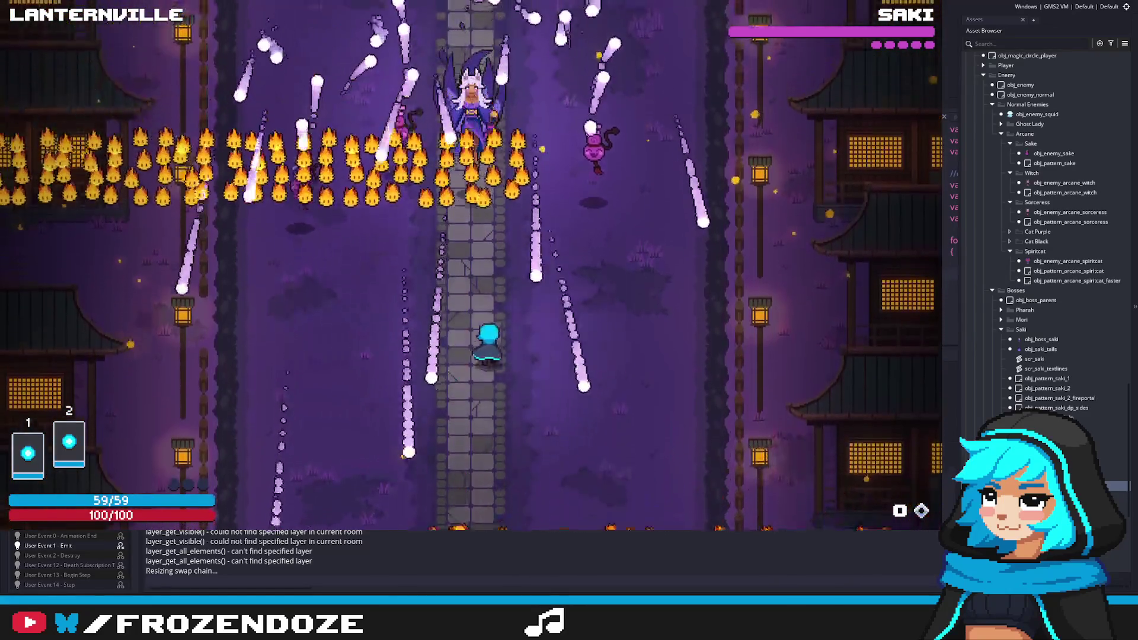
{"action": "key", "text": "a"}
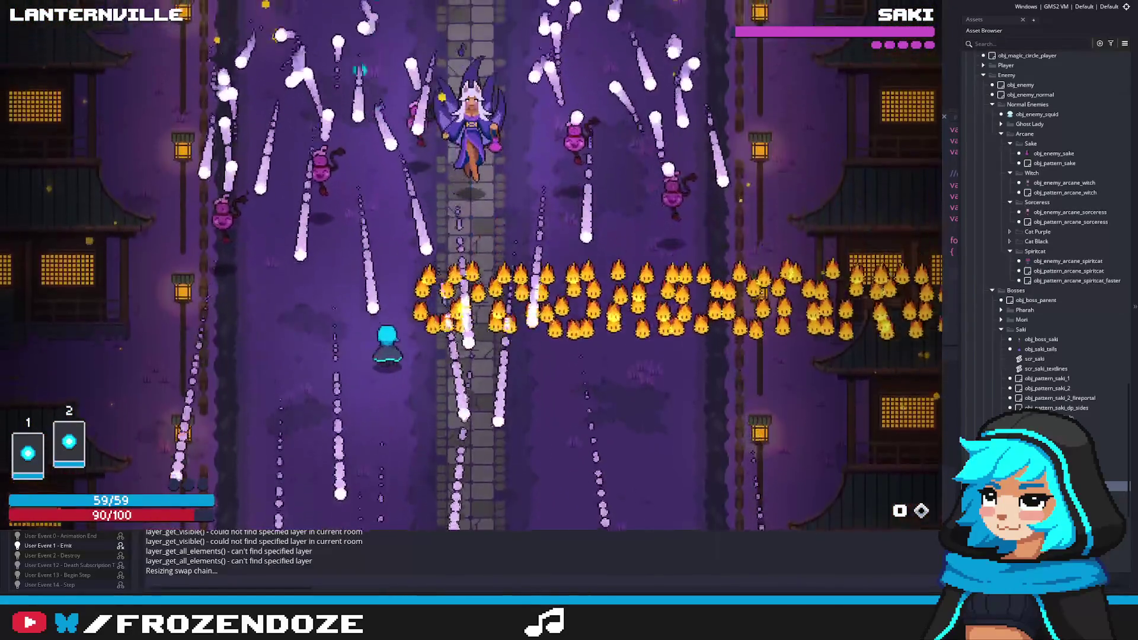
{"action": "key", "text": "d"}
{"action": "key", "text": "a"}
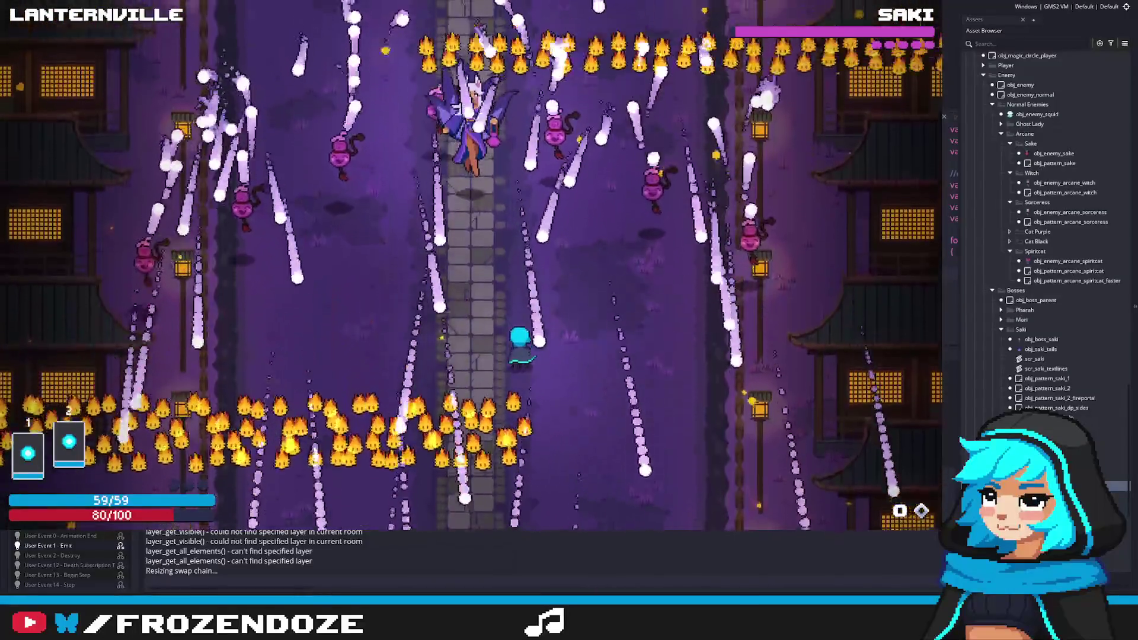
{"action": "key", "text": "d"}
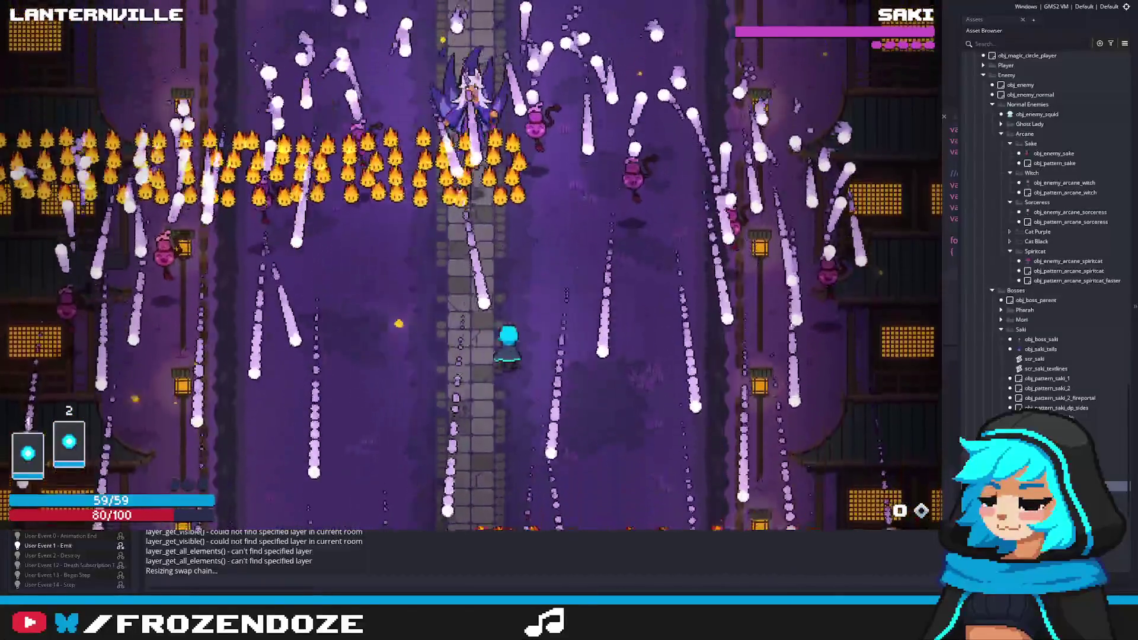
{"action": "key", "text": "a"}
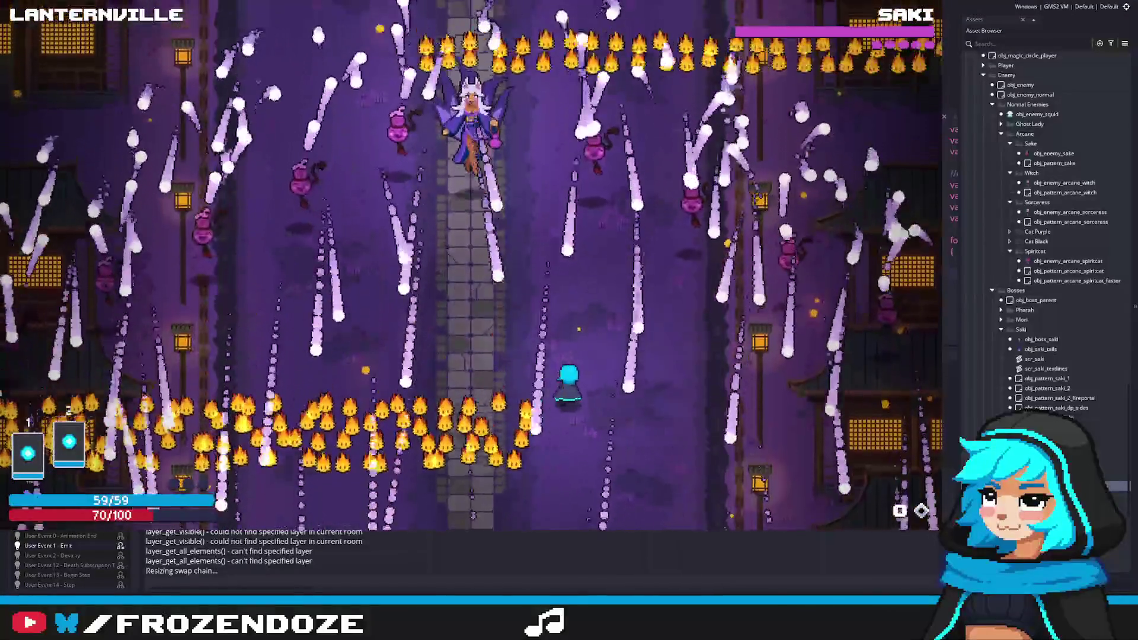
{"action": "key", "text": "d"}
{"action": "key", "text": "s"}
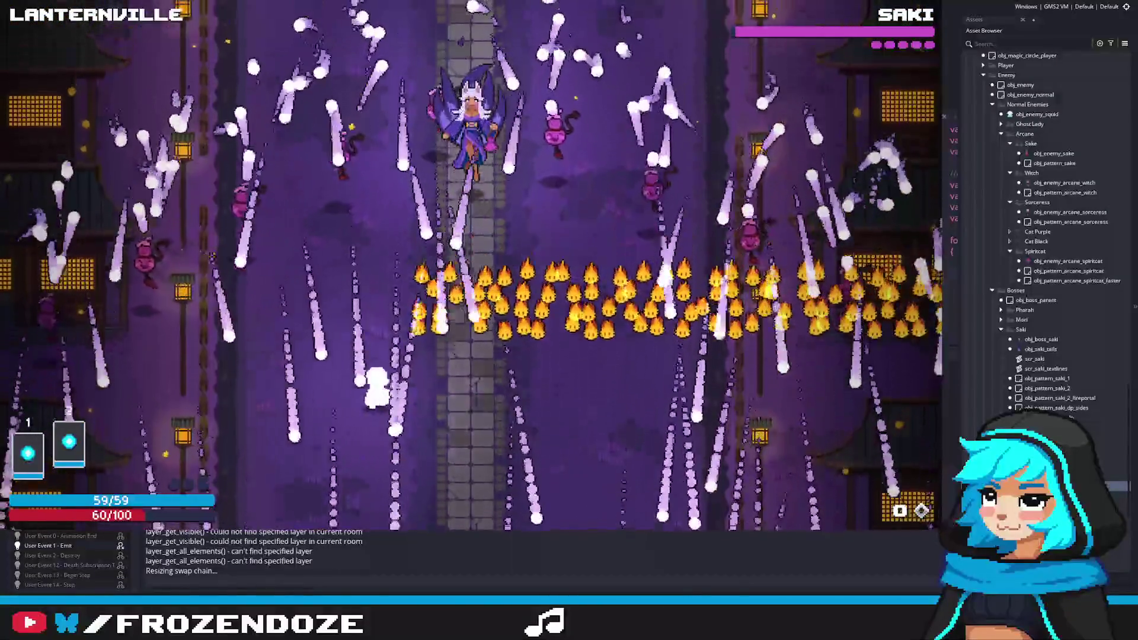
{"action": "key", "text": "a"}
{"action": "key", "text": "s"}
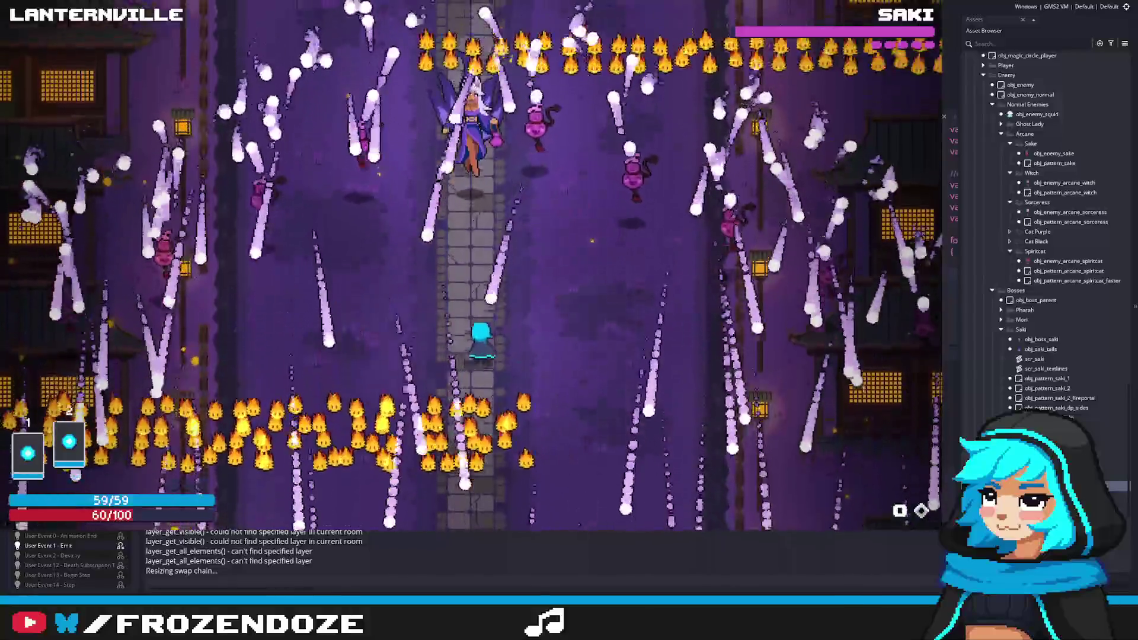
{"action": "key", "text": "d"}
{"action": "key", "text": "s"}
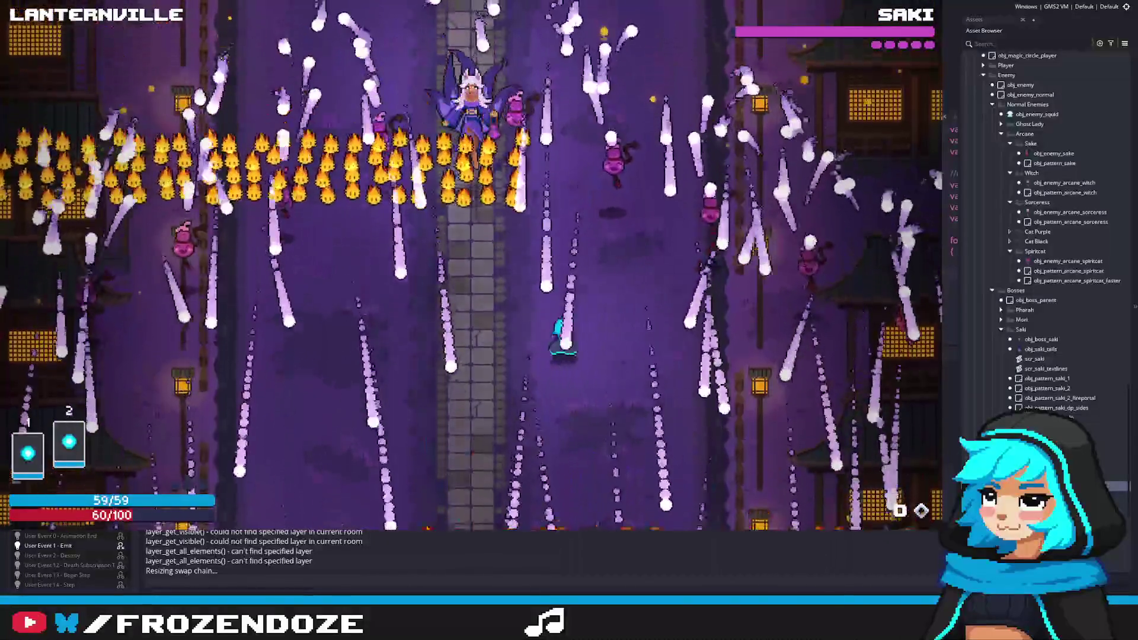
{"action": "key", "text": "a"}
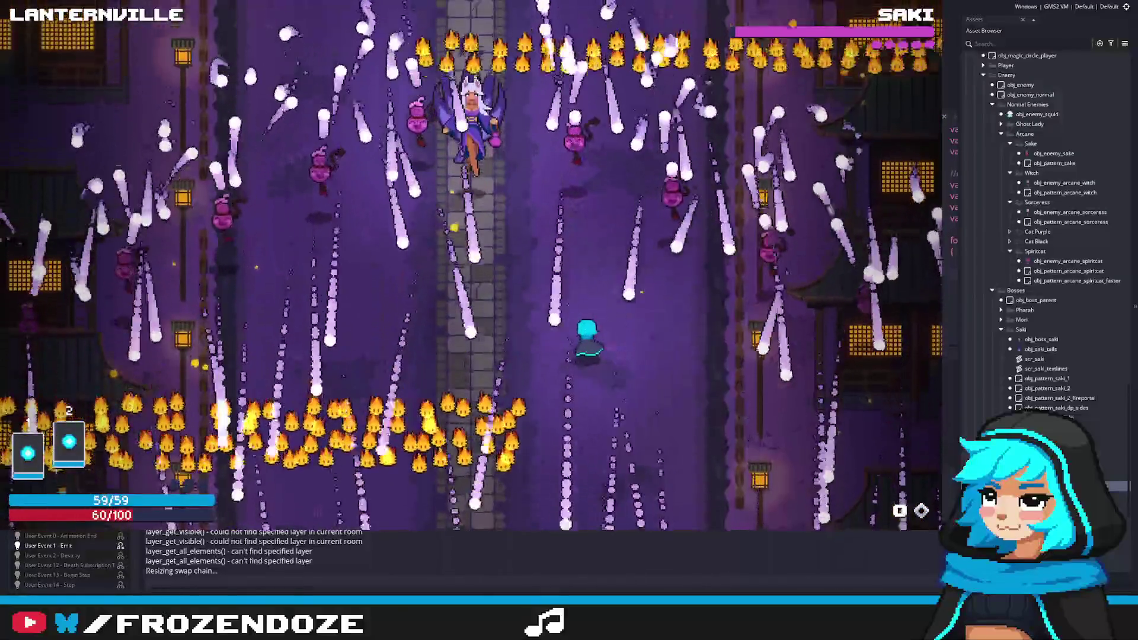
{"action": "key", "text": "d"}
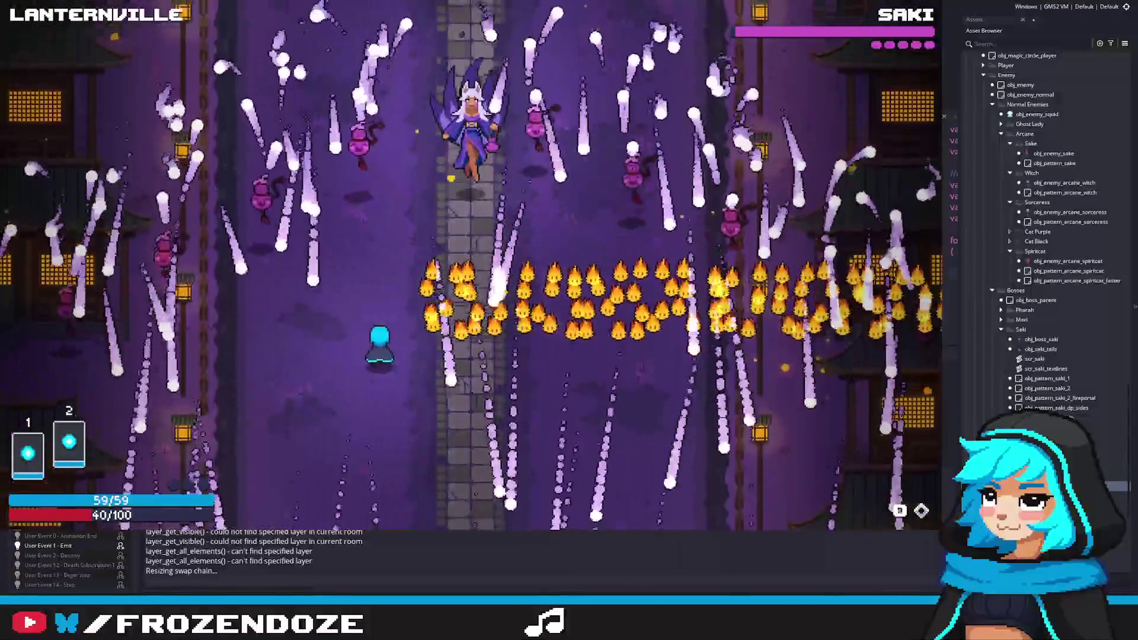
{"action": "key", "text": "a"}
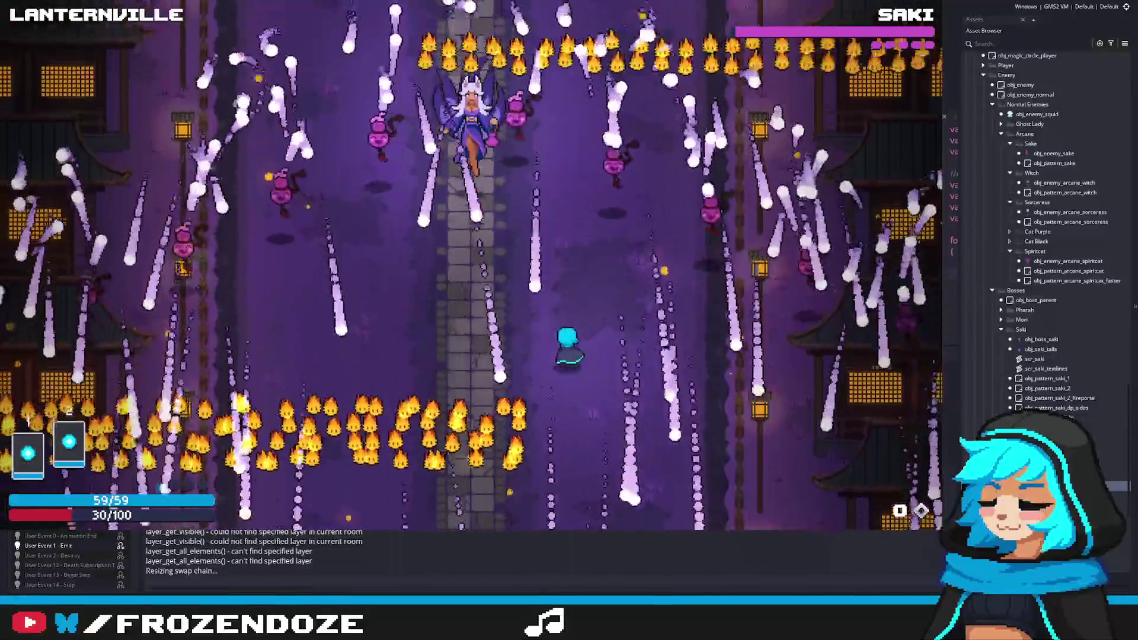
{"action": "key", "text": "d"}
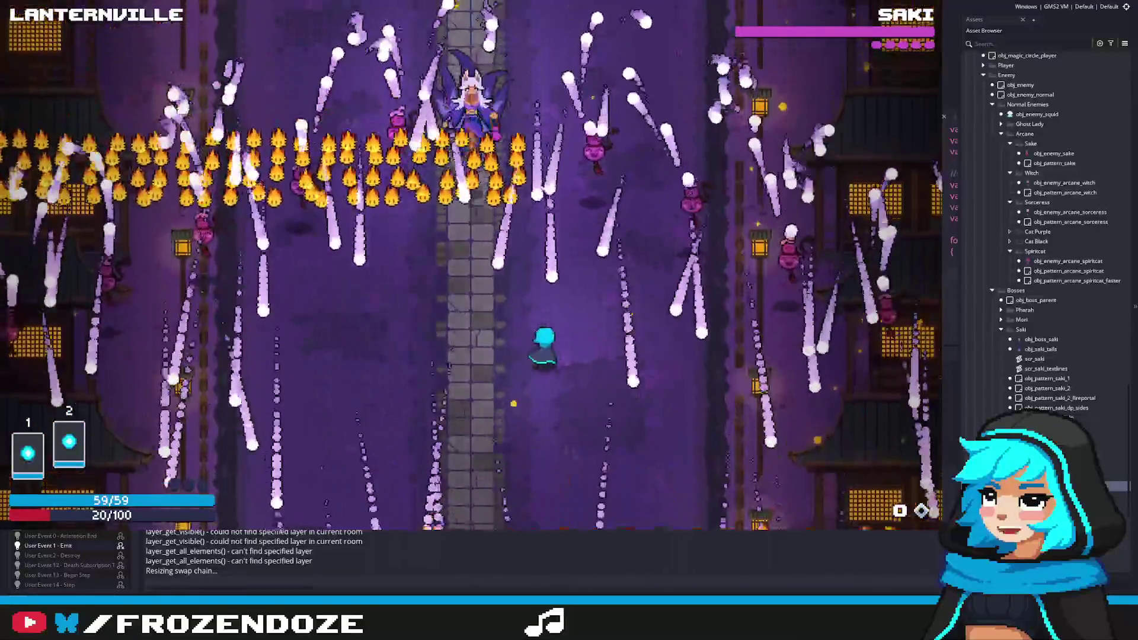
{"action": "key", "text": "a"}
{"action": "key", "text": "a"}
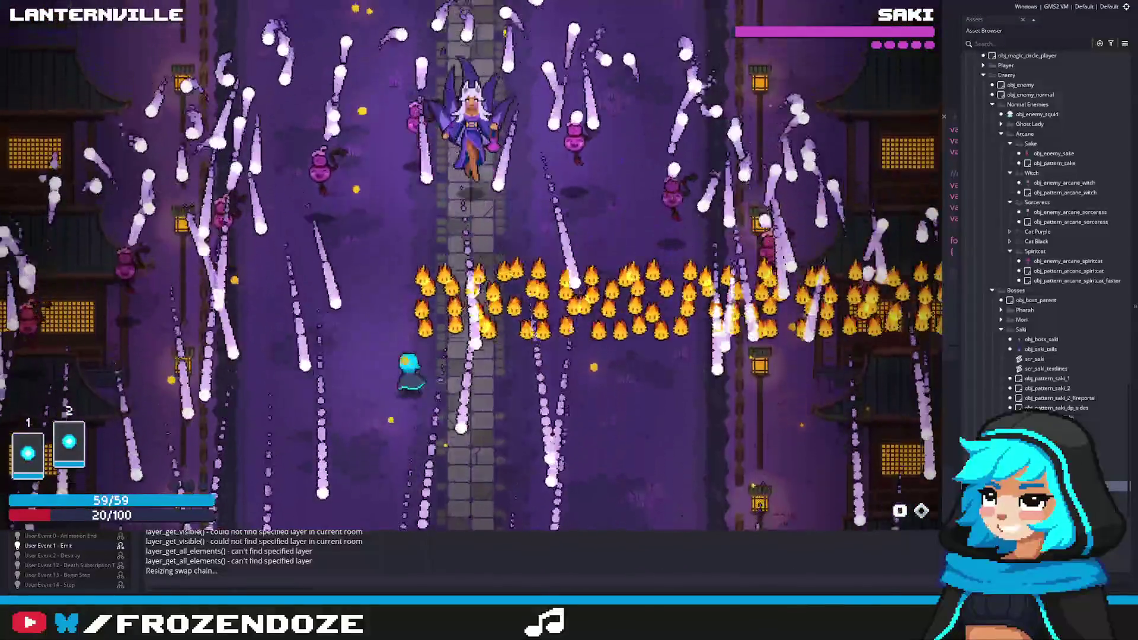
{"action": "key", "text": "space"}
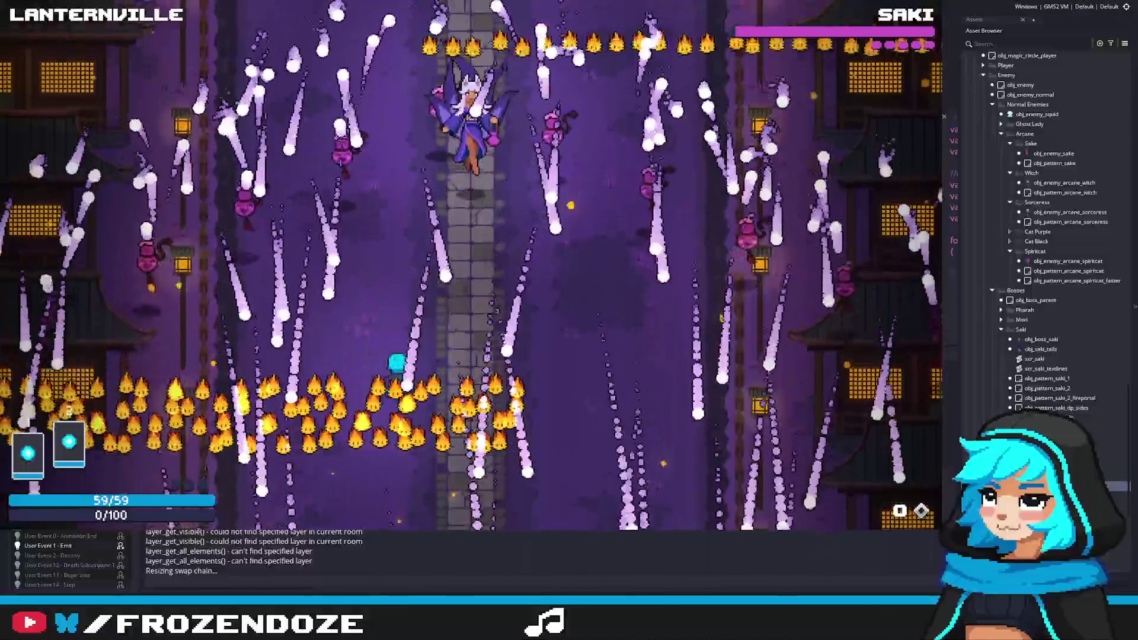
Close the running game with Escape to return to the code editor.
{"action": "key", "text": "Escape"}
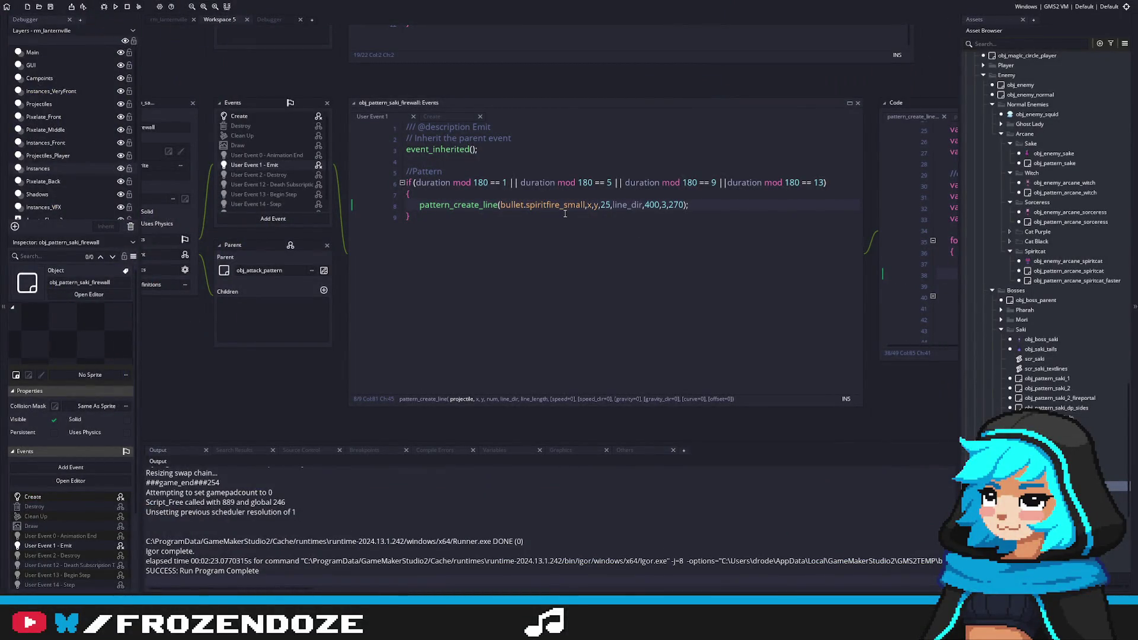
Check the pattern_create_line arguments, confirming 3 is the speed and 270 the direction.
{"action": "left_click", "coordinate": [700, 207]}
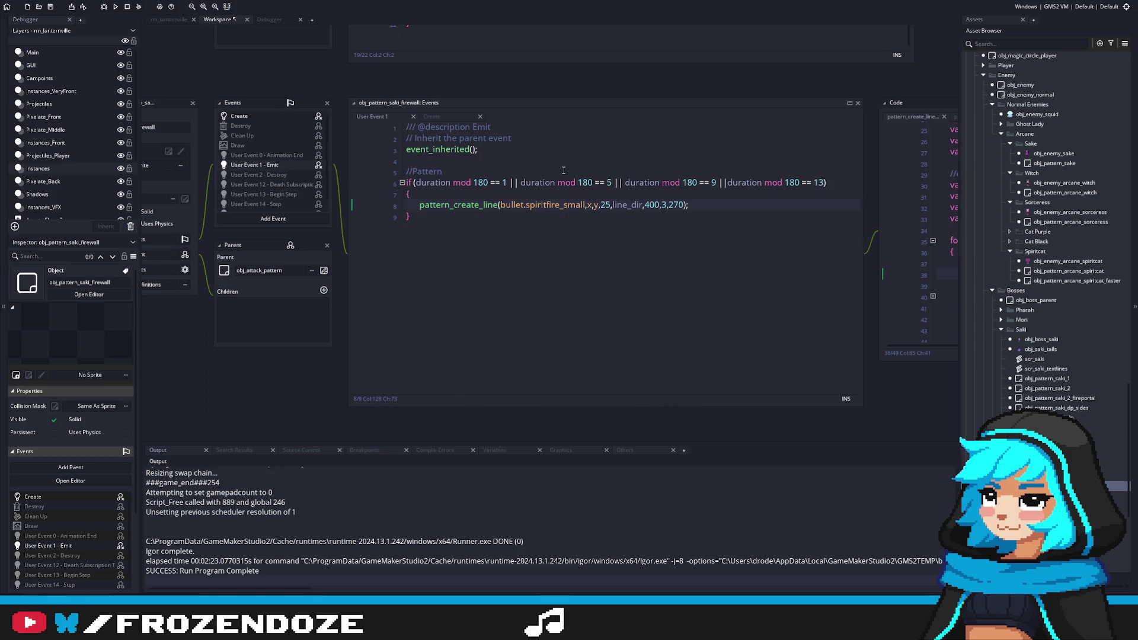
{"action": "left_click", "coordinate": [670, 205]}
{"action": "left_click", "coordinate": [665, 204]}
{"action": "left_click", "coordinate": [640, 207]}
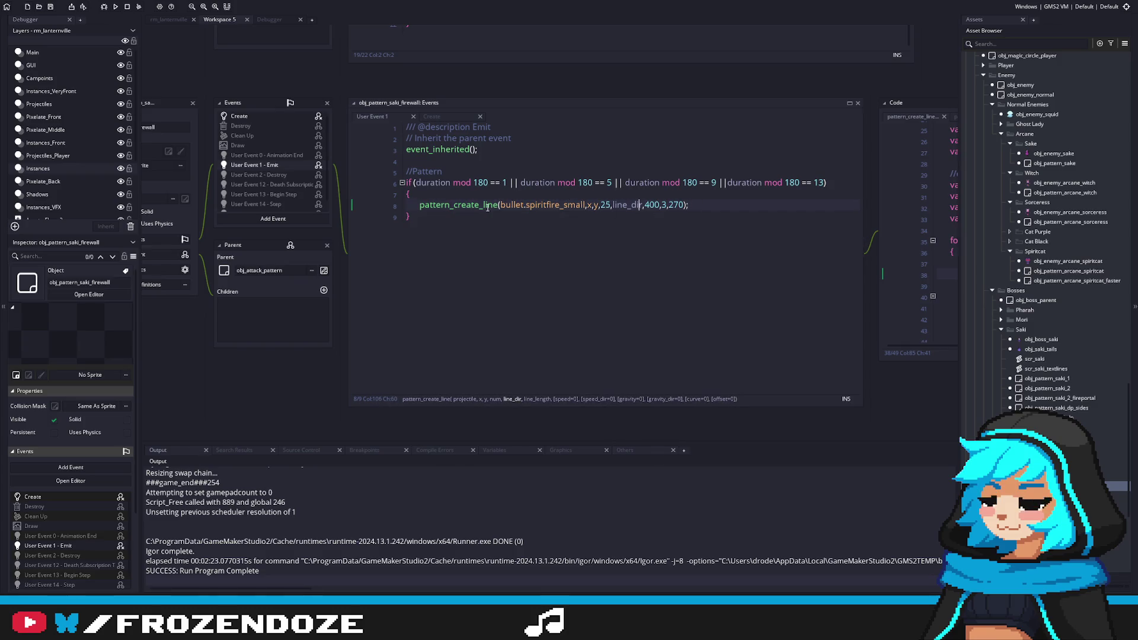
Add an empty 'if (duration mod 180 == 1) { }' block above the pattern_create_line call.
{"action": "left_click", "coordinate": [601, 197]}
{"action": "left_click_drag", "start_coordinate": [415, 182], "coordinate": [505, 189]}
{"action": "key", "text": "ctrl+c"}
{"action": "left_click", "coordinate": [480, 198]}
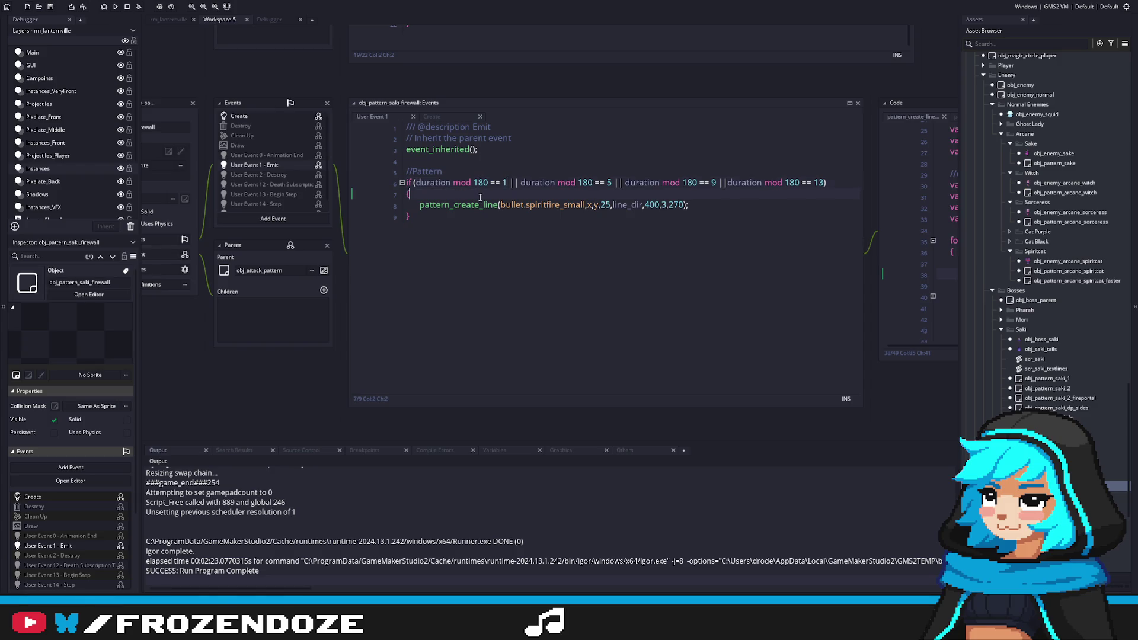
{"action": "key", "text": "Return"}
{"action": "type", "text": "if"}
{"action": "key", "text": "ctrl+v"}
{"action": "type", "text": ")"}
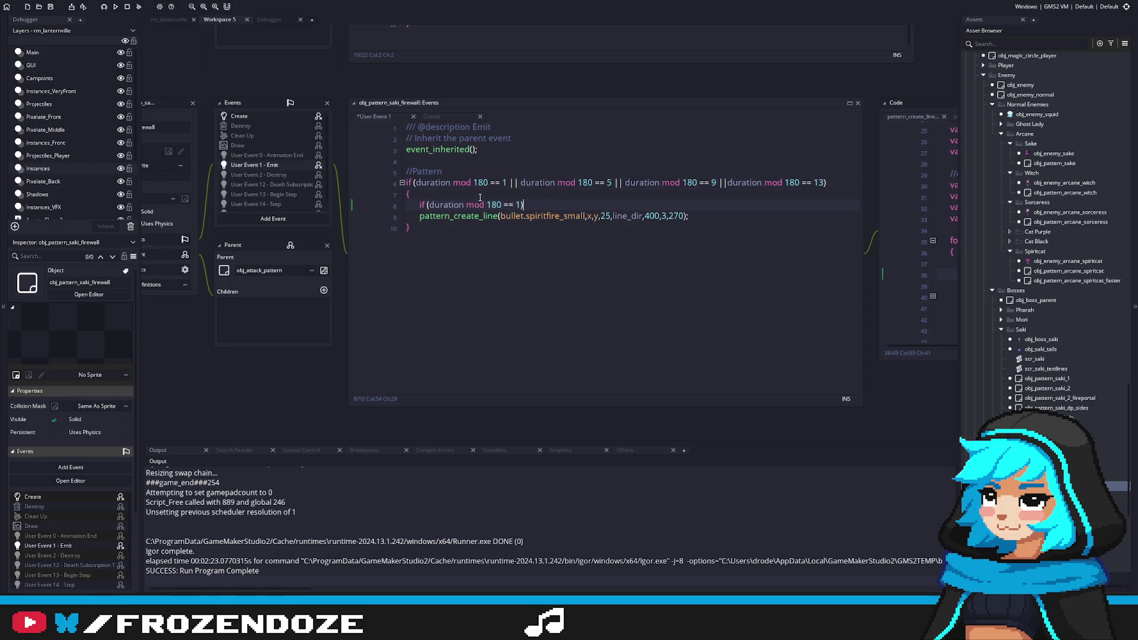
{"action": "key", "text": "Return"}
{"action": "type", "text": "{"}
{"action": "key", "text": "Return"}
{"action": "type", "text": "}"}
{"action": "key", "text": "Return"}
{"action": "type", "text": "z"}
{"action": "key", "text": "ctrl+z"}
{"action": "key", "text": "ctrl+z"}
{"action": "key", "text": "ctrl+z"}
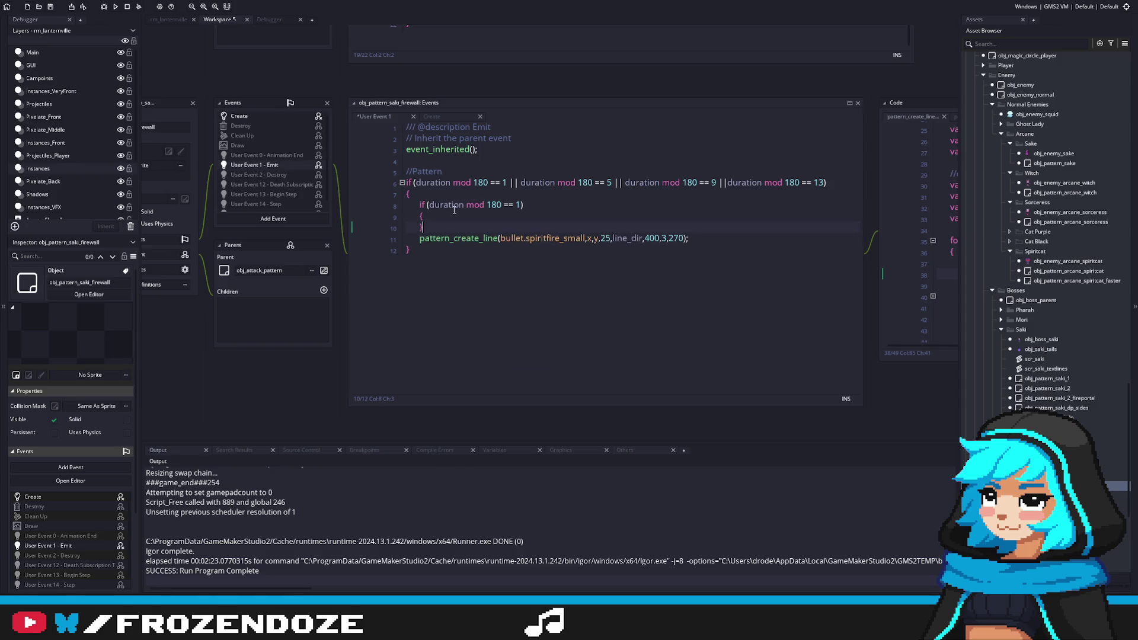
Add 'spd = 3;' at the end of the firewall's Create event code.
{"action": "left_click", "coordinate": [286, 115]}
{"action": "key", "text": "Return"}
{"action": "key", "text": "Return"}
{"action": "type", "text": "spd = 3;"}
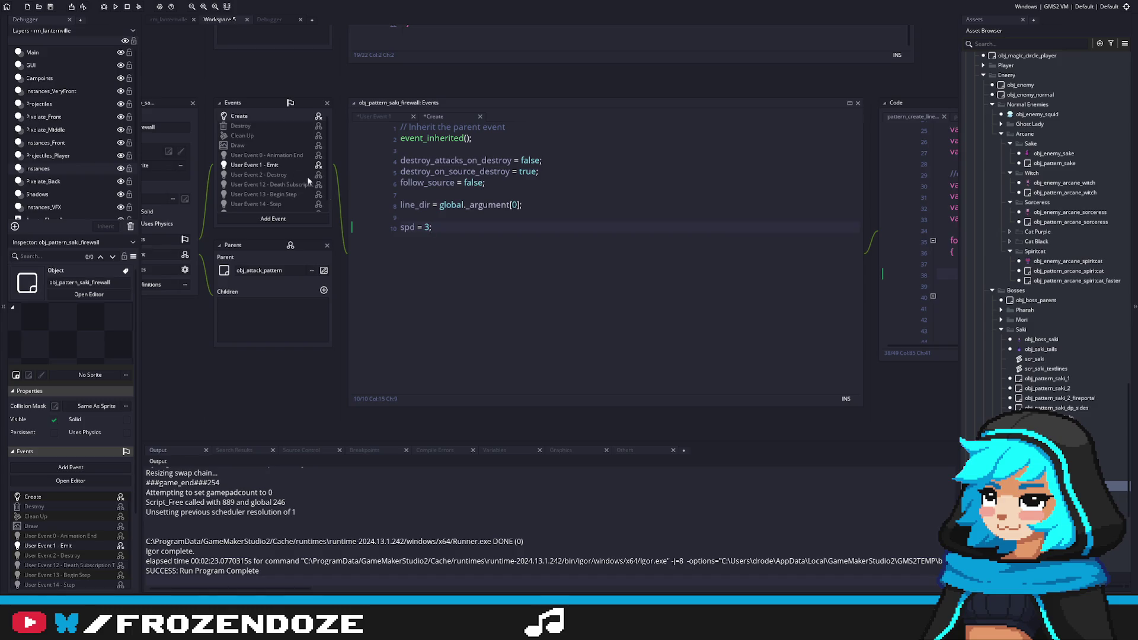
Replace the fixed speed 3 in pattern_create_line with the spd variable.
{"action": "left_click", "coordinate": [400, 226], "text": "shift"}
{"action": "left_click", "coordinate": [415, 227]}
{"action": "left_click", "coordinate": [290, 166]}
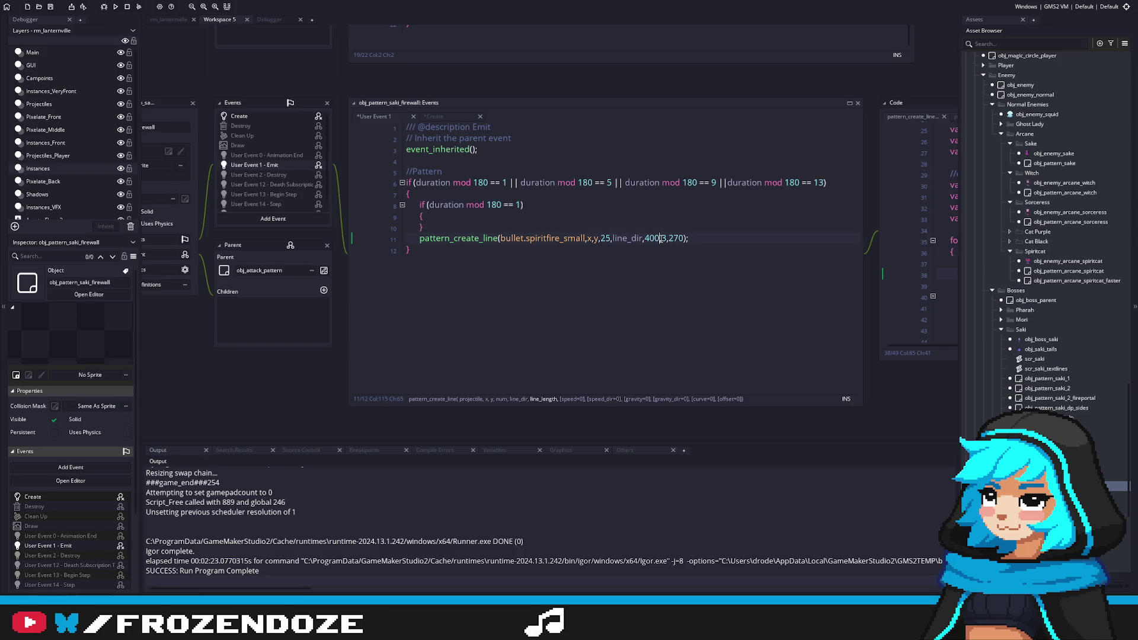
{"action": "key", "text": "Delete"}
{"action": "type", "text": "spd,"}
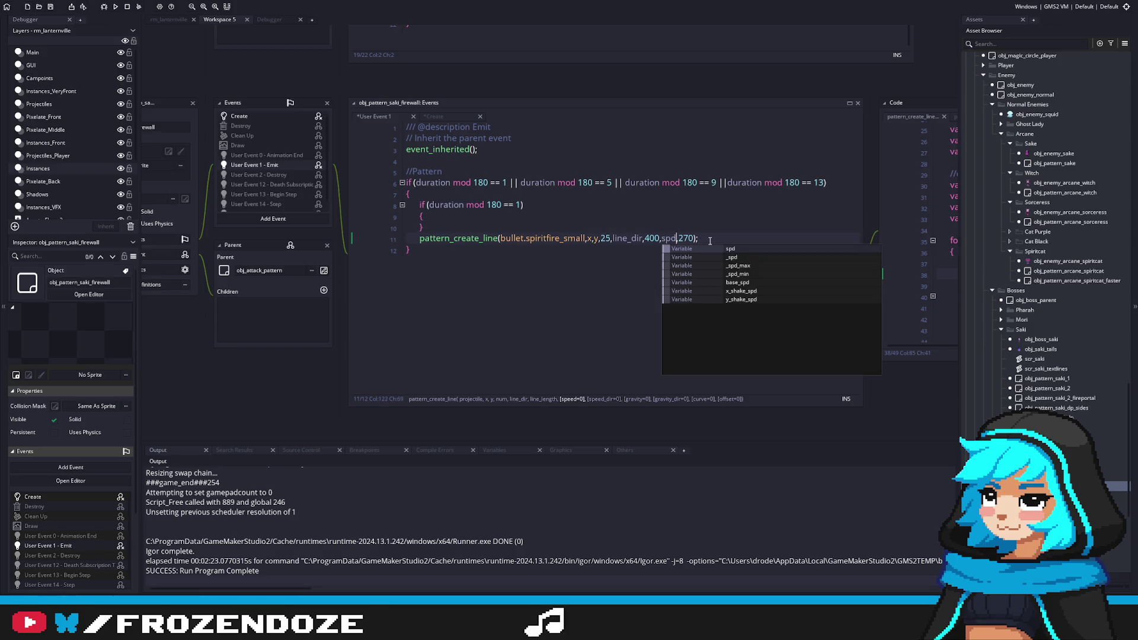
{"action": "key", "text": "Escape"}
Put 'spd = 3;' inside the inner if block and save the event code.
{"action": "left_click", "coordinate": [465, 221]}
{"action": "key", "text": "Return"}
{"action": "type", "text": "spd "}
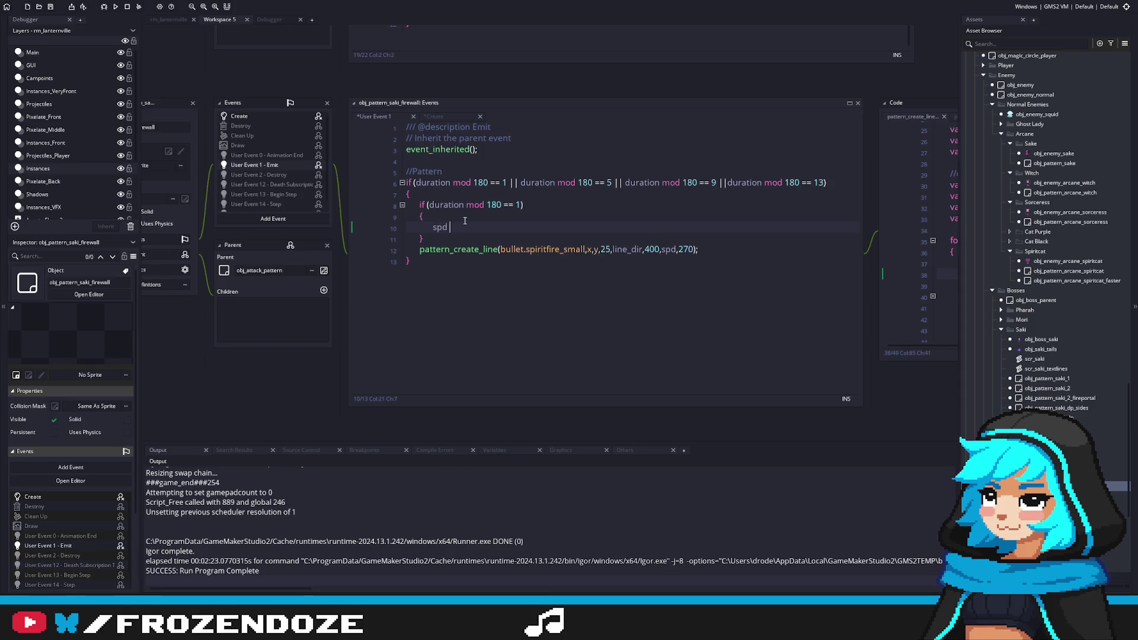
{"action": "type", "text": "= 3;"}
{"action": "key", "text": "ctrl+s"}
Add 'spd -= 0.2;' after the firewall call and relaunch the game with F5.
{"action": "key", "text": "Return"}
{"action": "type", "text": "spd -= "}
{"action": "type", "text": "0."}
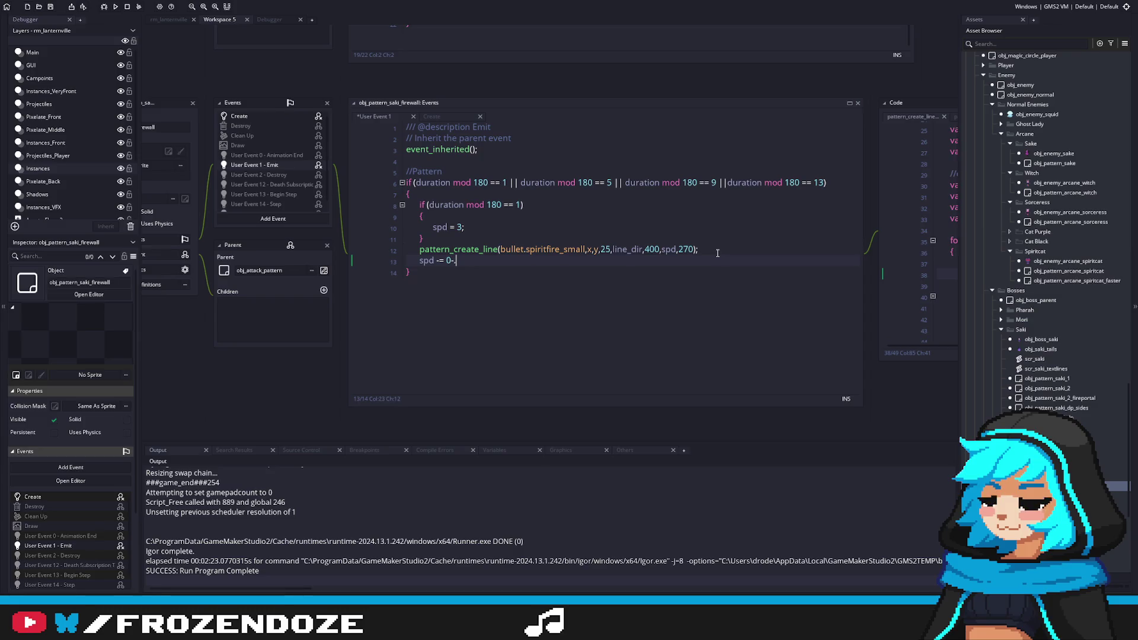
{"action": "type", "text": ".2;"}
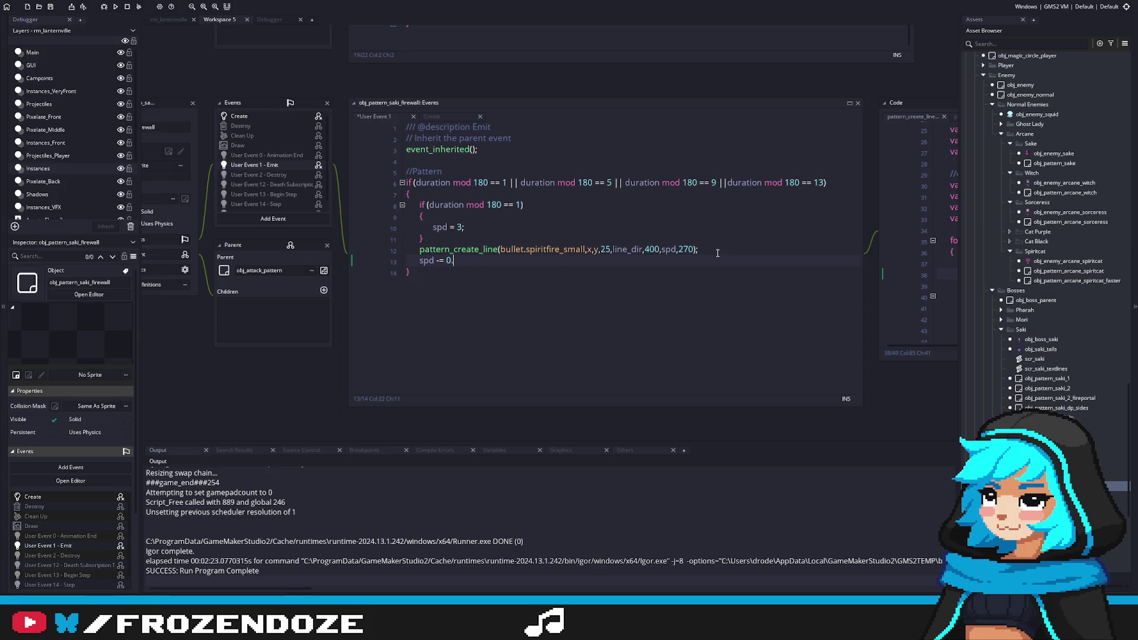
{"action": "key", "text": "F5"}
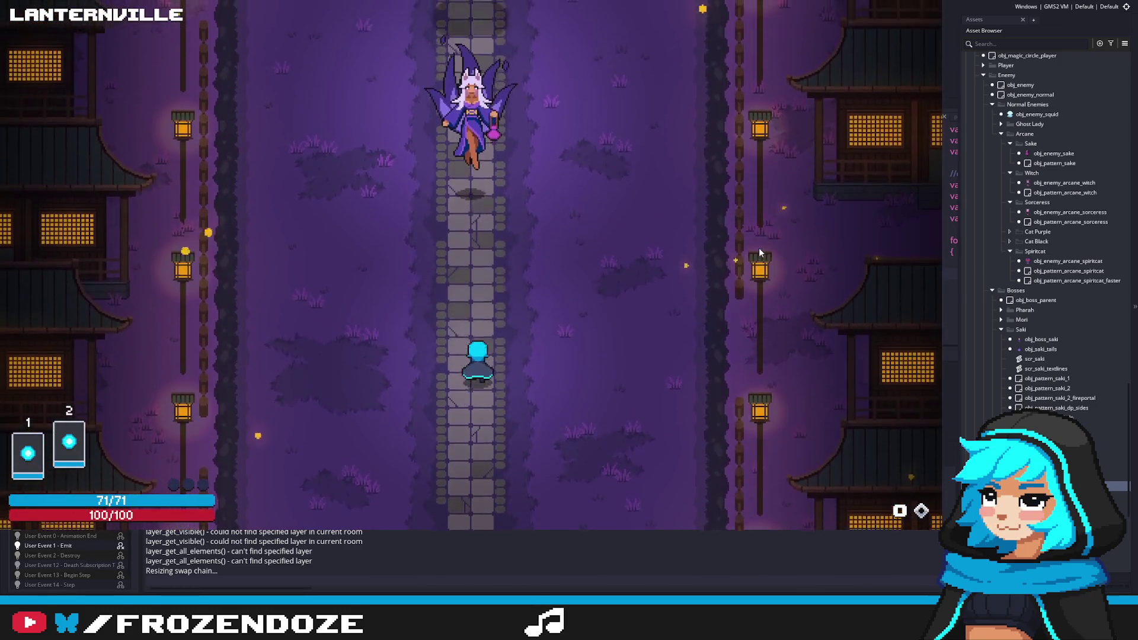
{"action": "key", "text": "a"}
{"action": "key", "text": "s"}
{"action": "key", "text": "d"}
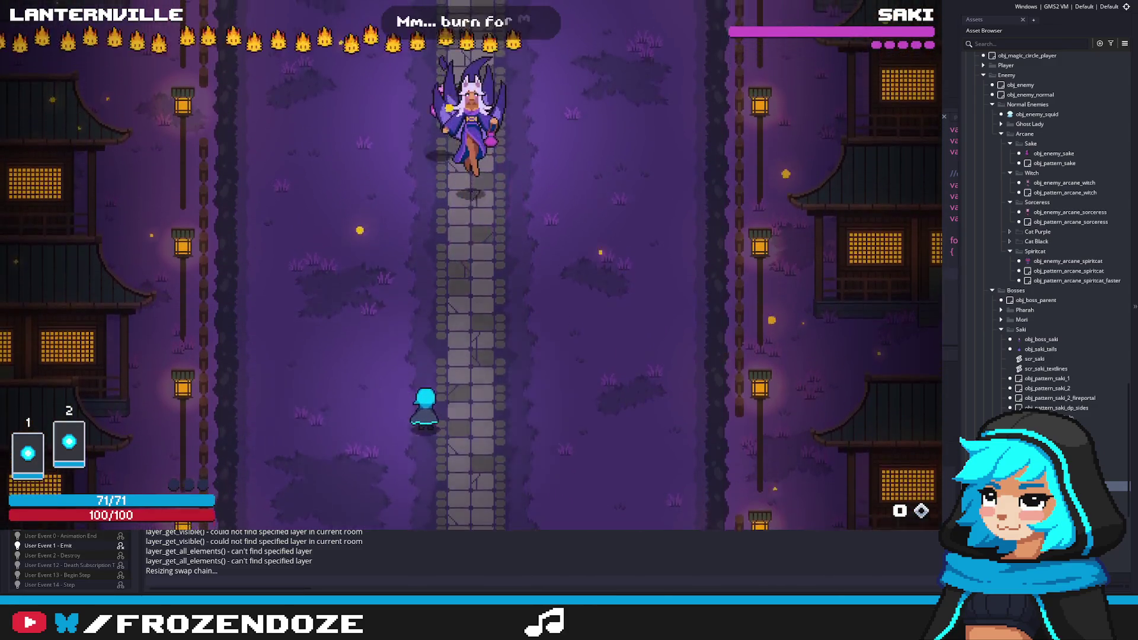
{"action": "key", "text": "w"}
{"action": "key", "text": "a"}
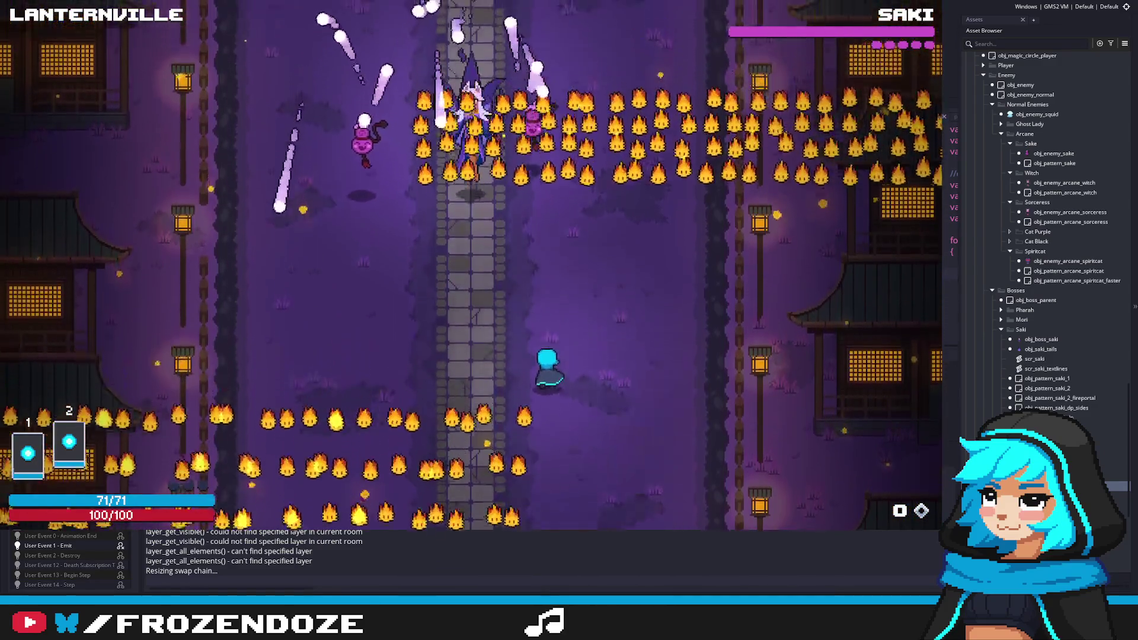
{"action": "key", "text": "d"}
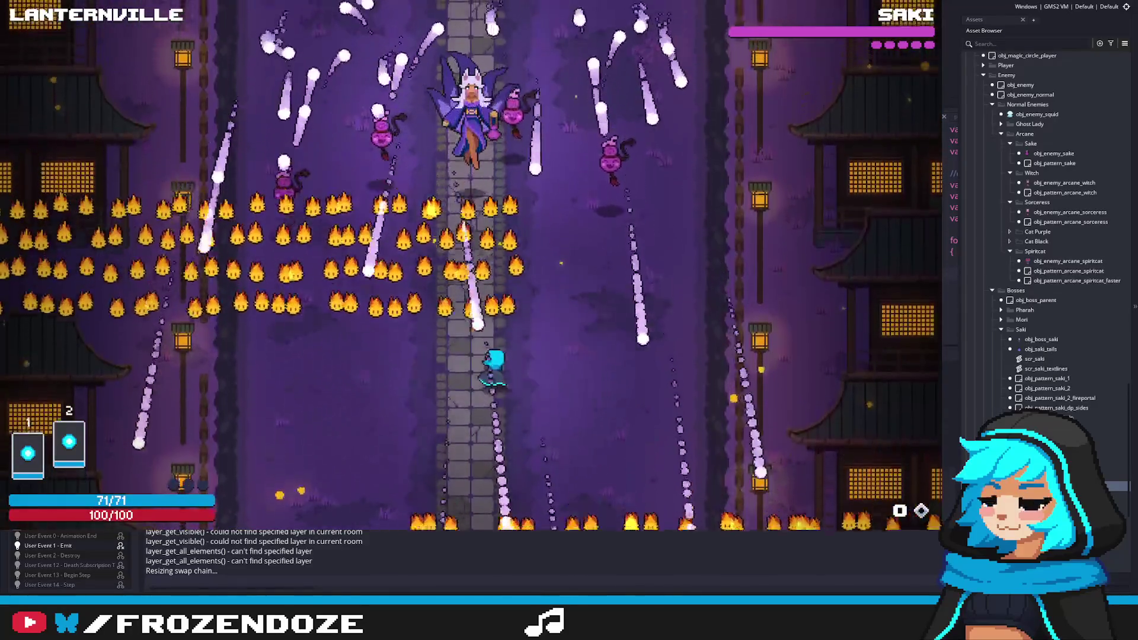
{"action": "key", "text": "a"}
{"action": "key", "text": "a"}
{"action": "key", "text": "d"}
{"action": "key", "text": "a"}
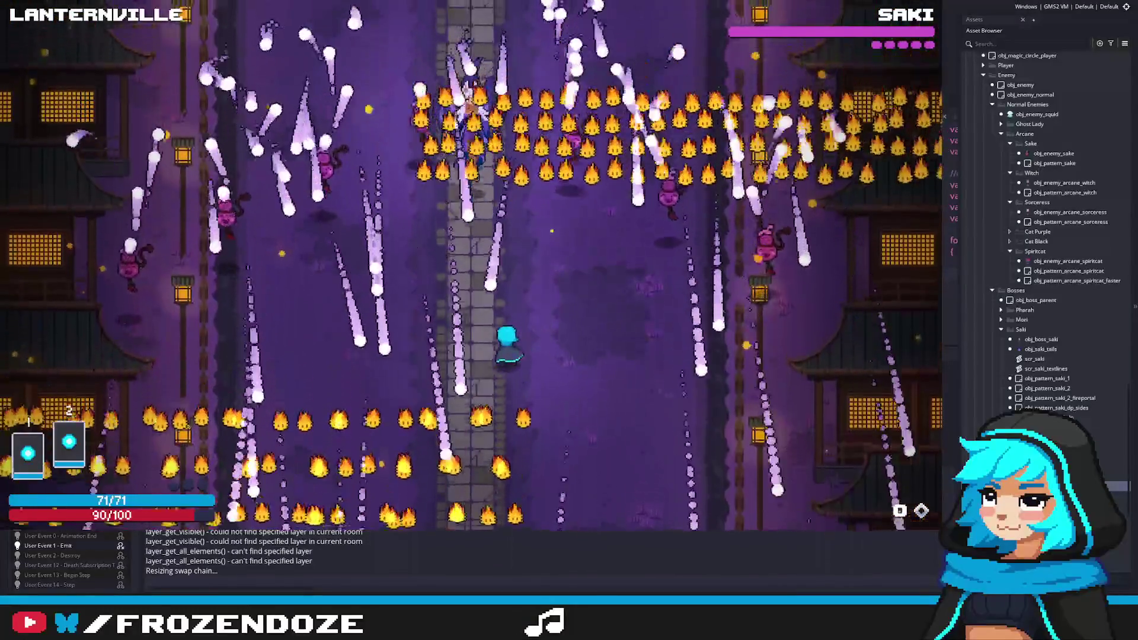
{"action": "key", "text": "d"}
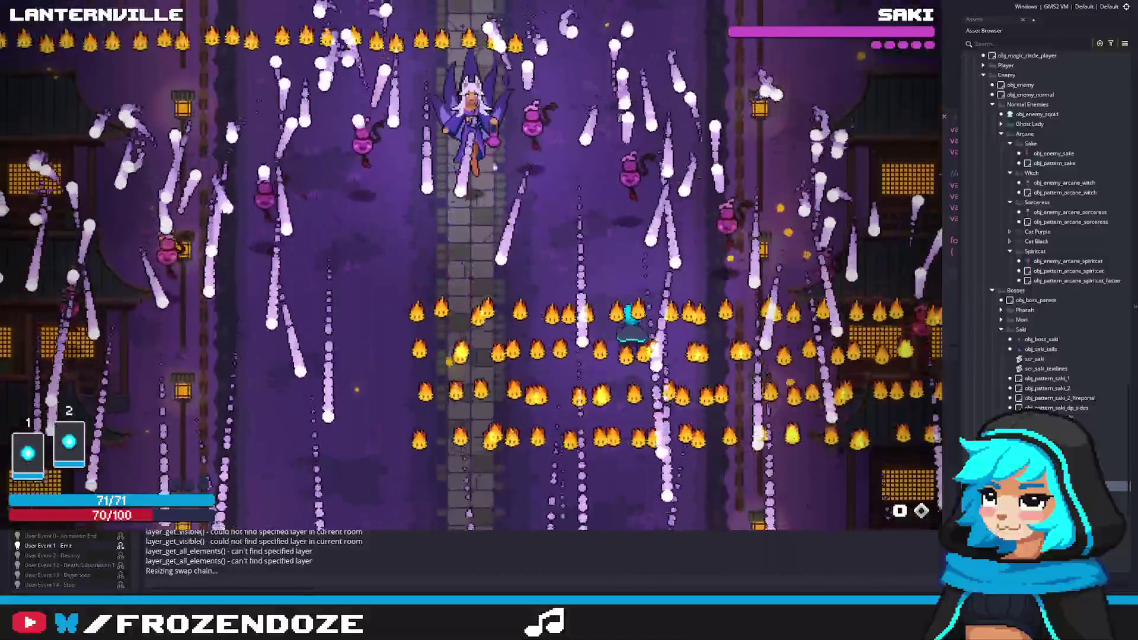
{"action": "key", "text": "Escape"}
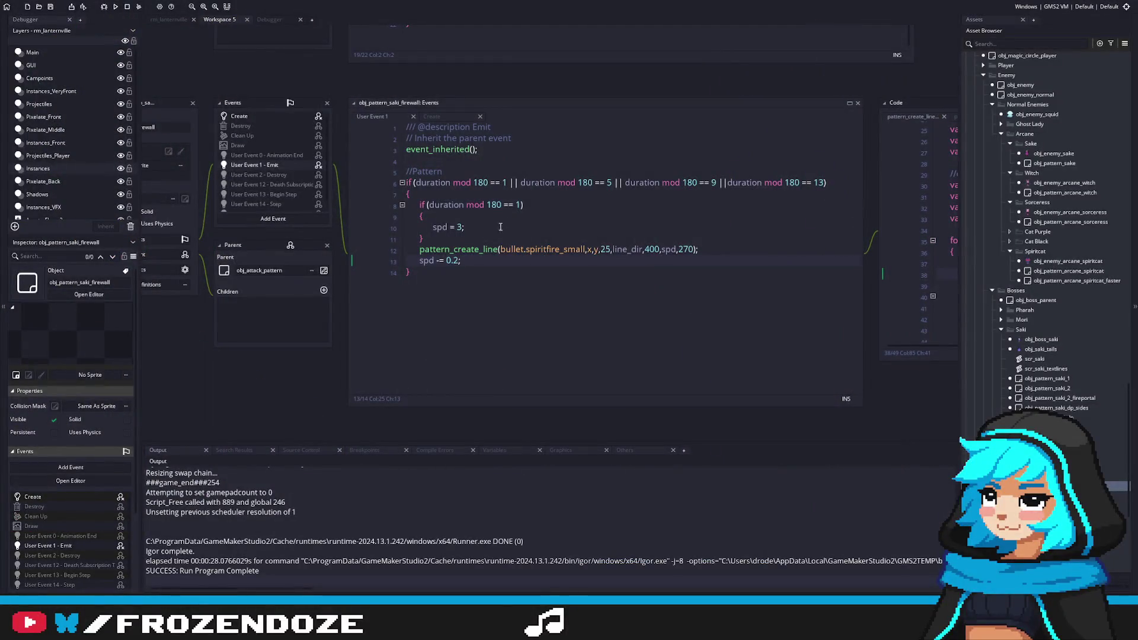
Duplicate the pattern_create_line and spd change lines into four aligned copies.
{"action": "left_click_drag", "start_coordinate": [509, 264], "coordinate": [342, 251]}
{"action": "key", "text": "ctrl+c"}
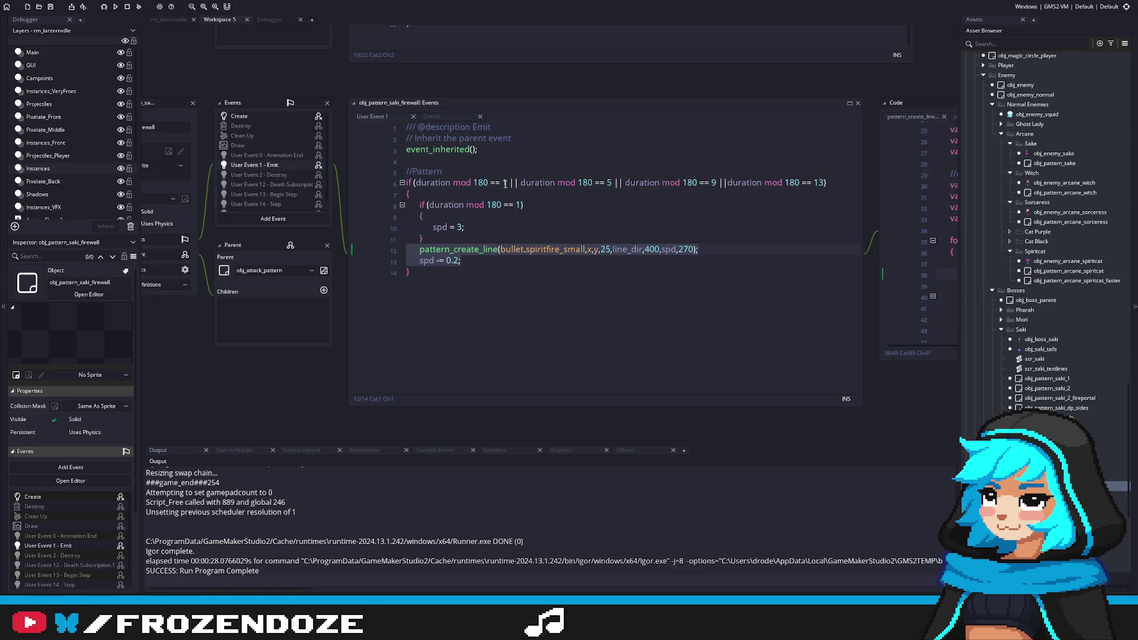
{"action": "left_click", "coordinate": [498, 262]}
{"action": "key", "text": "Return"}
{"action": "key", "text": "ctrl+v"}
{"action": "key", "text": "ctrl+v"}
{"action": "left_click", "coordinate": [418, 295]}
{"action": "key", "text": "BackSpace"}
{"action": "left_click", "coordinate": [418, 272]}
{"action": "key", "text": "BackSpace"}
{"action": "left_click", "coordinate": [501, 307]}
{"action": "key", "text": "Return"}
{"action": "key", "text": "ctrl+v"}
{"action": "left_click", "coordinate": [419, 317]}
{"action": "key", "text": "BackSpace"}
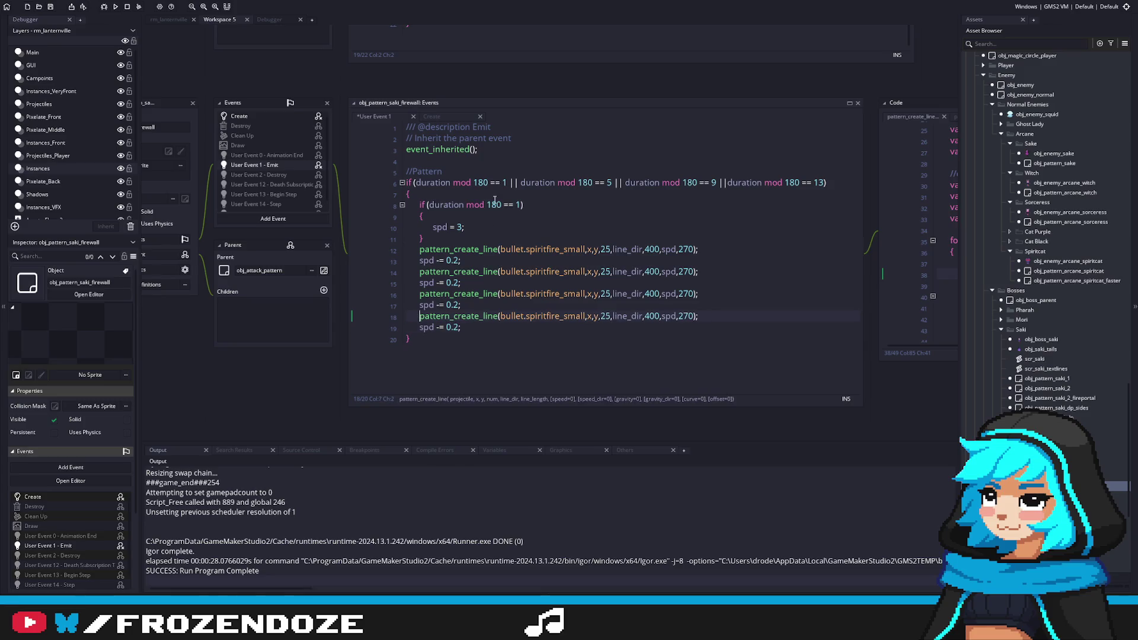
Move the 'spd = 3;' reset above the four fire lines.
{"action": "mouse_move", "coordinate": [432, 227]}
{"action": "left_mouse_down"}
{"action": "mouse_move", "coordinate": [465, 227]}
{"action": "mouse_move", "coordinate": [377, 200]}
{"action": "left_mouse_up"}
{"action": "key", "text": "ctrl+c"}
{"action": "left_click", "coordinate": [450, 238]}
{"action": "key", "text": "Return"}
{"action": "key", "text": "ctrl+v"}
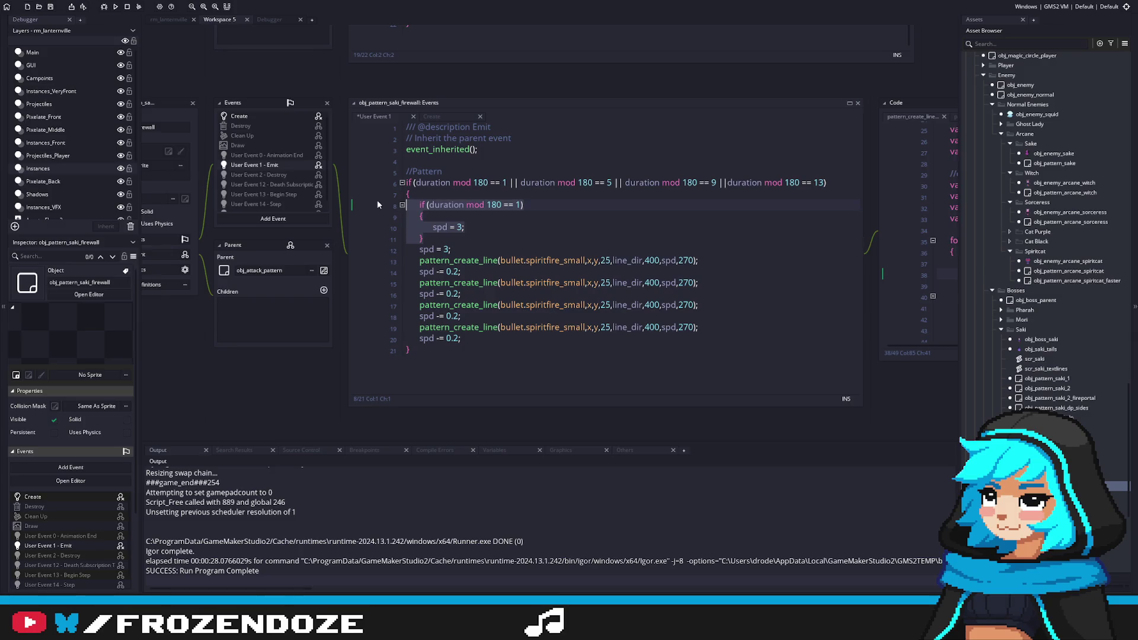
Delete the inner duration check and extra line-6 conditions, then run the game with F5.
{"action": "key", "text": "BackSpace"}
{"action": "left_click_drag", "start_coordinate": [824, 184], "coordinate": [508, 184]}
{"action": "key", "text": "BackSpace"}
{"action": "key", "text": "F5"}
{"action": "left_click", "coordinate": [605, 158]}
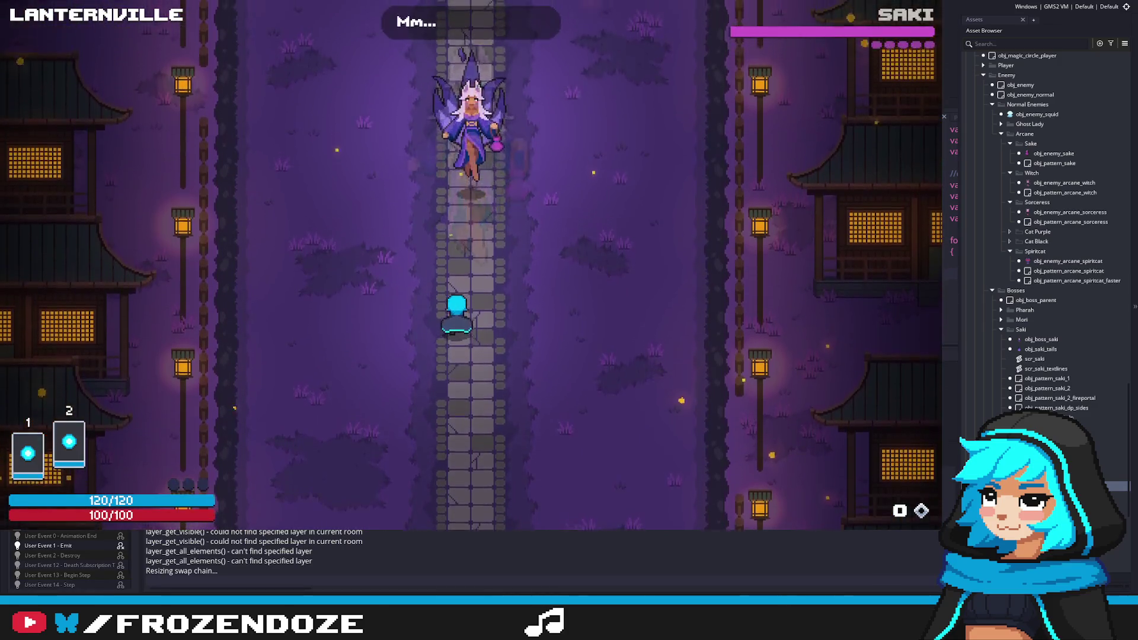
{"action": "key", "text": "d"}
{"action": "key", "text": "a"}
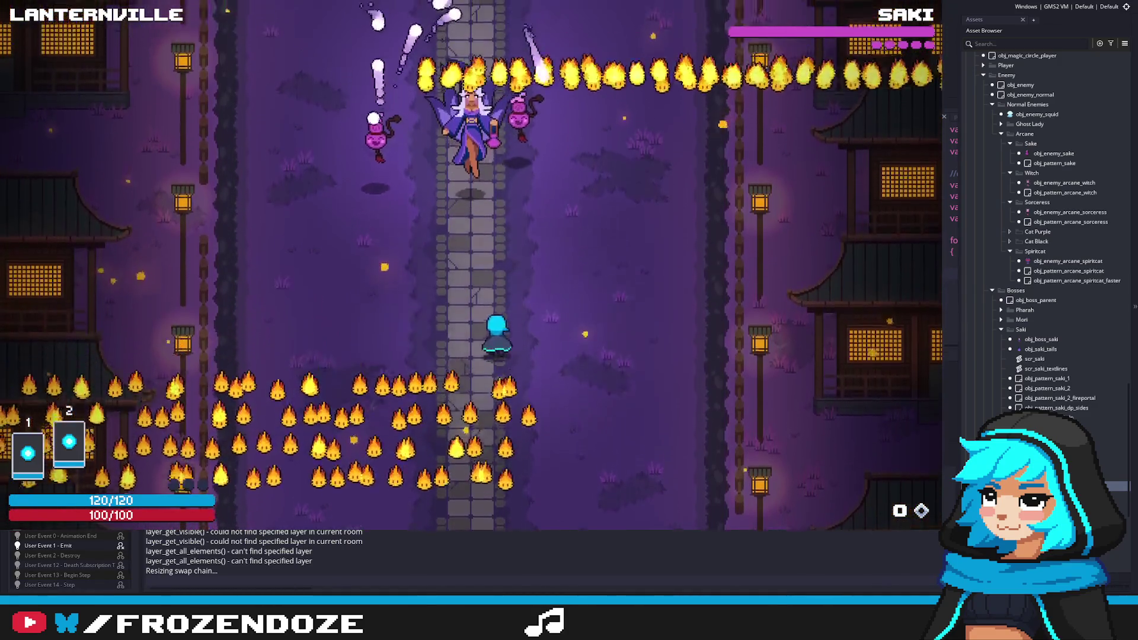
{"action": "key", "text": "w"}
{"action": "key", "text": "a"}
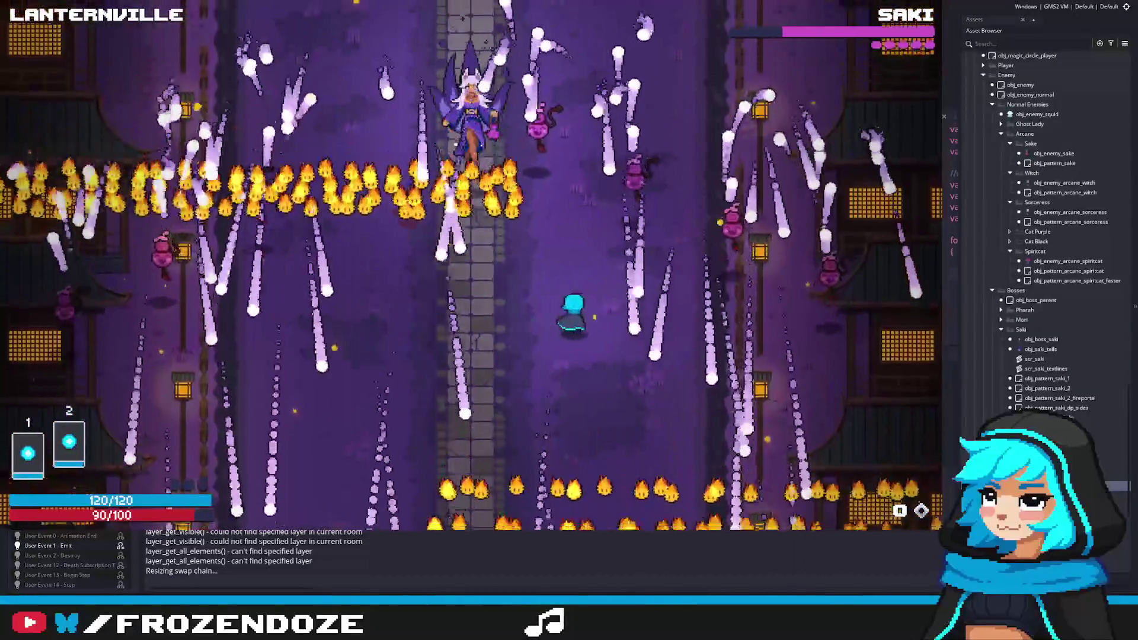
{"action": "key", "text": "a"}
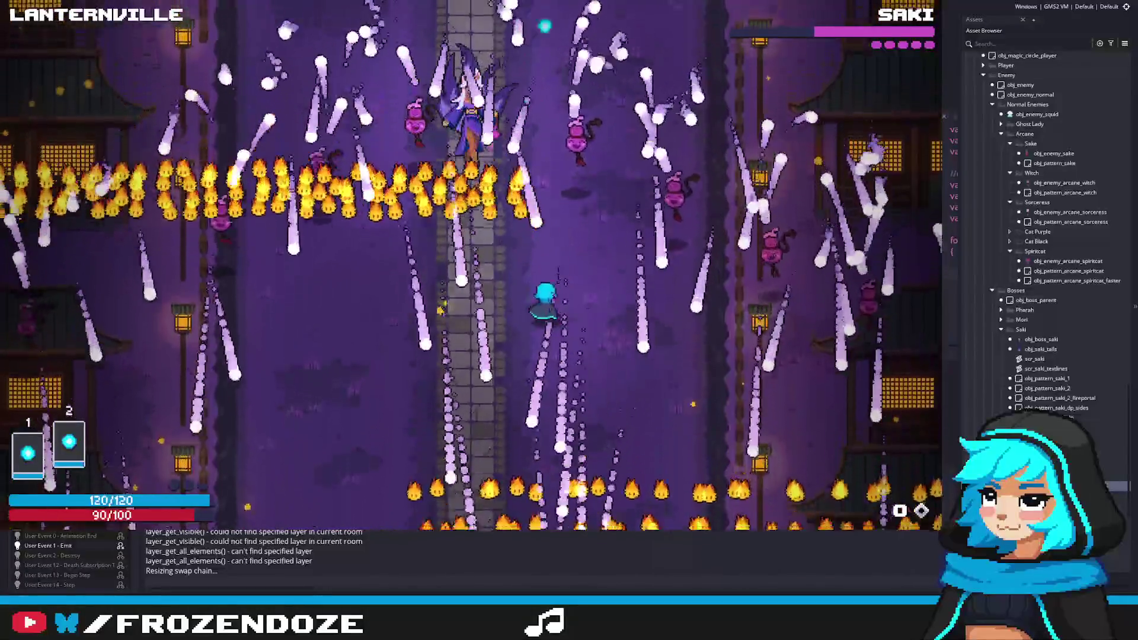
{"action": "key", "text": "w+a"}
{"action": "key", "text": "a"}
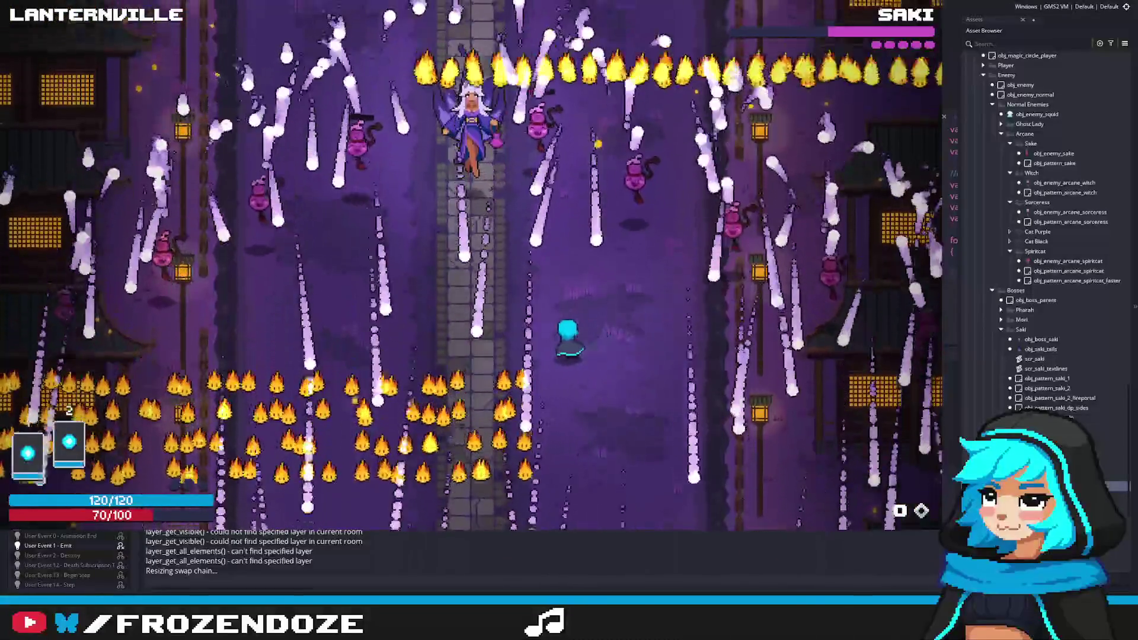
{"action": "key", "text": "a"}
{"action": "key", "text": "d"}
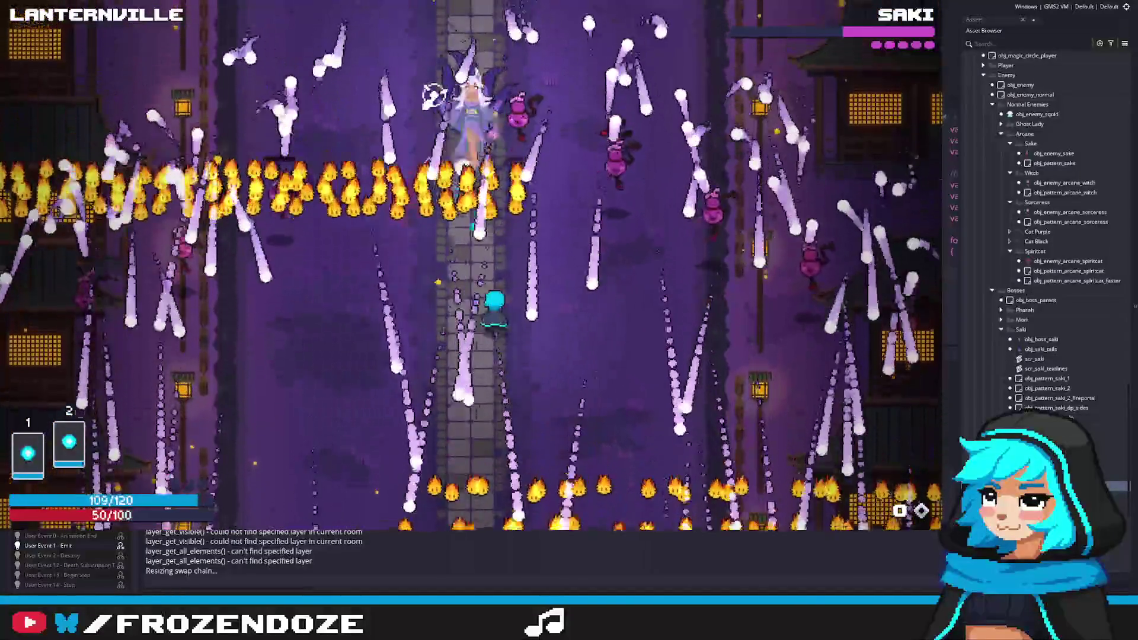
{"action": "key", "text": "a"}
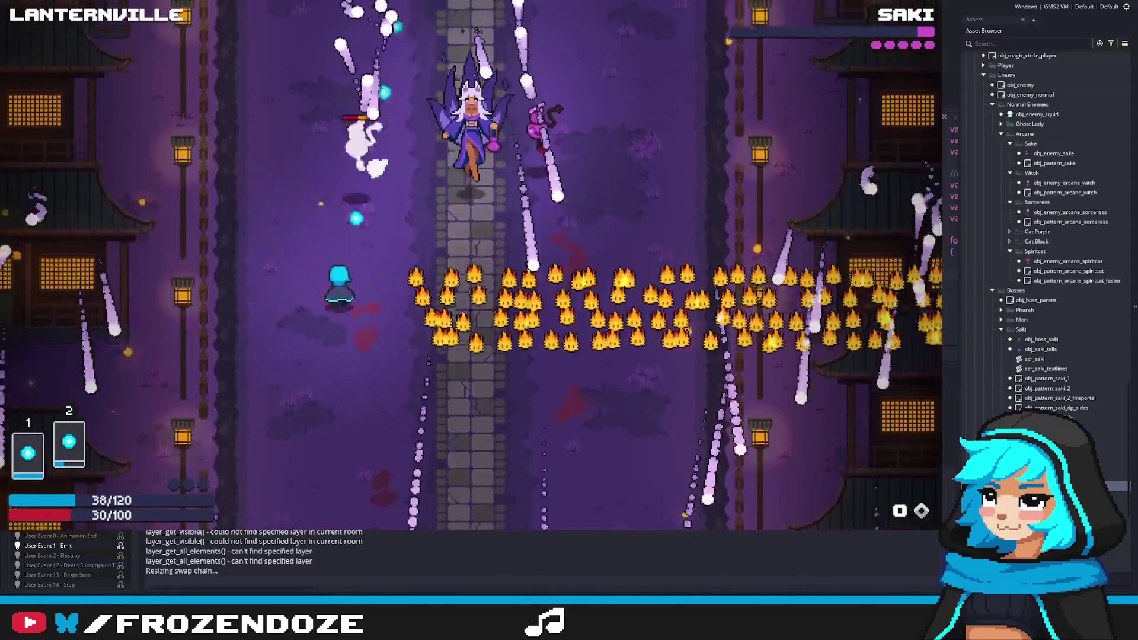
{"action": "key", "text": "d"}
{"action": "key", "text": "a"}
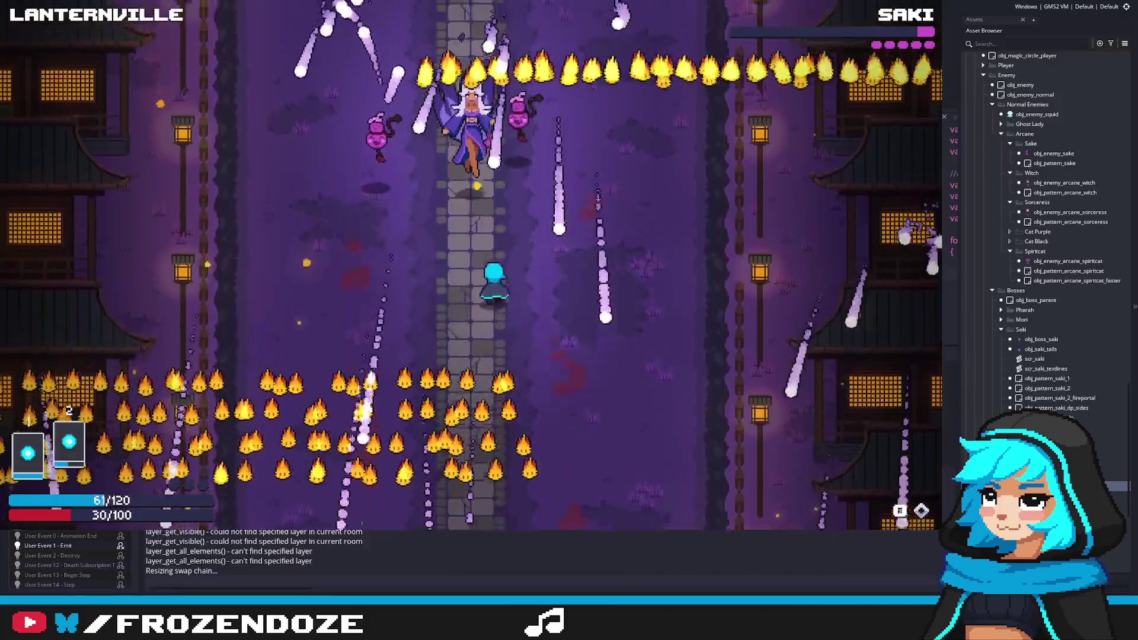
{"action": "key", "text": "a"}
{"action": "key", "text": "d"}
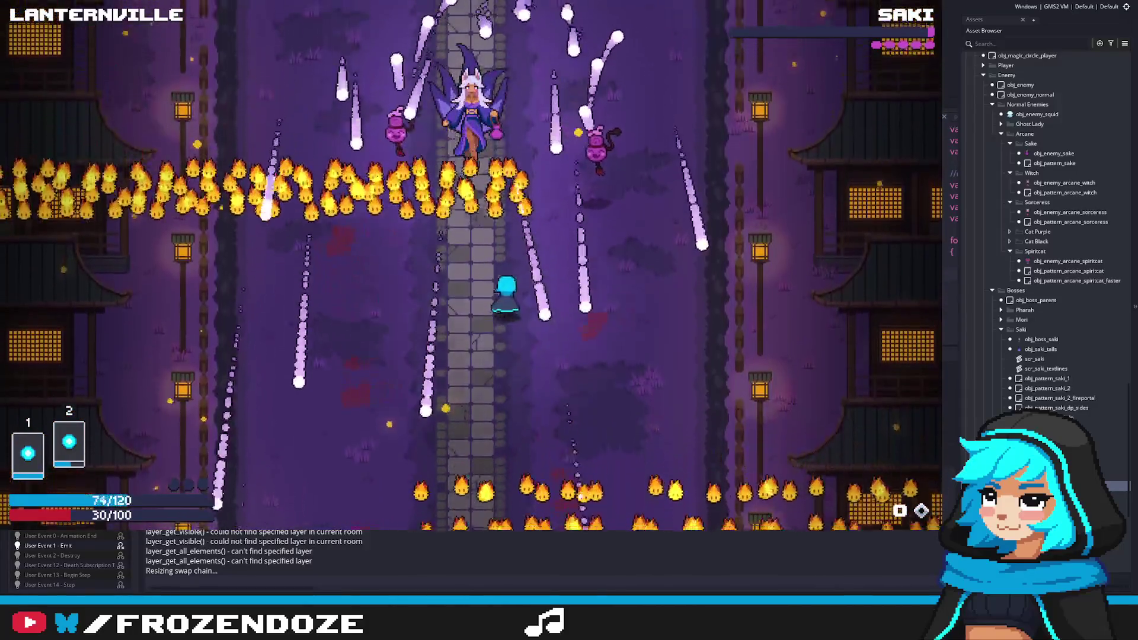
{"action": "key", "text": "a"}
{"action": "key", "text": "d"}
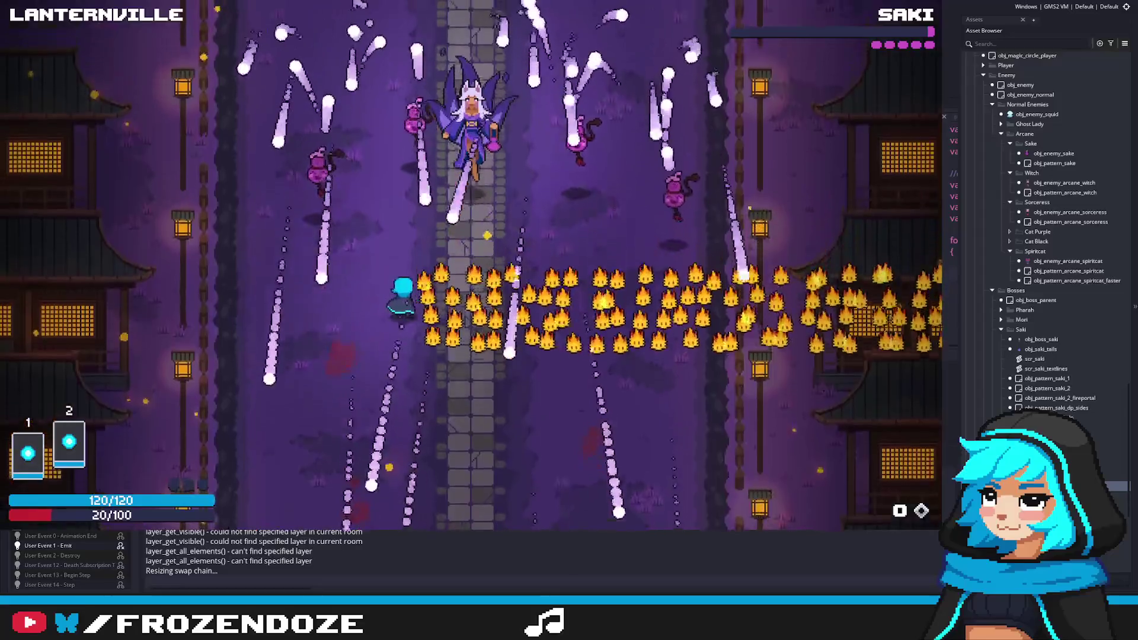
{"action": "key", "text": "d"}
{"action": "key", "text": "a"}
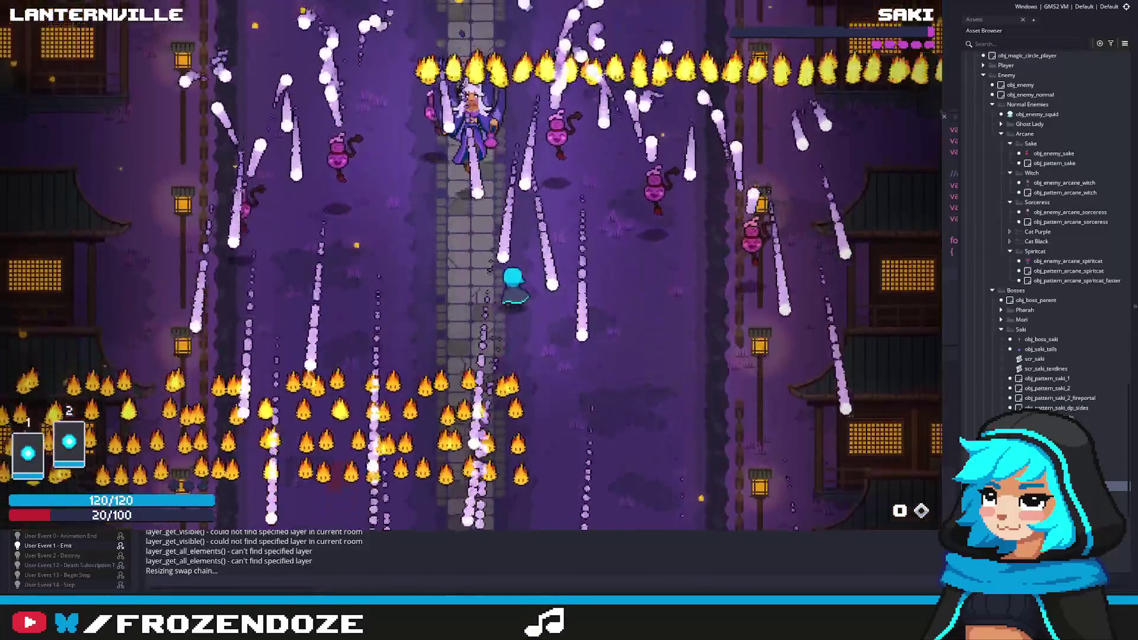
{"action": "key", "text": "a"}
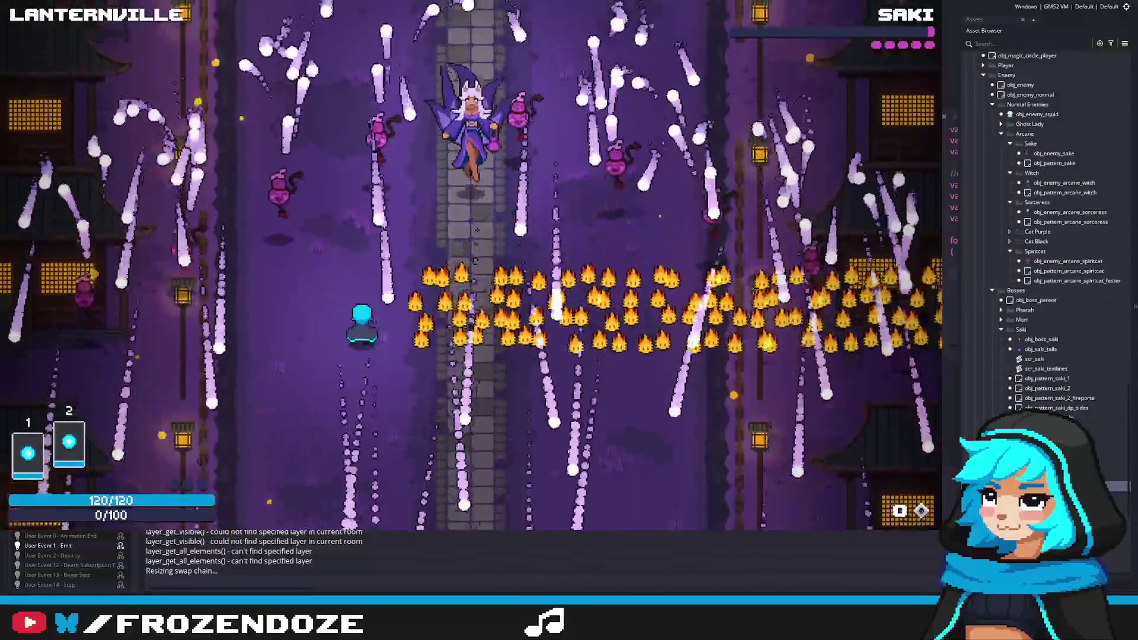
{"action": "key", "text": "Escape"}
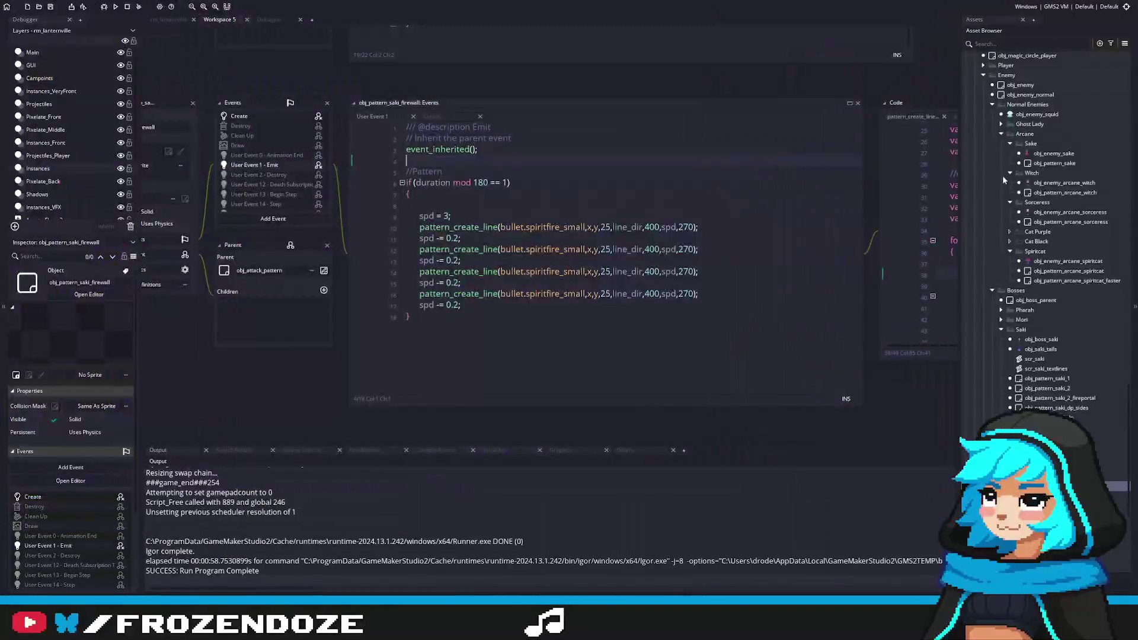
Open obj_boss_saki and bring its scr_saki script code into view.
{"action": "double_click", "coordinate": [1041, 339]}
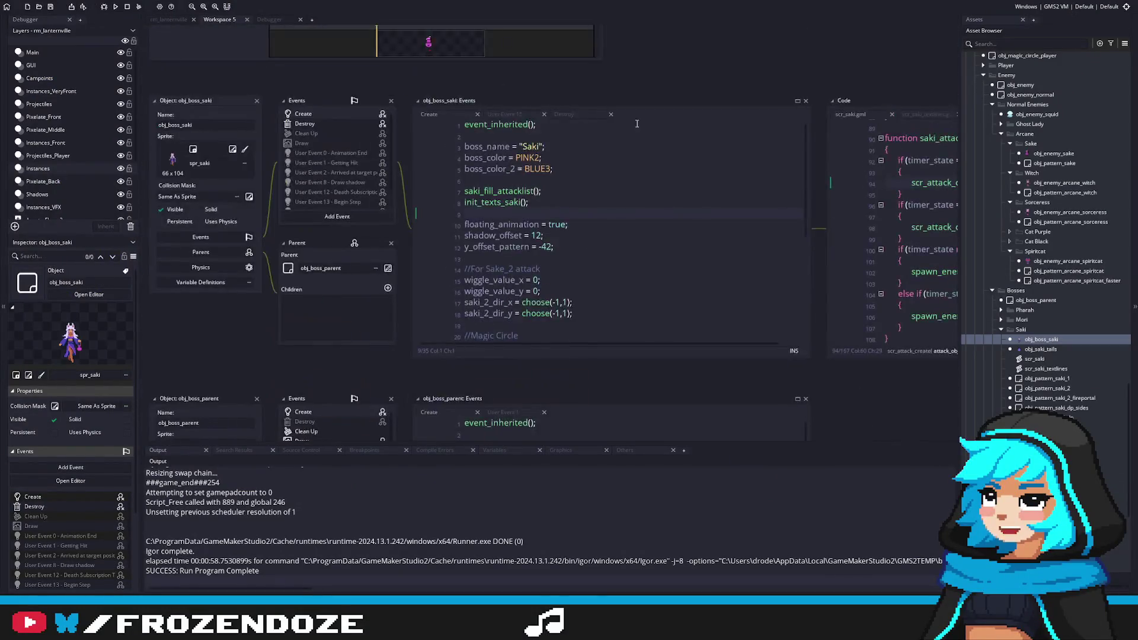
{"action": "left_click", "coordinate": [472, 239]}
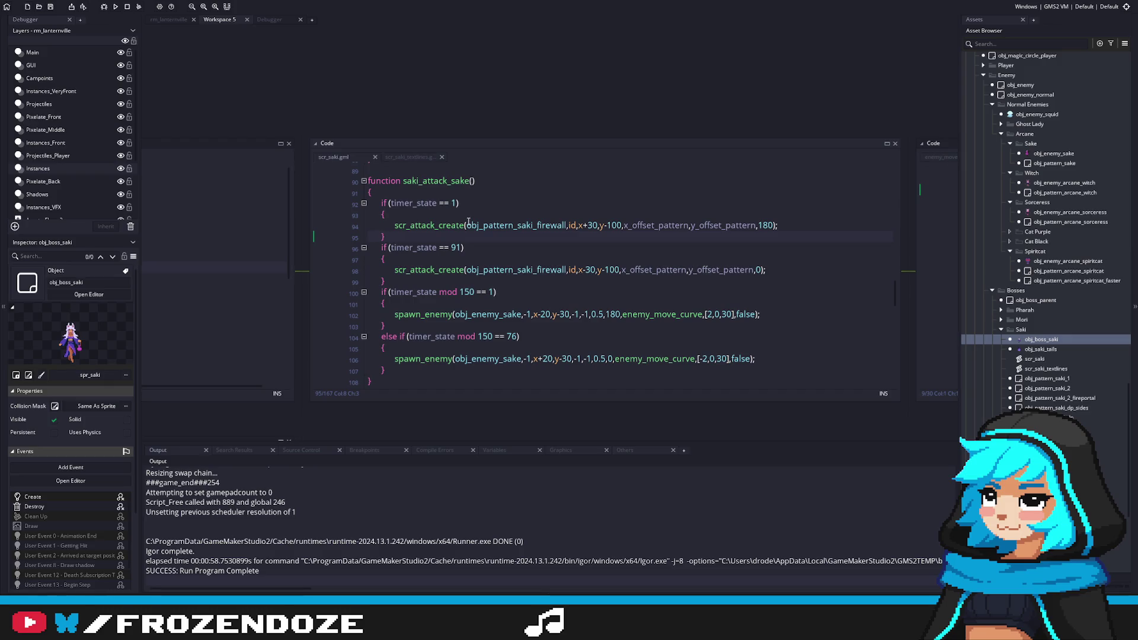
{"action": "scroll", "coordinate": [468, 222], "scroll_direction": "up", "scroll_amount": 12}
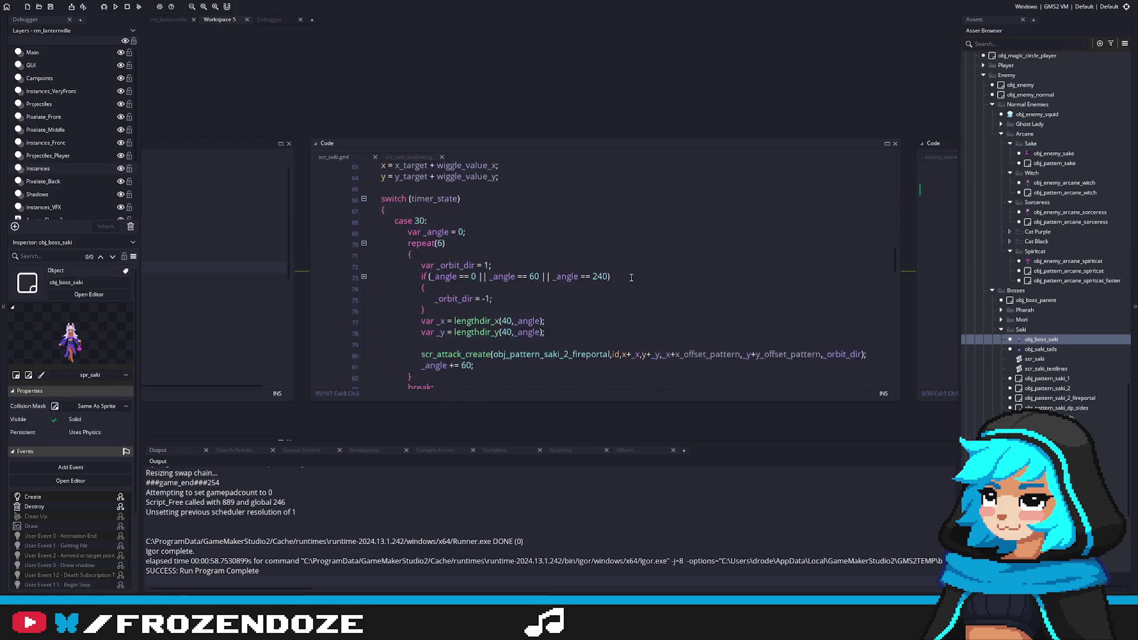
{"action": "scroll", "coordinate": [501, 291], "scroll_direction": "down", "scroll_amount": 3}
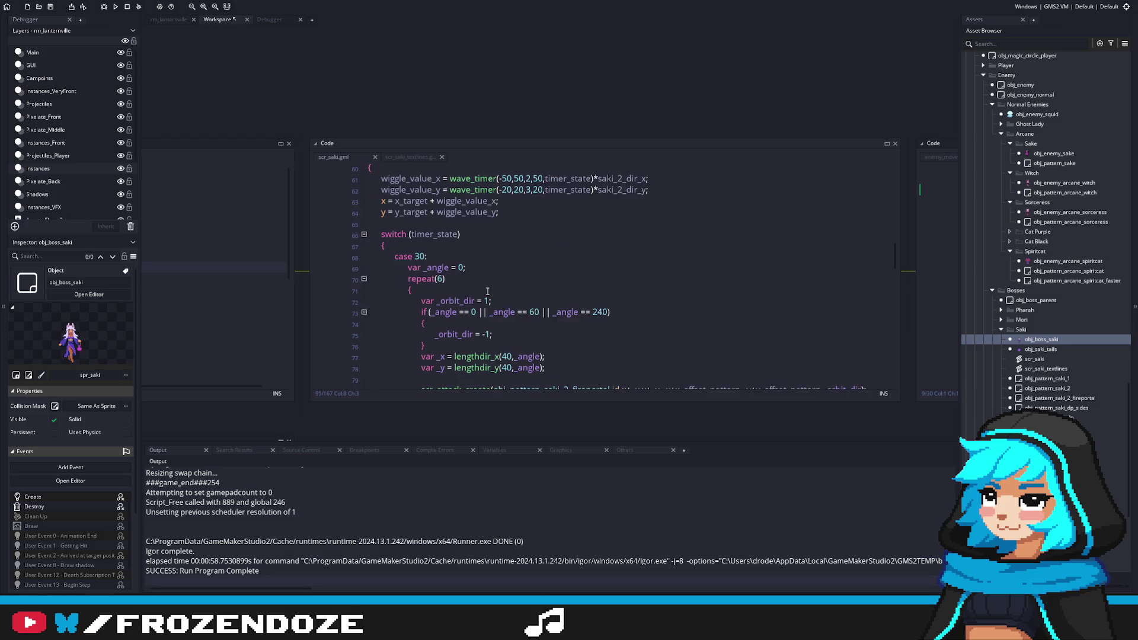
{"action": "scroll", "coordinate": [488, 291], "scroll_direction": "down", "scroll_amount": 1}
{"action": "scroll", "coordinate": [487, 292], "scroll_direction": "up", "scroll_amount": 2}
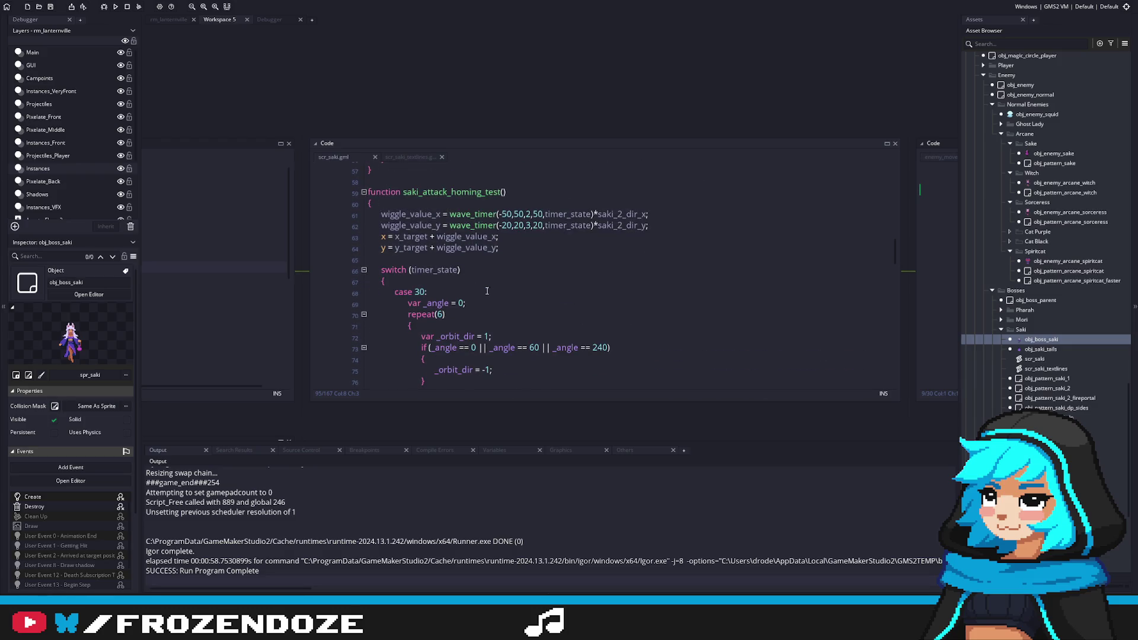
Select lines 63–64 in saki_attack_homing_test setting x and y from targets plus wiggle.
{"action": "left_click_drag", "start_coordinate": [500, 247], "coordinate": [291, 231]}
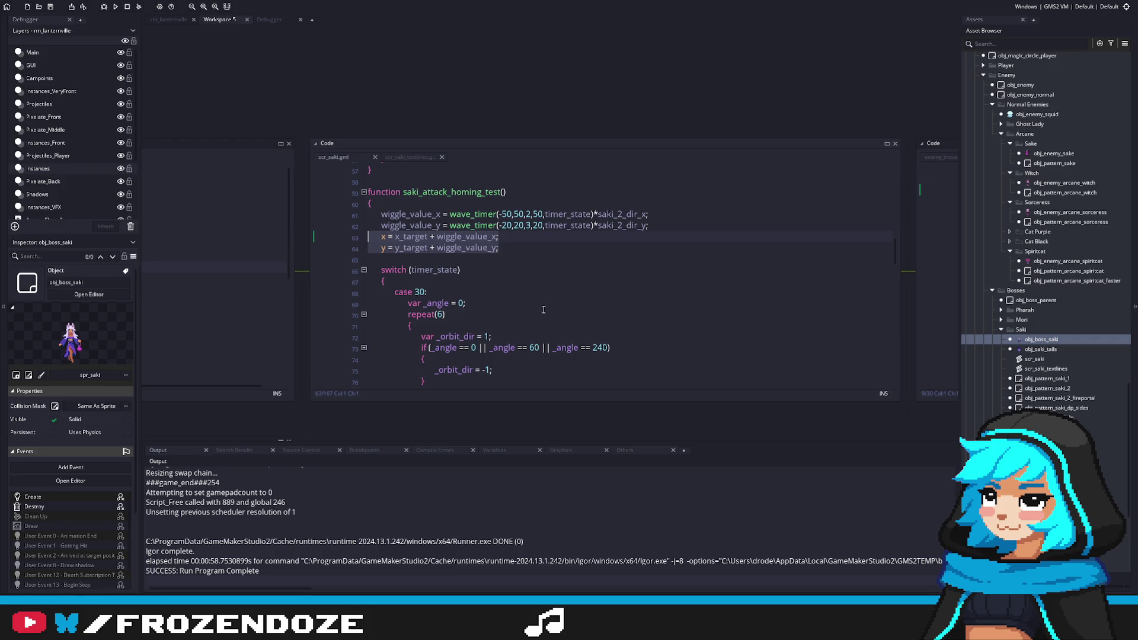
{"action": "scroll", "coordinate": [544, 309], "scroll_direction": "down", "scroll_amount": 3}
{"action": "scroll", "coordinate": [542, 305], "scroll_direction": "up", "scroll_amount": 2}
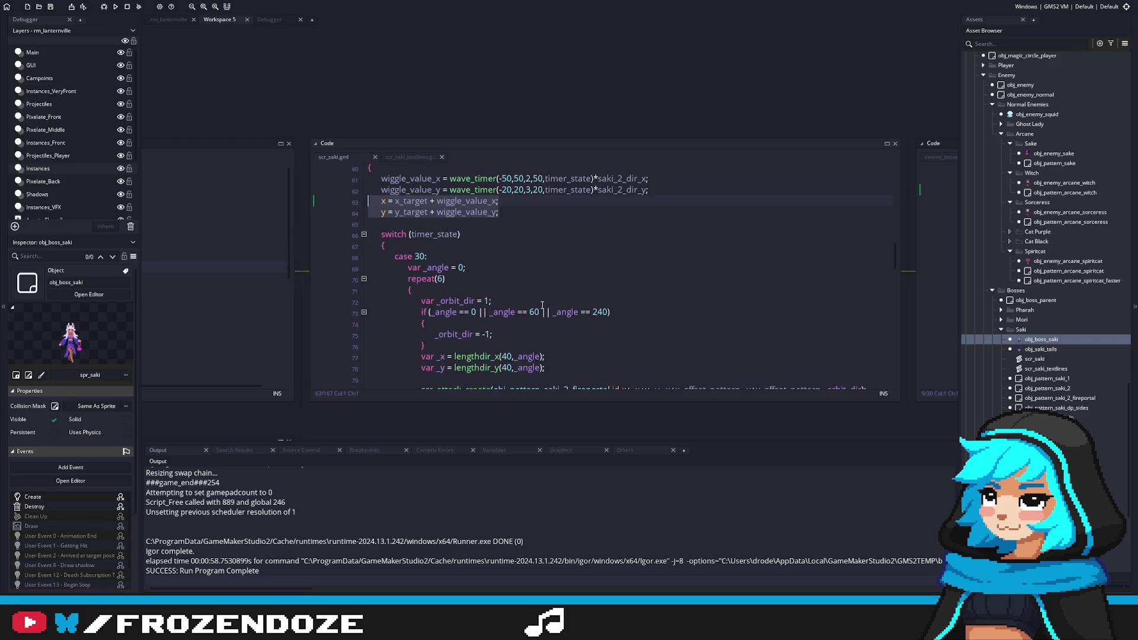
{"action": "scroll", "coordinate": [541, 305], "scroll_direction": "up", "scroll_amount": 3}
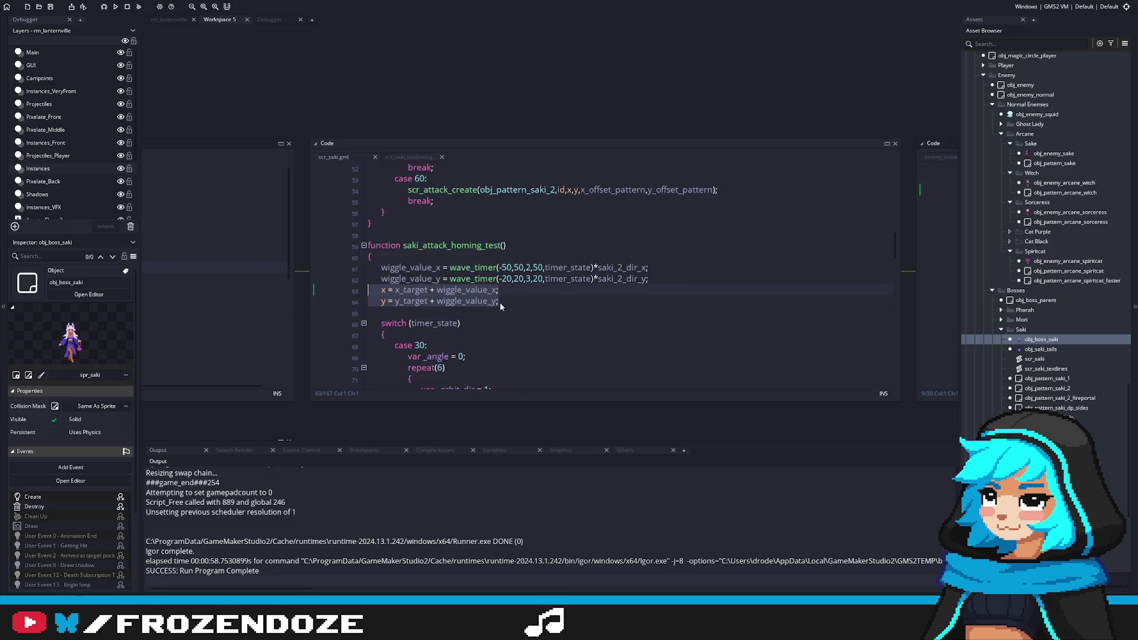
{"action": "left_click", "coordinate": [426, 290]}
{"action": "left_click_drag", "start_coordinate": [499, 301], "coordinate": [321, 291]}
{"action": "key", "text": "ctrl+c"}
{"action": "scroll", "coordinate": [528, 335], "scroll_direction": "down", "scroll_amount": 8}
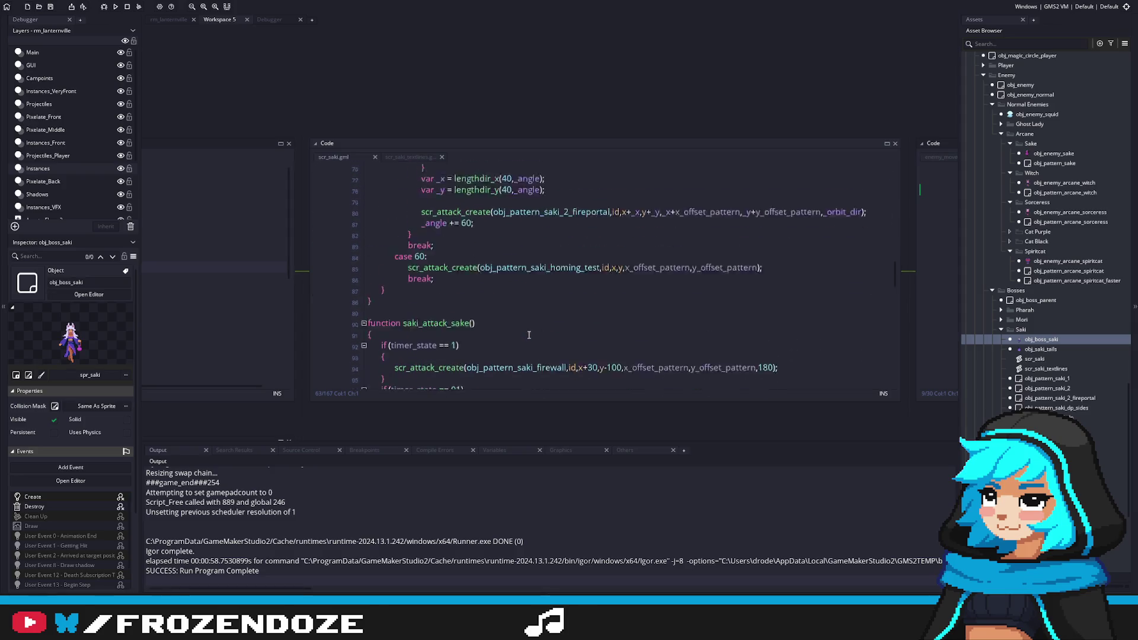
{"action": "scroll", "coordinate": [527, 335], "scroll_direction": "up", "scroll_amount": 5}
{"action": "scroll", "coordinate": [527, 335], "scroll_direction": "up", "scroll_amount": 2}
{"action": "scroll", "coordinate": [474, 285], "scroll_direction": "down", "scroll_amount": 8}
Paste the x/y target lines into saki_attack_sake and remove the wiggle_value_x and wiggle_value_y terms.
{"action": "key", "text": "Return"}
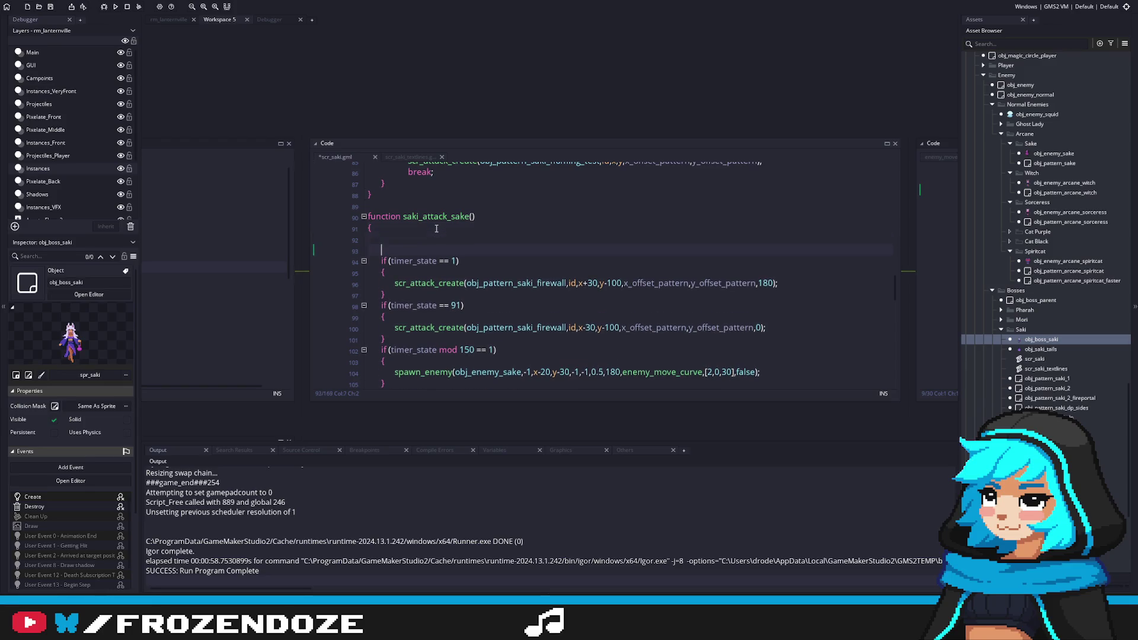
{"action": "key", "text": "ctrl+v"}
{"action": "left_click", "coordinate": [391, 237]}
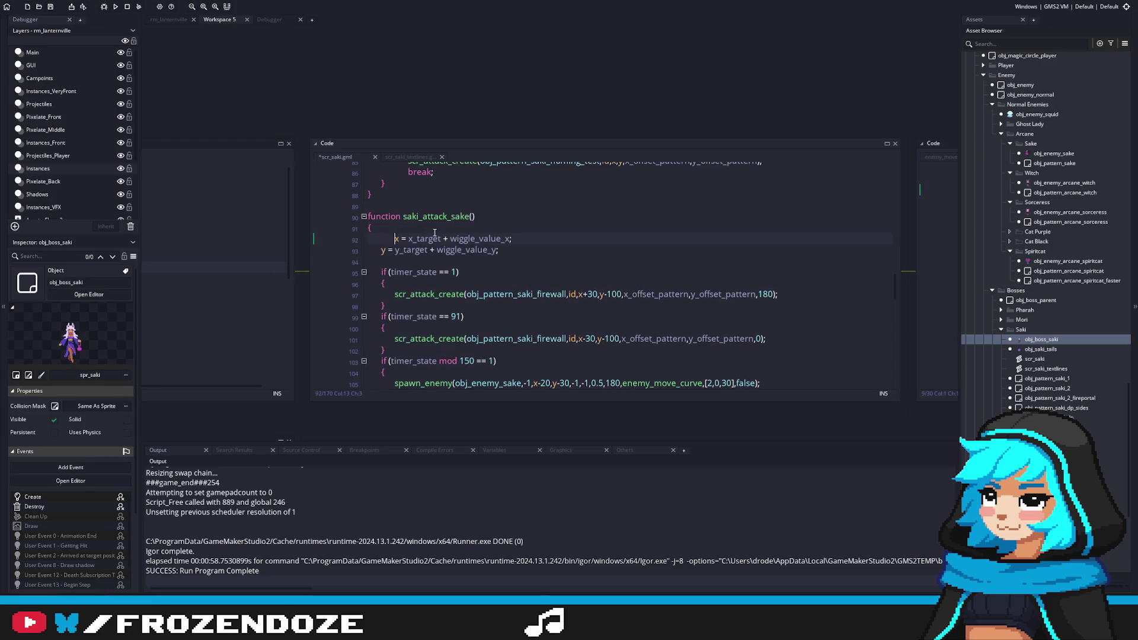
{"action": "key", "text": "Return"}
{"action": "key", "text": "ctrl+z"}
{"action": "key", "text": "Return"}
{"action": "key", "text": "BackSpace"}
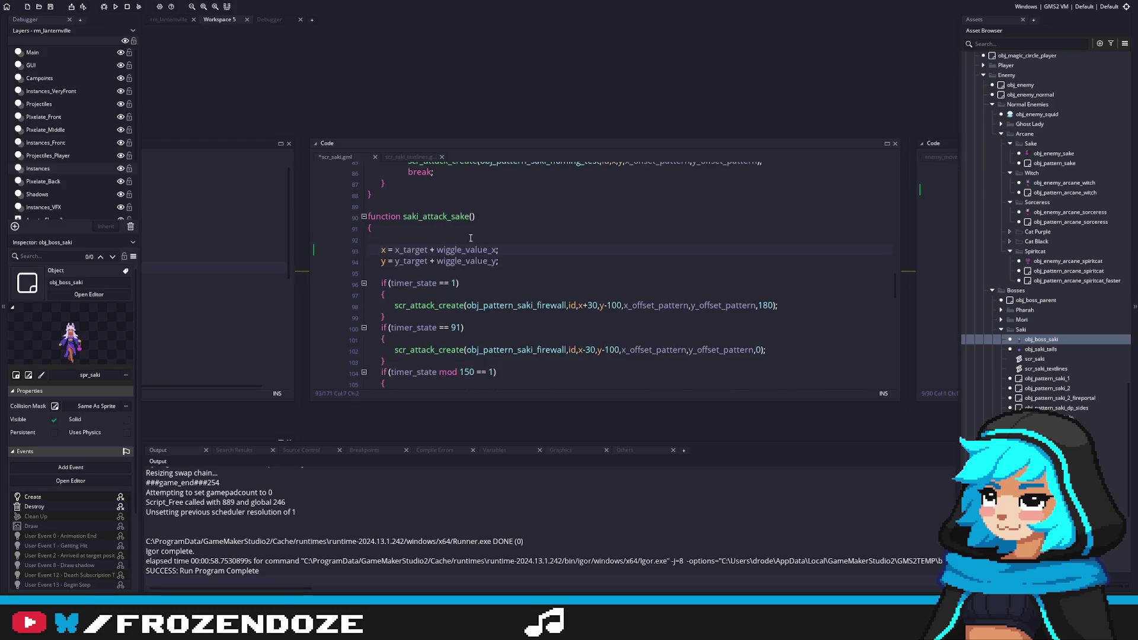
{"action": "double_click", "coordinate": [458, 249]}
{"action": "key", "text": "BackSpace"}
{"action": "key", "text": "BackSpace"}
{"action": "key", "text": "BackSpace"}
{"action": "double_click", "coordinate": [455, 255]}
{"action": "key", "text": "BackSpace"}
{"action": "key", "text": "BackSpace"}
Wrap the x and y assignments in 'if (timer_state mod 120 == 0) { }'.
{"action": "left_click", "coordinate": [409, 242]}
{"action": "type", "text": "if (timer_state mo"}
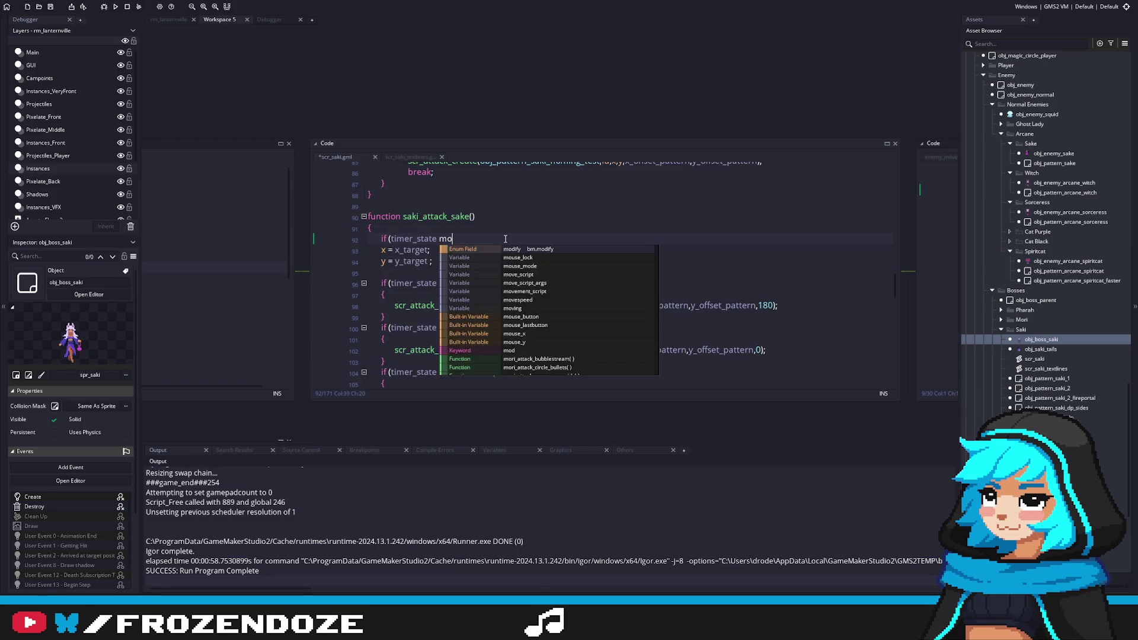
{"action": "type", "text": "d "}
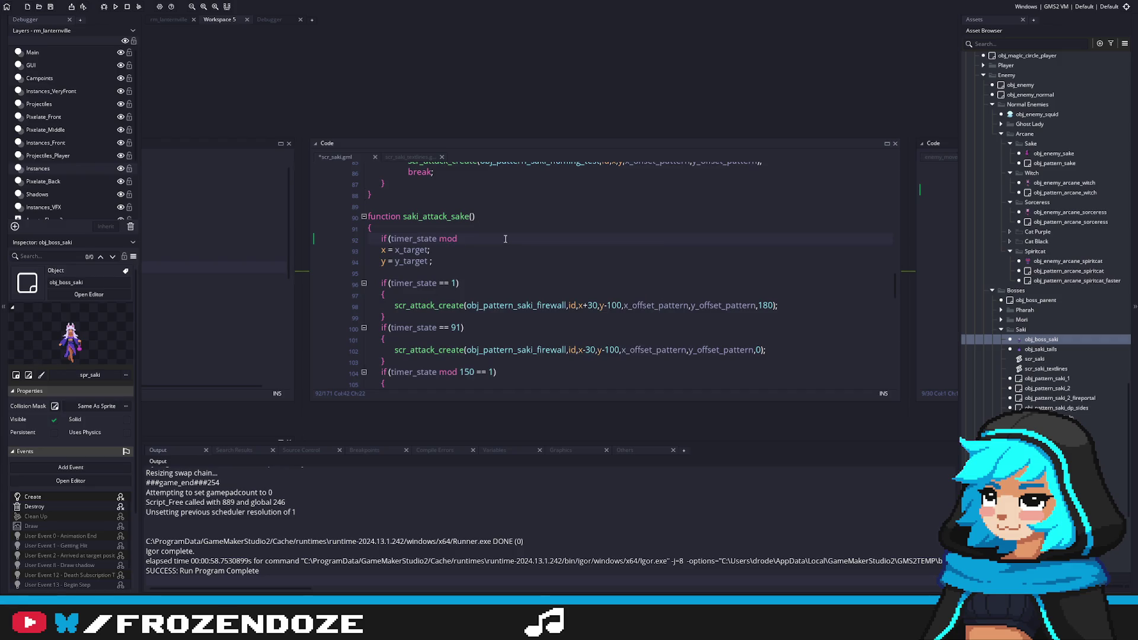
{"action": "type", "text": "120"}
{"action": "key", "text": "Return"}
{"action": "left_click", "coordinate": [333, 266]}
{"action": "left_click", "coordinate": [446, 273], "text": "shift"}
{"action": "key", "text": "Tab"}
{"action": "key", "text": "End"}
{"action": "key", "text": "BackSpace"}
{"action": "key", "text": "BackSpace"}
{"action": "left_click", "coordinate": [493, 239]}
{"action": "key", "text": "BackSpace"}
{"action": "type", "text": "0"}
{"action": "scroll", "coordinate": [509, 311], "scroll_direction": "up", "scroll_amount": 9}
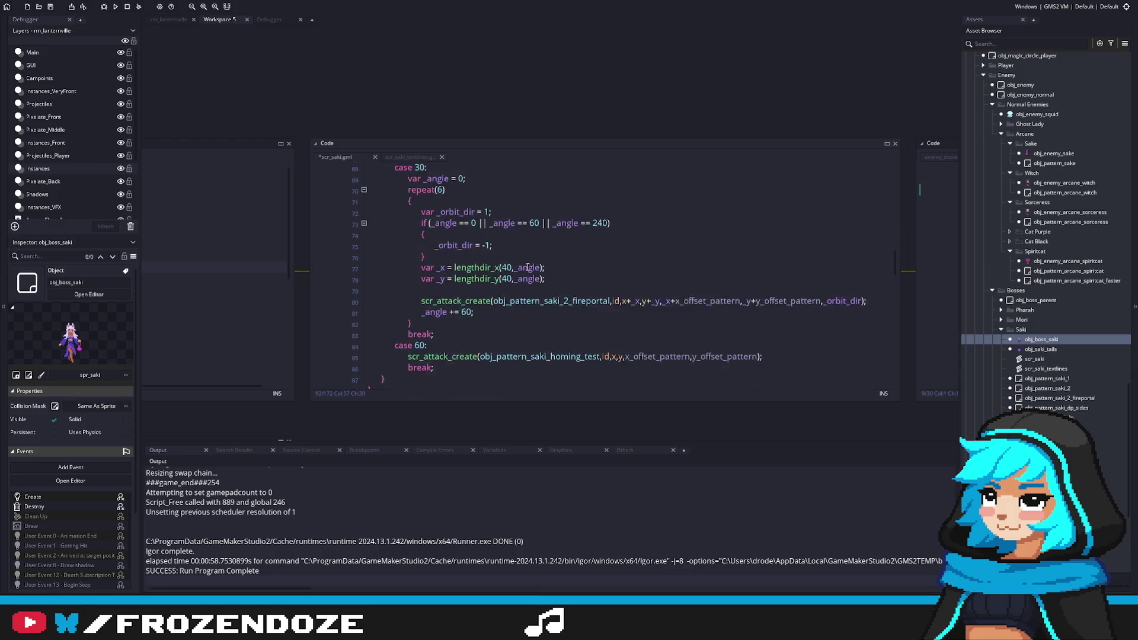
{"action": "scroll", "coordinate": [510, 287], "scroll_direction": "down", "scroll_amount": 7}
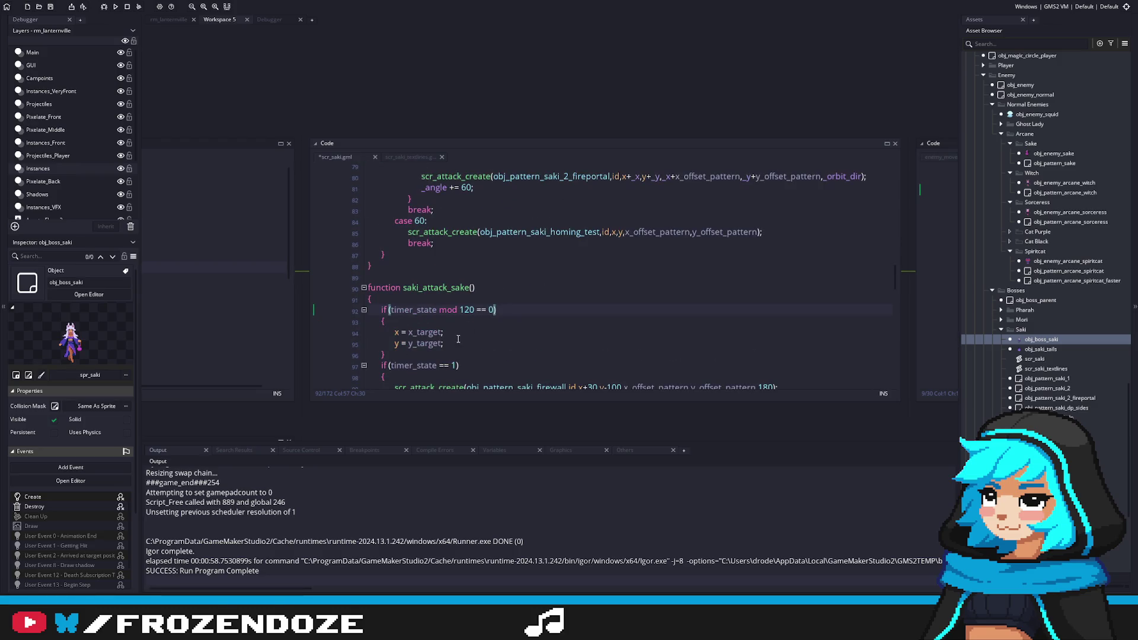
{"action": "scroll", "coordinate": [459, 343], "scroll_direction": "up", "scroll_amount": 7}
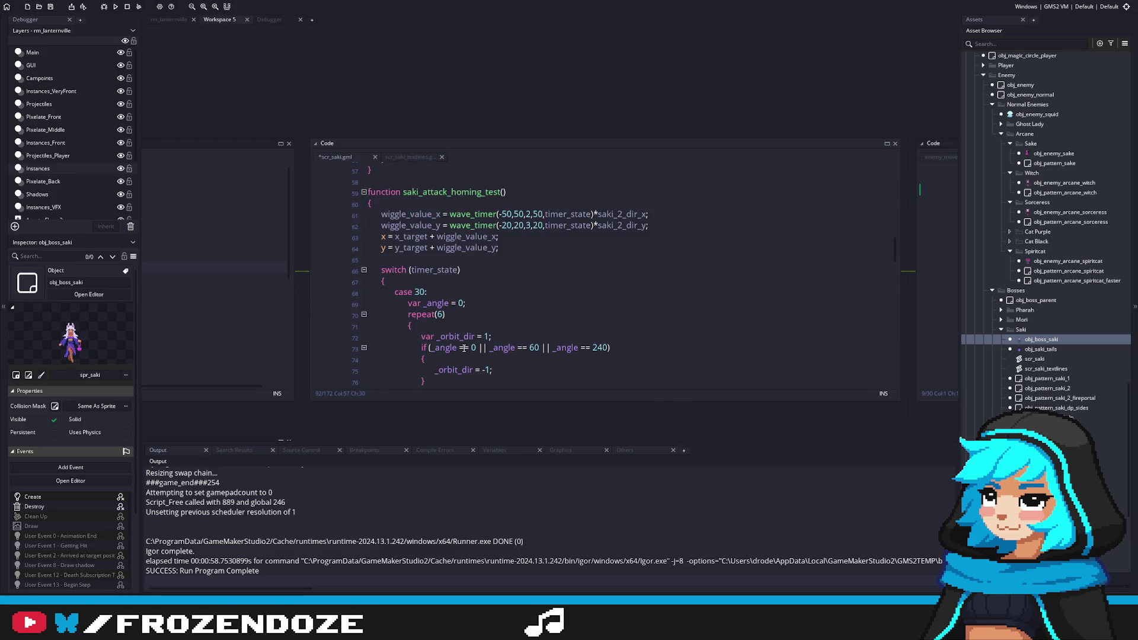
{"action": "scroll", "coordinate": [464, 348], "scroll_direction": "down", "scroll_amount": 9}
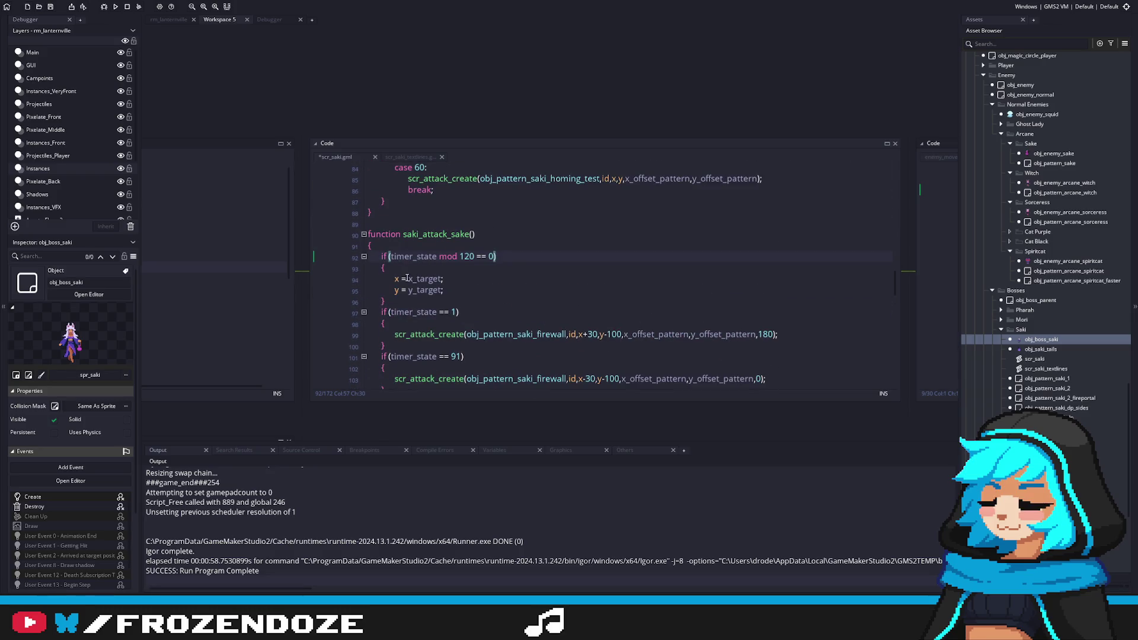
Review the new block, then switch to obj_boss_saki's Create event code.
{"action": "left_click", "coordinate": [444, 277]}
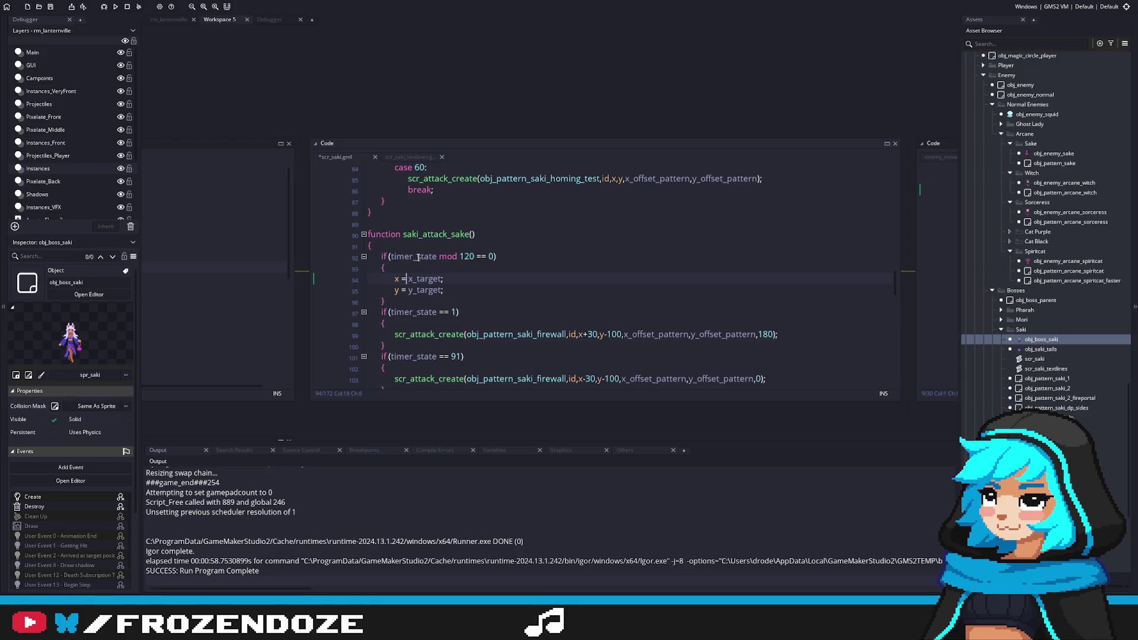
{"action": "scroll", "coordinate": [475, 292], "scroll_direction": "up", "scroll_amount": 5}
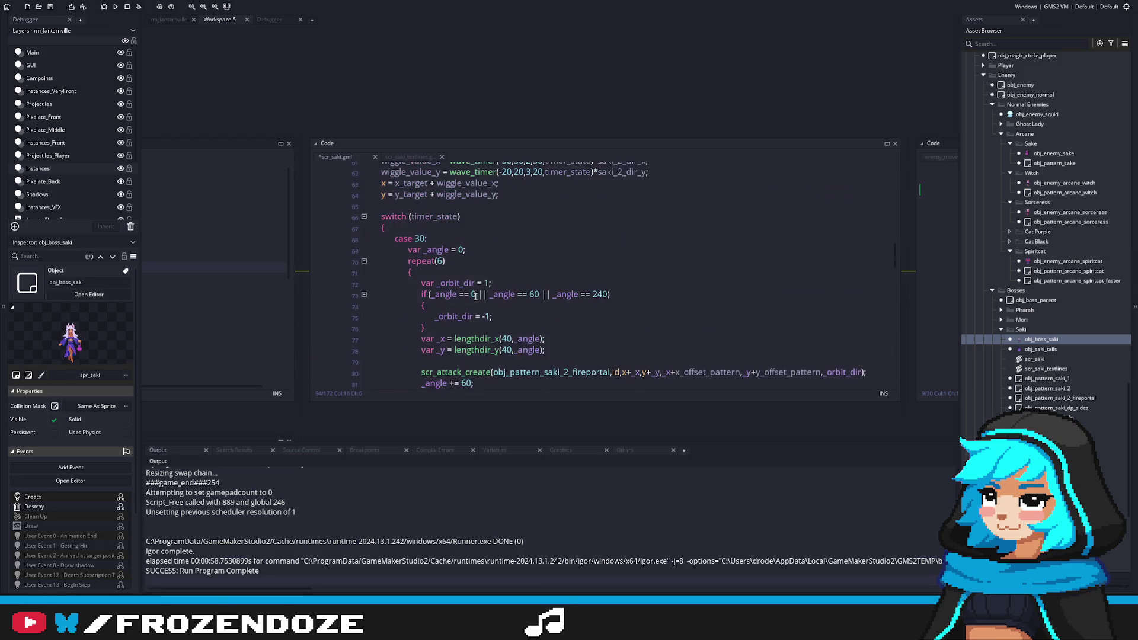
{"action": "scroll", "coordinate": [474, 299], "scroll_direction": "down", "scroll_amount": 3}
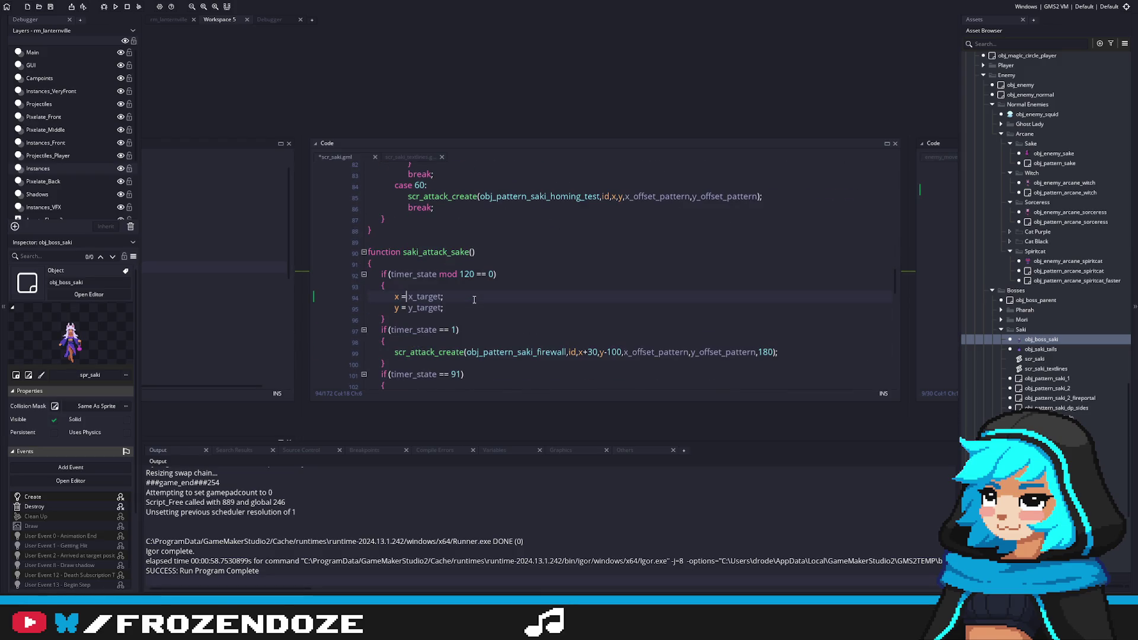
{"action": "left_click", "coordinate": [749, 329]}
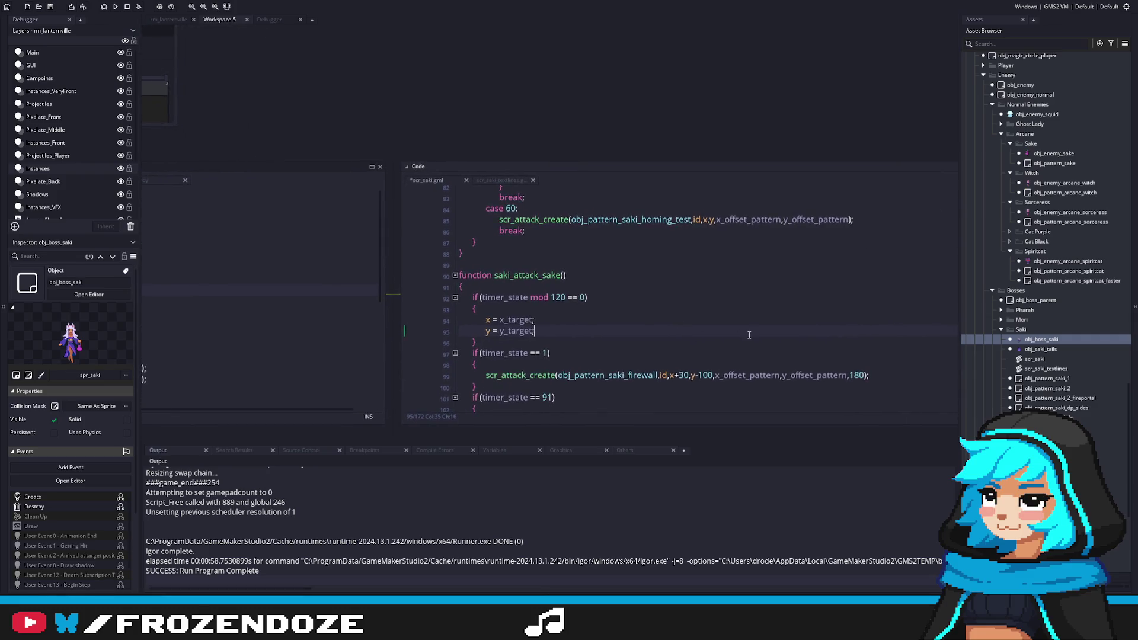
{"action": "scroll", "coordinate": [740, 306], "scroll_direction": "down", "scroll_amount": 5}
{"action": "scroll", "coordinate": [549, 311], "scroll_direction": "up", "scroll_amount": 5}
{"action": "key", "text": "ctrl+Tab"}
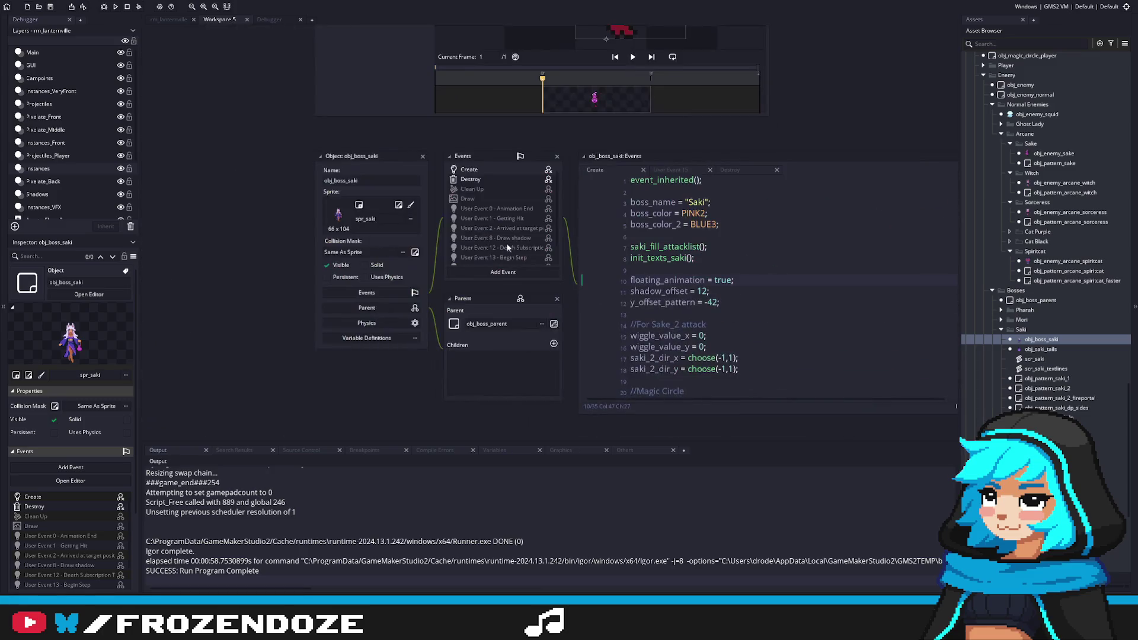
Add x_target_attack = 0; on a new line after saki_2_dir_y in the Create event.
{"action": "scroll", "coordinate": [524, 327], "scroll_direction": "down", "scroll_amount": 6}
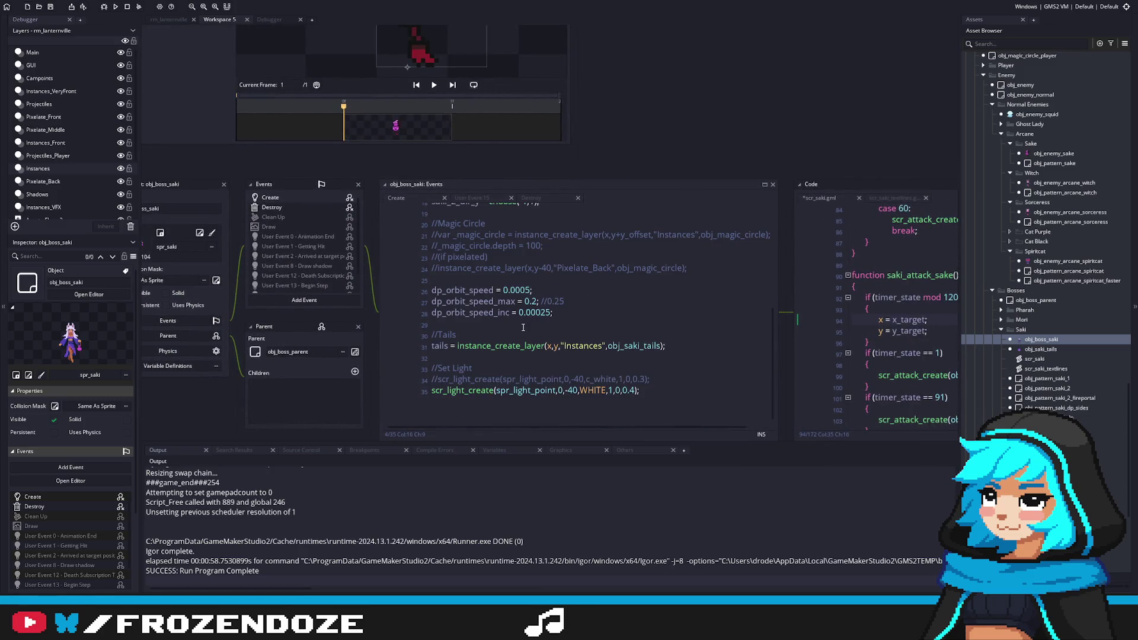
{"action": "scroll", "coordinate": [524, 327], "scroll_direction": "up", "scroll_amount": 3}
{"action": "left_click", "coordinate": [555, 304]}
{"action": "key", "text": "Return"}
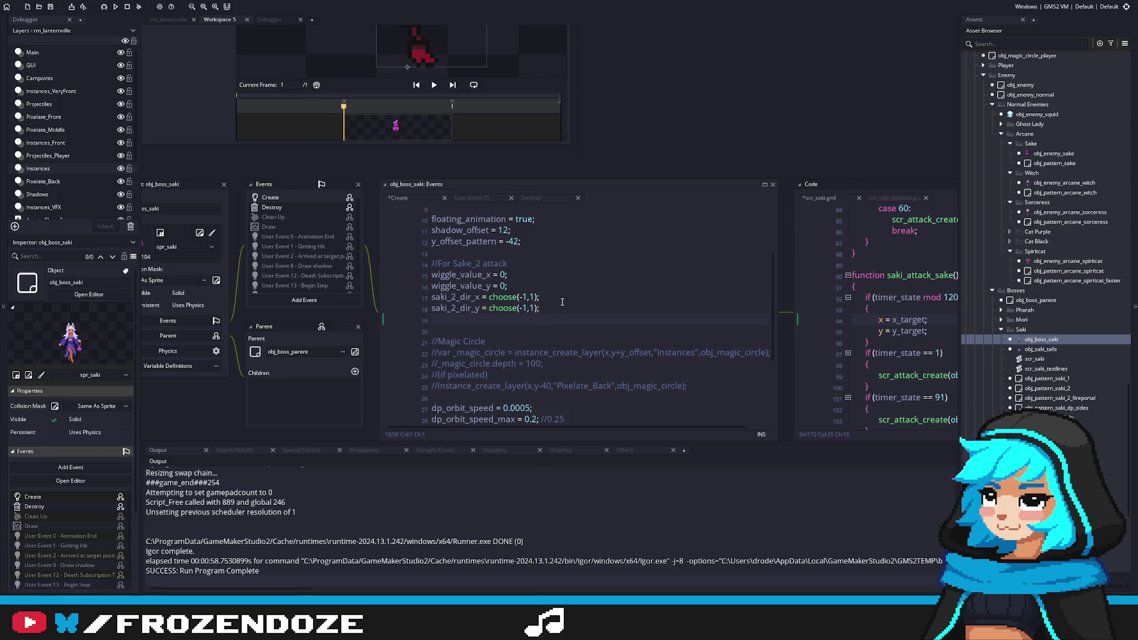
{"action": "key", "text": "Return"}
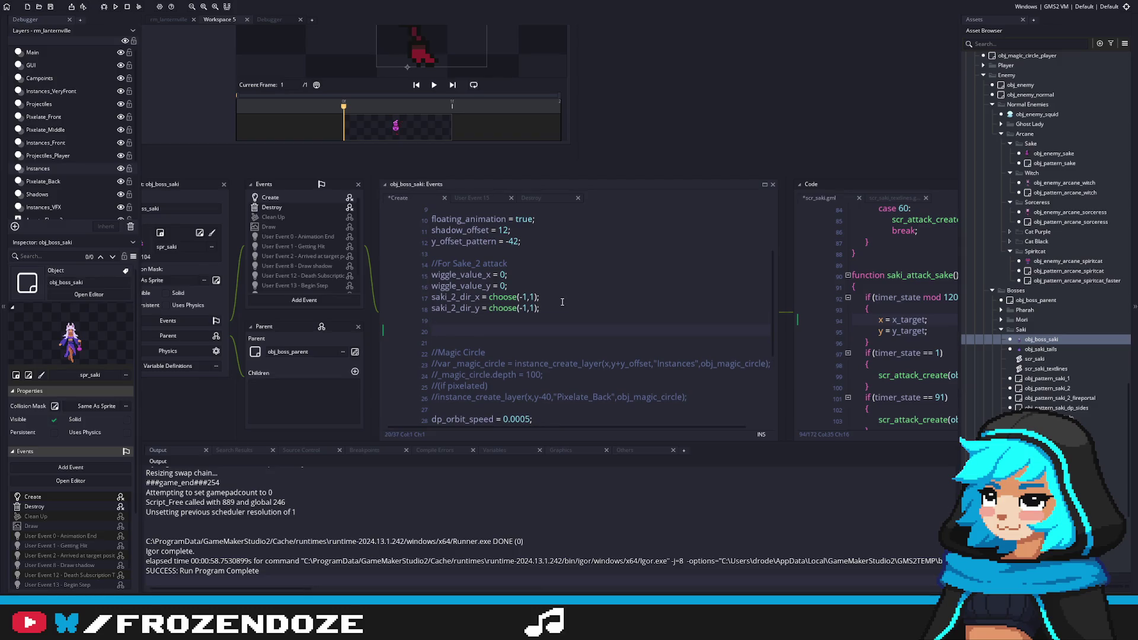
{"action": "type", "text": "move_target"}
{"action": "double_click", "coordinate": [437, 330]}
{"action": "type", "text": "x_target_ta"}
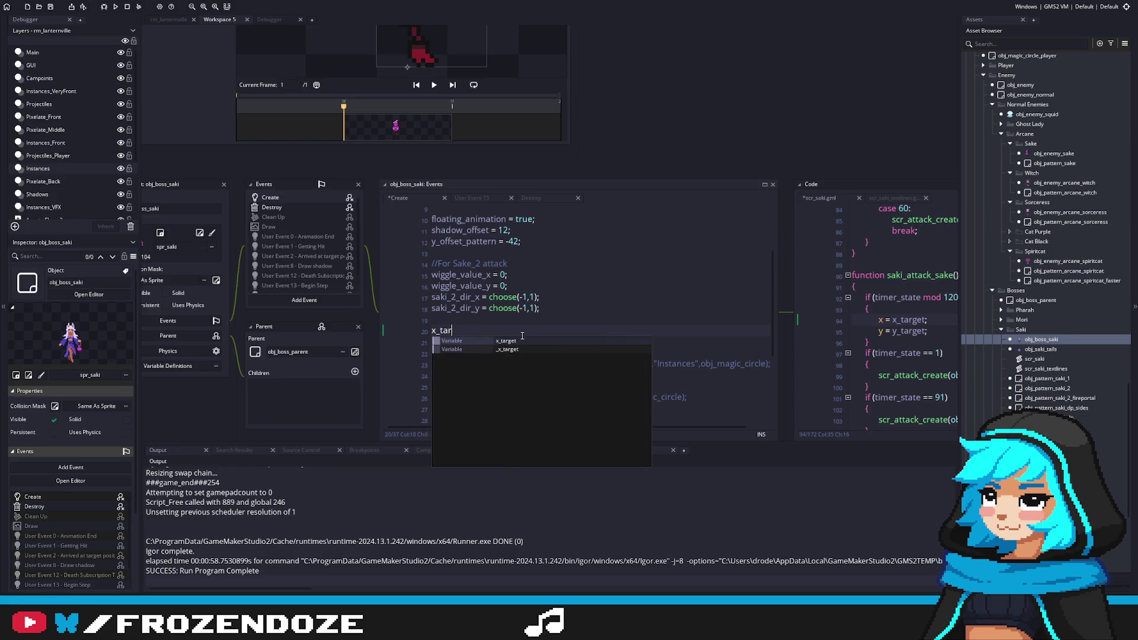
{"action": "key", "text": "BackSpace"}
{"action": "key", "text": "BackSpace"}
{"action": "type", "text": "attack = "}
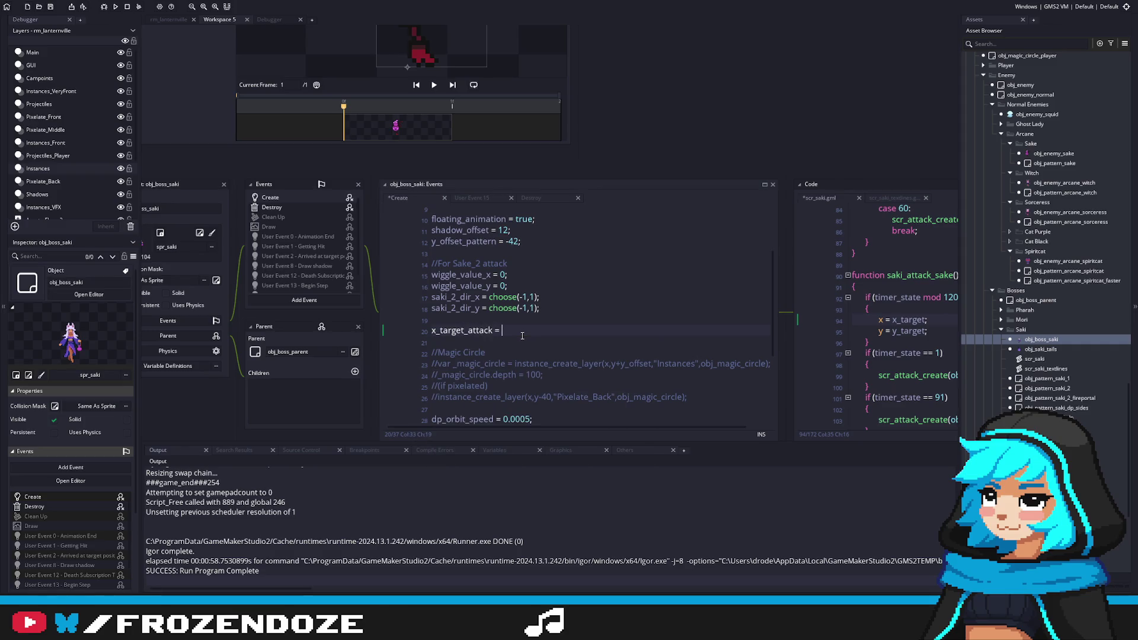
{"action": "type", "text": "0;"}
Duplicate that line as y_target_attack = 0; and copy the x_target_attack name.
{"action": "key", "text": "ctrl+d"}
{"action": "key", "text": "BackSpace"}
{"action": "type", "text": "y"}
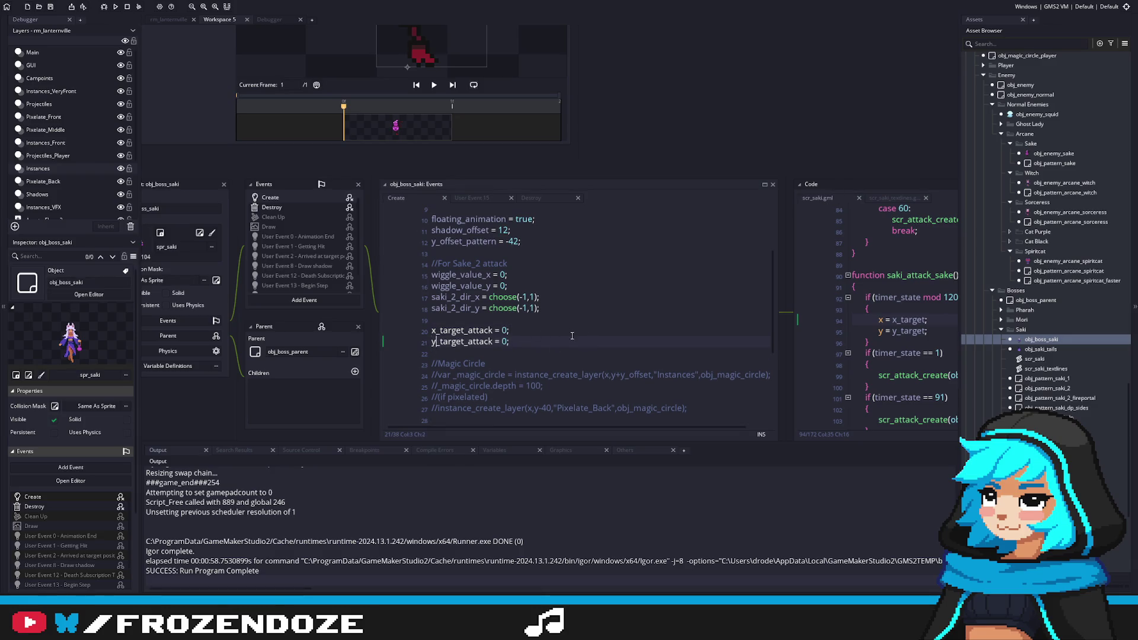
{"action": "left_click", "coordinate": [833, 336]}
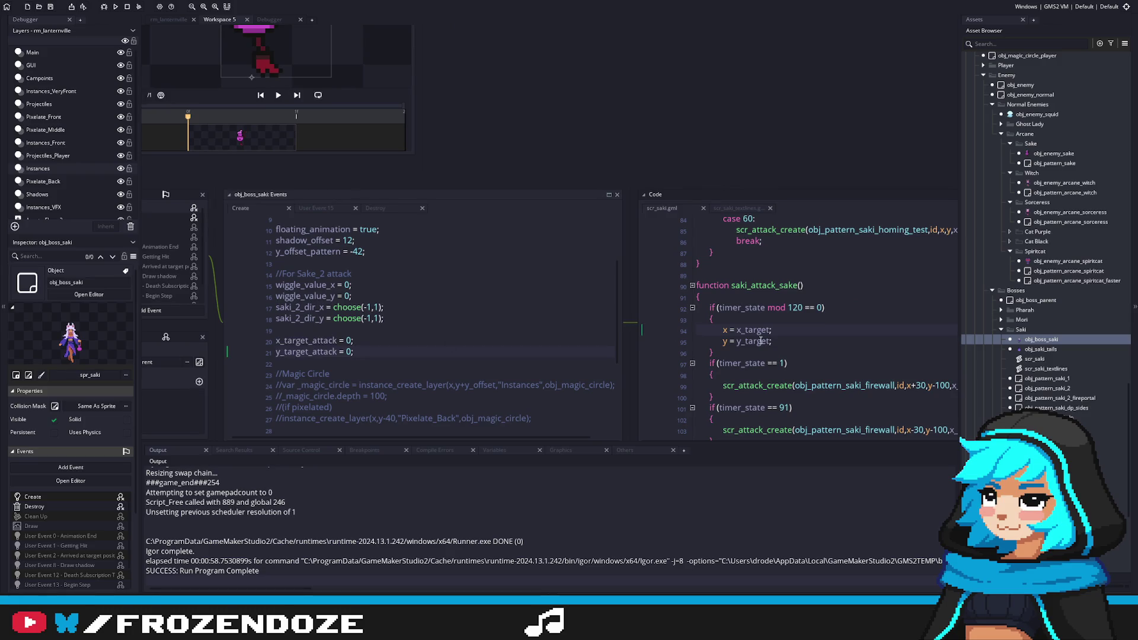
{"action": "key", "text": "Up"}
{"action": "key", "text": "Home"}
{"action": "key", "text": "ctrl+shift+Right"}
{"action": "key", "text": "ctrl+c"}
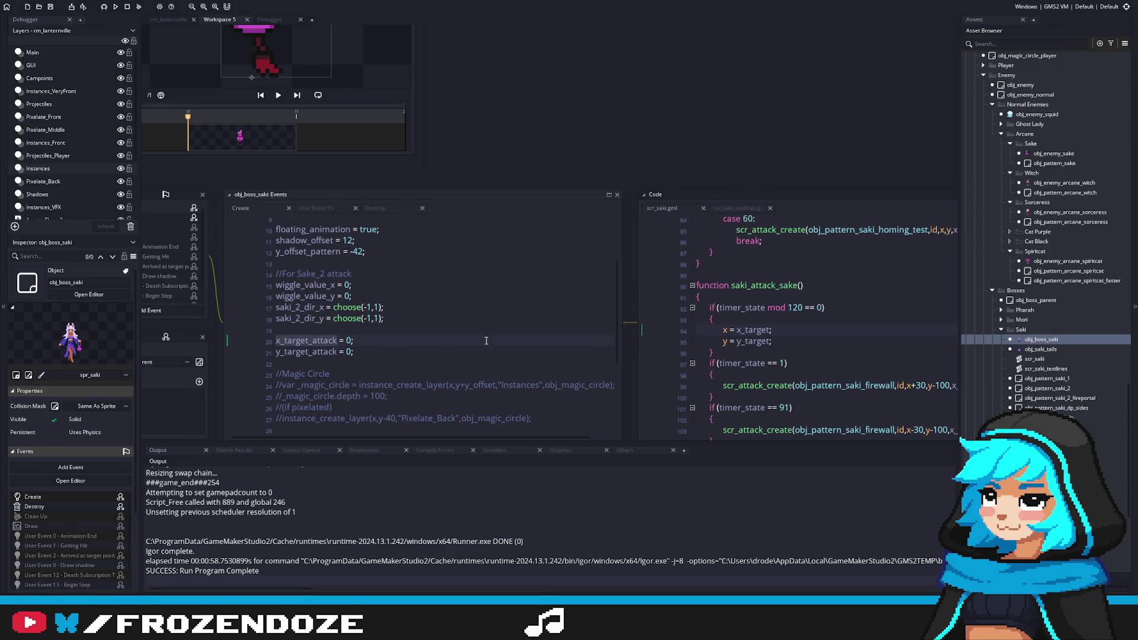
{"action": "left_click", "coordinate": [776, 298]}
Start an x_target_attack random-range assignment inside the mod 120 block.
{"action": "left_click_drag", "start_coordinate": [721, 336], "coordinate": [606, 325]}
{"action": "left_click", "coordinate": [708, 314]}
{"action": "key", "text": "Return"}
{"action": "key", "text": "ctrl+v"}
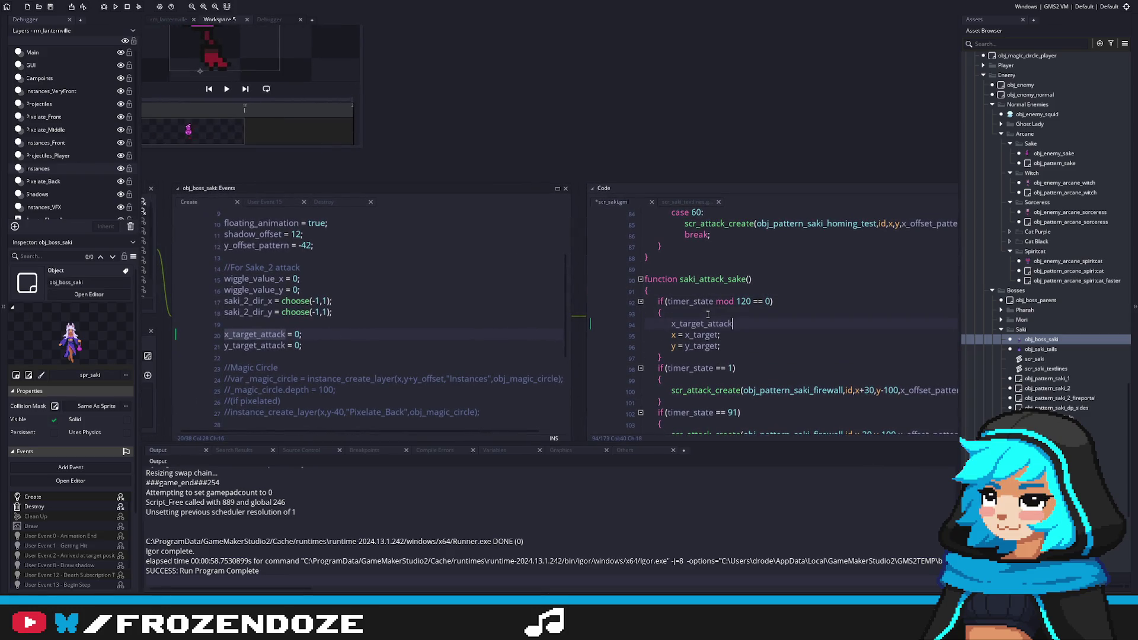
{"action": "type", "text": " = "}
{"action": "type", "text": "random_range("}
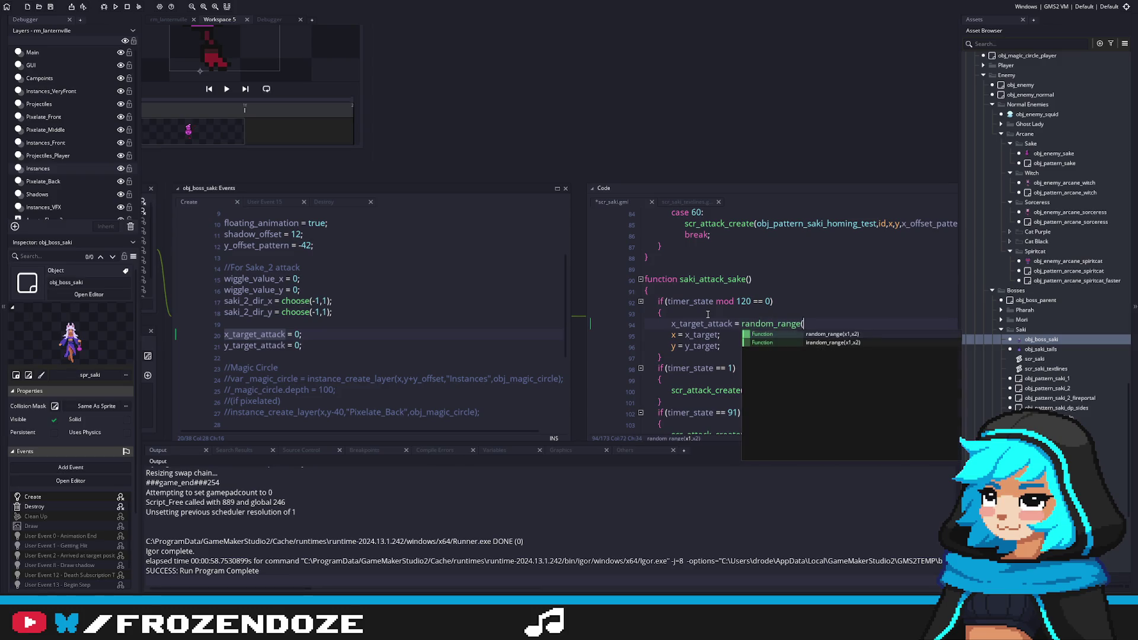
{"action": "key", "text": "ctrl+Left"}
{"action": "key", "text": "ctrl+Left"}
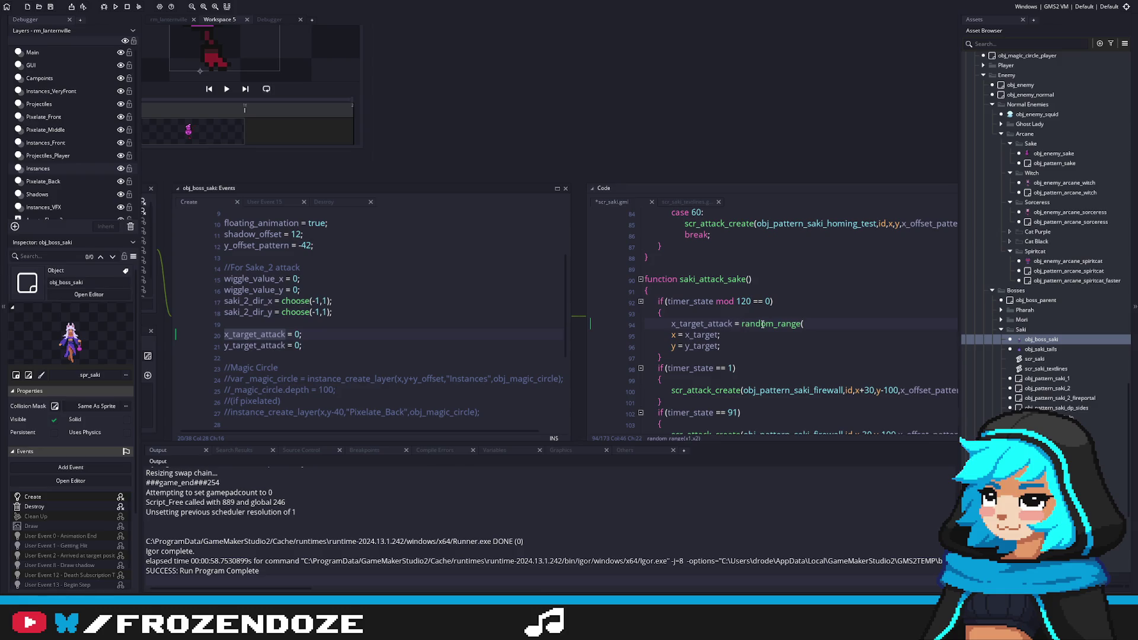
{"action": "left_click_drag", "start_coordinate": [836, 322], "coordinate": [848, 294]}
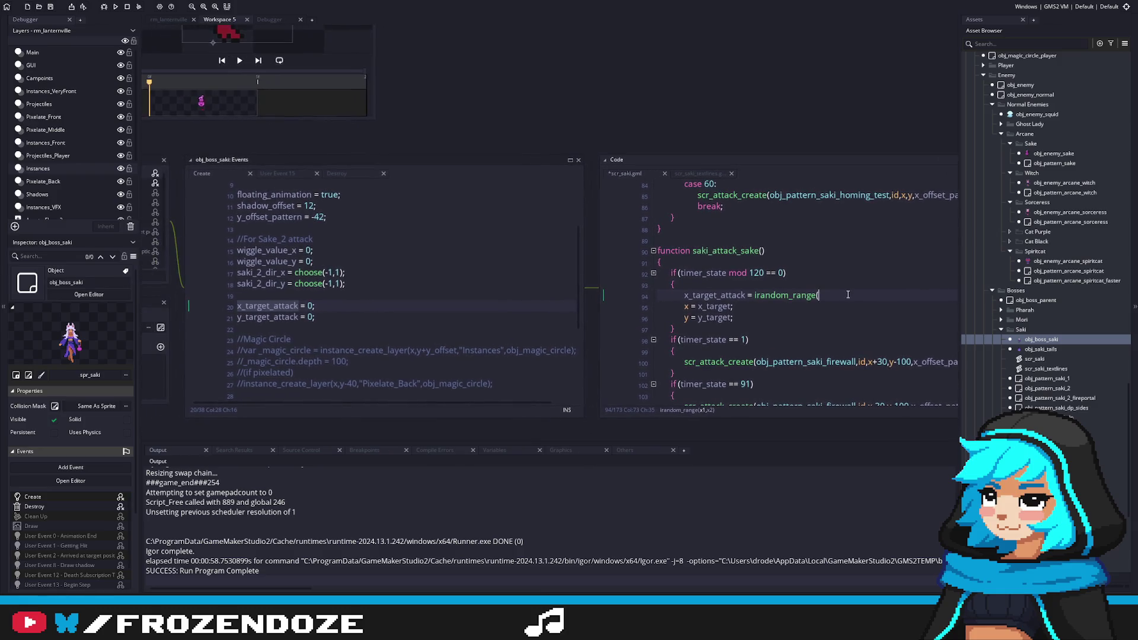
{"action": "key", "text": "ctrl+Left"}
{"action": "key", "text": "ctrl+Left"}
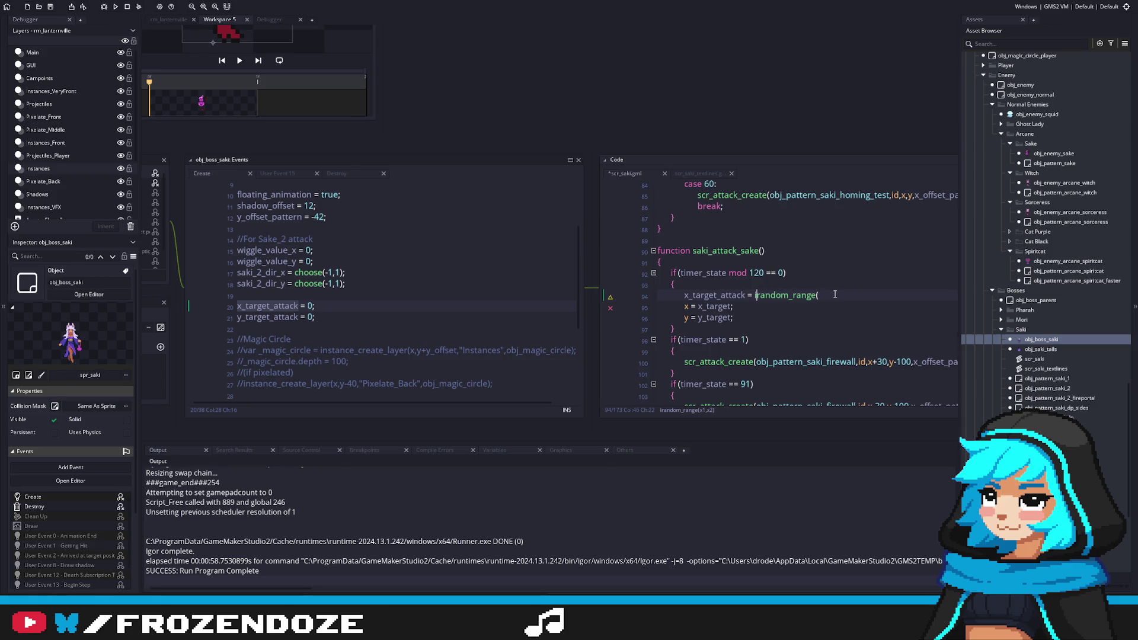
{"action": "key", "text": "ctrl+z"}
{"action": "key", "text": "ctrl+y"}
Delete the y = y_target line, finish x_target_attack = irandom_range(-100,100);, and save.
{"action": "left_click", "coordinate": [753, 305]}
{"action": "key", "text": "shift+Down"}
{"action": "key", "text": "BackSpace"}
{"action": "left_click", "coordinate": [846, 295]}
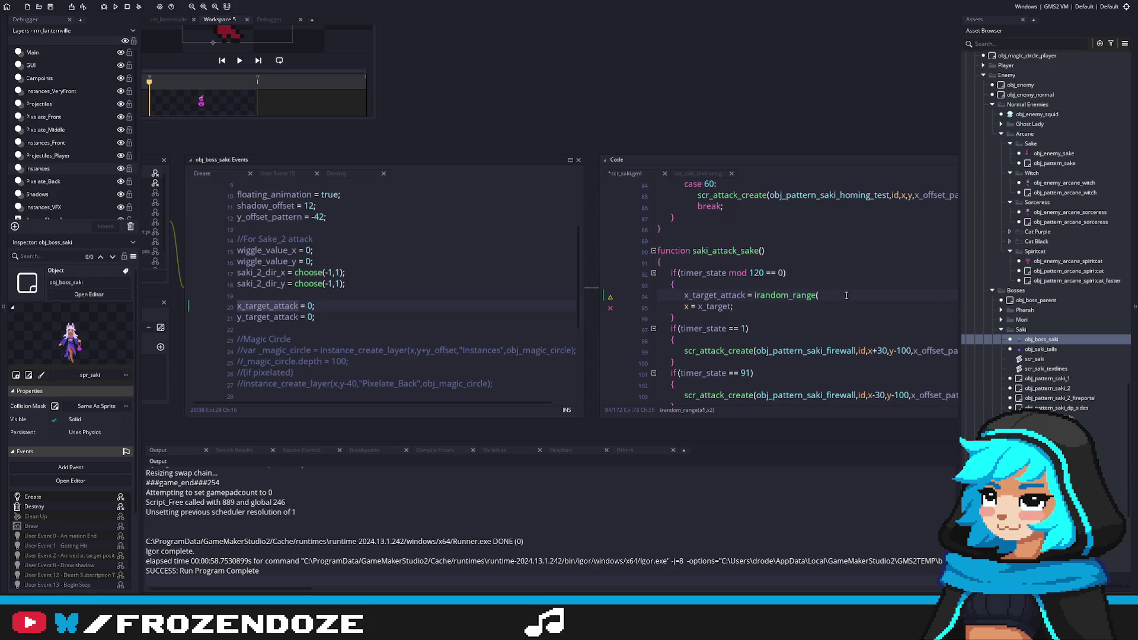
{"action": "type", "text": "-"}
{"action": "type", "text": "100,100);"}
{"action": "key", "text": "ctrl+s"}
Make line 94 read x_target_attack = x_target_attack+choose(-50,50); and save.
{"action": "left_click", "coordinate": [752, 296]}
{"action": "type", "text": "x_target_attack"}
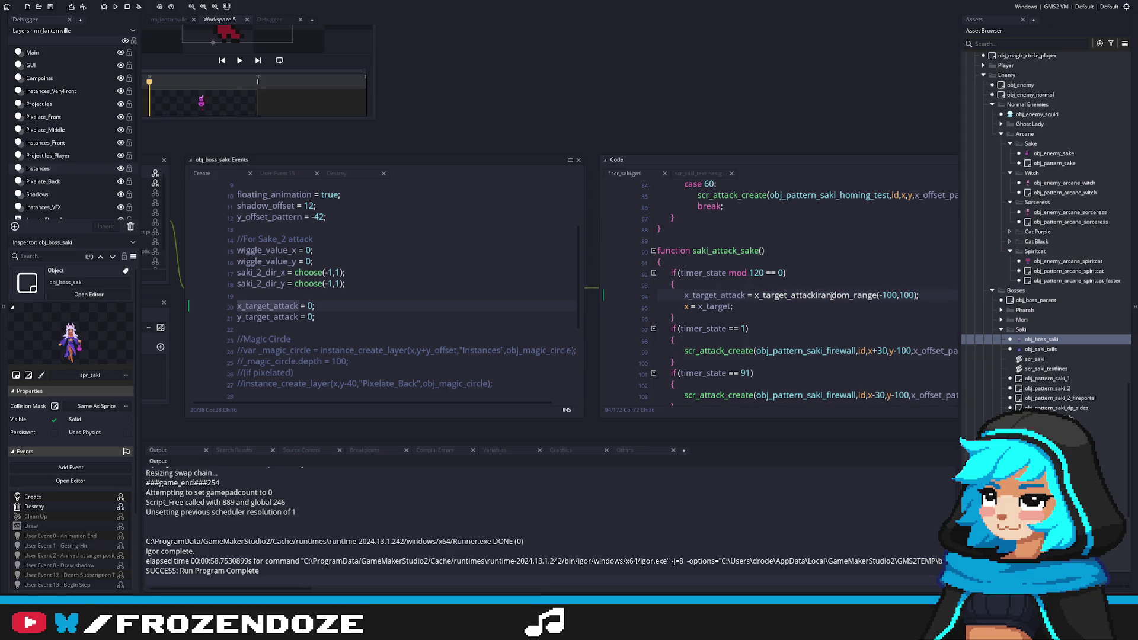
{"action": "type", "text": "+"}
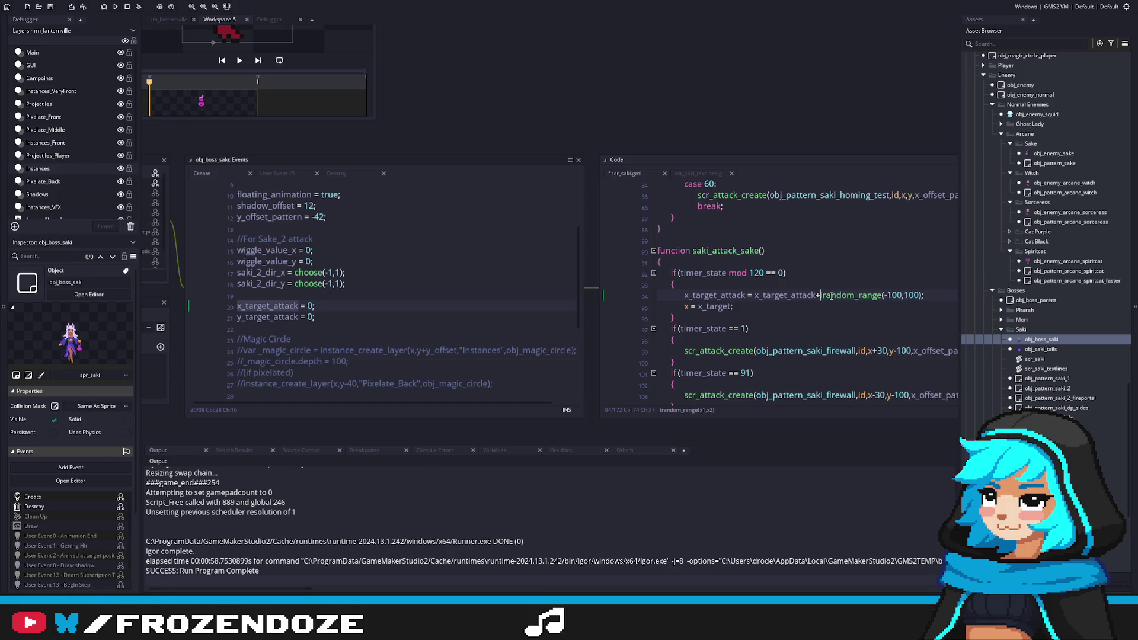
{"action": "key", "text": "Down"}
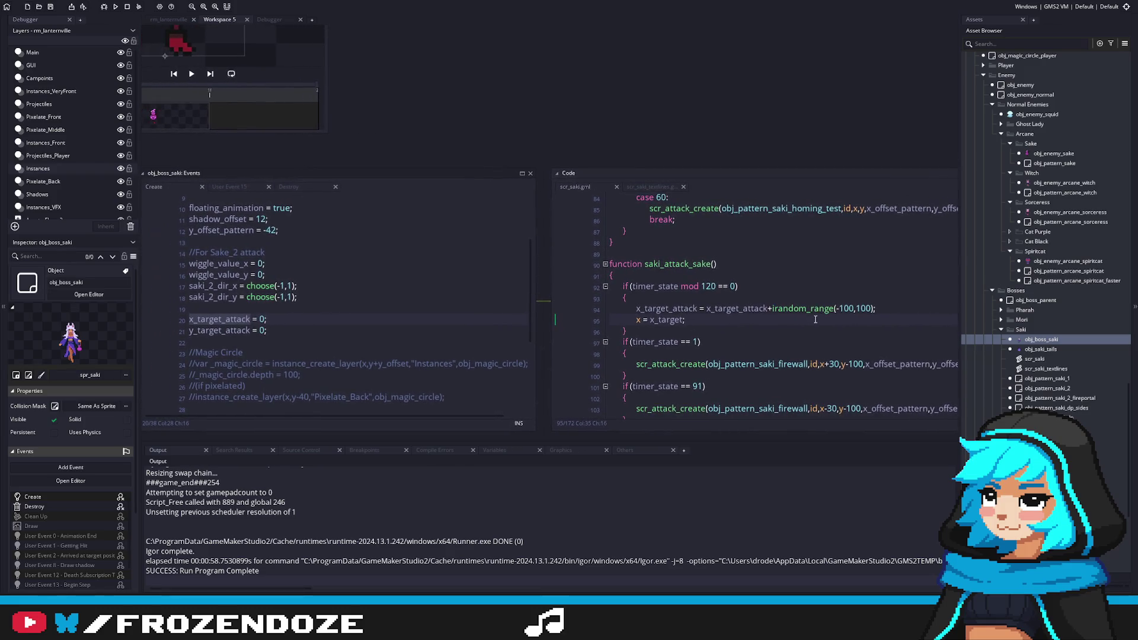
{"action": "left_click", "coordinate": [839, 308]}
{"action": "left_click", "coordinate": [775, 311]}
{"action": "key", "text": "shift+End"}
{"action": "type", "text": "choose("}
{"action": "type", "text": "-50,50"}
{"action": "type", "text": ");"}
{"action": "key", "text": "ctrl+s"}
{"action": "double_click", "coordinate": [658, 309]}
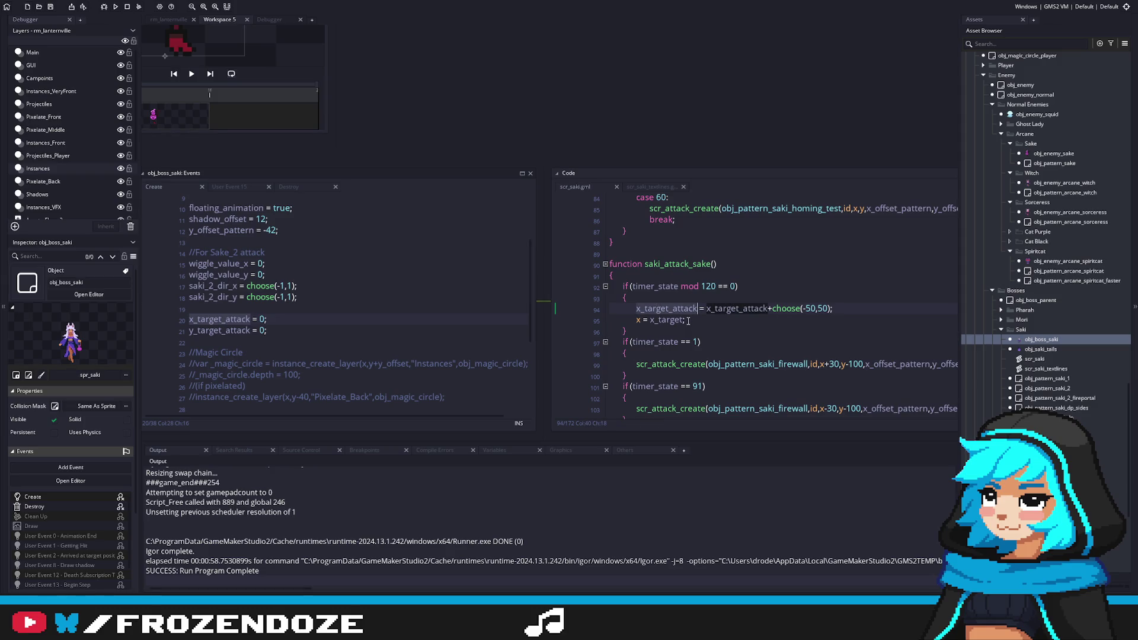
{"action": "left_click", "coordinate": [683, 321]}
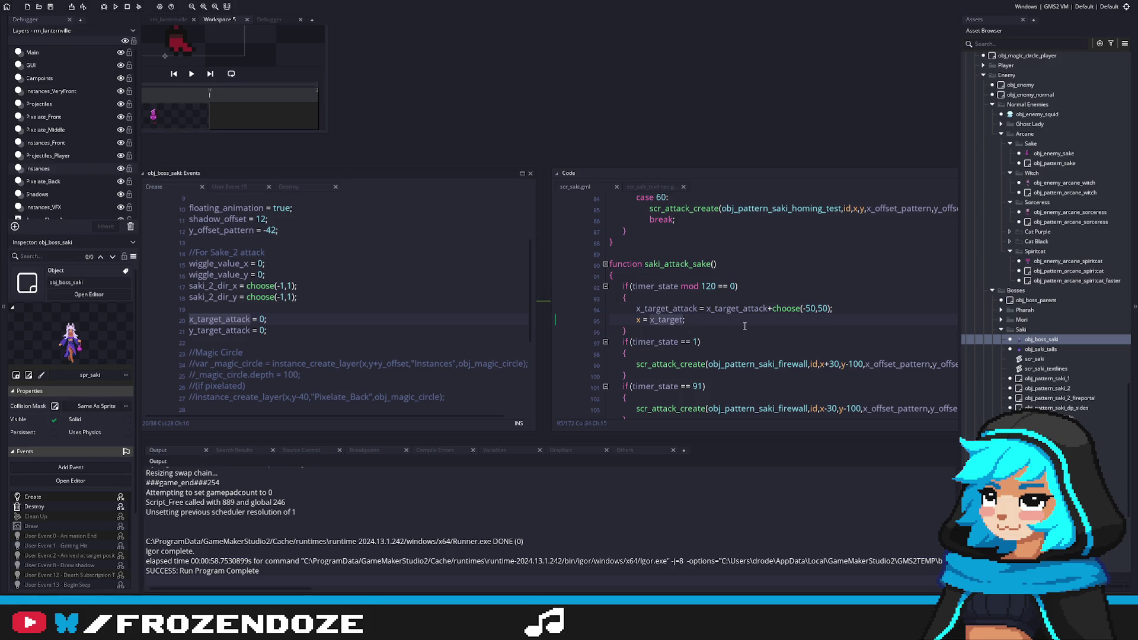
Check the homing test attack, then rewrite line 95 as x_target = x_target_attack; and save.
{"action": "scroll", "coordinate": [745, 327], "scroll_direction": "up", "scroll_amount": 10}
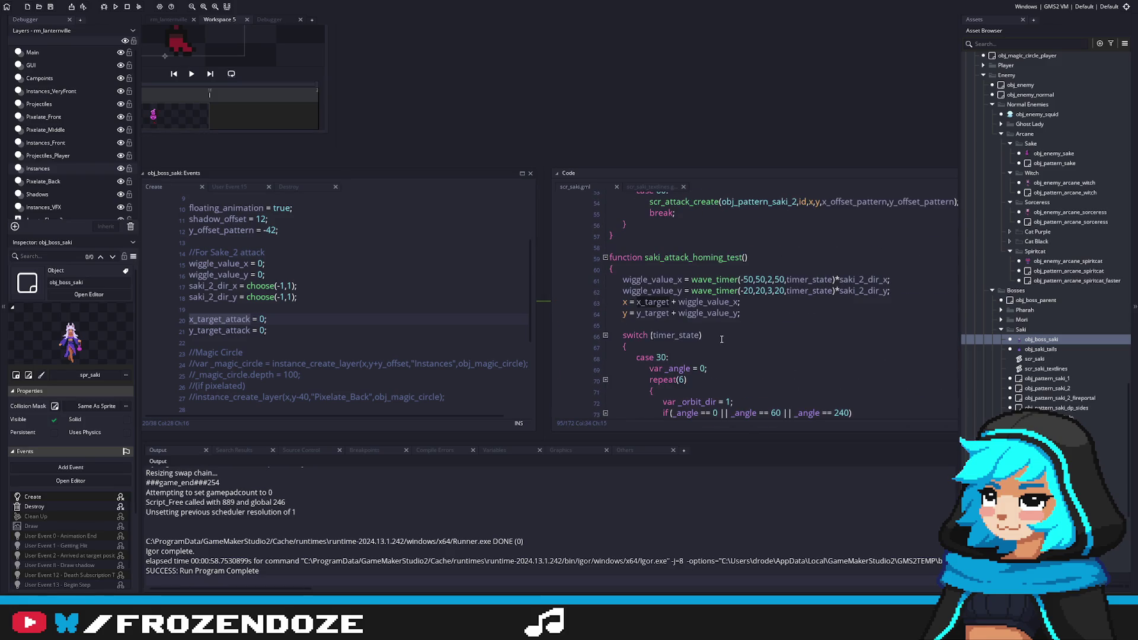
{"action": "scroll", "coordinate": [721, 339], "scroll_direction": "up", "scroll_amount": 3}
{"action": "left_click", "coordinate": [583, 346]}
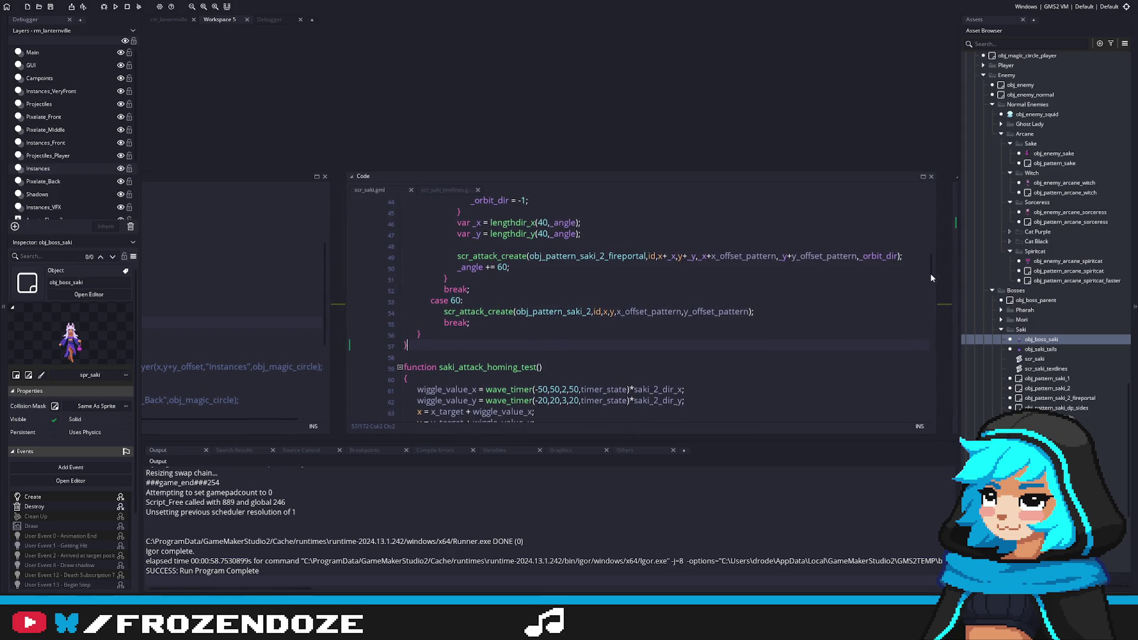
{"action": "scroll", "coordinate": [930, 278], "scroll_direction": "down", "scroll_amount": 13}
{"action": "scroll", "coordinate": [931, 337], "scroll_direction": "down", "scroll_amount": 2}
{"action": "scroll", "coordinate": [930, 327], "scroll_direction": "up", "scroll_amount": 1}
{"action": "left_click_drag", "start_coordinate": [457, 279], "coordinate": [737, 289]}
{"action": "double_click", "coordinate": [738, 298]}
{"action": "left_click_drag", "start_coordinate": [567, 288], "coordinate": [645, 298]}
{"action": "type", "text": "_target = x_target_attack;"}
{"action": "key", "text": "ctrl+s"}
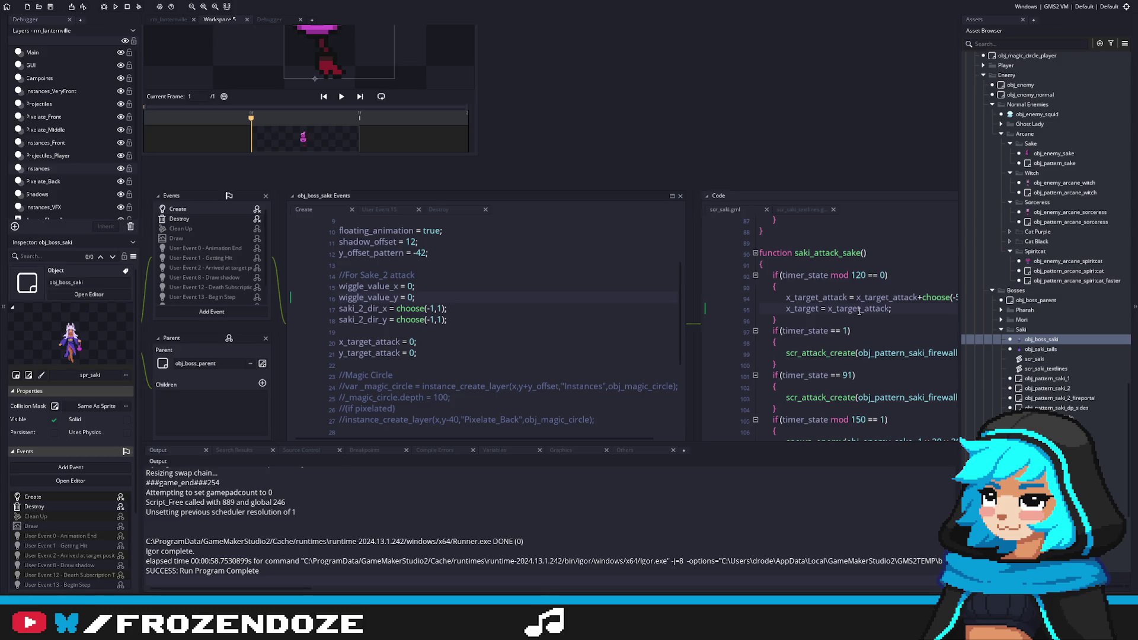
Check the target variables in the Create event, then return to line 95.
{"action": "scroll", "coordinate": [851, 295], "scroll_direction": "up", "scroll_amount": 10}
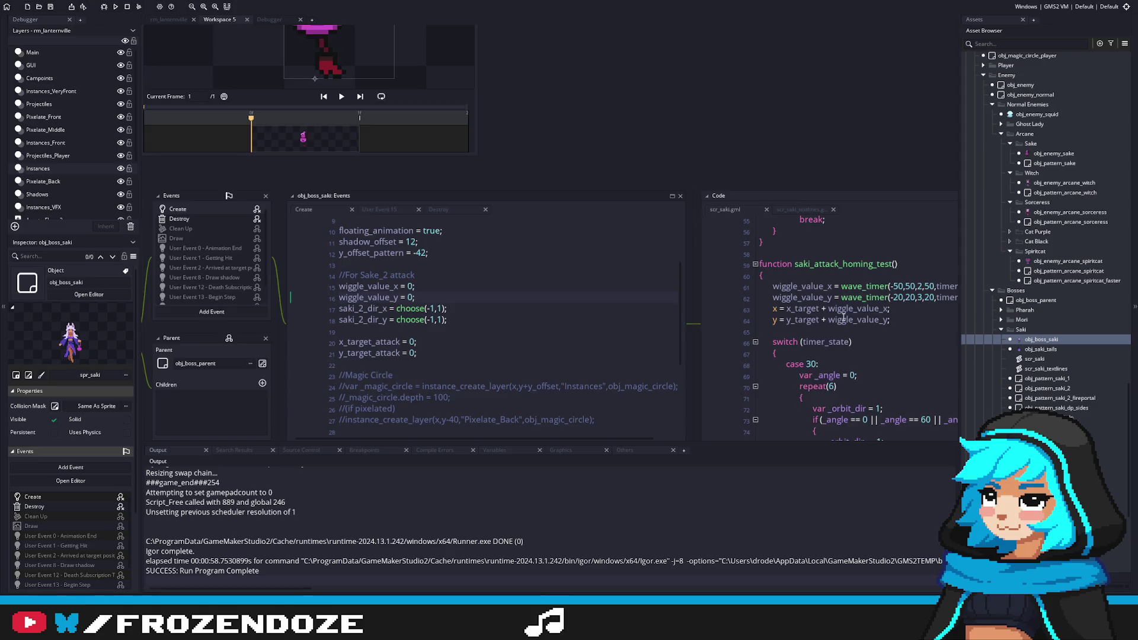
{"action": "left_click_drag", "start_coordinate": [842, 317], "coordinate": [642, 310]}
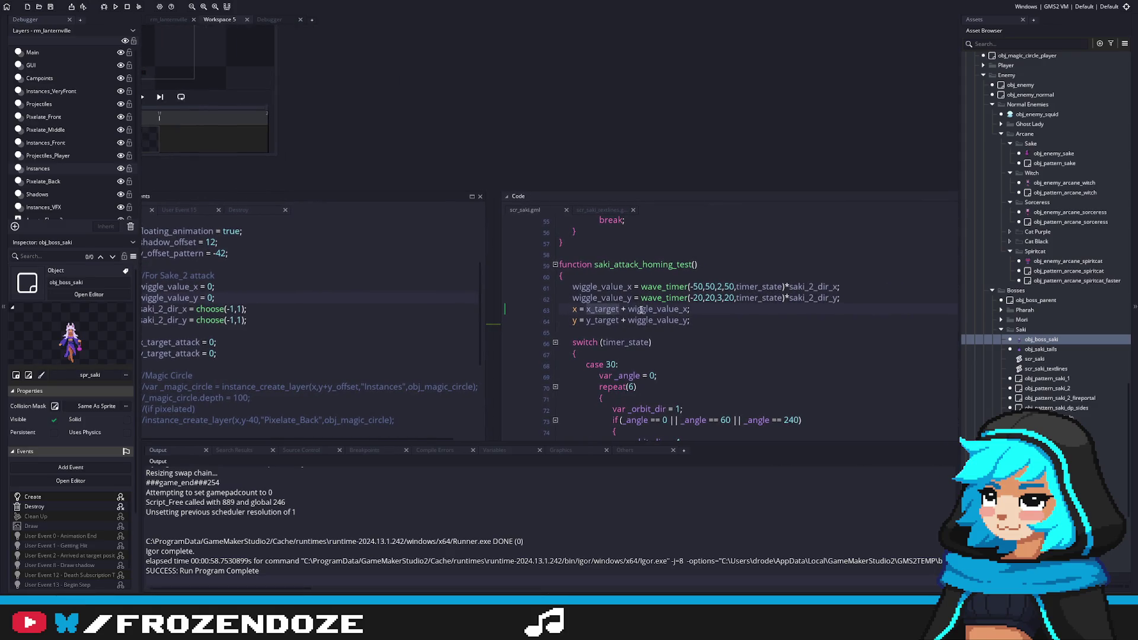
{"action": "scroll", "coordinate": [641, 310], "scroll_direction": "down", "scroll_amount": 12}
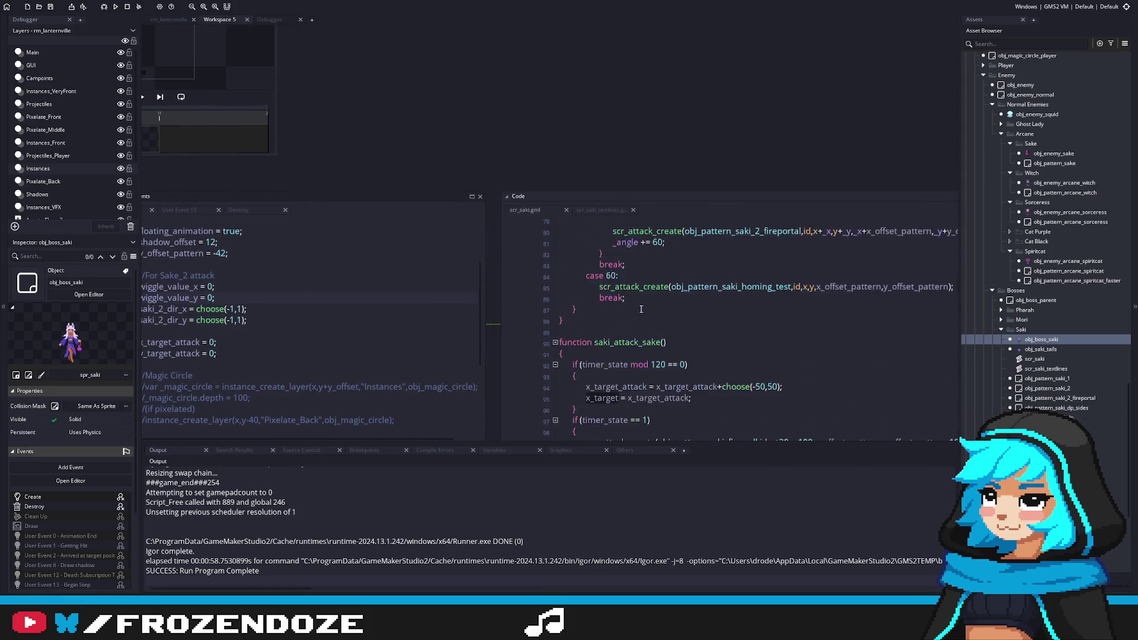
{"action": "mouse_move", "coordinate": [643, 286]}
{"action": "left_mouse_down"}
{"action": "mouse_move", "coordinate": [791, 314]}
{"action": "mouse_move", "coordinate": [775, 314]}
{"action": "left_mouse_up"}
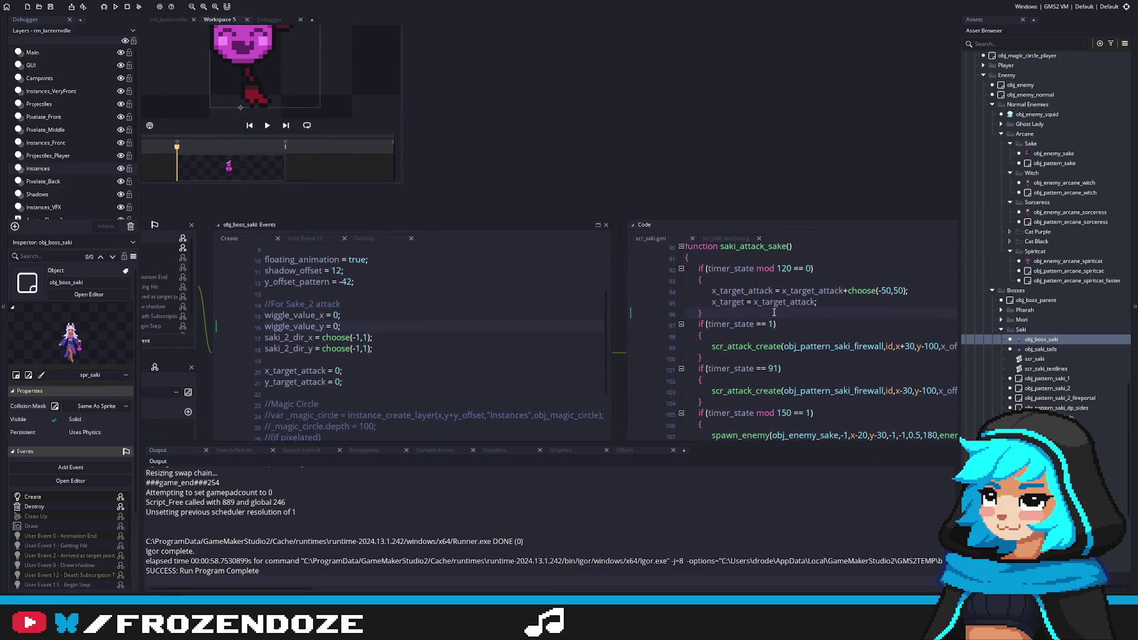
{"action": "left_click", "coordinate": [563, 281]}
{"action": "left_click_drag", "start_coordinate": [564, 281], "coordinate": [374, 291]}
{"action": "left_click", "coordinate": [609, 307]}
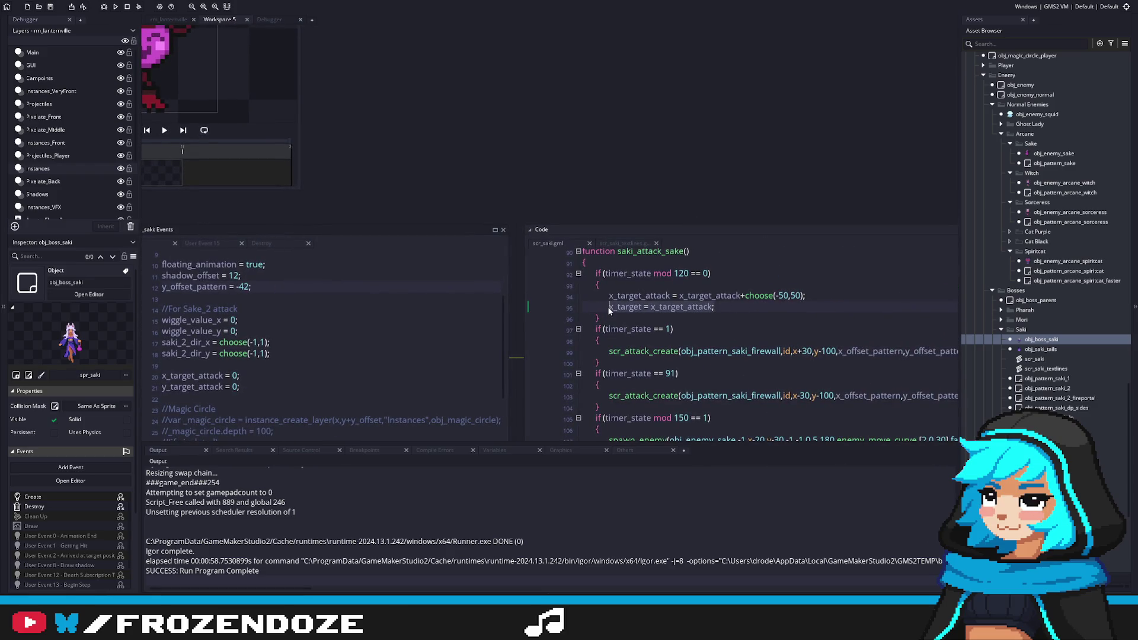
Begin rewriting line 95 as x = x_target + lerp(x,x_target_attack, ...).
{"action": "type", "text": "x = "}
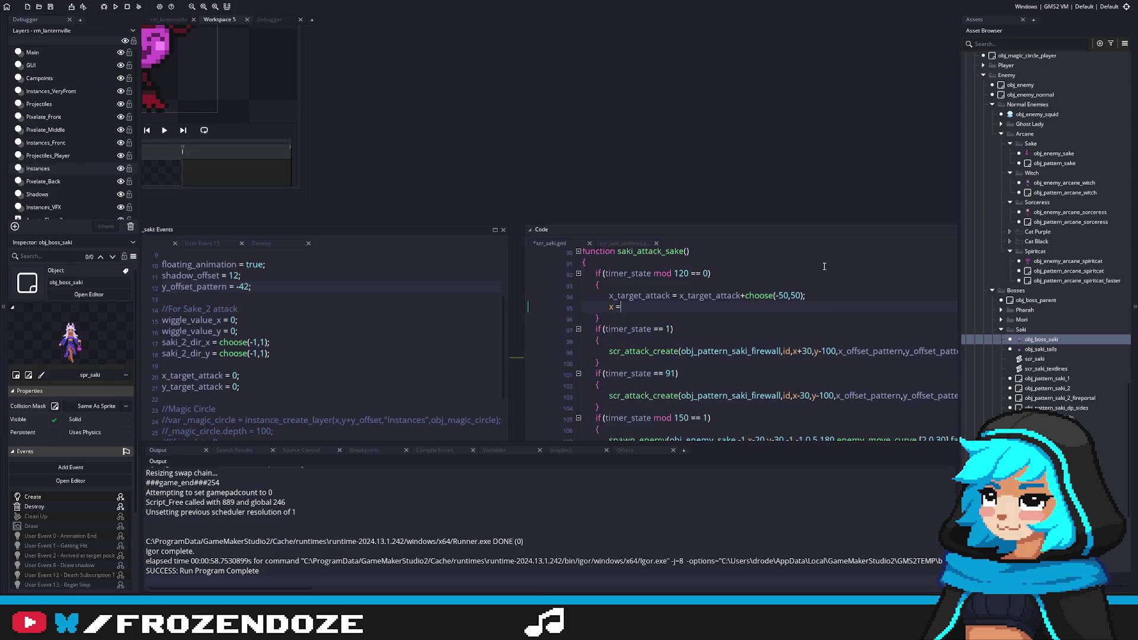
{"action": "type", "text": "x_target ü"}
{"action": "key", "text": "BackSpace"}
{"action": "key", "text": "BackSpace"}
{"action": "type", "text": "+ "}
{"action": "type", "text": "lerp("}
{"action": "left_click", "coordinate": [639, 247]}
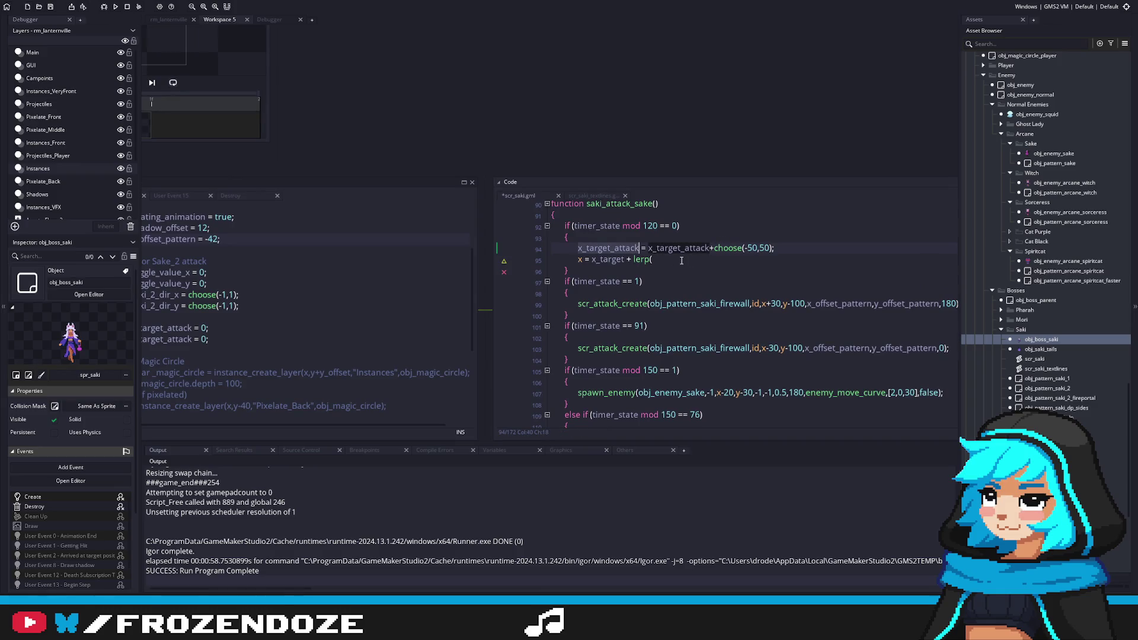
{"action": "left_click", "coordinate": [681, 261]}
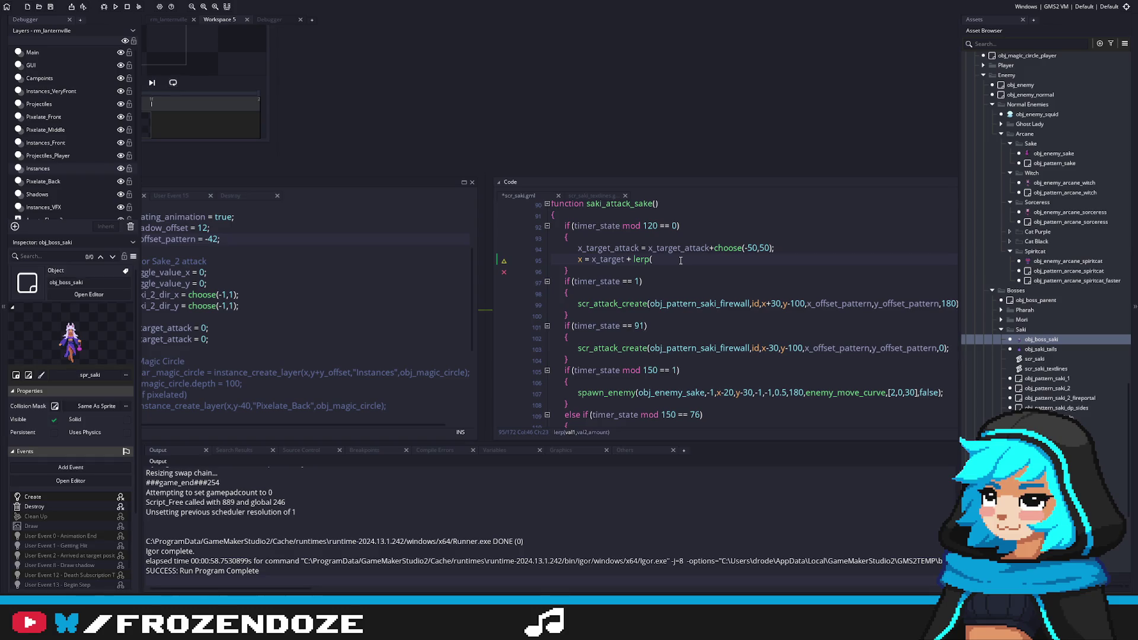
{"action": "type", "text": "x_target_attack"}
{"action": "type", "text": ","}
{"action": "key", "text": "ctrl+BackSpace"}
{"action": "key", "text": "ctrl+BackSpace"}
{"action": "type", "text": "x,x_target_attack,"}
{"action": "double_click", "coordinate": [604, 259]}
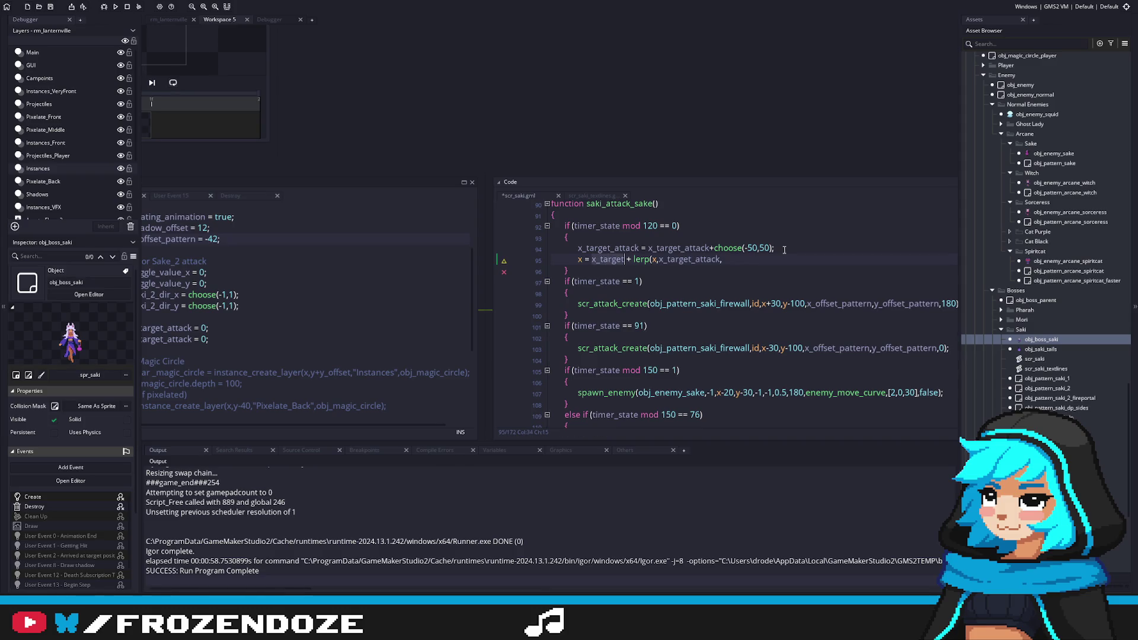
{"action": "scroll", "coordinate": [741, 261], "scroll_direction": "up", "scroll_amount": 3}
{"action": "scroll", "coordinate": [693, 273], "scroll_direction": "down", "scroll_amount": 2}
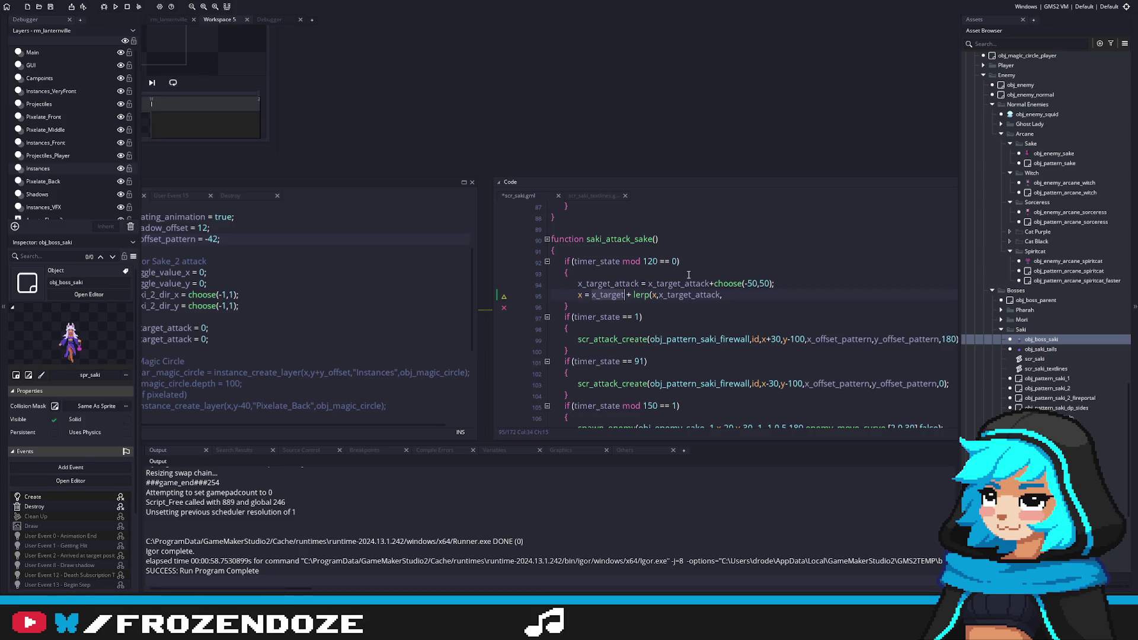
Complete line 95 as x = x_target + lerp(x,x_target_attack,0.2); and save.
{"action": "left_click", "coordinate": [656, 295]}
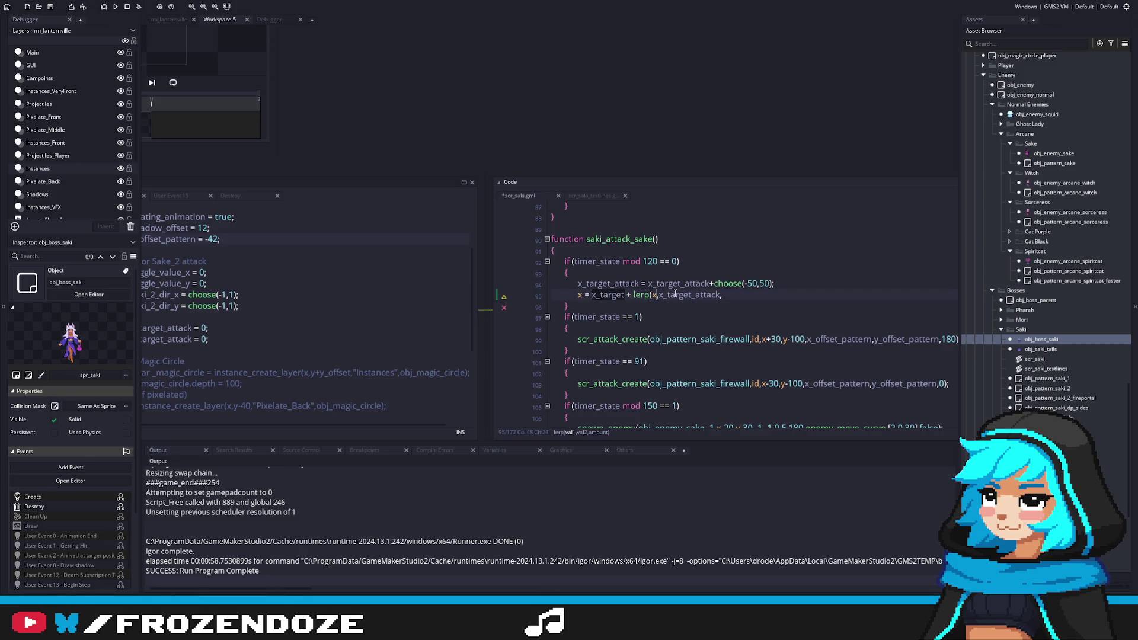
{"action": "type", "text": "+x_target"}
{"action": "left_click", "coordinate": [592, 294]}
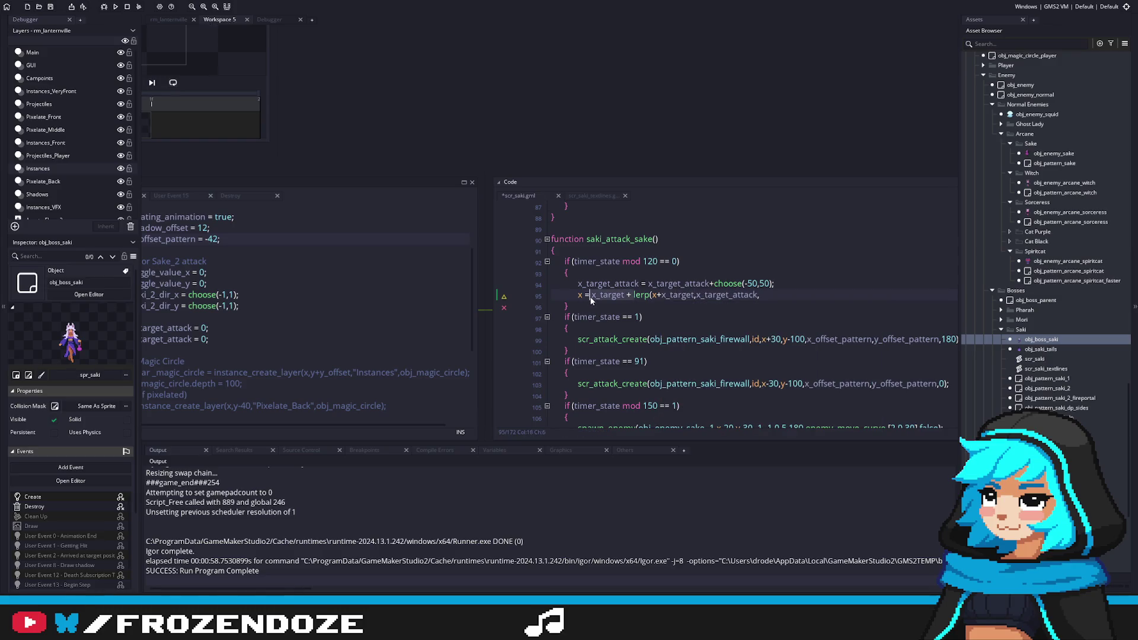
{"action": "key", "text": "Delete"}
{"action": "key", "text": "Delete"}
{"action": "key", "text": "Delete"}
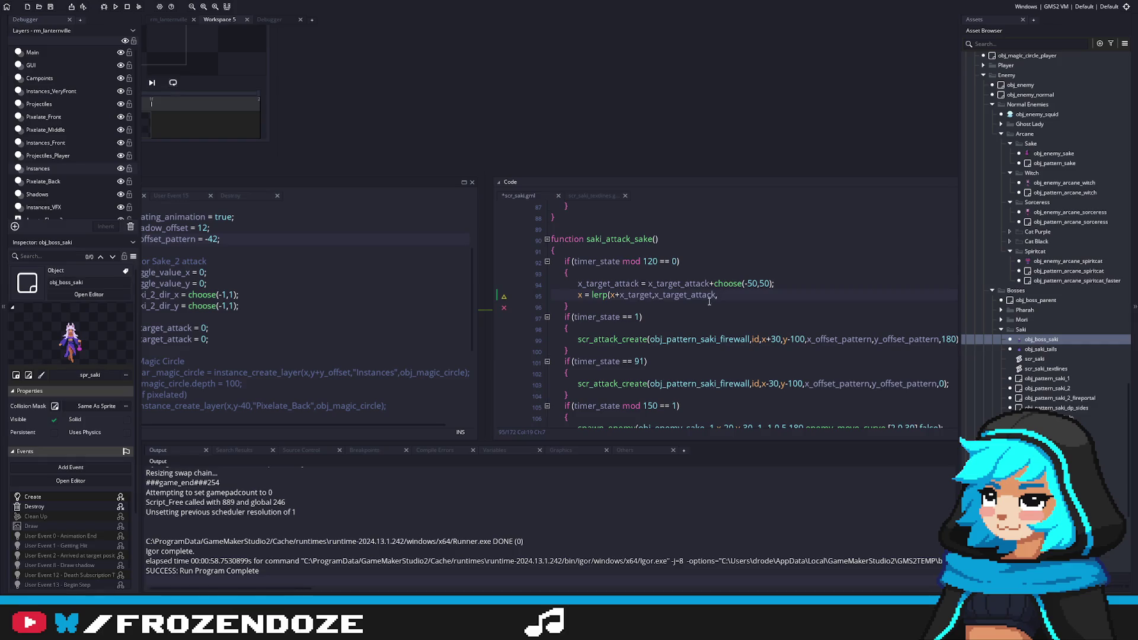
{"action": "left_click", "coordinate": [737, 298]}
{"action": "key", "text": "ctrl+z"}
{"action": "key", "text": "ctrl+z"}
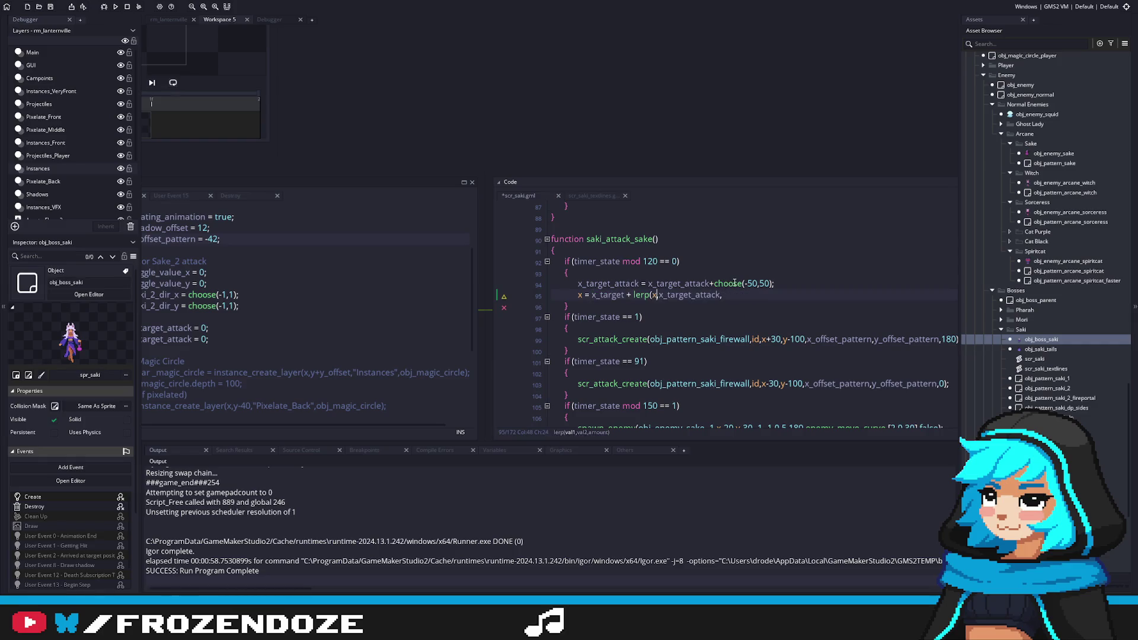
{"action": "left_click", "coordinate": [745, 296]}
{"action": "type", "text": "0.2);"}
{"action": "key", "text": "ctrl+s"}
{"action": "left_click", "coordinate": [724, 302]}
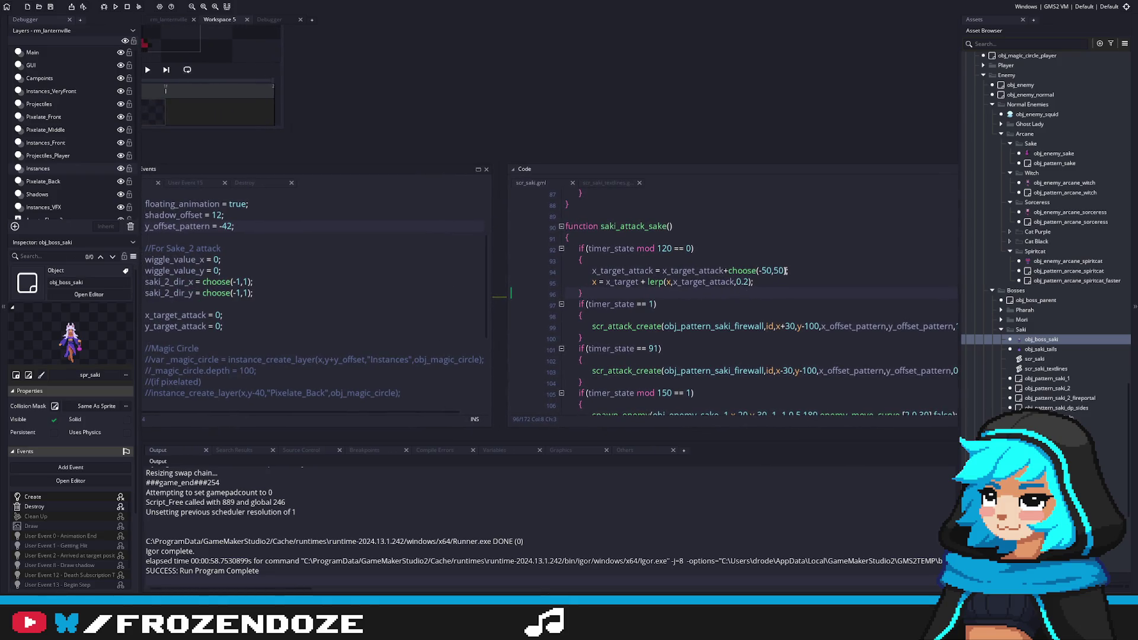
{"action": "left_click", "coordinate": [664, 271]}
{"action": "left_click", "coordinate": [792, 284]}
Review obj_boss_saki's Begin Step, Step, End Step, Arrived at target position and Create events.
{"action": "left_click", "coordinate": [418, 291]}
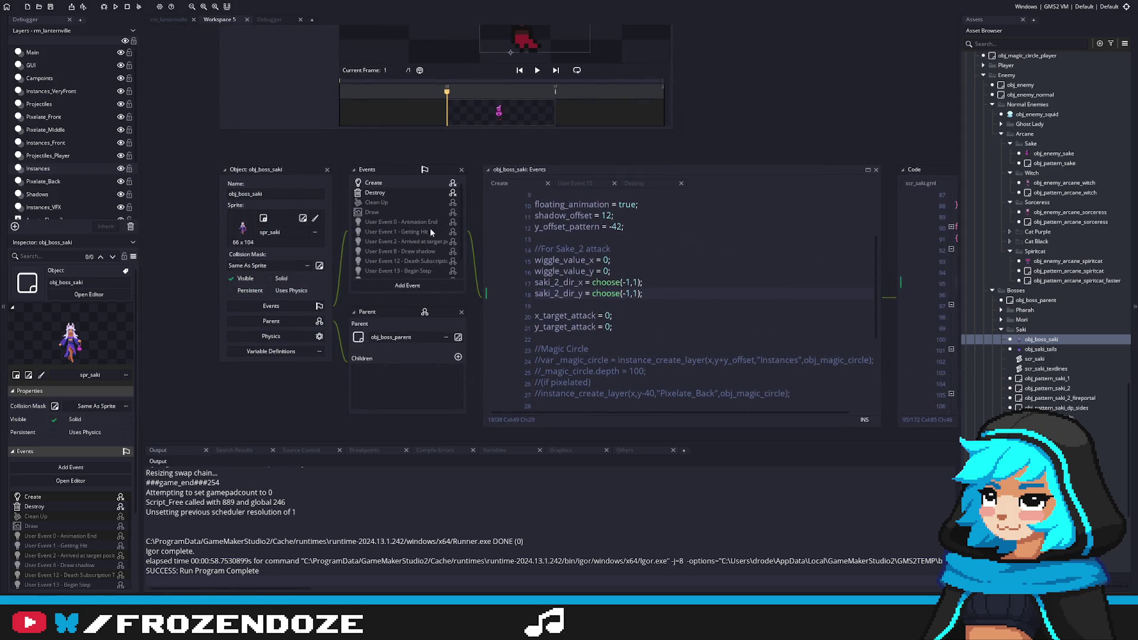
{"action": "scroll", "coordinate": [431, 237], "scroll_direction": "down", "scroll_amount": 2}
{"action": "left_click", "coordinate": [420, 258]}
{"action": "left_click", "coordinate": [419, 262]}
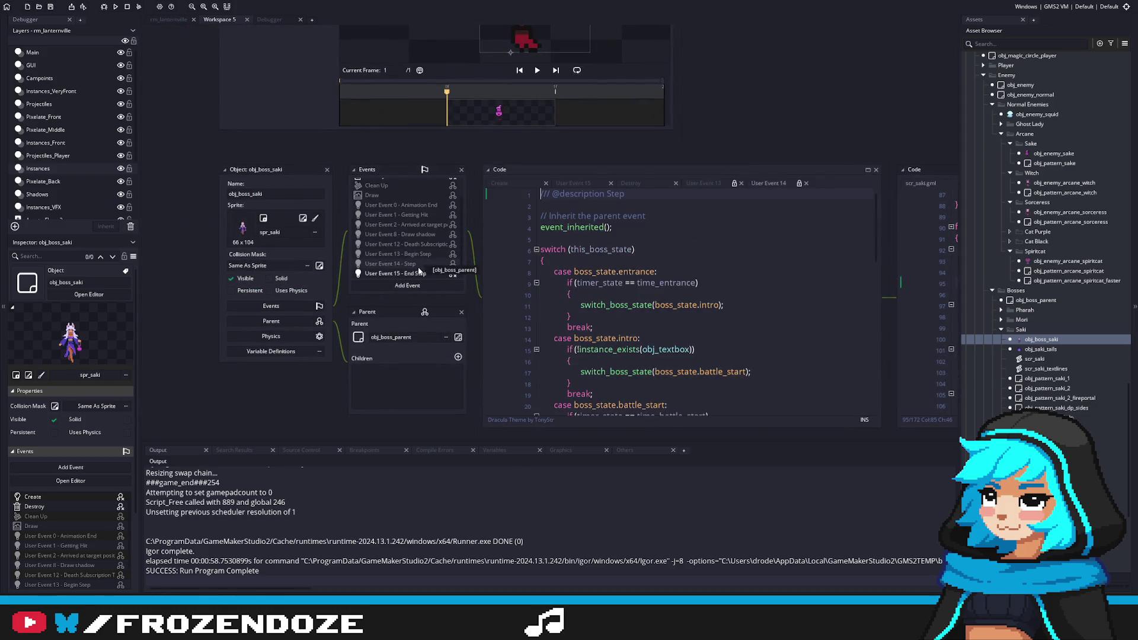
{"action": "left_click", "coordinate": [423, 274]}
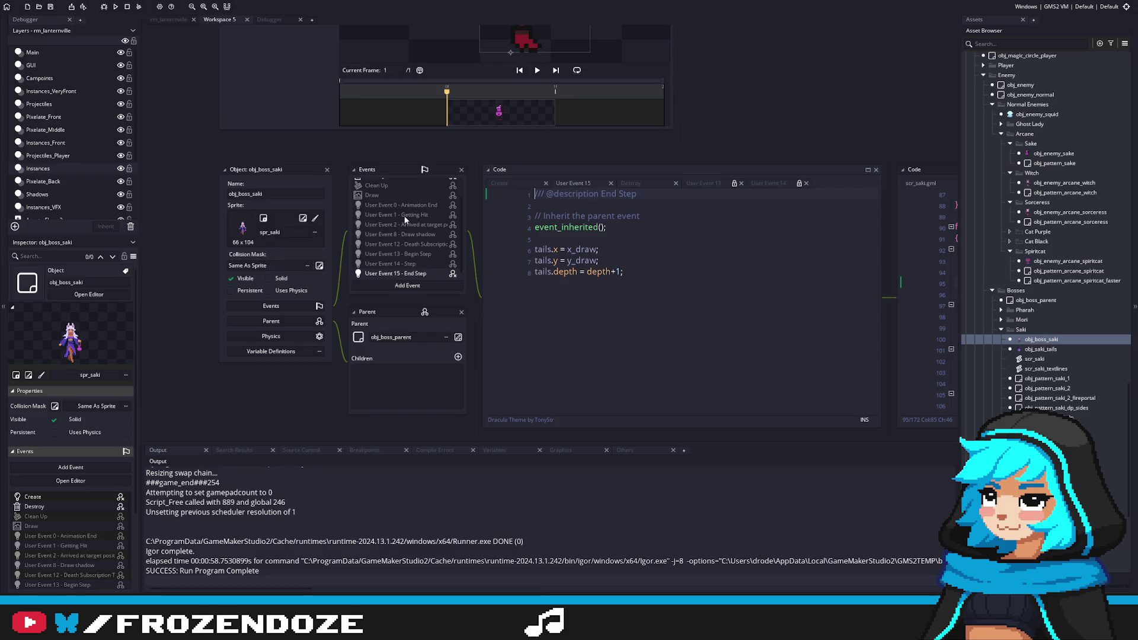
{"action": "left_click", "coordinate": [425, 226]}
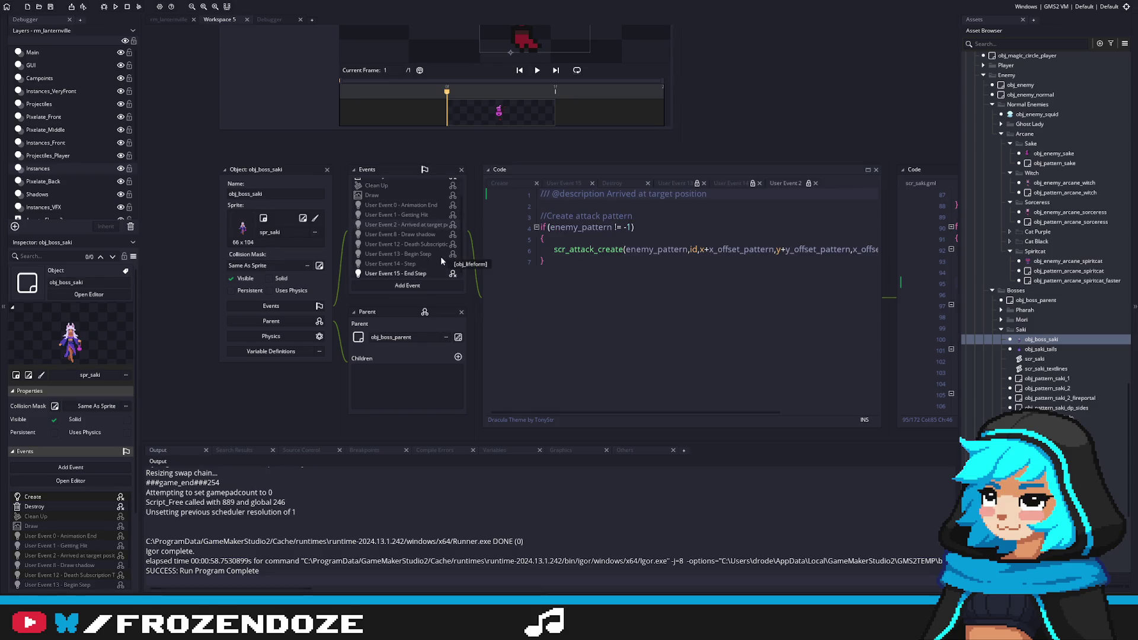
{"action": "scroll", "coordinate": [397, 231], "scroll_direction": "up", "scroll_amount": 2}
{"action": "left_click", "coordinate": [388, 185]}
Go back to the sake attack code in scr_saki.gml and select x_target on line 95.
{"action": "left_click", "coordinate": [924, 284]}
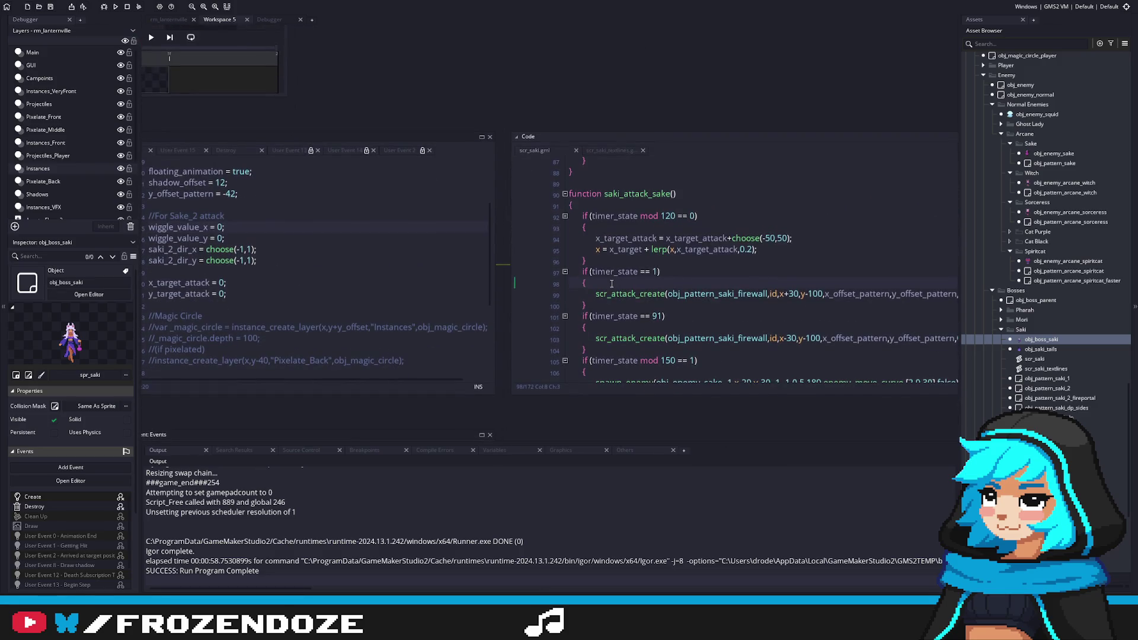
{"action": "left_click", "coordinate": [560, 294]}
{"action": "scroll", "coordinate": [560, 294], "scroll_direction": "up", "scroll_amount": 10}
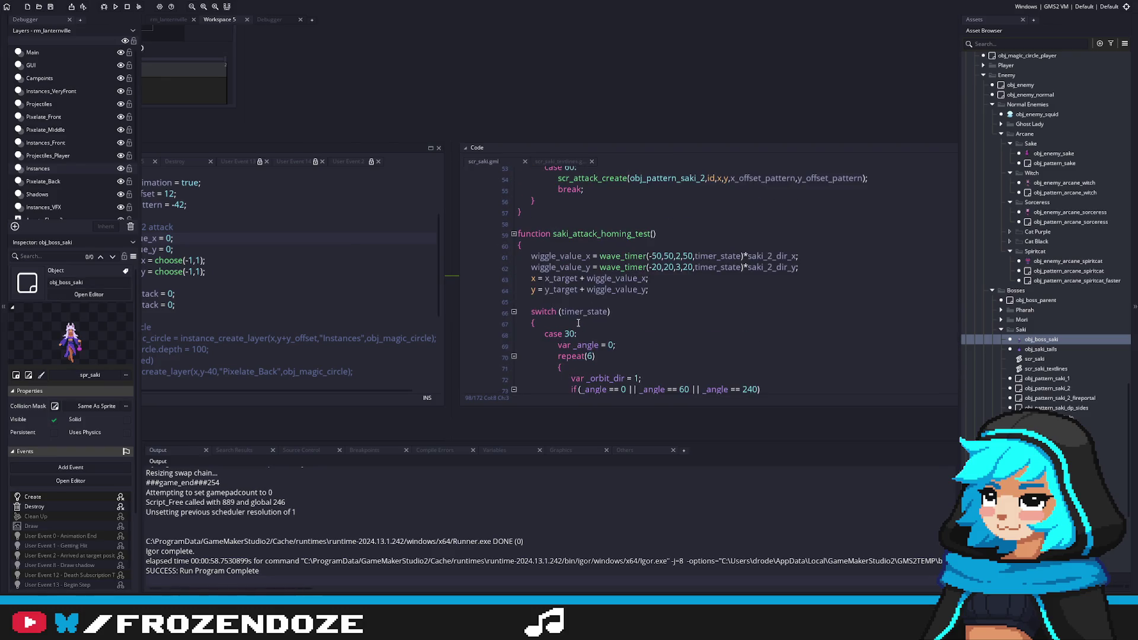
{"action": "scroll", "coordinate": [578, 321], "scroll_direction": "down", "scroll_amount": 18}
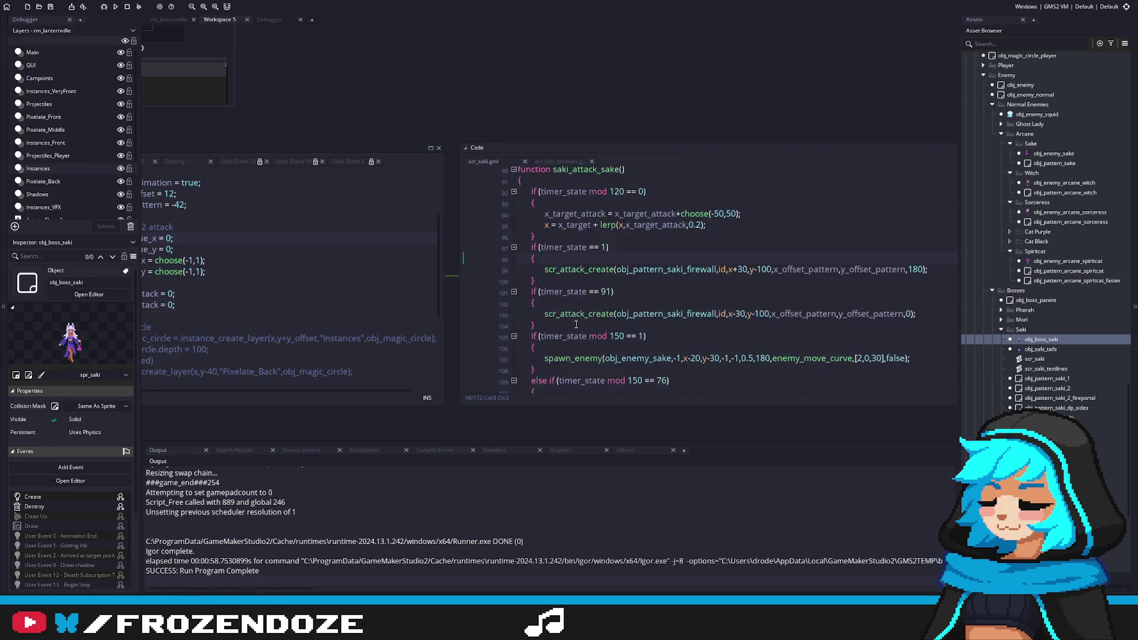
{"action": "scroll", "coordinate": [576, 324], "scroll_direction": "up", "scroll_amount": 4}
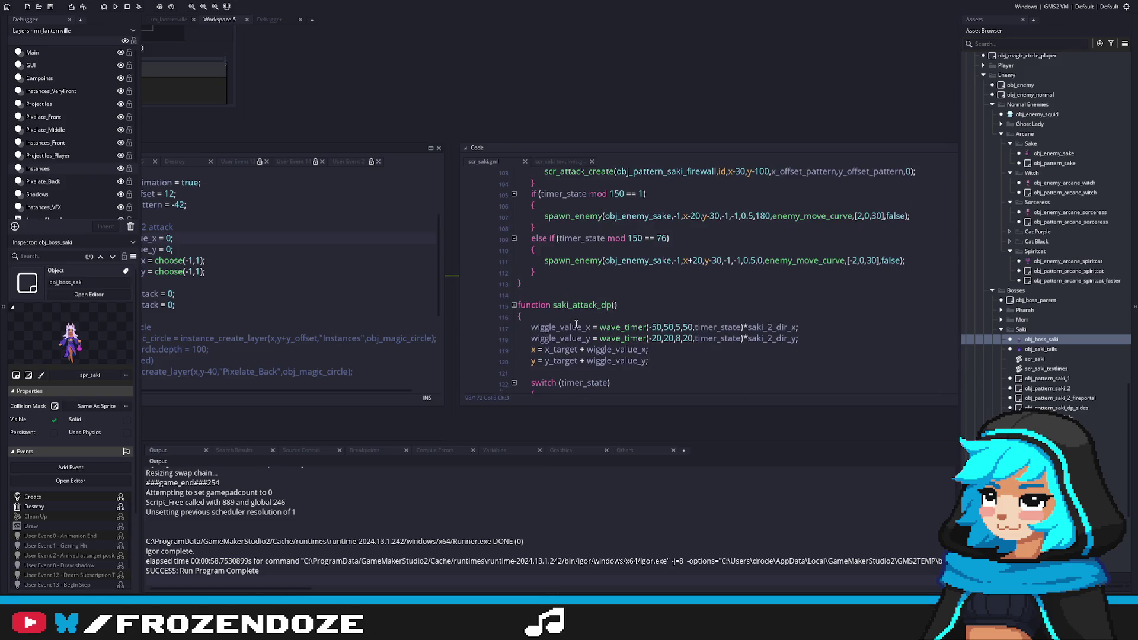
{"action": "scroll", "coordinate": [576, 325], "scroll_direction": "down", "scroll_amount": 5}
{"action": "scroll", "coordinate": [576, 325], "scroll_direction": "up", "scroll_amount": 16}
{"action": "scroll", "coordinate": [576, 323], "scroll_direction": "up", "scroll_amount": 3}
{"action": "scroll", "coordinate": [576, 324], "scroll_direction": "down", "scroll_amount": 7}
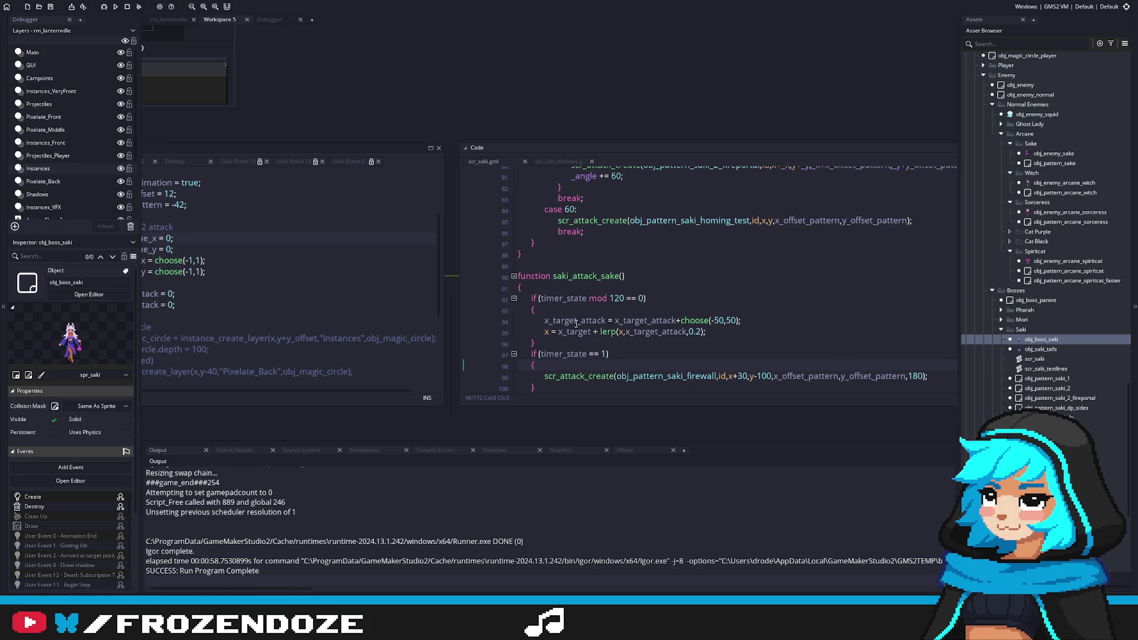
{"action": "scroll", "coordinate": [576, 323], "scroll_direction": "down", "scroll_amount": 1}
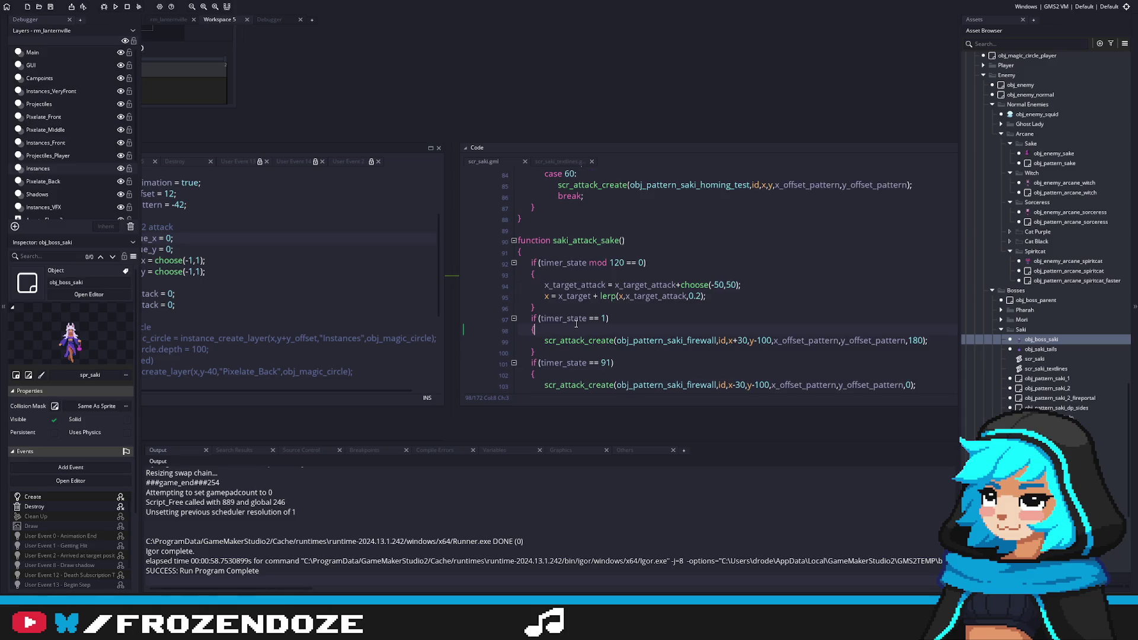
{"action": "left_click_drag", "start_coordinate": [558, 298], "coordinate": [592, 299]}
Change line 95 to lerp x+x_target toward x_target_attack+x_target, save, and run the game.
{"action": "left_click", "coordinate": [724, 296]}
{"action": "scroll", "coordinate": [770, 295], "scroll_direction": "left", "scroll_amount": 2}
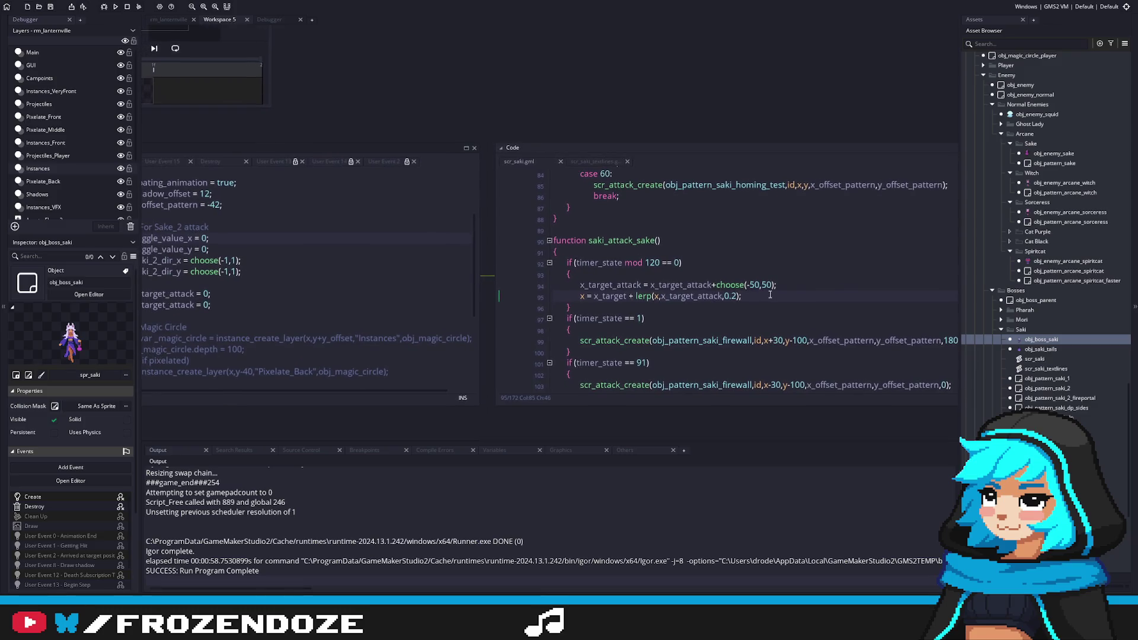
{"action": "left_click", "coordinate": [656, 297]}
{"action": "left_click", "coordinate": [595, 300]}
{"action": "key", "text": "Delete"}
{"action": "key", "text": "Delete"}
{"action": "key", "text": "Delete"}
{"action": "type", "text": "+x_target"}
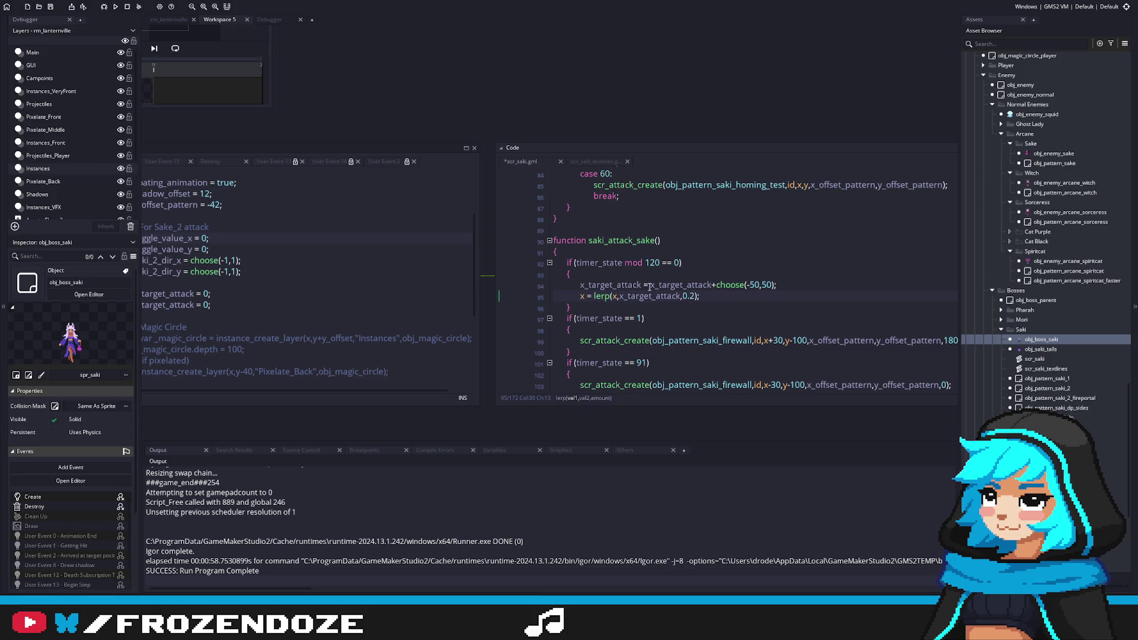
{"action": "left_click", "coordinate": [719, 296]}
{"action": "type", "text": "+x_target"}
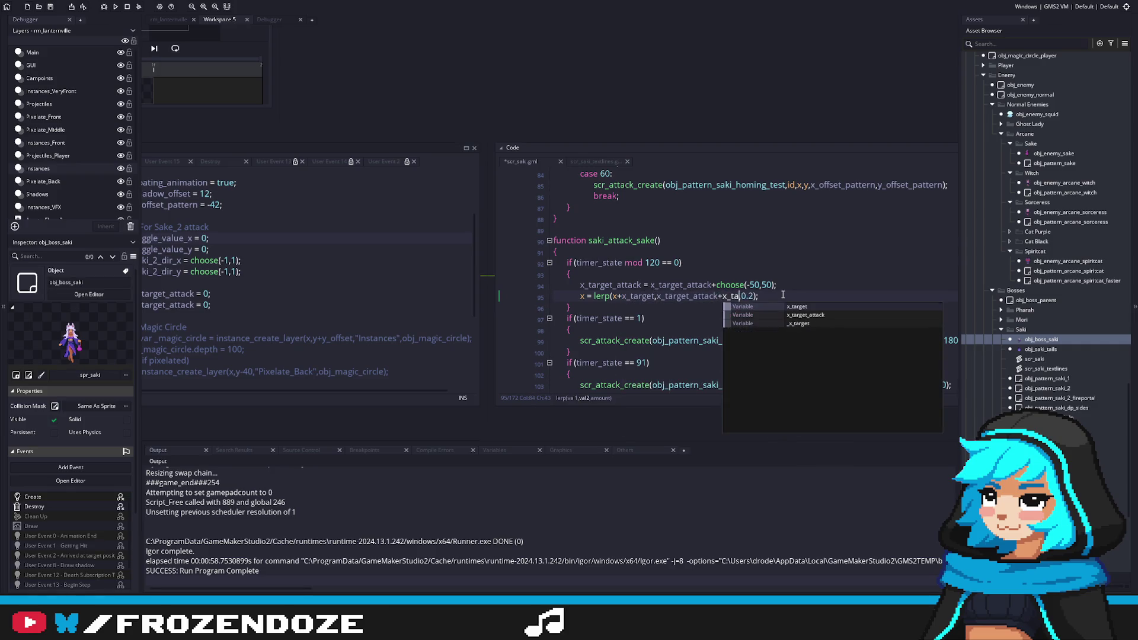
{"action": "left_click", "coordinate": [783, 295]}
{"action": "key", "text": "ctrl+s"}
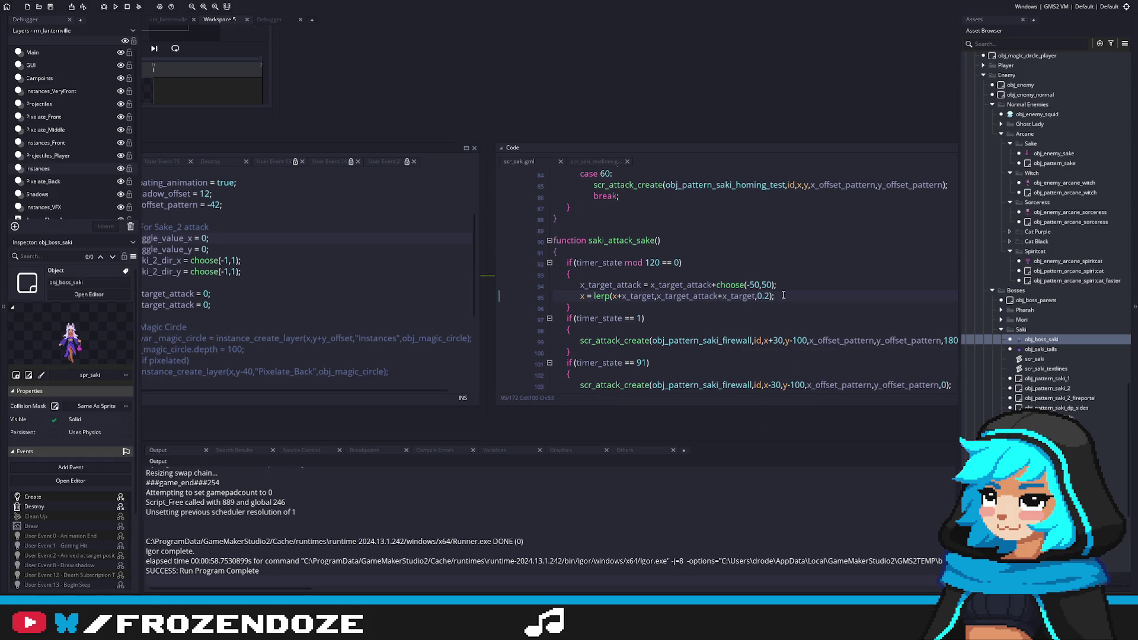
{"action": "key", "text": "F5"}
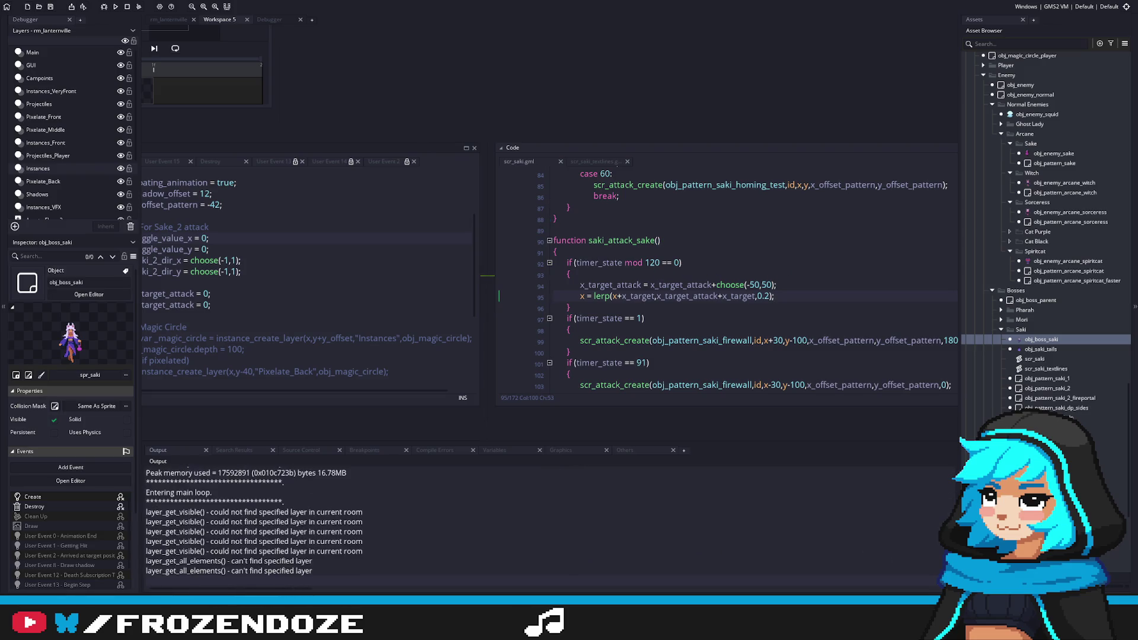
Move the lerp statement below the if block's closing brace, unindent it, and rerun.
{"action": "left_click_drag", "start_coordinate": [783, 297], "coordinate": [518, 292]}
{"action": "key", "text": "BackSpace"}
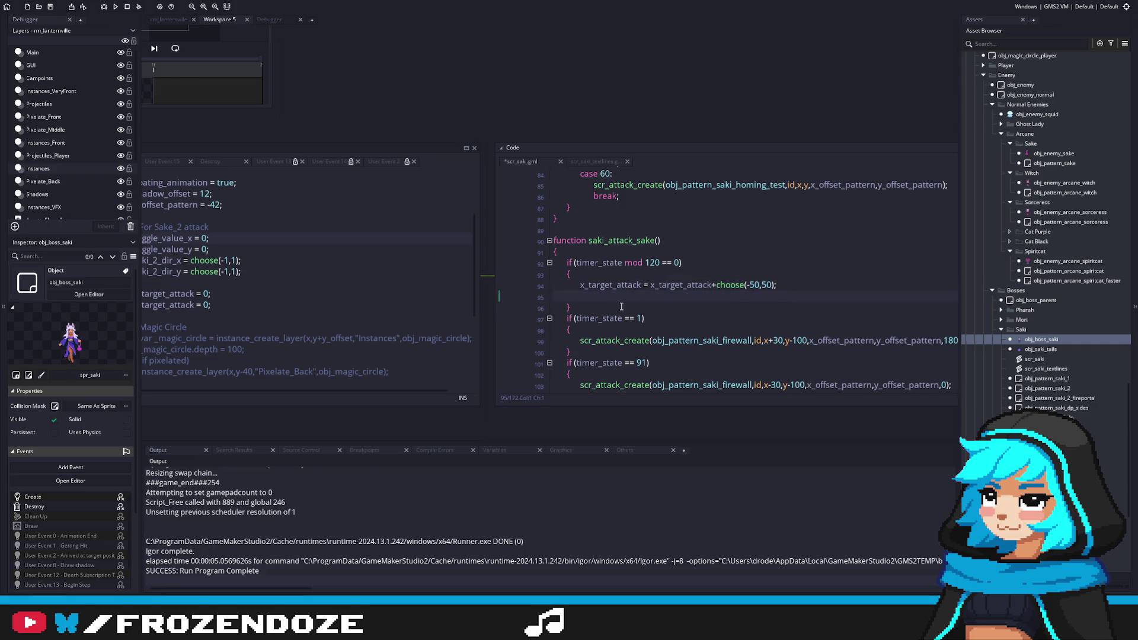
{"action": "key", "text": "Return"}
{"action": "type", "text": "x = lerp(x+x_target,x_target_attack+x_target,0.2);"}
{"action": "left_click", "coordinate": [588, 320]}
{"action": "key", "text": "BackSpace"}
{"action": "key", "text": "BackSpace"}
{"action": "left_click", "coordinate": [697, 296]}
{"action": "key", "text": "BackSpace"}
{"action": "key", "text": "F5"}
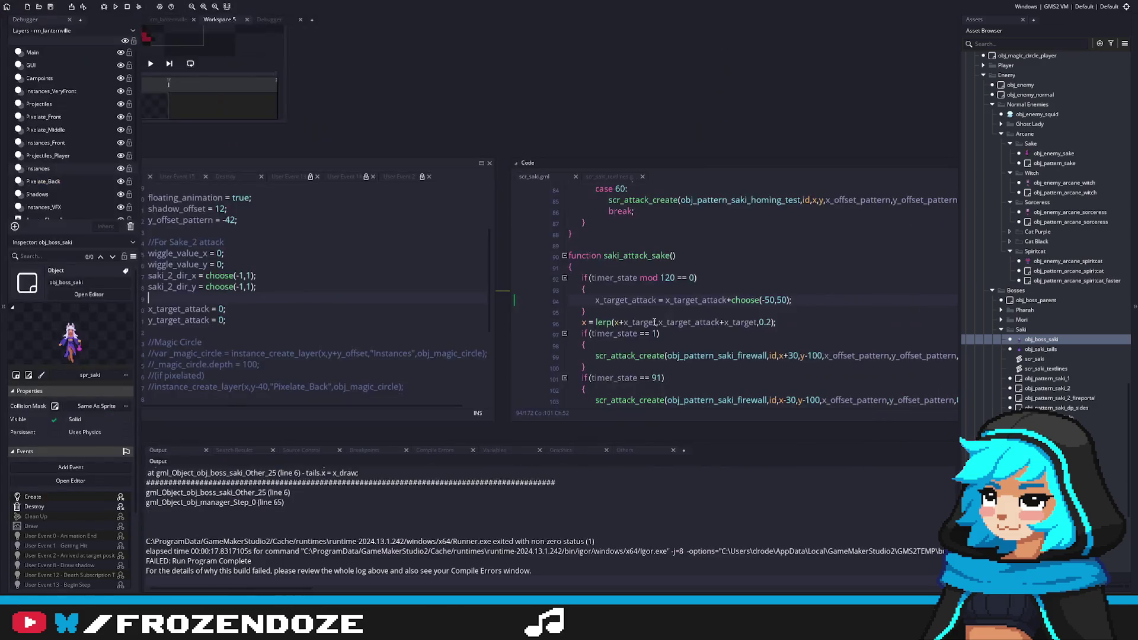
Jump from the Output error to obj_boss_saki's User Event 15 End Step code.
{"action": "scroll", "coordinate": [711, 300], "scroll_direction": "down", "scroll_amount": 4}
{"action": "scroll", "coordinate": [668, 300], "scroll_direction": "up", "scroll_amount": 5}
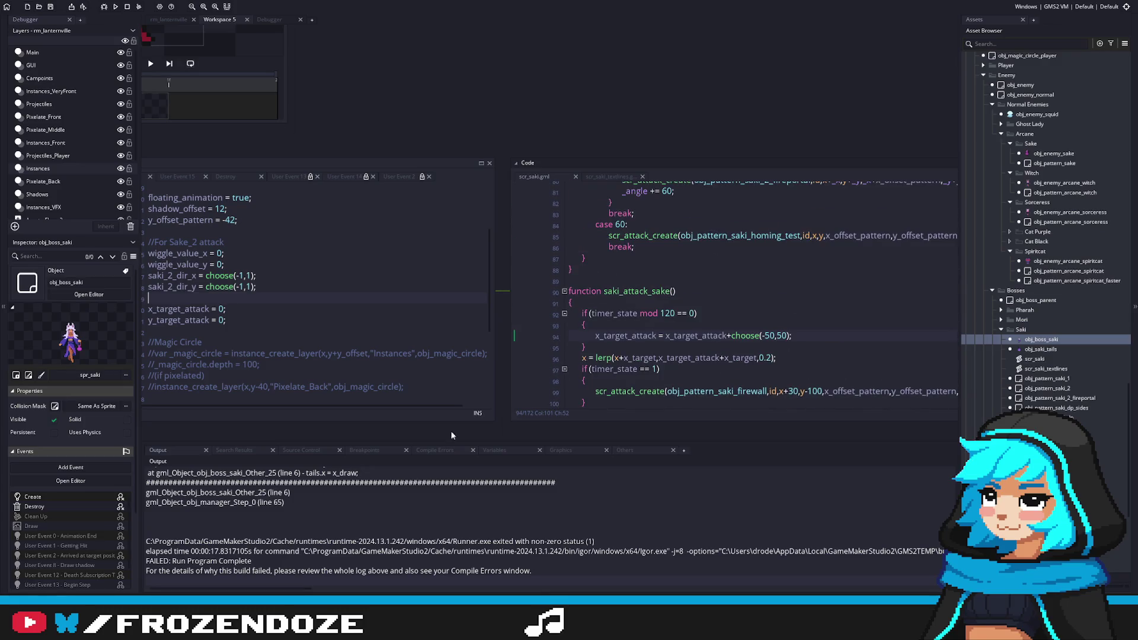
{"action": "scroll", "coordinate": [328, 548], "scroll_direction": "up", "scroll_amount": 2}
{"action": "right_click", "coordinate": [329, 548]}
{"action": "key", "text": "Escape"}
{"action": "left_click", "coordinate": [301, 353]}
{"action": "scroll", "coordinate": [255, 255], "scroll_direction": "down", "scroll_amount": 1}
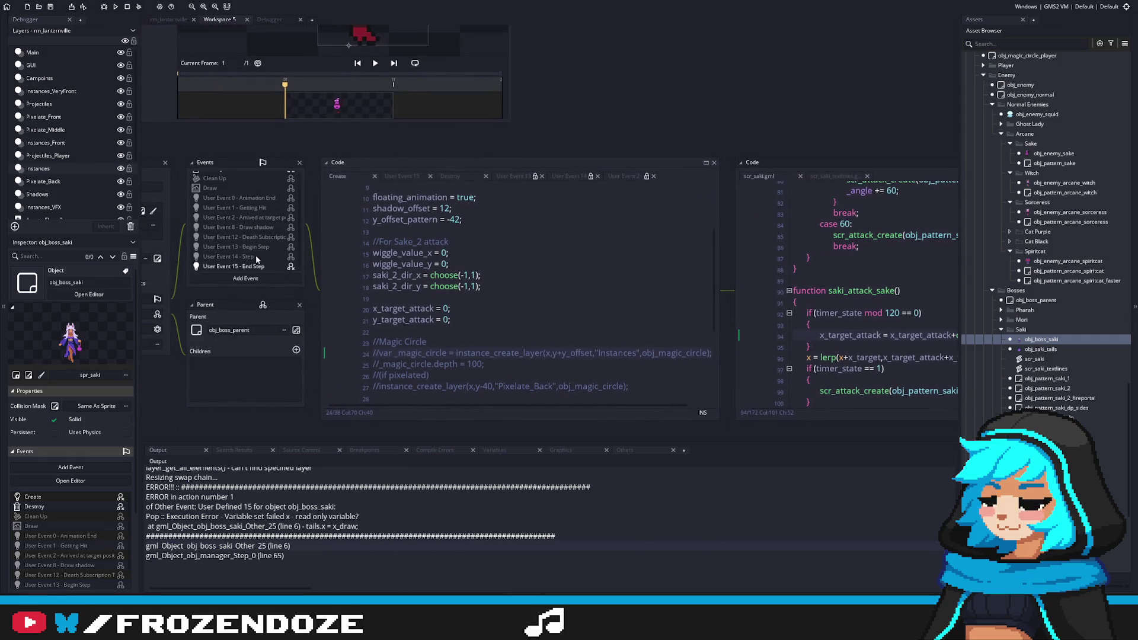
{"action": "left_click", "coordinate": [255, 266]}
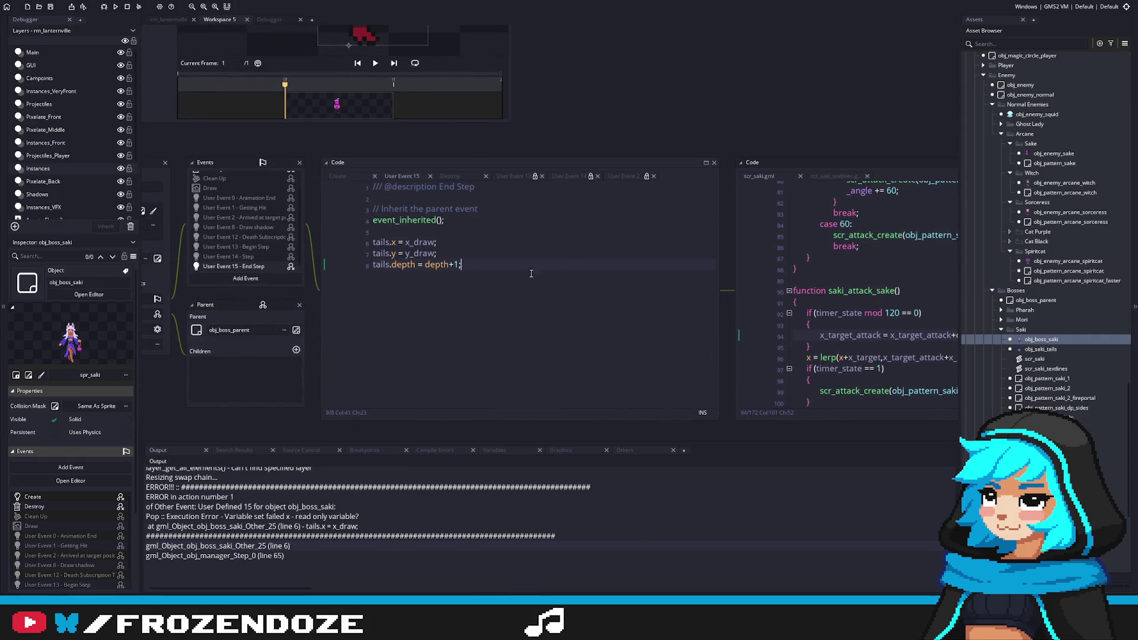
Locate the tails.x assignment line behind the read-only x error.
{"action": "left_click", "coordinate": [376, 527]}
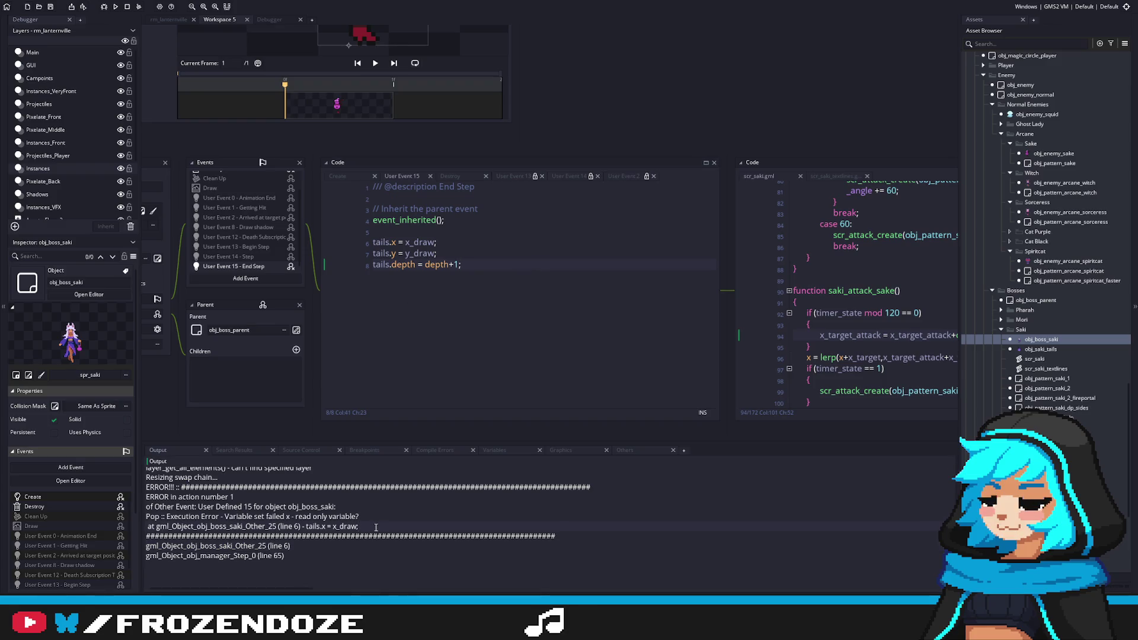
{"action": "scroll", "coordinate": [248, 194], "scroll_direction": "up", "scroll_amount": 1}
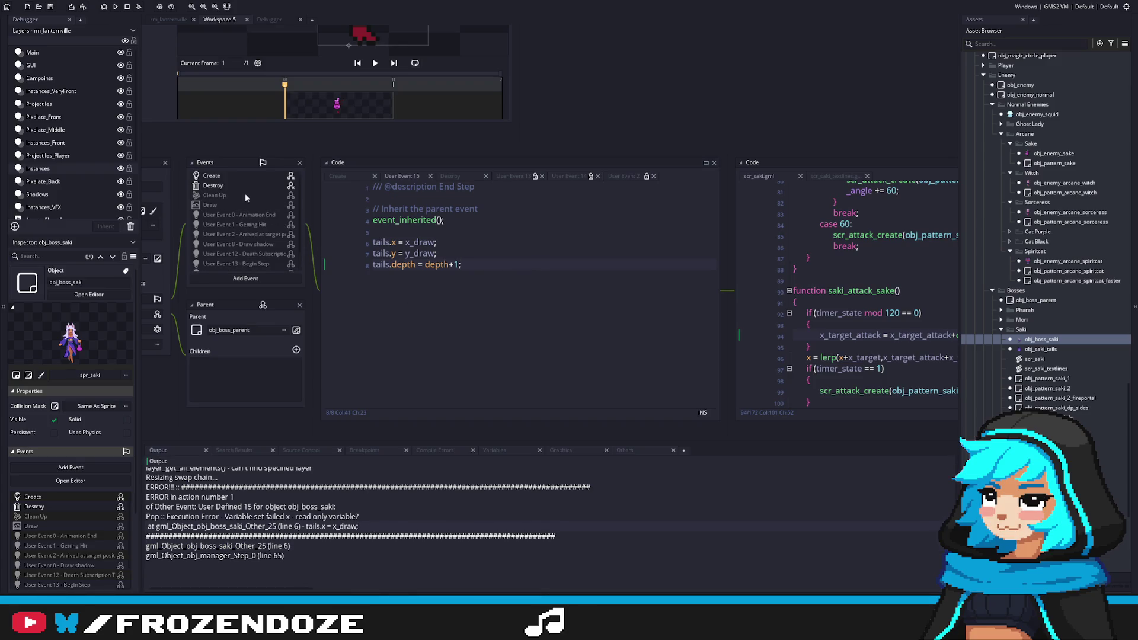
{"action": "left_click", "coordinate": [488, 242]}
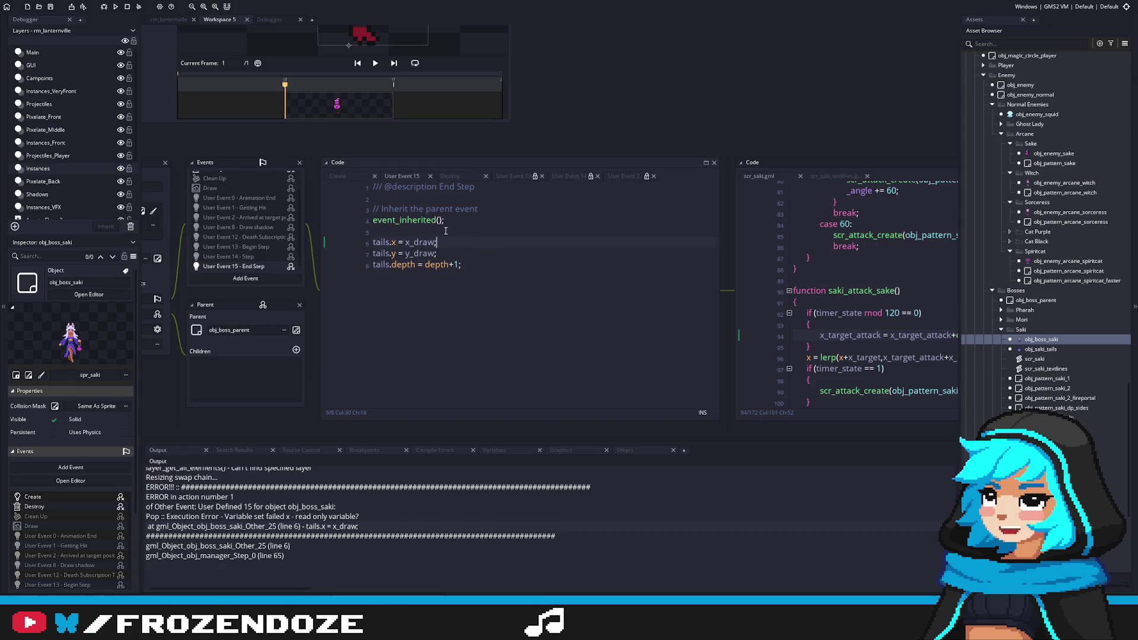
{"action": "scroll", "coordinate": [246, 244], "scroll_direction": "up", "scroll_amount": 1}
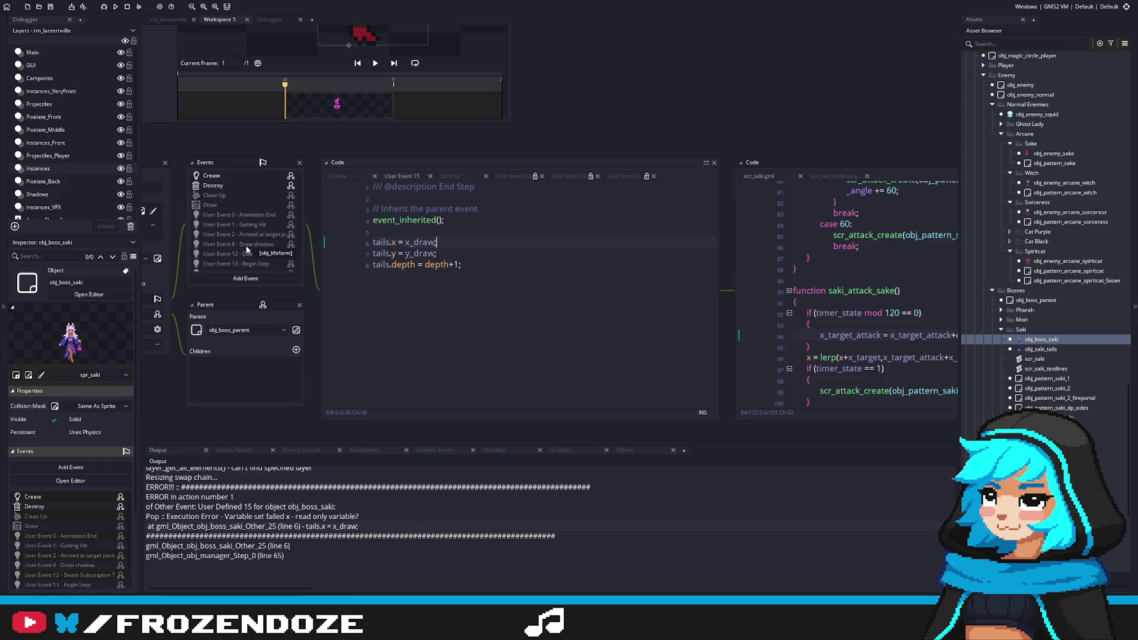
Open obj_boss_saki's Create event code.
{"action": "left_click", "coordinate": [228, 175]}
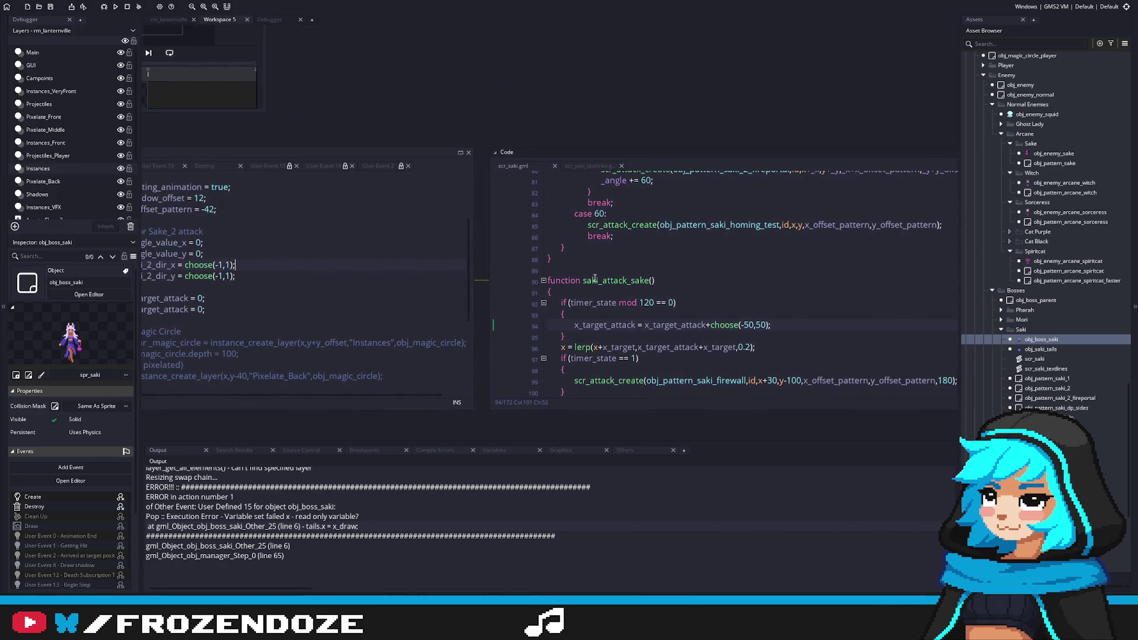
{"action": "scroll", "coordinate": [595, 277], "scroll_direction": "down", "scroll_amount": 2}
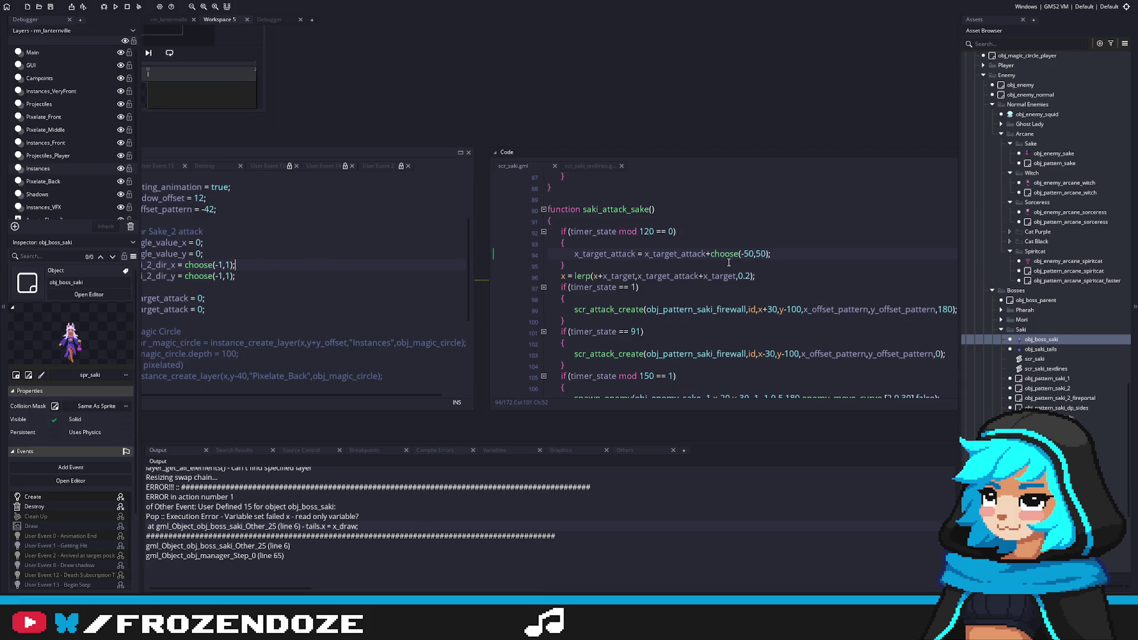
{"action": "scroll", "coordinate": [728, 262], "scroll_direction": "down", "scroll_amount": 8}
Highlight every use of x_target in scr_saki, including the lerp line.
{"action": "double_click", "coordinate": [585, 267]}
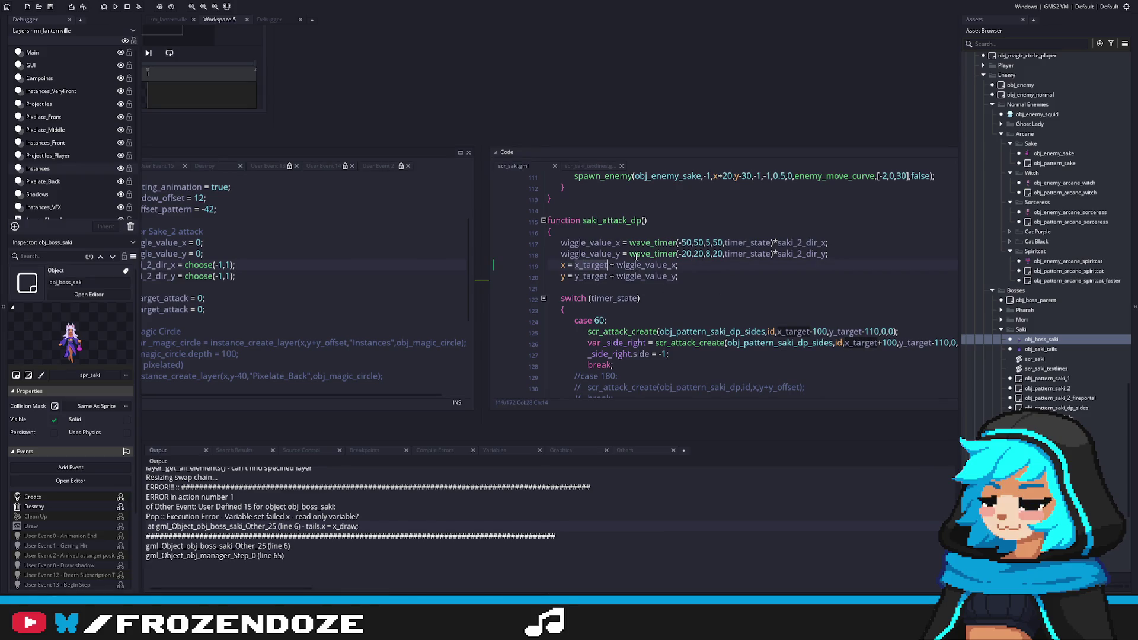
{"action": "scroll", "coordinate": [636, 259], "scroll_direction": "up", "scroll_amount": 10}
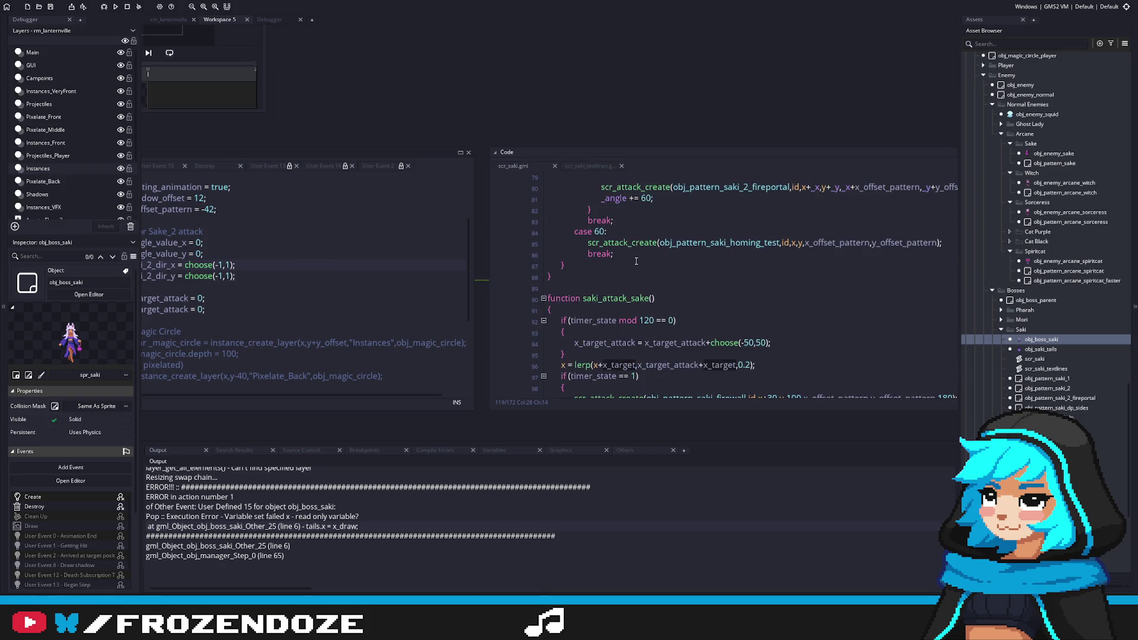
{"action": "scroll", "coordinate": [636, 260], "scroll_direction": "down", "scroll_amount": 3}
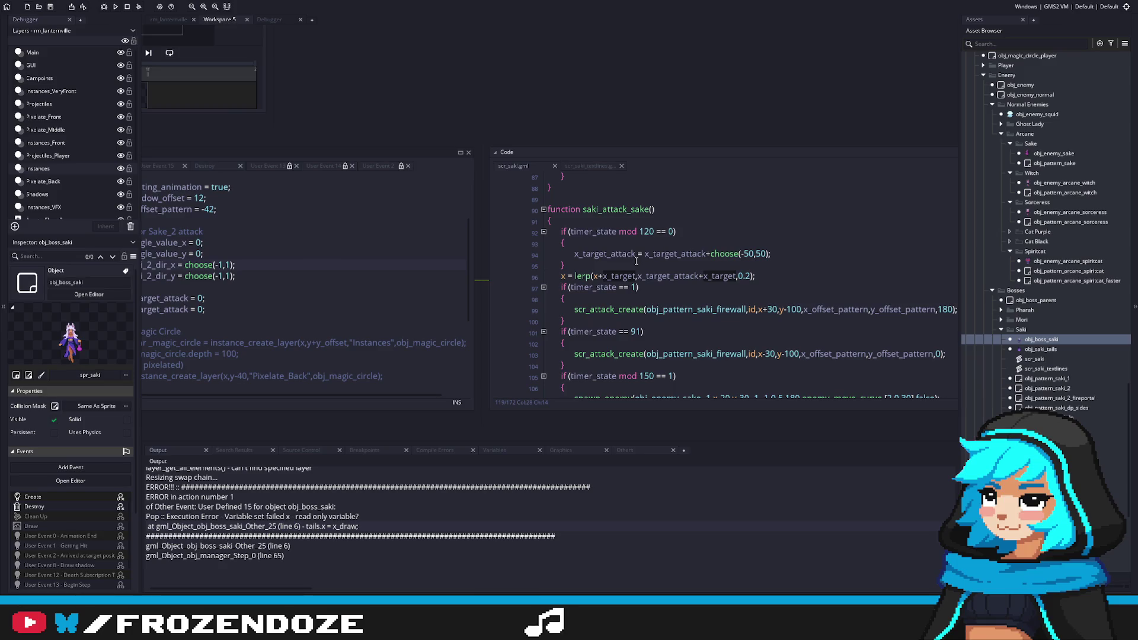
{"action": "left_click", "coordinate": [636, 276]}
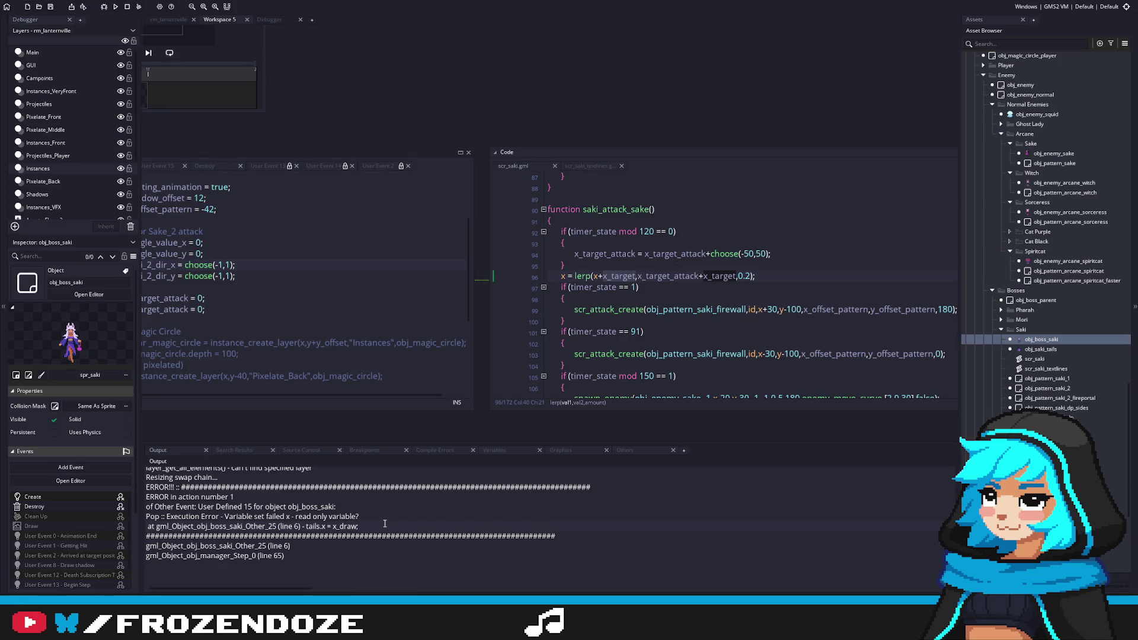
{"action": "left_click", "coordinate": [349, 299]}
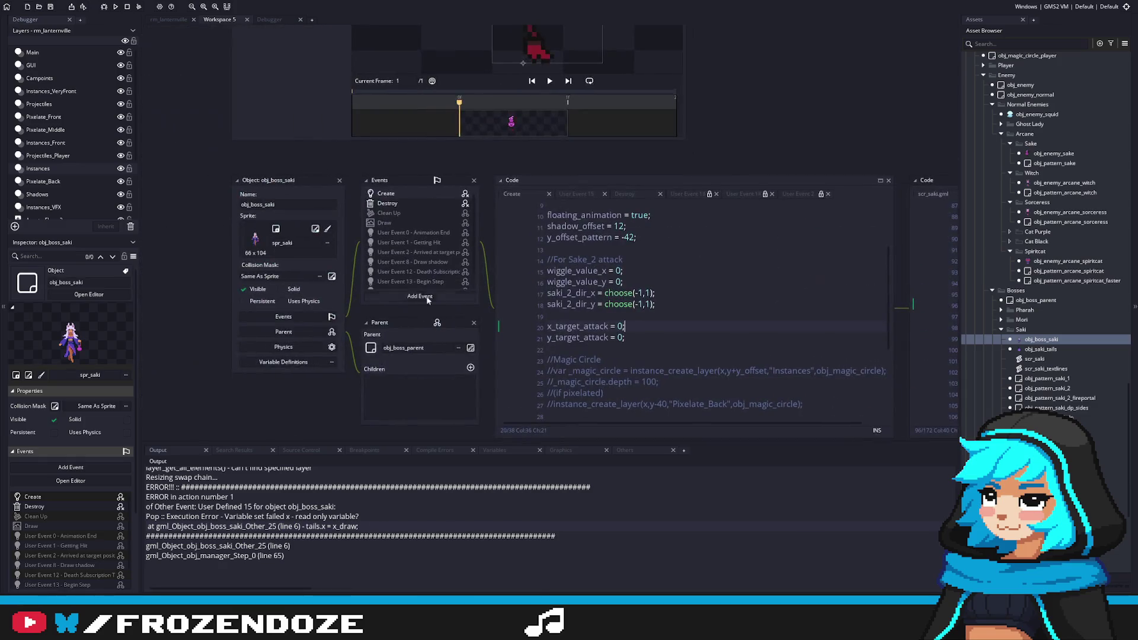
Comment out saki_attack_sake's 120-step x_target_attack update block and x lerp line.
{"action": "double_click", "coordinate": [415, 284]}
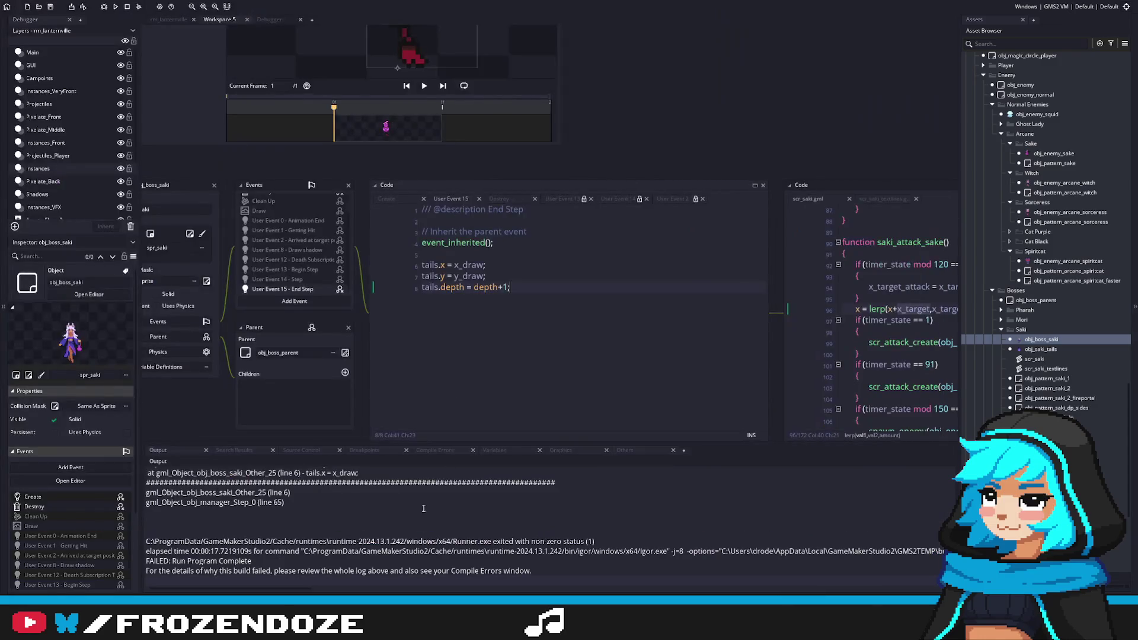
{"action": "left_click", "coordinate": [442, 265]}
{"action": "left_click", "coordinate": [871, 313]}
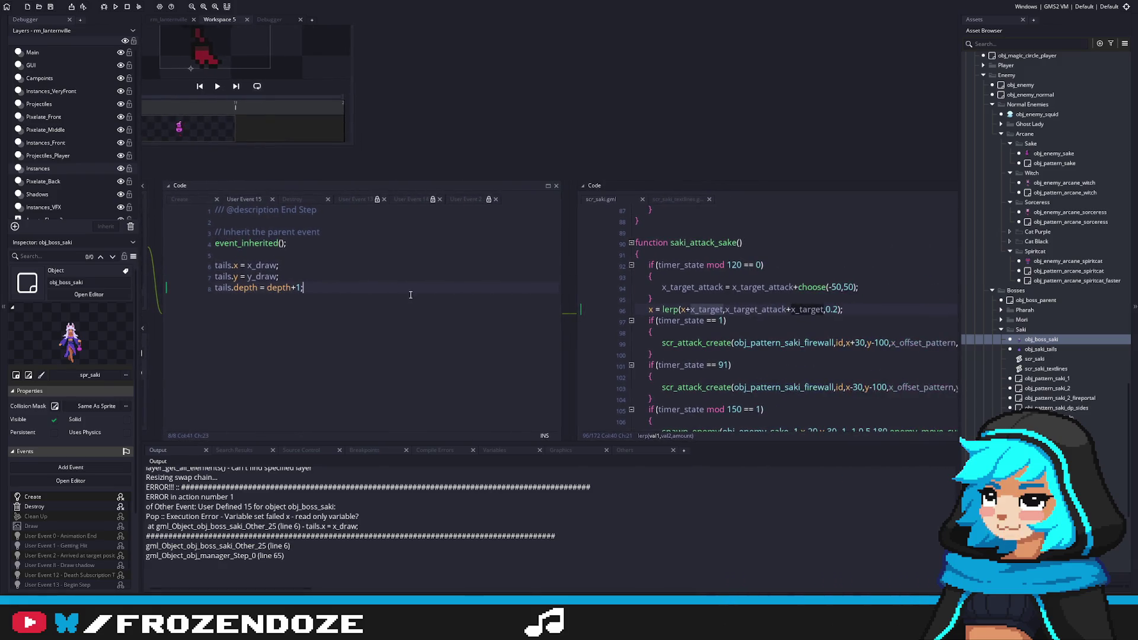
{"action": "mouse_move", "coordinate": [821, 312]}
{"action": "left_mouse_down"}
{"action": "mouse_move", "coordinate": [662, 295]}
{"action": "mouse_move", "coordinate": [628, 268]}
{"action": "left_mouse_up"}
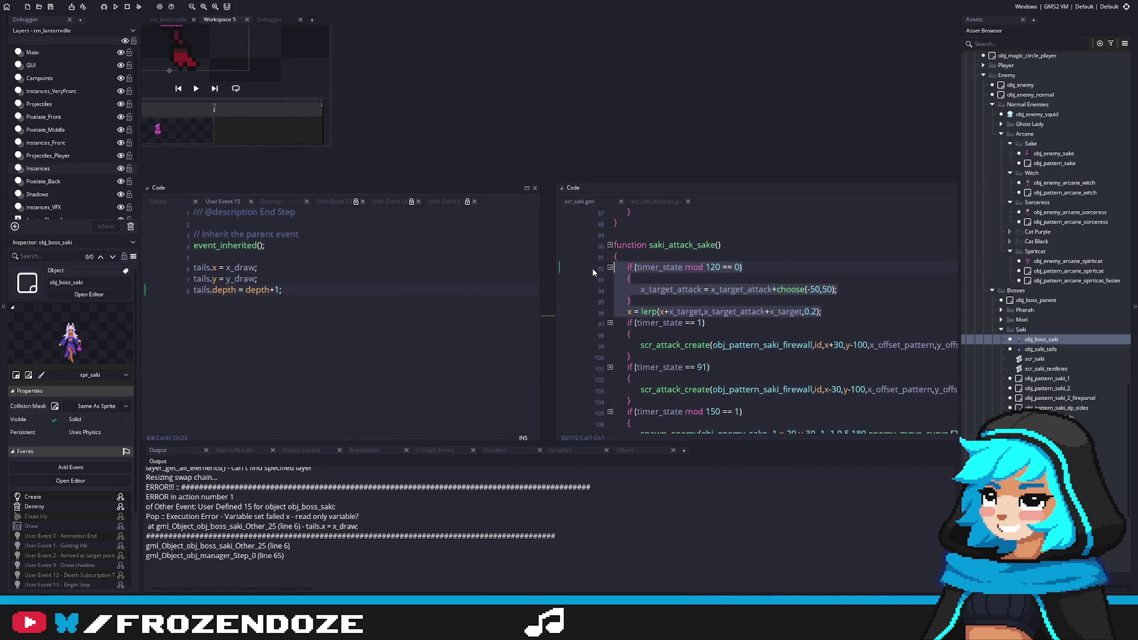
{"action": "right_click", "coordinate": [724, 281]}
{"action": "left_click", "coordinate": [764, 332]}
{"action": "left_click", "coordinate": [873, 304]}
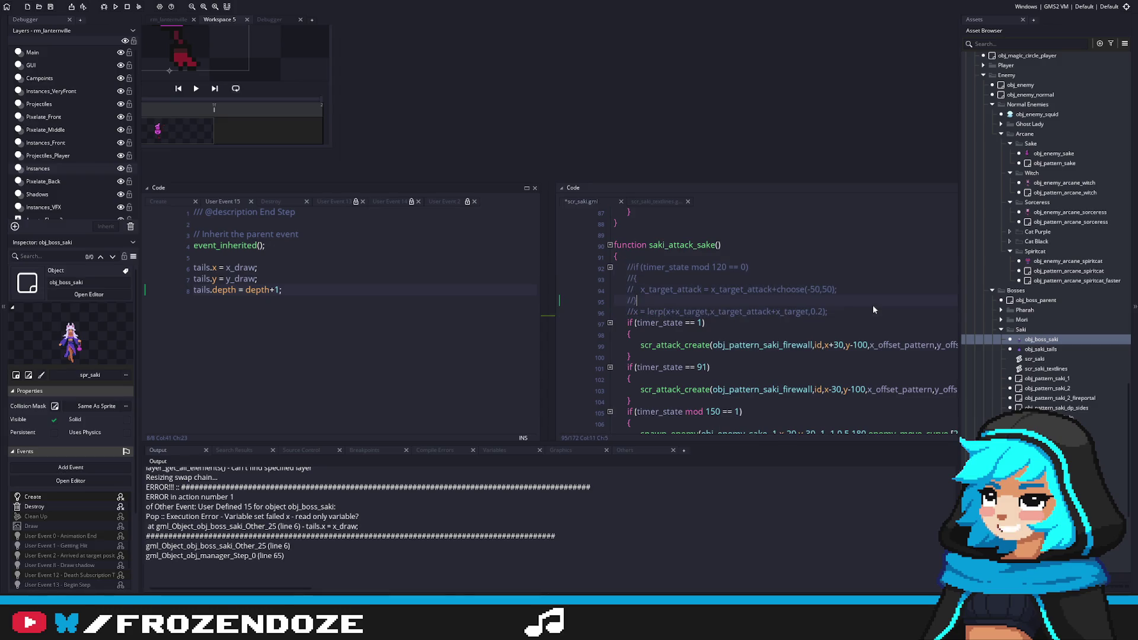
Run the game to watch Saki's attack with movement disabled, then quit.
{"action": "key", "text": "F5"}
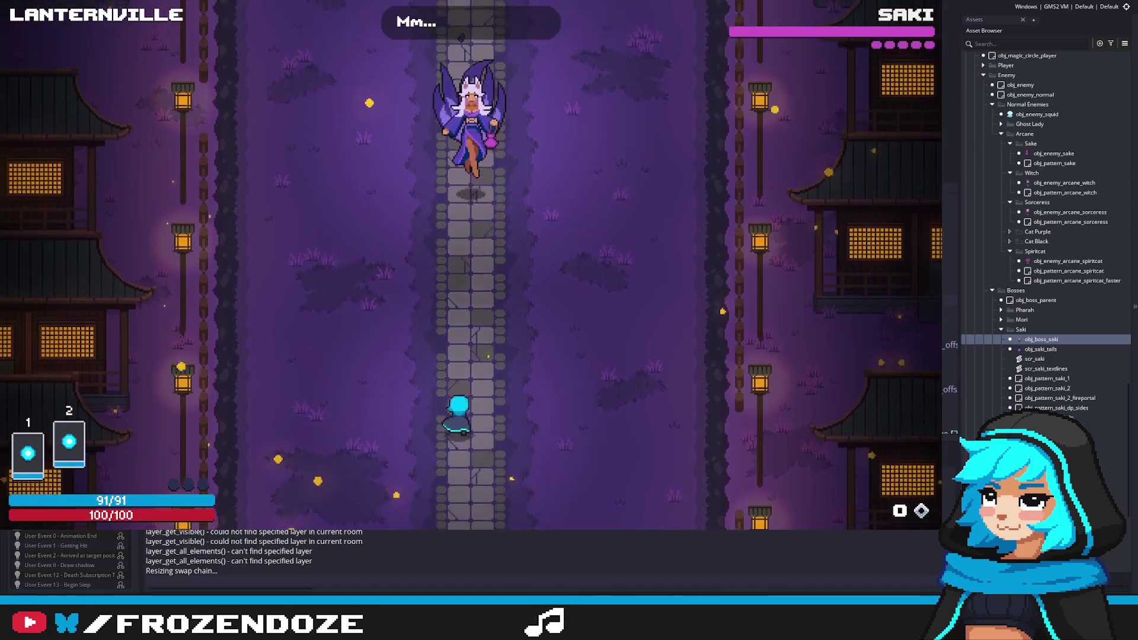
{"action": "key", "text": "Escape"}
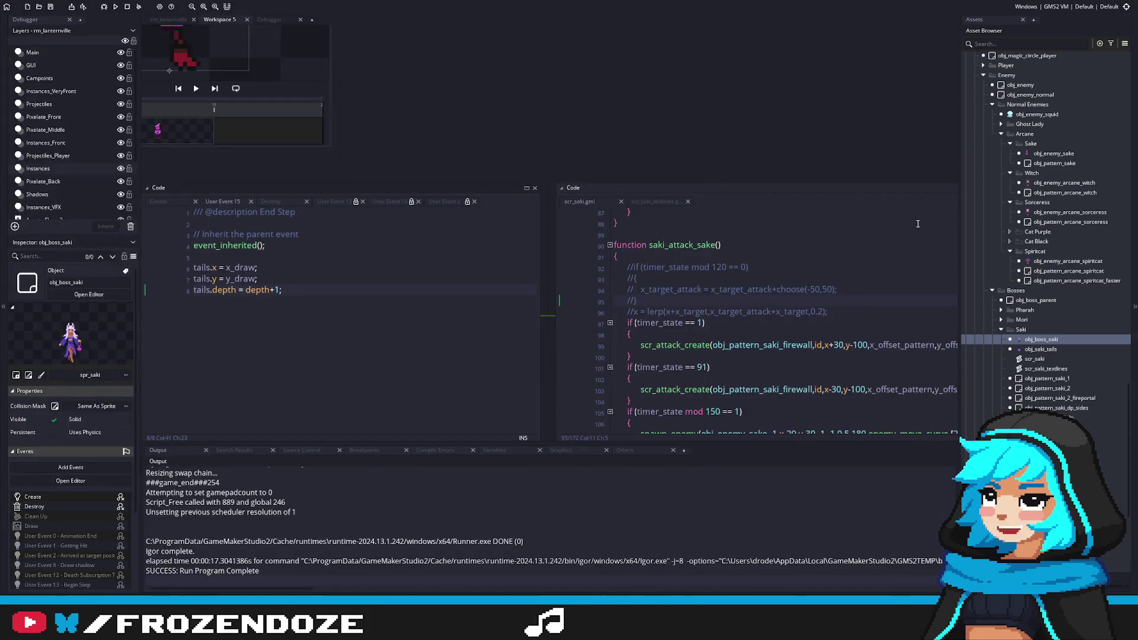
{"action": "scroll", "coordinate": [828, 305], "scroll_direction": "left", "scroll_amount": 5}
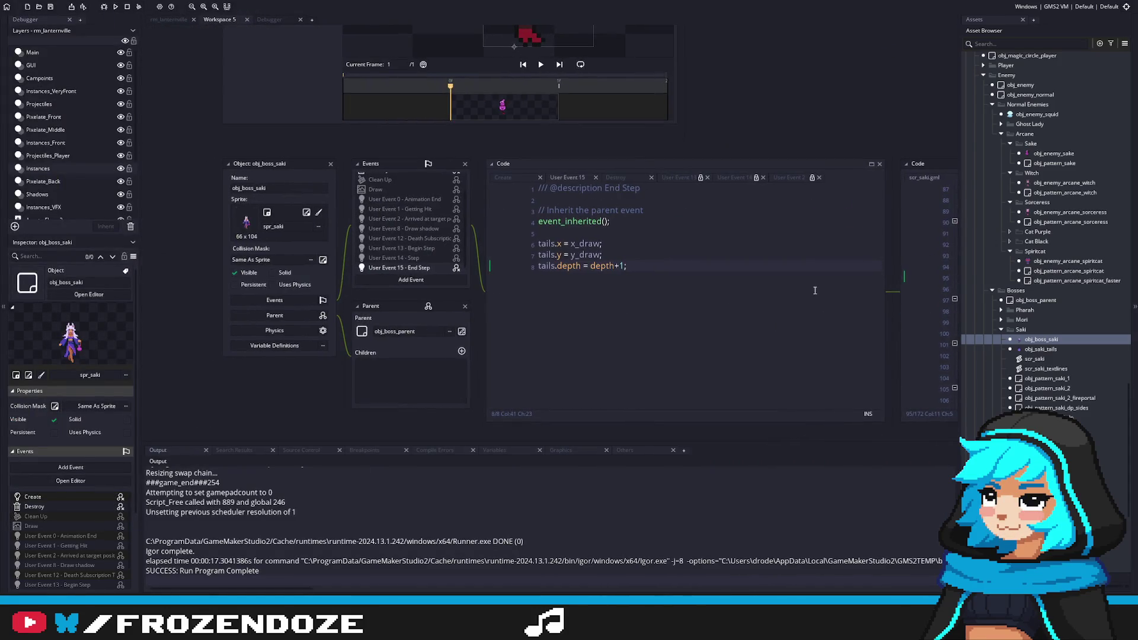
{"action": "scroll", "coordinate": [814, 291], "scroll_direction": "right", "scroll_amount": 4}
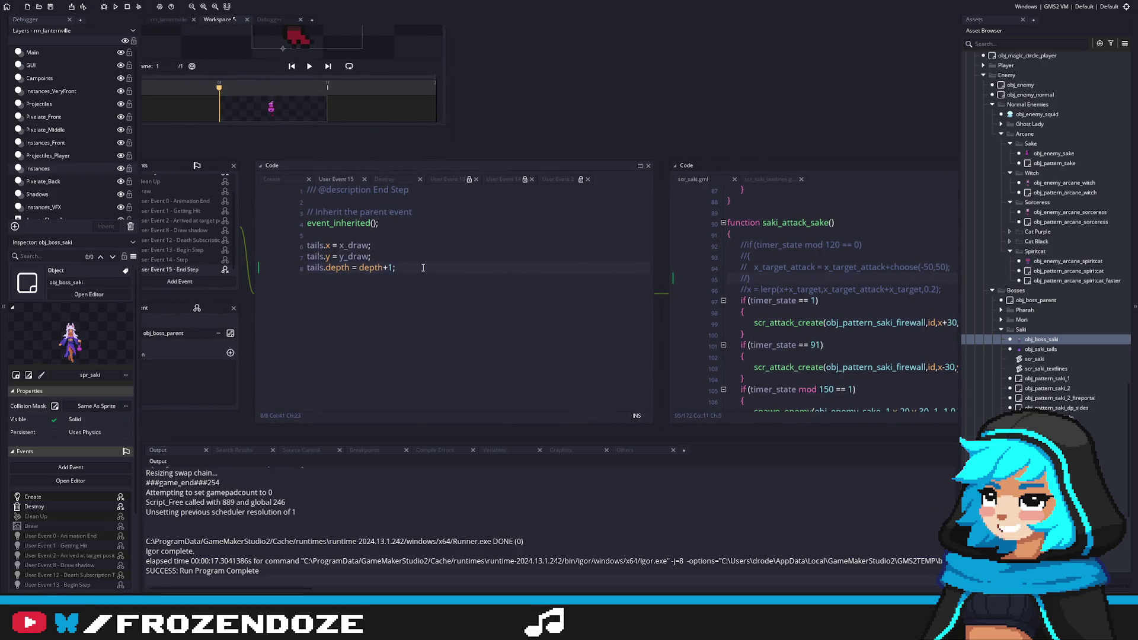
Return to the commented lines in User Event 15 and insert an empty line above them.
{"action": "left_click", "coordinate": [178, 260]}
{"action": "left_click", "coordinate": [179, 270]}
{"action": "scroll", "coordinate": [695, 263], "scroll_direction": "right", "scroll_amount": 4}
{"action": "left_click", "coordinate": [778, 315]}
{"action": "left_click_drag", "start_coordinate": [722, 311], "coordinate": [508, 311]}
{"action": "left_click", "coordinate": [715, 310]}
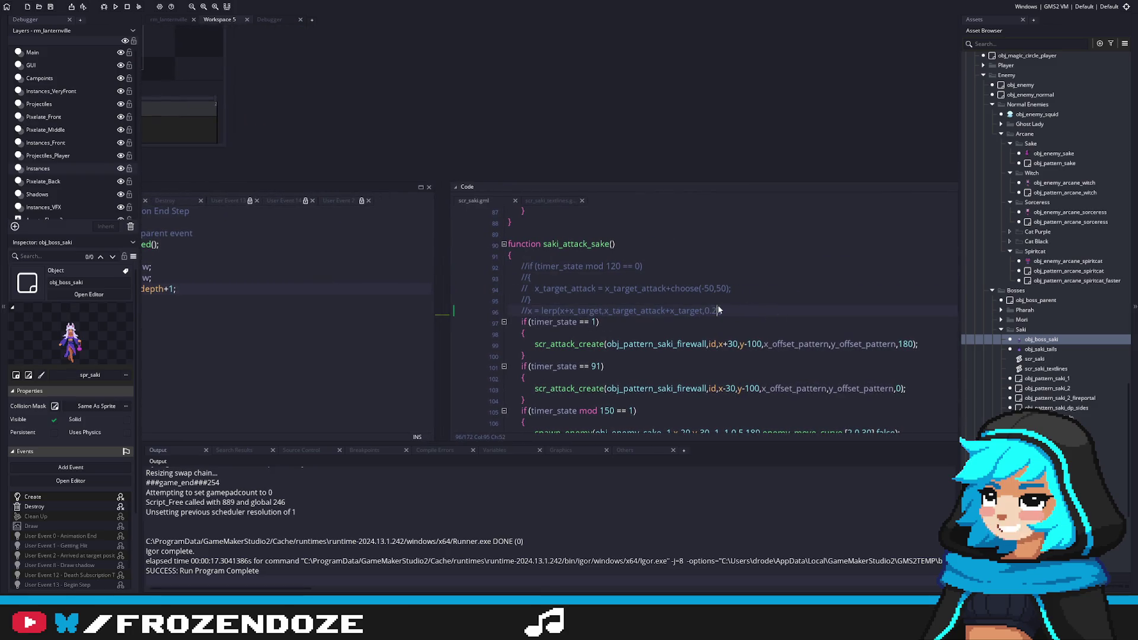
{"action": "left_click", "coordinate": [712, 299]}
{"action": "key", "text": "Home"}
{"action": "key", "text": "Return"}
{"action": "key", "text": "Up"}
Insert an enemy_move_to(); call as the first line of saki_attack_sake.
{"action": "type", "text": "enemy"}
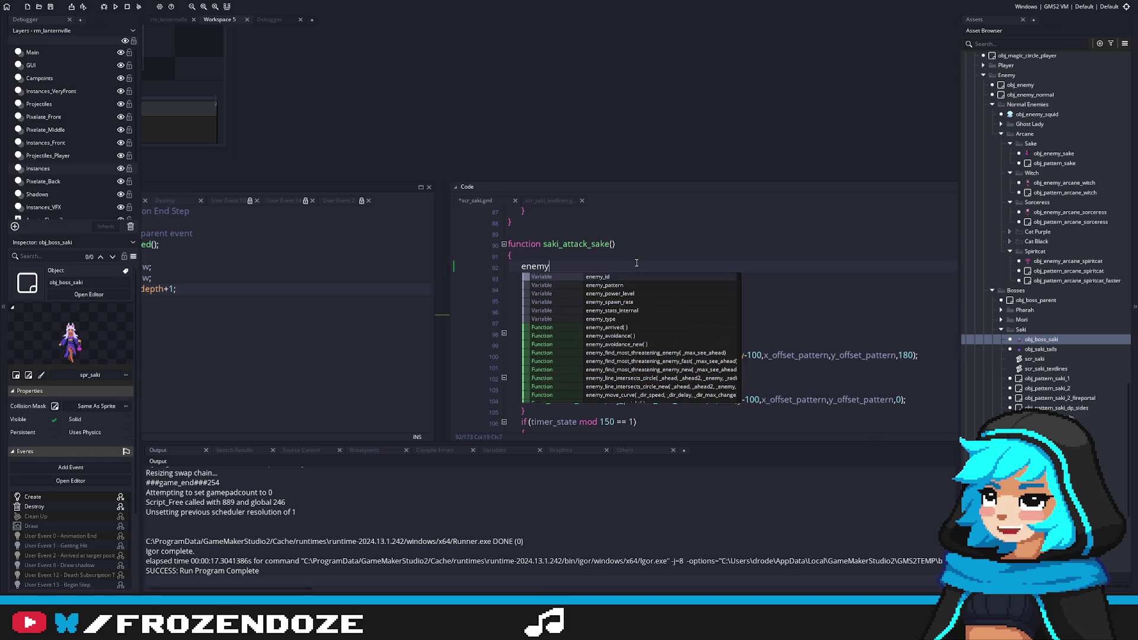
{"action": "type", "text": "_m"}
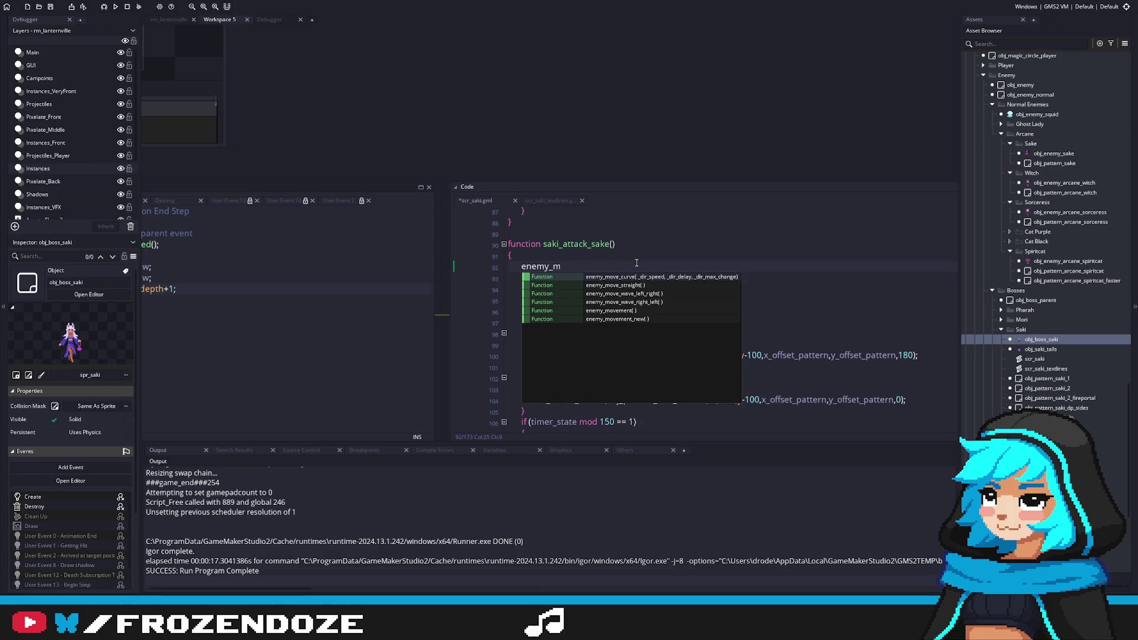
{"action": "type", "text": "ove_"}
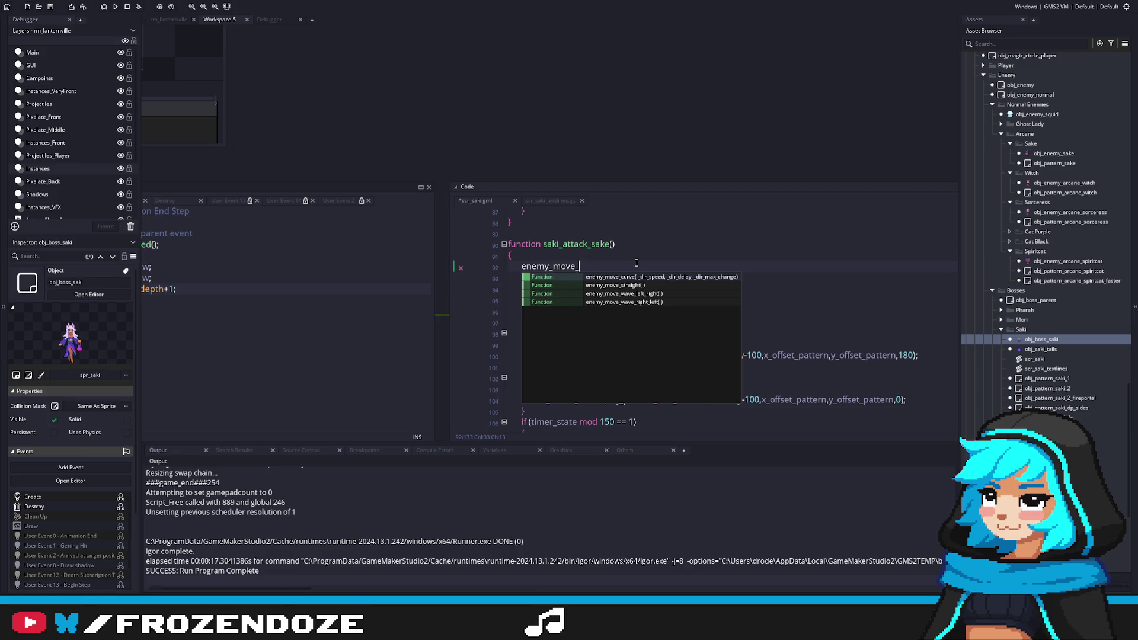
{"action": "type", "text": "to();"}
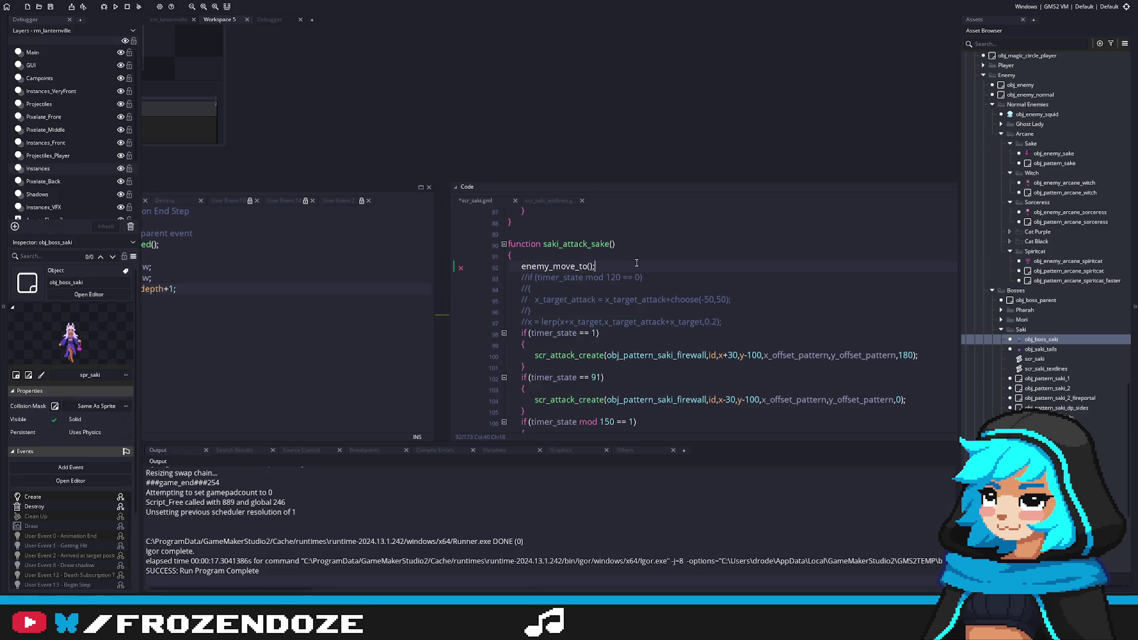
{"action": "left_click", "coordinate": [581, 244]}
{"action": "double_click", "coordinate": [574, 231]}
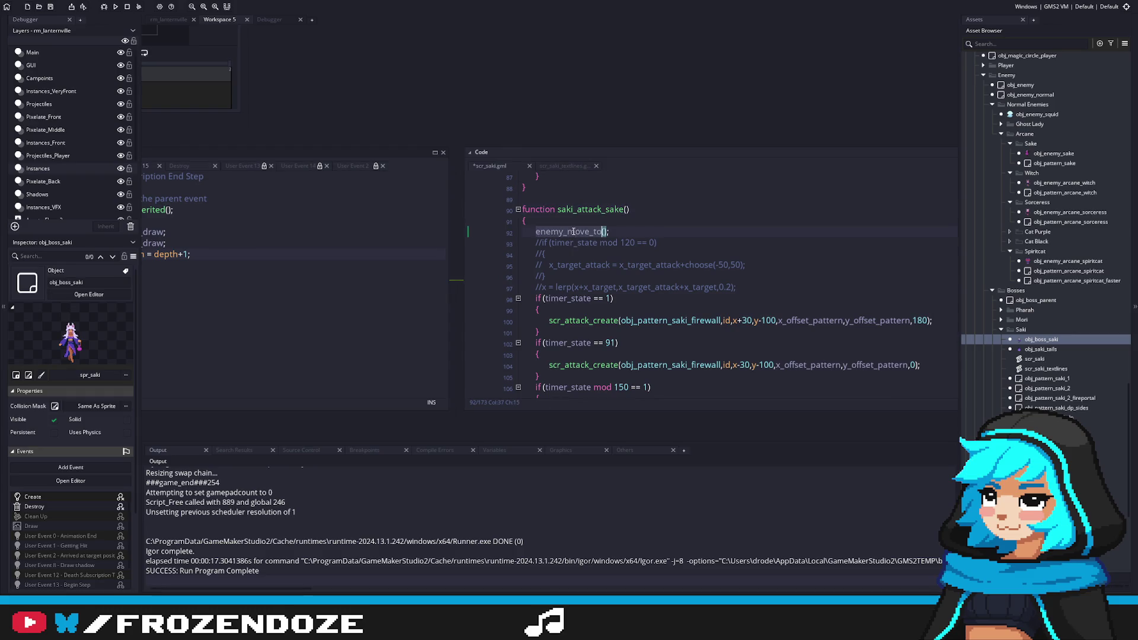
{"action": "key", "text": "Right"}
Open the obj_enemy object editor from the Asset Browser to check its code.
{"action": "double_click", "coordinate": [562, 231]}
{"action": "left_click", "coordinate": [1052, 300]}
{"action": "double_click", "coordinate": [1020, 85]}
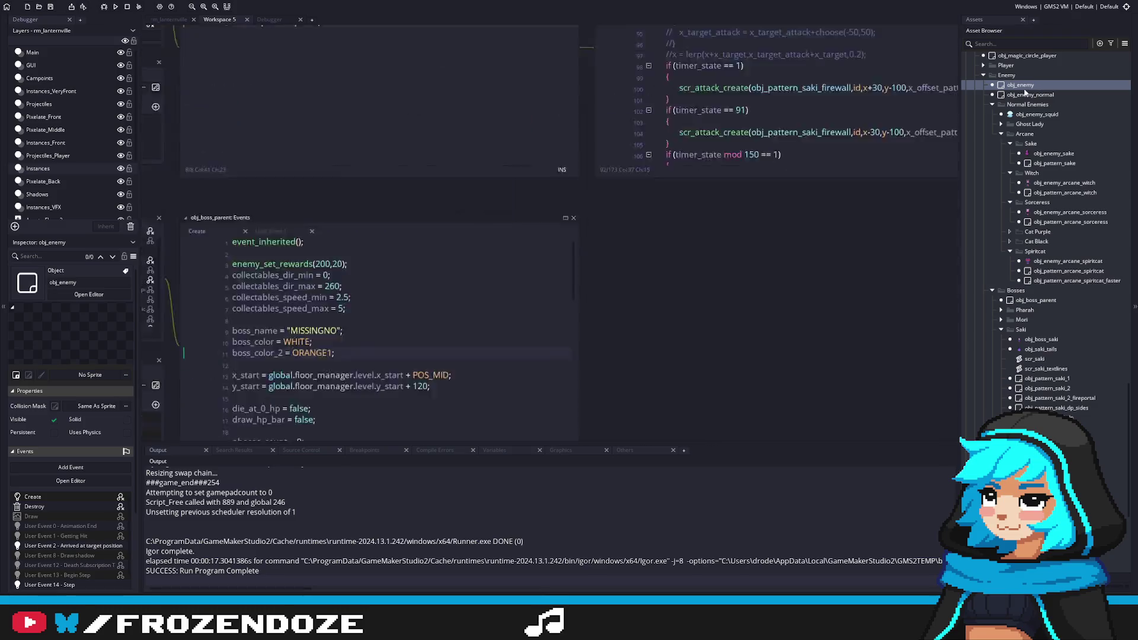
Review obj_enemy's User Event 14 step code, then open obj_boss_parent and obj_boss_saki.
{"action": "left_click", "coordinate": [320, 178]}
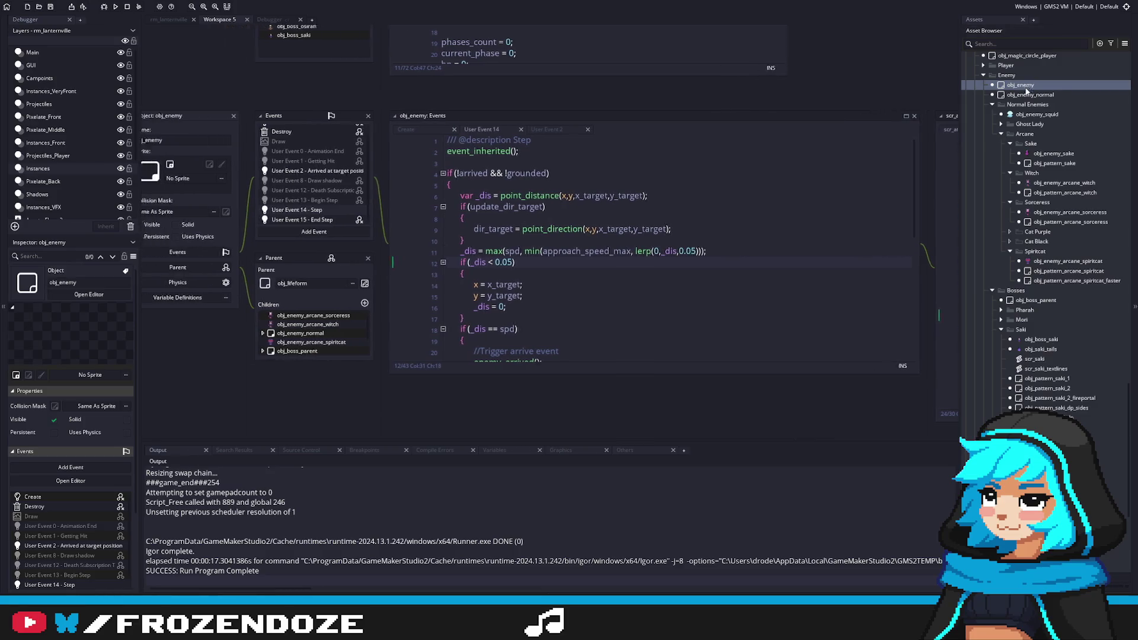
{"action": "left_click", "coordinate": [1072, 302]}
{"action": "double_click", "coordinate": [1043, 300]}
{"action": "double_click", "coordinate": [1042, 339]}
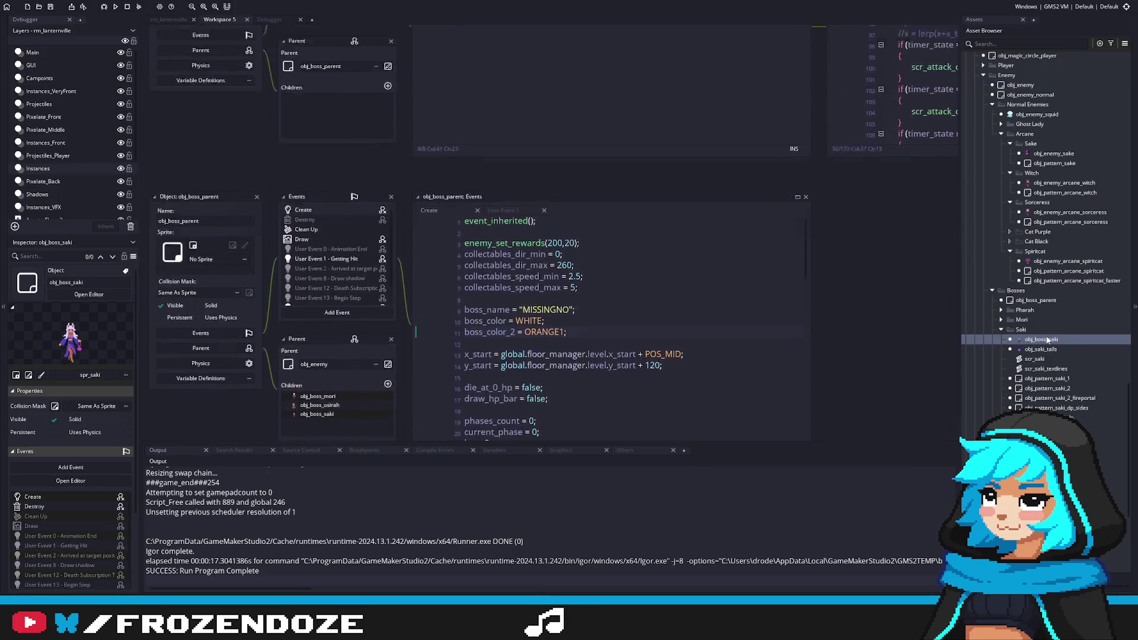
{"action": "left_click", "coordinate": [890, 307]}
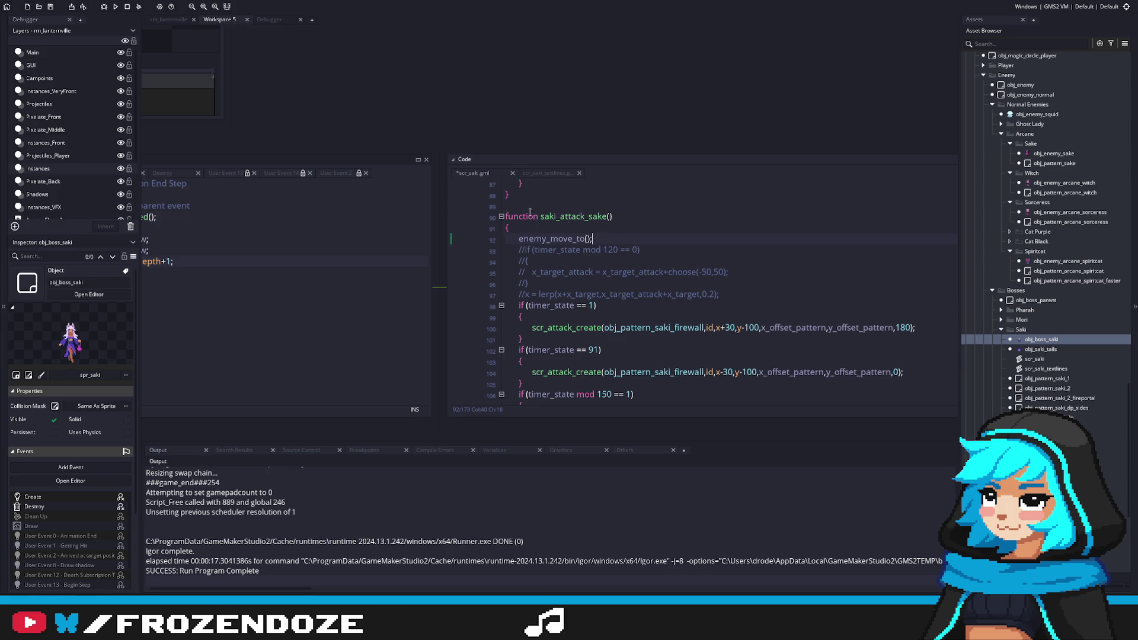
Open scr_enemy from the Enemy scripts folder and add space after enemy_arrived.
{"action": "left_click", "coordinate": [587, 238]}
{"action": "left_click", "coordinate": [973, 162]}
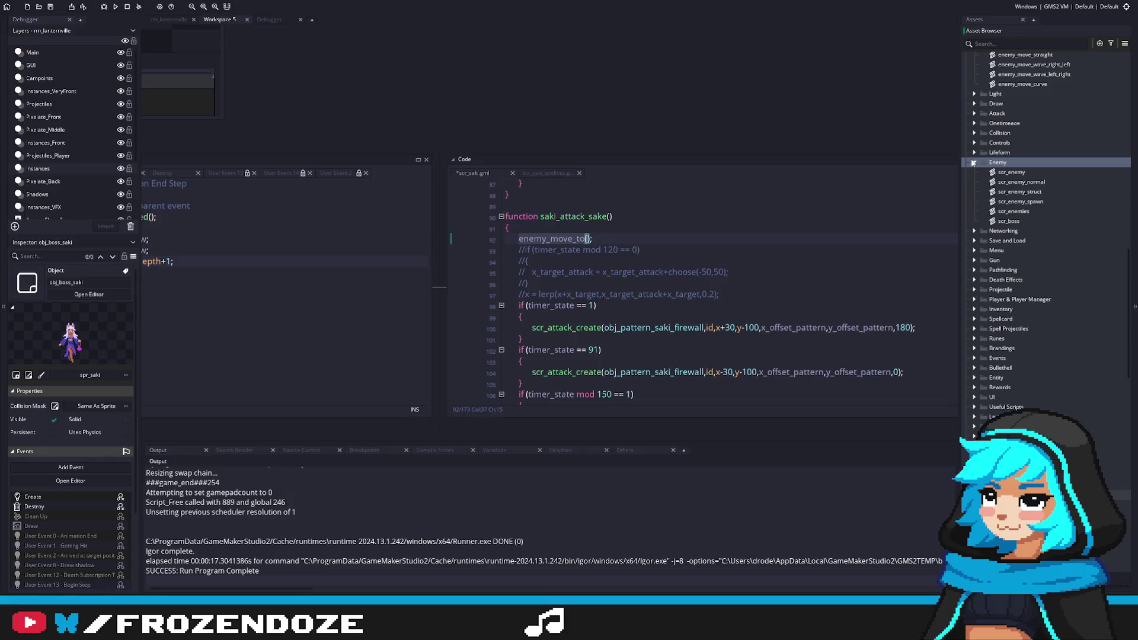
{"action": "left_click", "coordinate": [1018, 174]}
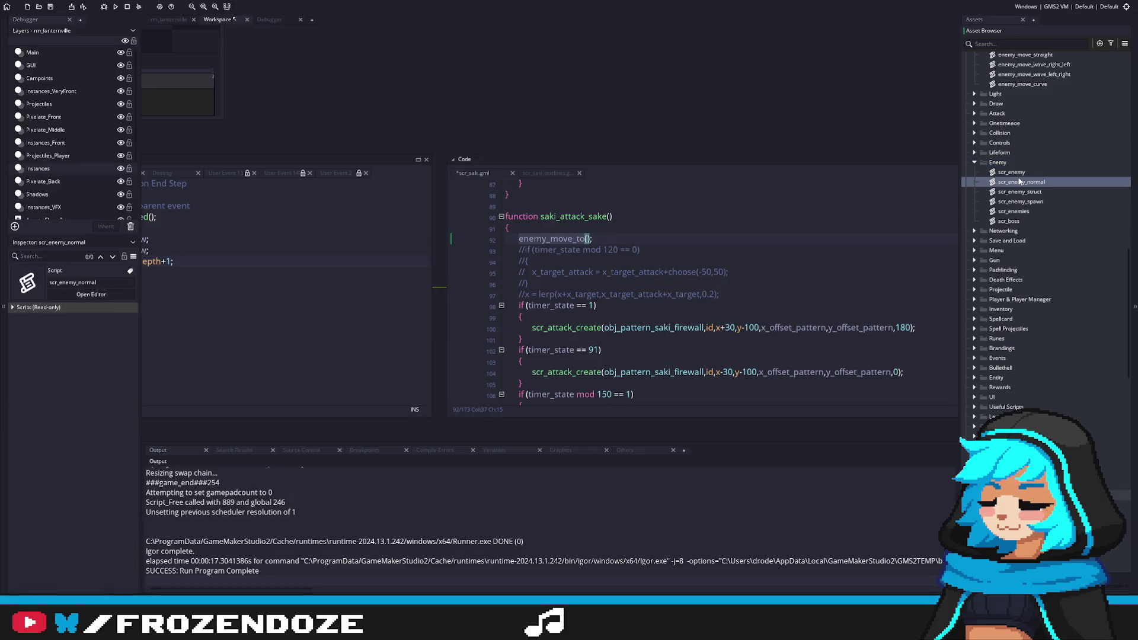
{"action": "double_click", "coordinate": [1018, 173]}
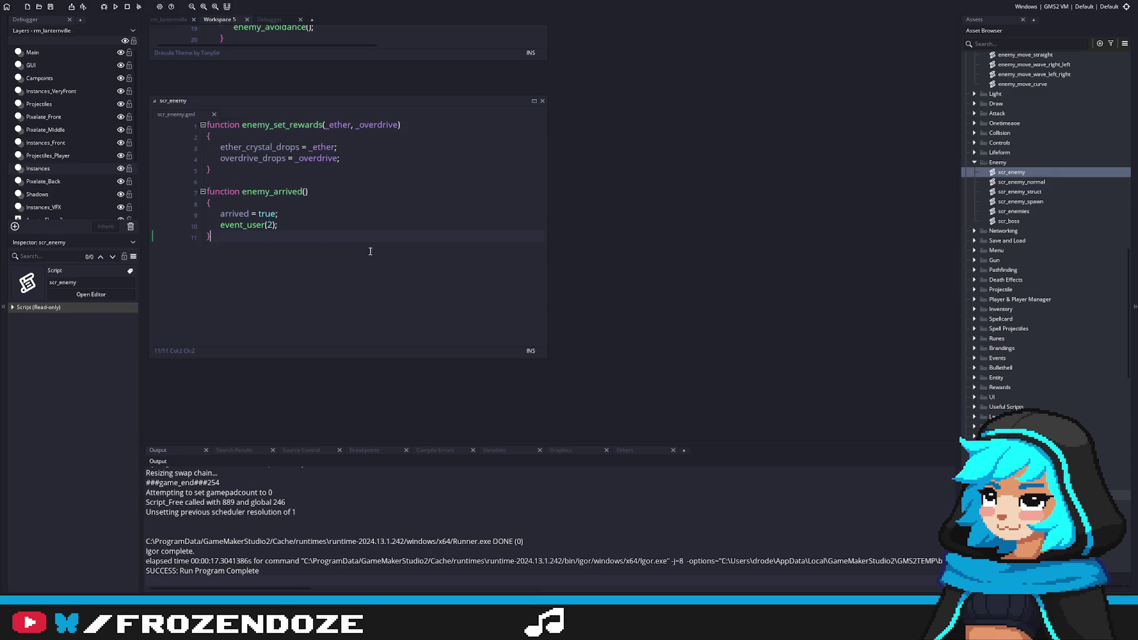
{"action": "left_click", "coordinate": [578, 284]}
{"action": "key", "text": "Return"}
{"action": "key", "text": "Return"}
Start a new function enemy_move_to() that sets arrived = false, and save scr_enemy.
{"action": "type", "text": "func"}
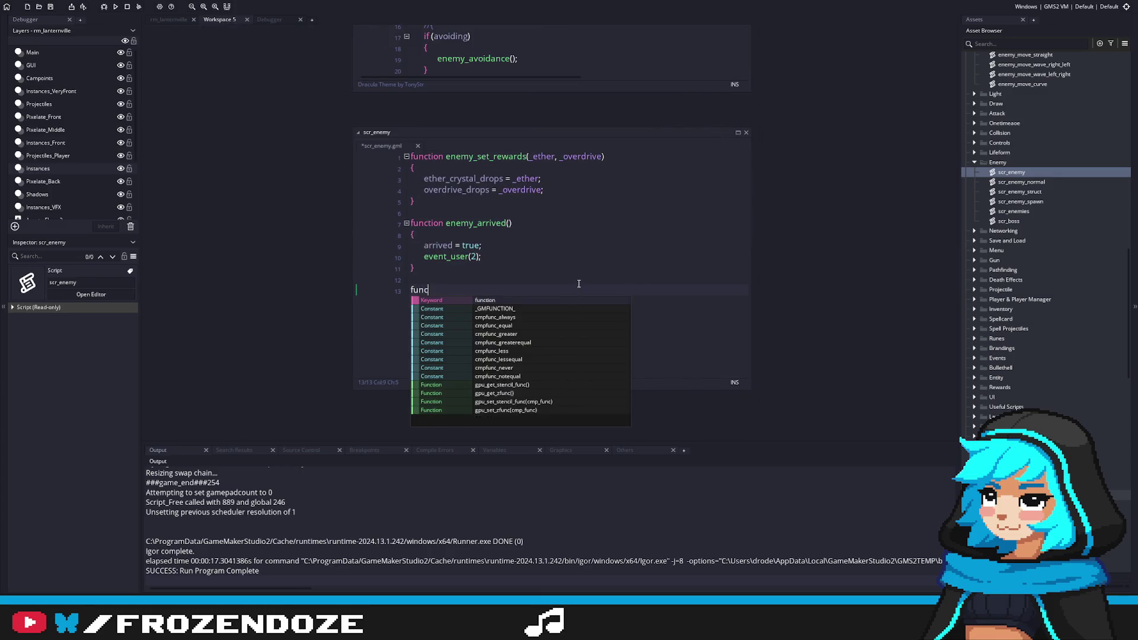
{"action": "type", "text": "tion enemy_move_to()"}
{"action": "key", "text": "Return"}
{"action": "type", "text": "{"}
{"action": "key", "text": "Return"}
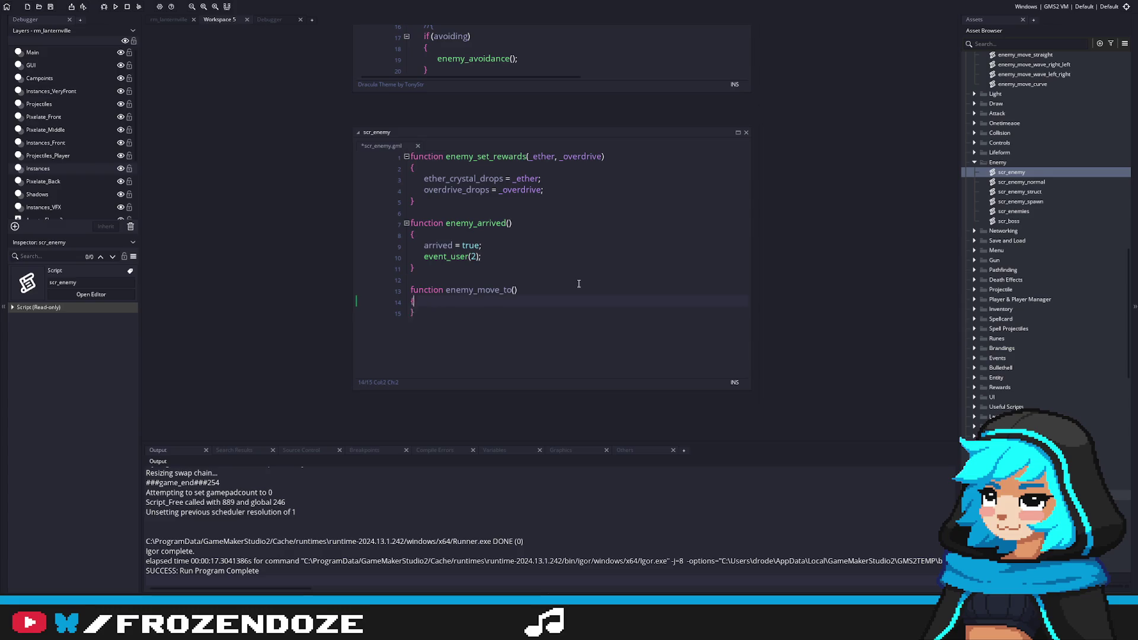
{"action": "type", "text": "arrived = false;"}
{"action": "key", "text": "Return"}
{"action": "key", "text": "ctrl+s"}
{"action": "scroll", "coordinate": [1019, 325], "scroll_direction": "down", "scroll_amount": 10}
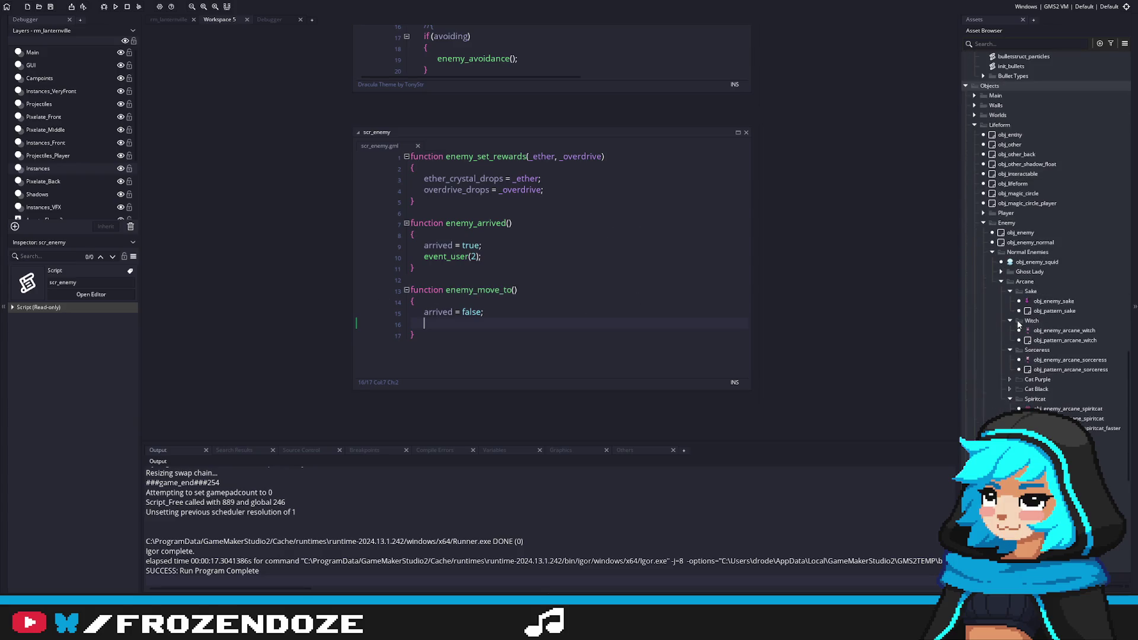
{"action": "scroll", "coordinate": [1018, 325], "scroll_direction": "up", "scroll_amount": 2}
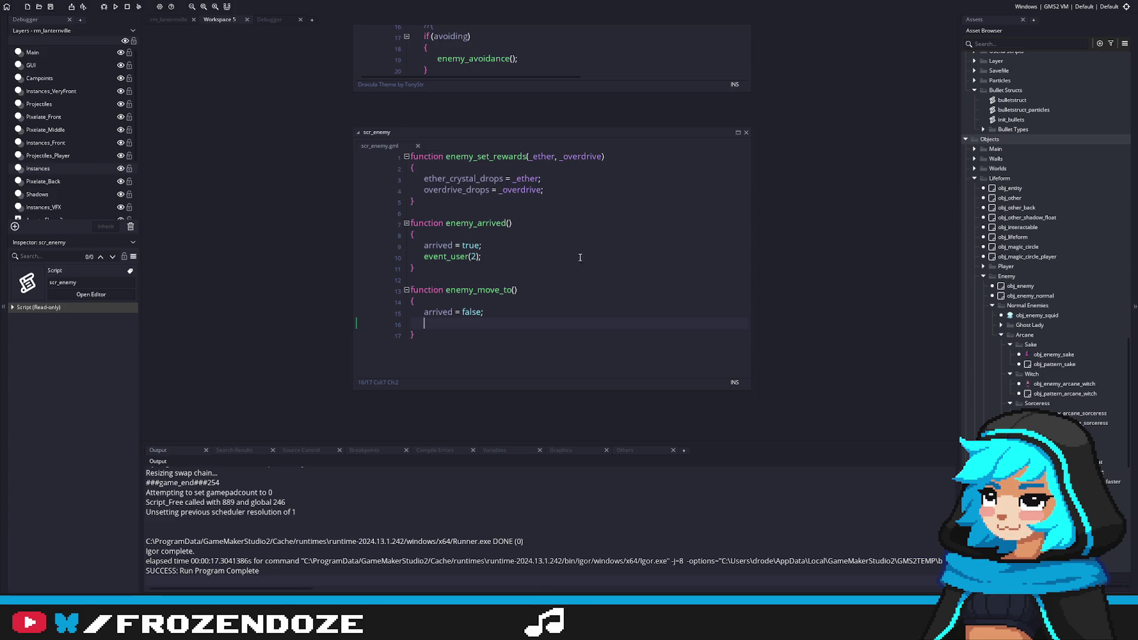
Give enemy_move_to parameters _x_target, _y_target and assign x_target = _x_target.
{"action": "left_click", "coordinate": [514, 289]}
{"action": "type", "text": "_x_target, _y_target"}
{"action": "left_click", "coordinate": [483, 323]}
{"action": "type", "text": "x_target = "}
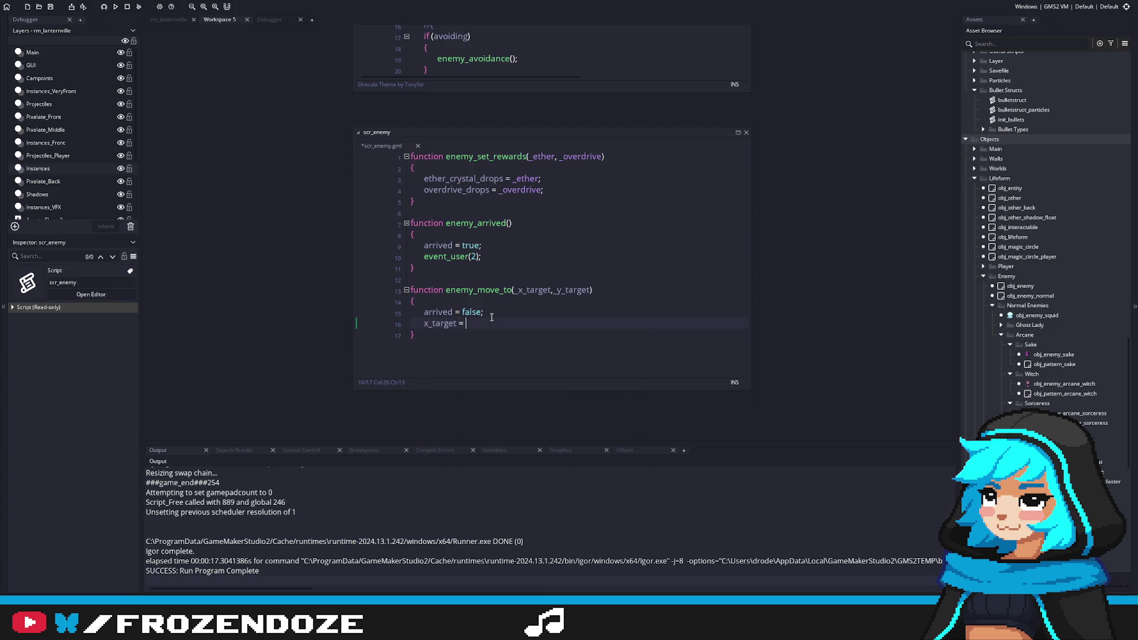
{"action": "type", "text": "_x_target;"}
Add the matching y_target = _y_target line, then go back to obj_boss_saki.
{"action": "key", "text": "ctrl+d"}
{"action": "key", "text": "Left"}
{"action": "key", "text": "ctrl+shift+Left"}
{"action": "type", "text": "_y_target"}
{"action": "key", "text": "Home"}
{"action": "key", "text": "shift+Right"}
{"action": "type", "text": "y"}
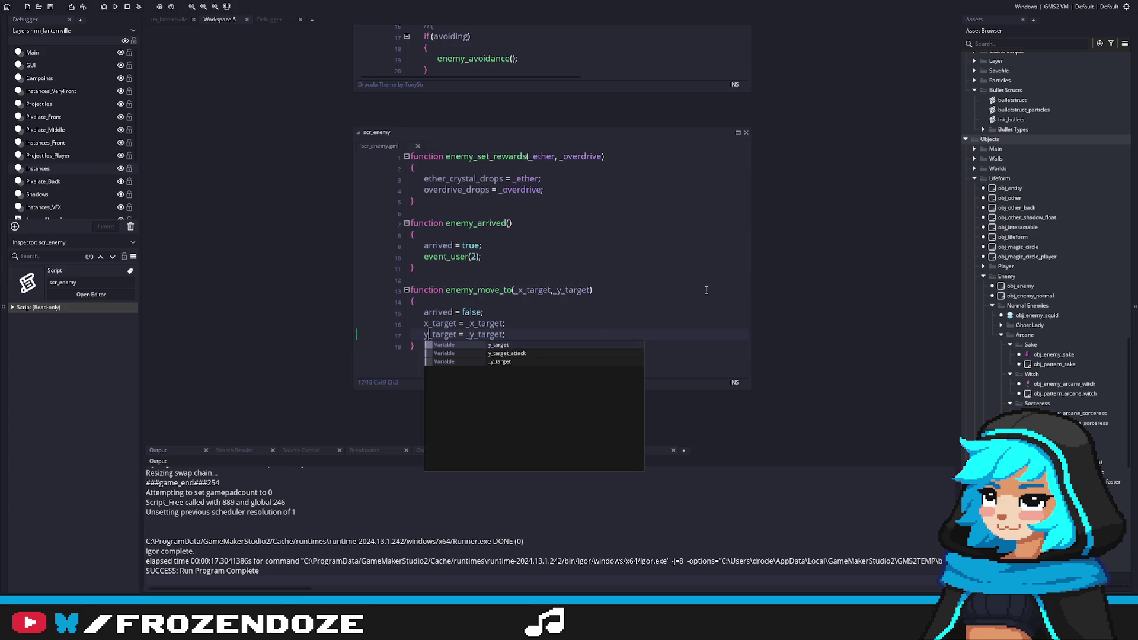
{"action": "key", "text": "Escape"}
{"action": "key", "text": "Up"}
{"action": "key", "text": "Up"}
{"action": "key", "text": "Up"}
{"action": "left_click", "coordinate": [514, 290]}
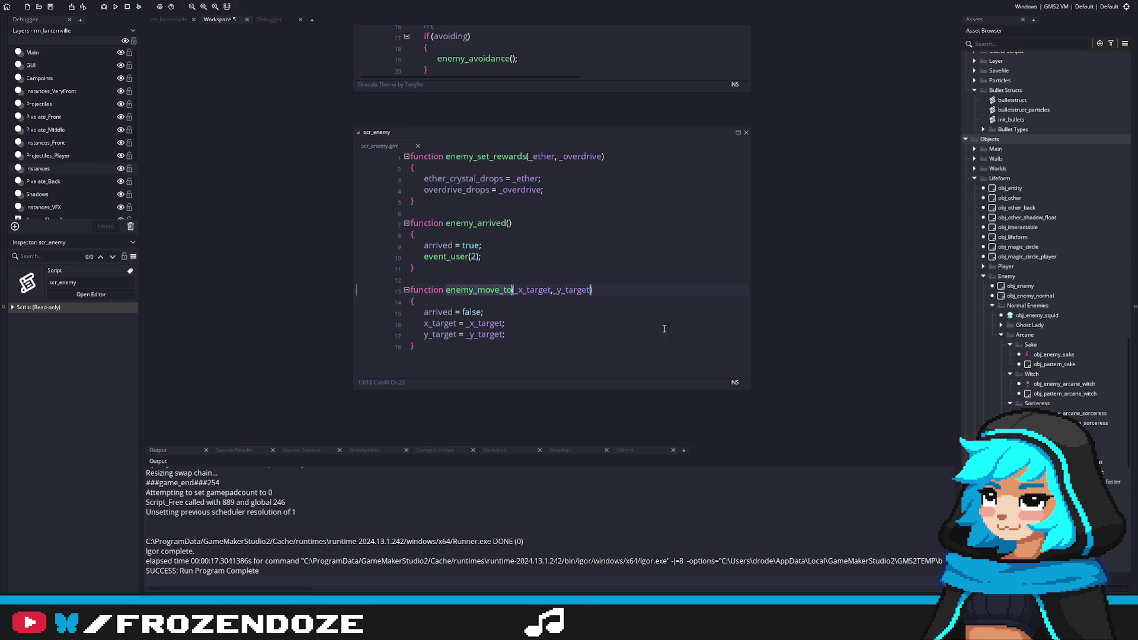
{"action": "scroll", "coordinate": [1058, 379], "scroll_direction": "down", "scroll_amount": 3}
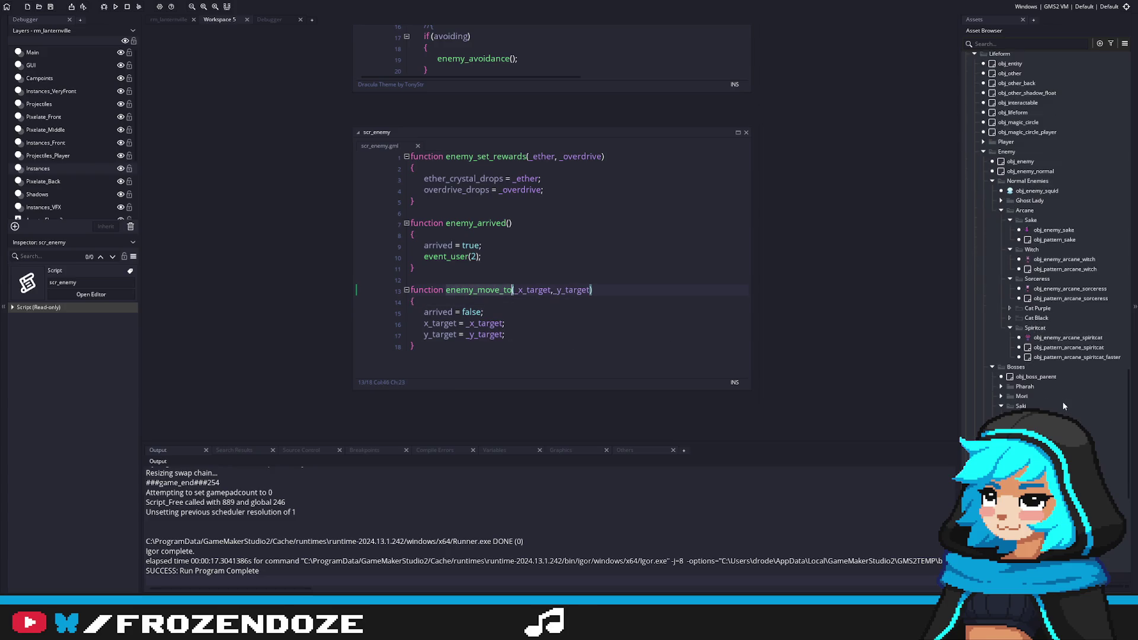
{"action": "double_click", "coordinate": [1043, 415]}
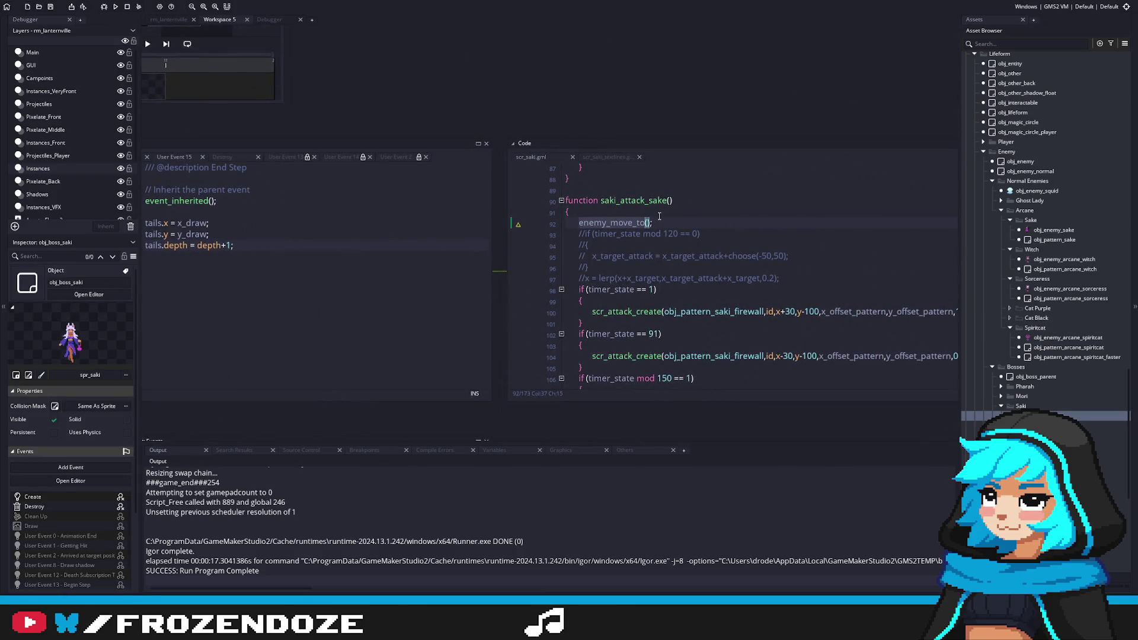
Retype the lone enemy_move_to(); call and try deleting the commented lines, then restore them.
{"action": "key", "text": "Delete"}
{"action": "key", "text": "Delete"}
{"action": "key", "text": "Delete"}
{"action": "type", "text": "();"}
{"action": "left_click_drag", "start_coordinate": [806, 278], "coordinate": [525, 233]}
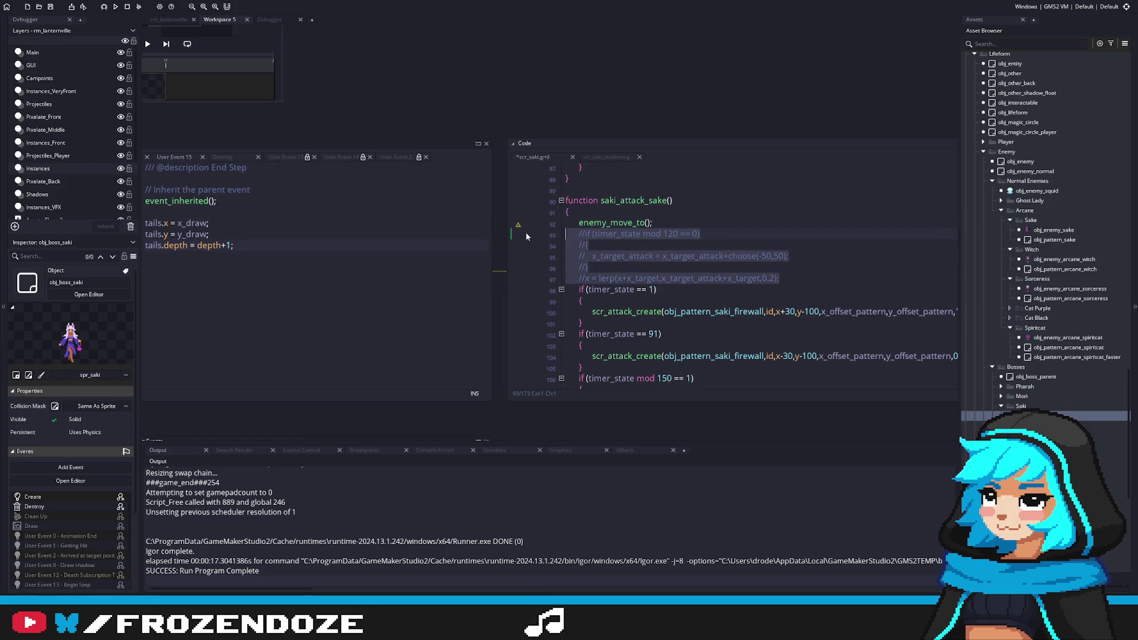
{"action": "key", "text": "BackSpace"}
{"action": "key", "text": "BackSpace"}
{"action": "left_click", "coordinate": [619, 222]}
{"action": "left_click", "coordinate": [647, 223]}
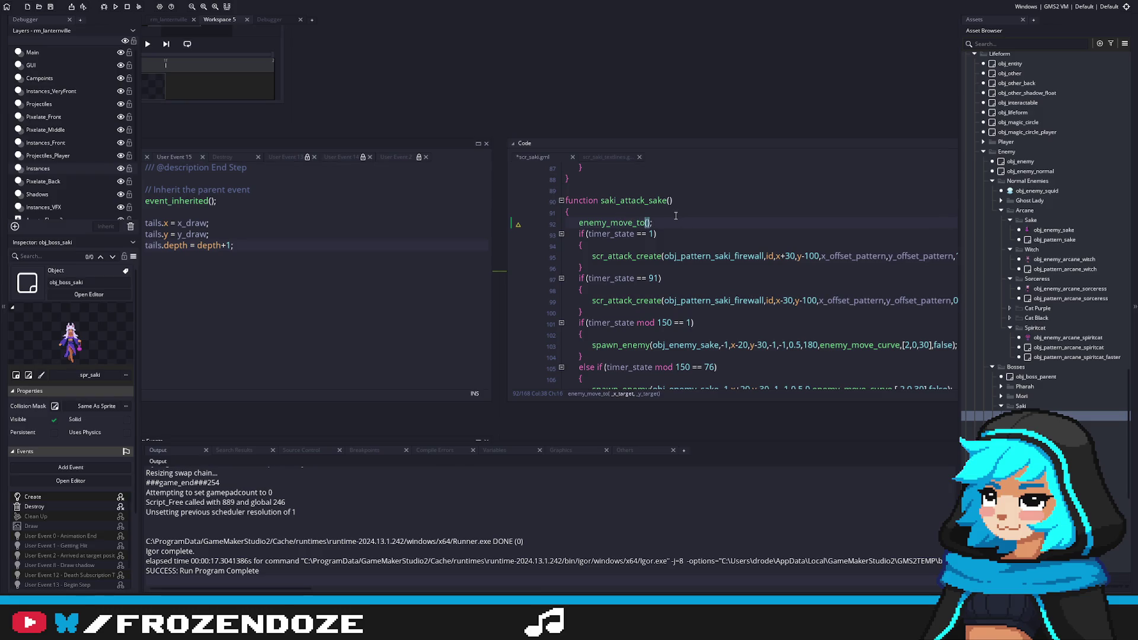
{"action": "key", "text": "ctrl+z"}
{"action": "key", "text": "ctrl+z"}
{"action": "key", "text": "ctrl+z"}
{"action": "key", "text": "ctrl+z"}
{"action": "key", "text": "ctrl+z"}
Uncomment the 120-step target block on lines 93–97.
{"action": "left_click_drag", "start_coordinate": [780, 278], "coordinate": [562, 277]}
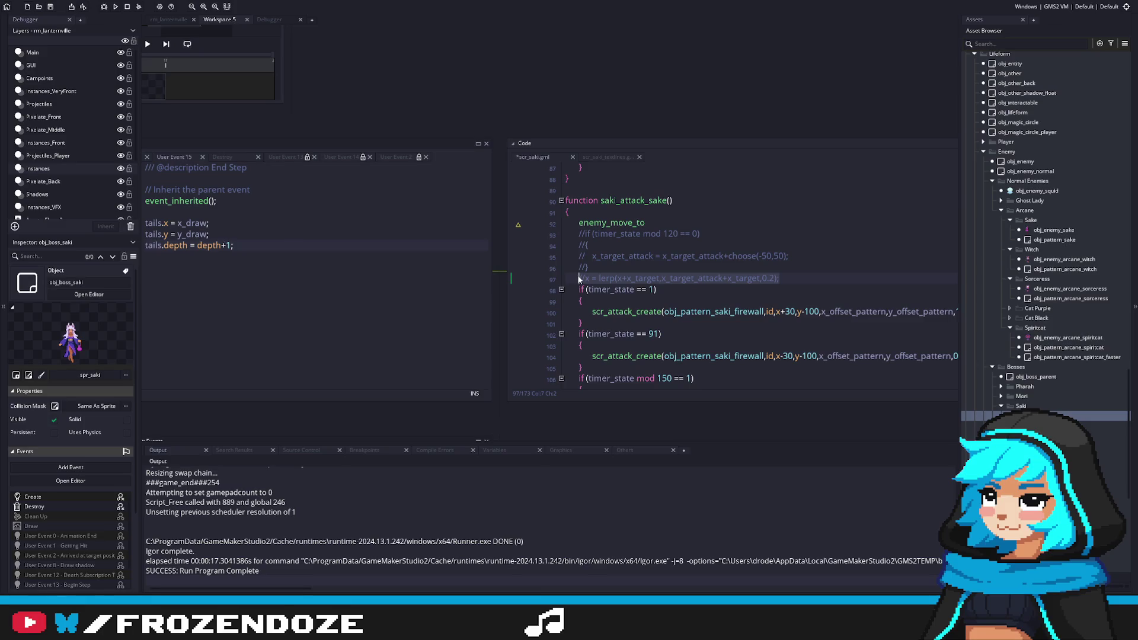
{"action": "mouse_move", "coordinate": [782, 278]}
{"action": "left_mouse_down"}
{"action": "mouse_move", "coordinate": [568, 244]}
{"action": "mouse_move", "coordinate": [566, 234]}
{"action": "left_mouse_up"}
{"action": "right_click", "coordinate": [617, 245]}
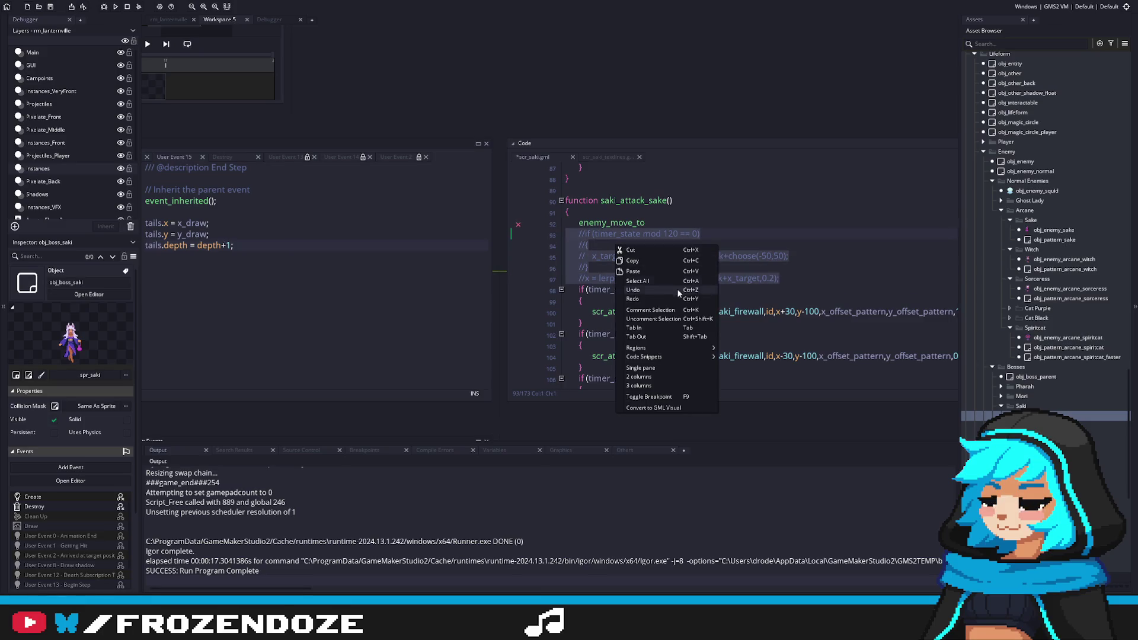
{"action": "left_click", "coordinate": [652, 319]}
Replace the lerp line with enemy_move_to(x_target_attack,y_target) and save scr_saki.
{"action": "left_click", "coordinate": [789, 278]}
{"action": "key", "text": "shift+Home"}
{"action": "key", "text": "BackSpace"}
{"action": "key", "text": "BackSpace"}
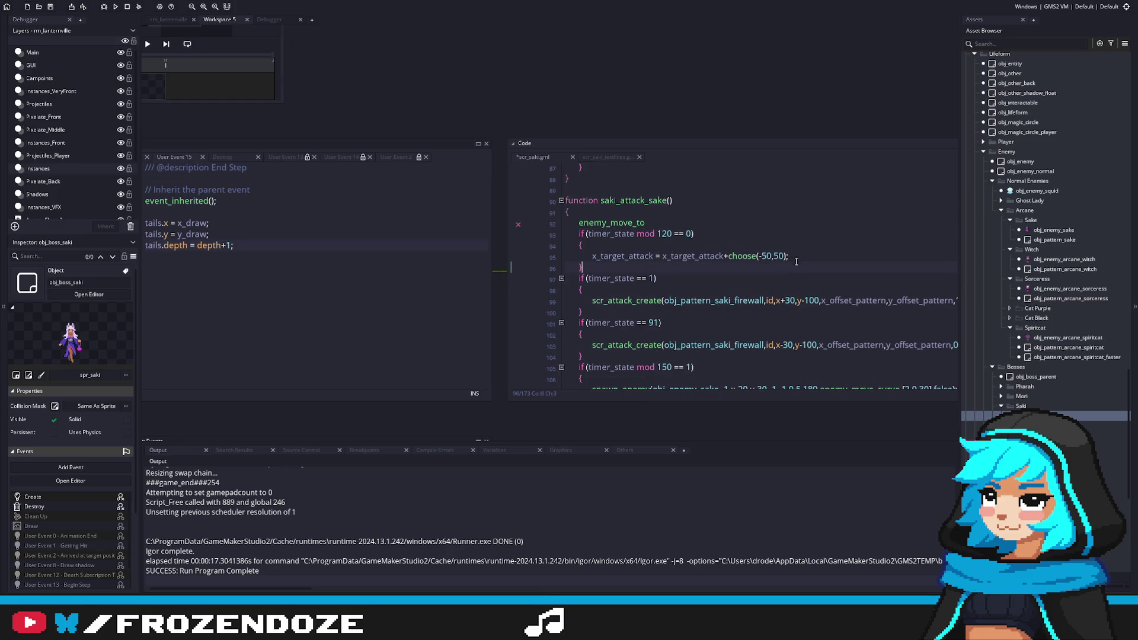
{"action": "key", "text": "Return"}
{"action": "type", "text": "enemy_move_to();"}
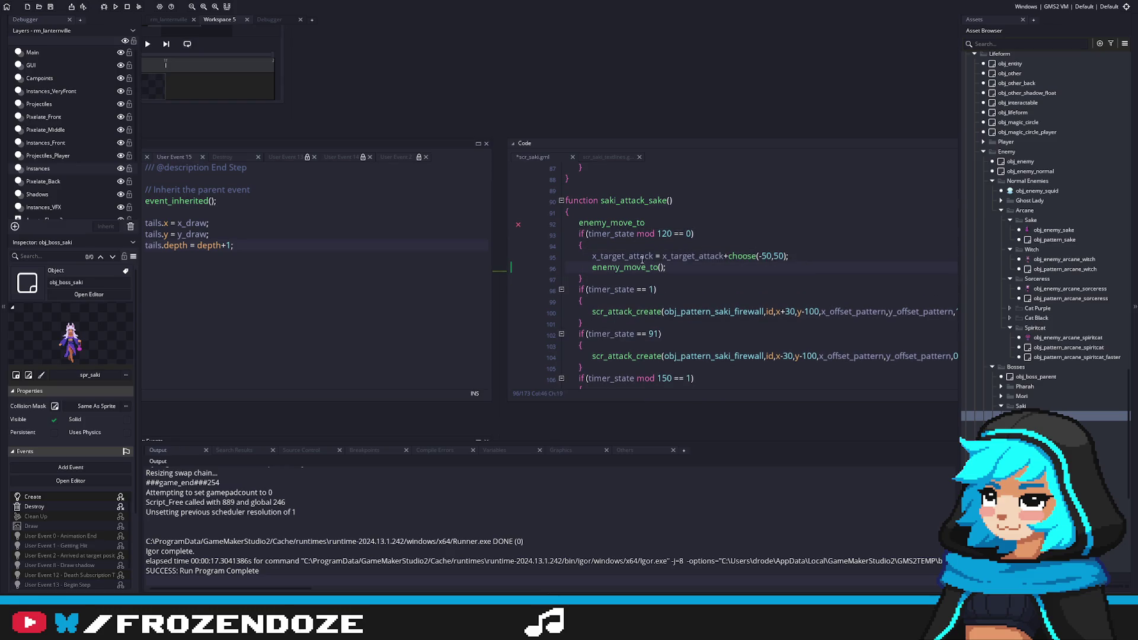
{"action": "double_click", "coordinate": [633, 259]}
{"action": "key", "text": "ctrl+c"}
{"action": "left_click", "coordinate": [660, 267]}
{"action": "key", "text": "ctrl+v"}
{"action": "type", "text": ",y_target"}
{"action": "key", "text": "ctrl+s"}
Prefix the x_target_attack assignment on line 95 with x_target+ and save.
{"action": "left_click", "coordinate": [745, 243]}
{"action": "left_click", "coordinate": [699, 267]}
{"action": "type", "text": "y_"}
{"action": "key", "text": "BackSpace"}
{"action": "key", "text": "BackSpace"}
{"action": "type", "text": "x_target+"}
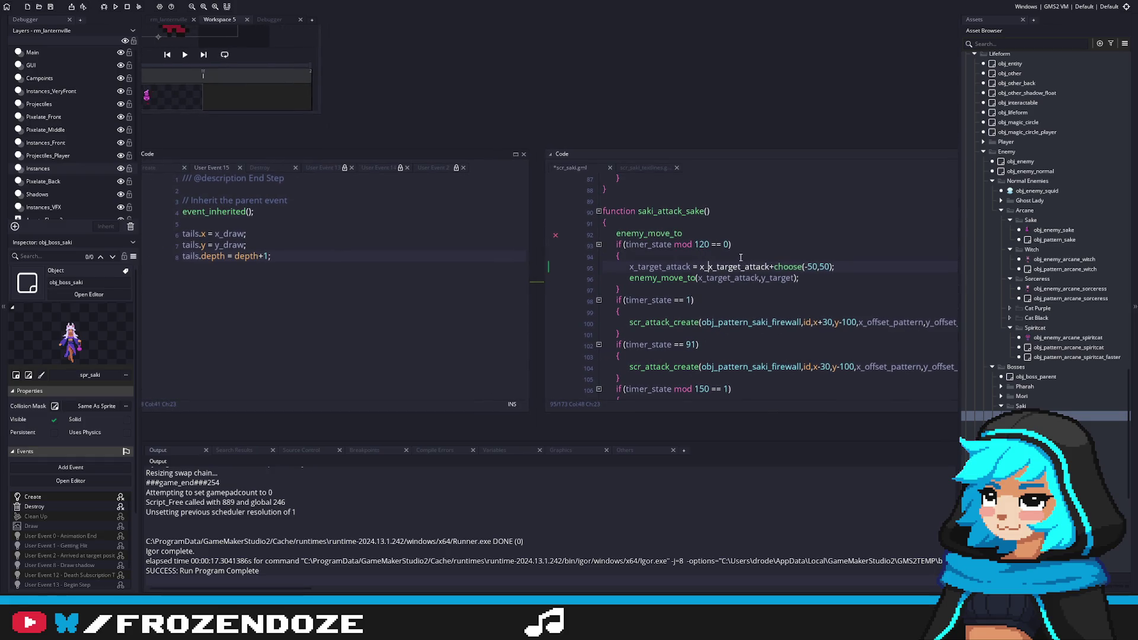
{"action": "key", "text": "ctrl+s"}
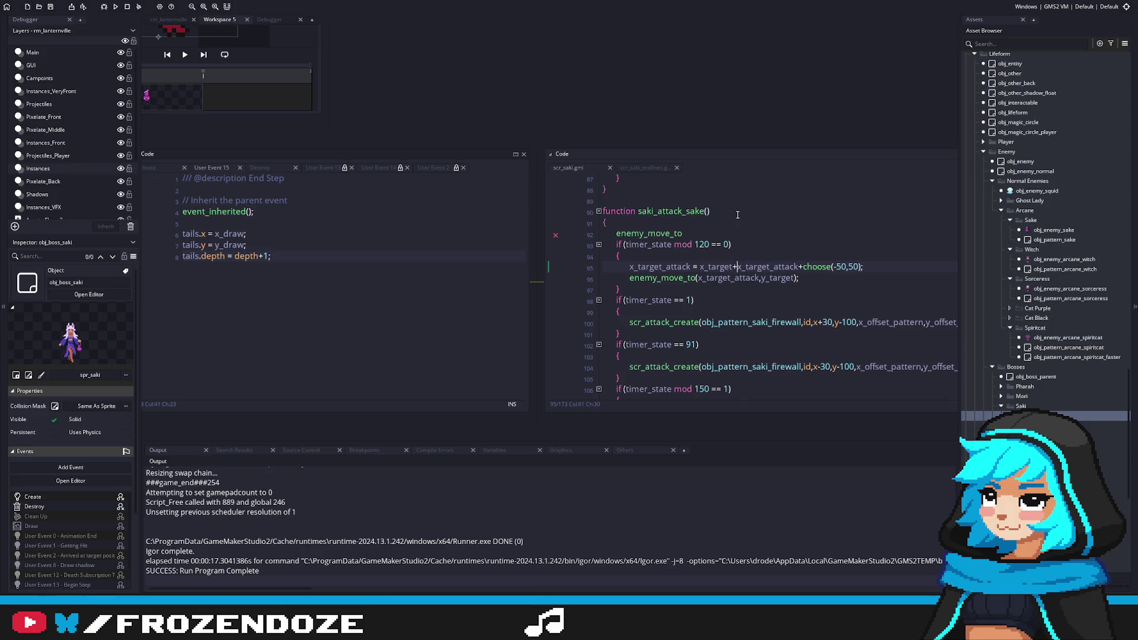
Delete the standalone call, move x_target+ into enemy_move_to's first argument, and run the game.
{"action": "left_click", "coordinate": [701, 237]}
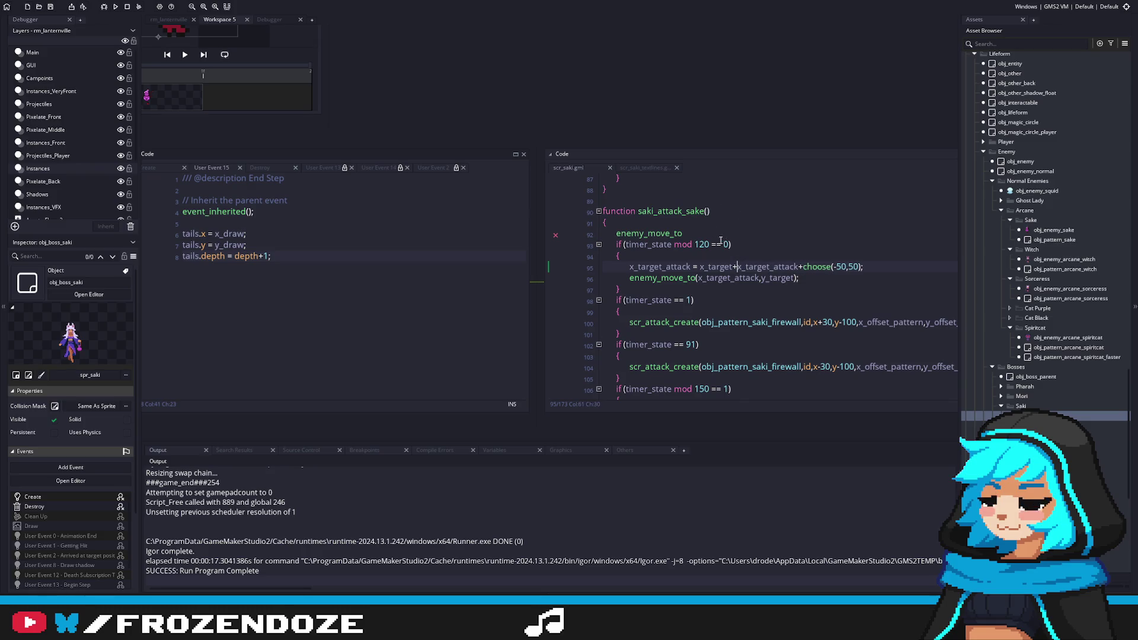
{"action": "key", "text": "shift+Up"}
{"action": "key", "text": "BackSpace"}
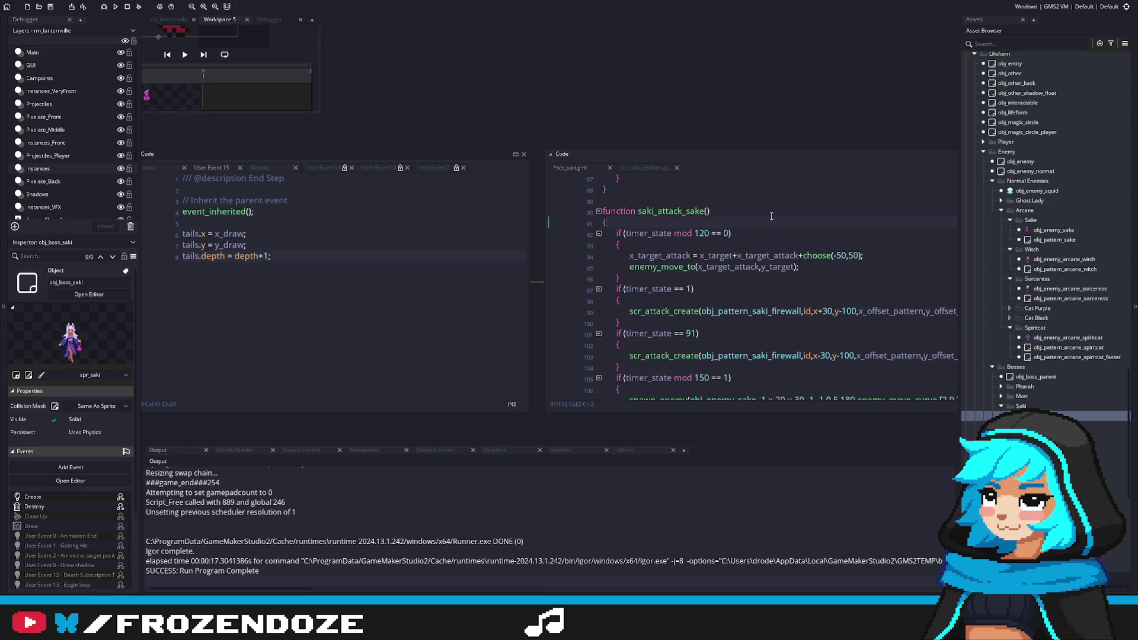
{"action": "left_click", "coordinate": [699, 256]}
{"action": "left_click_drag", "start_coordinate": [699, 256], "coordinate": [743, 256]}
{"action": "key", "text": "BackSpace"}
{"action": "left_click", "coordinate": [698, 268]}
{"action": "key", "text": "ctrl+v"}
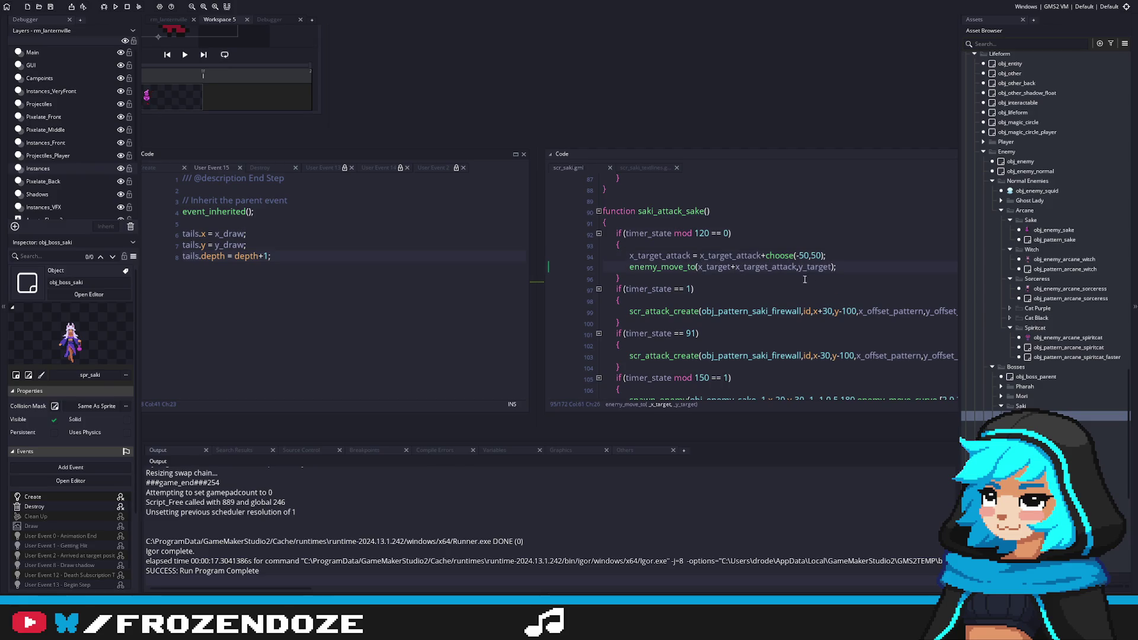
{"action": "key", "text": "F5"}
{"action": "left_click", "coordinate": [815, 233]}
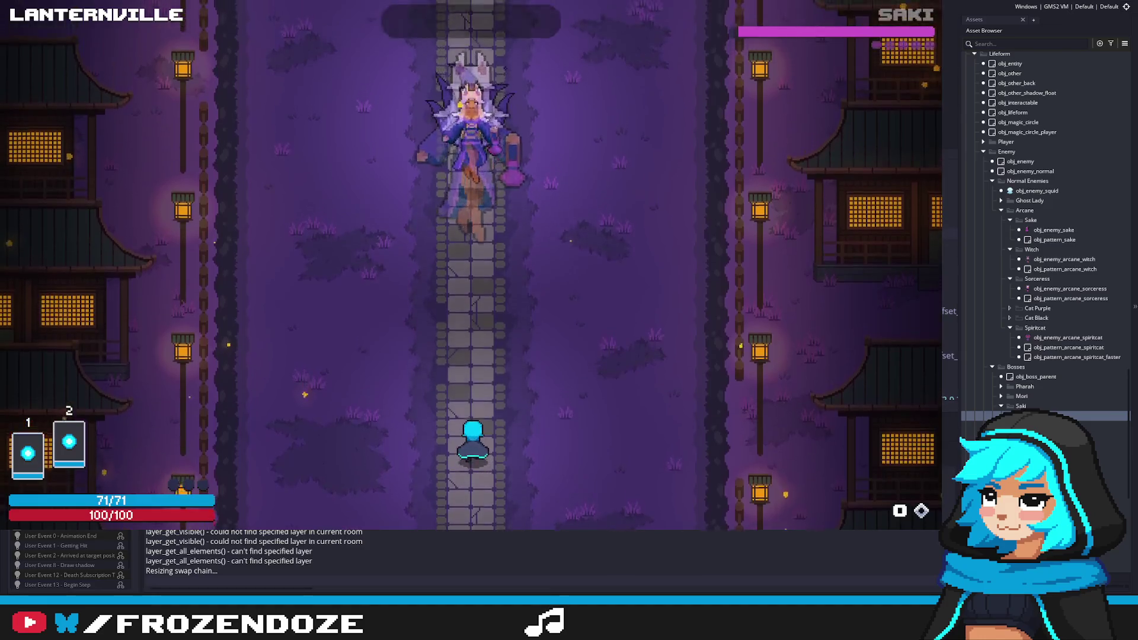
Steer the player with D, A and W to dodge Saki's fire walls, then exit with Escape.
{"action": "key", "text": "d"}
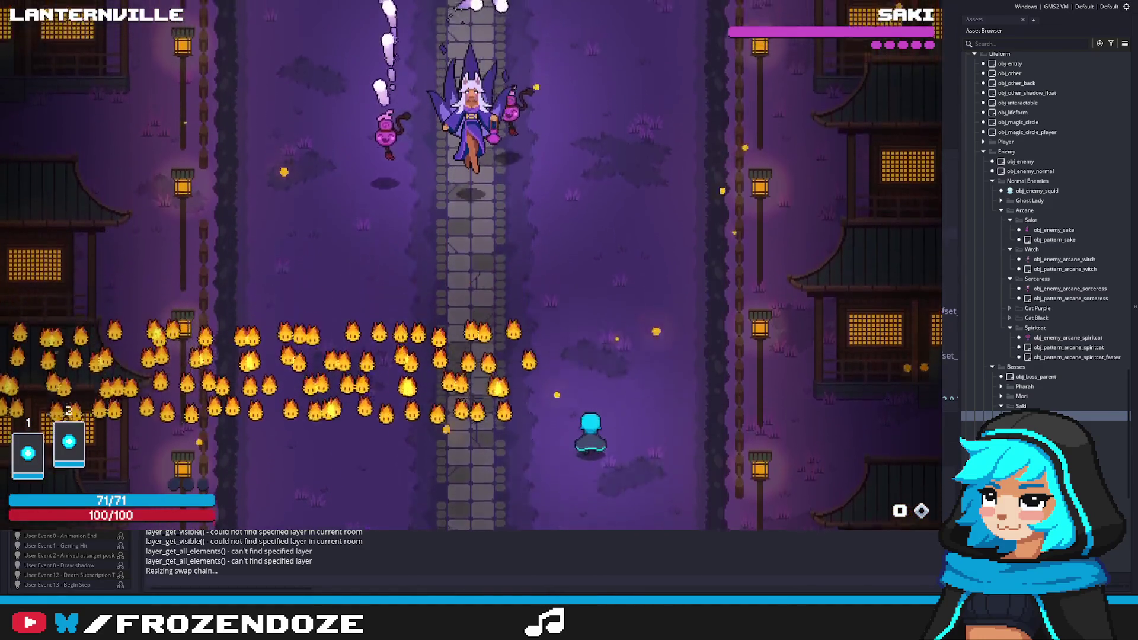
{"action": "key", "text": "a"}
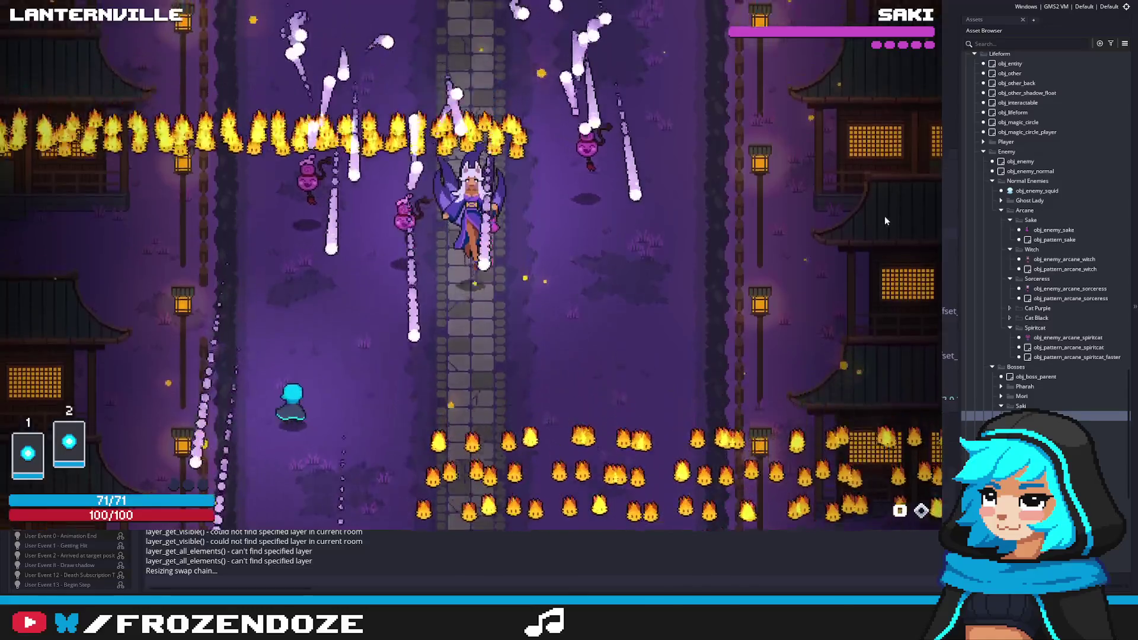
{"action": "key", "text": "d"}
{"action": "key", "text": "d"}
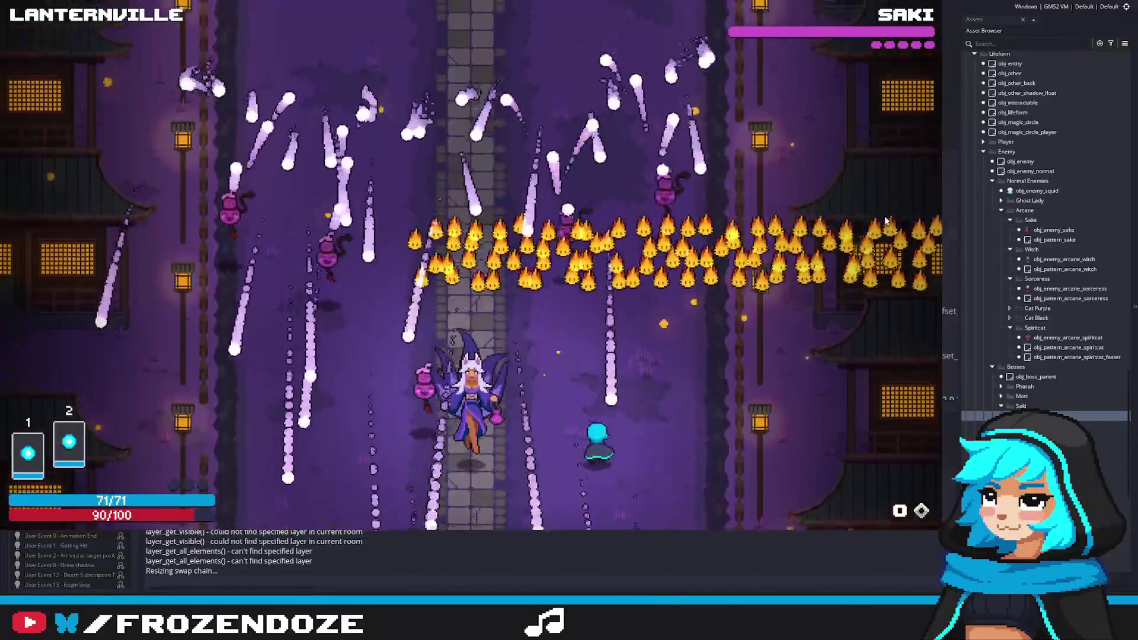
{"action": "key", "text": "a"}
{"action": "key", "text": "a"}
{"action": "key", "text": "w"}
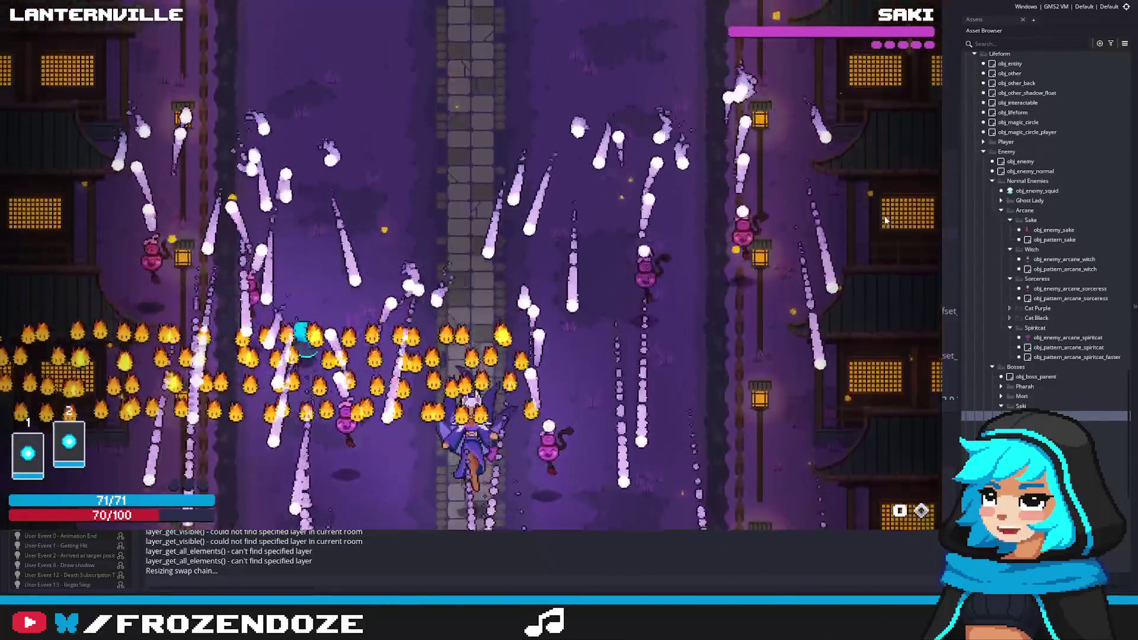
{"action": "key", "text": "Escape"}
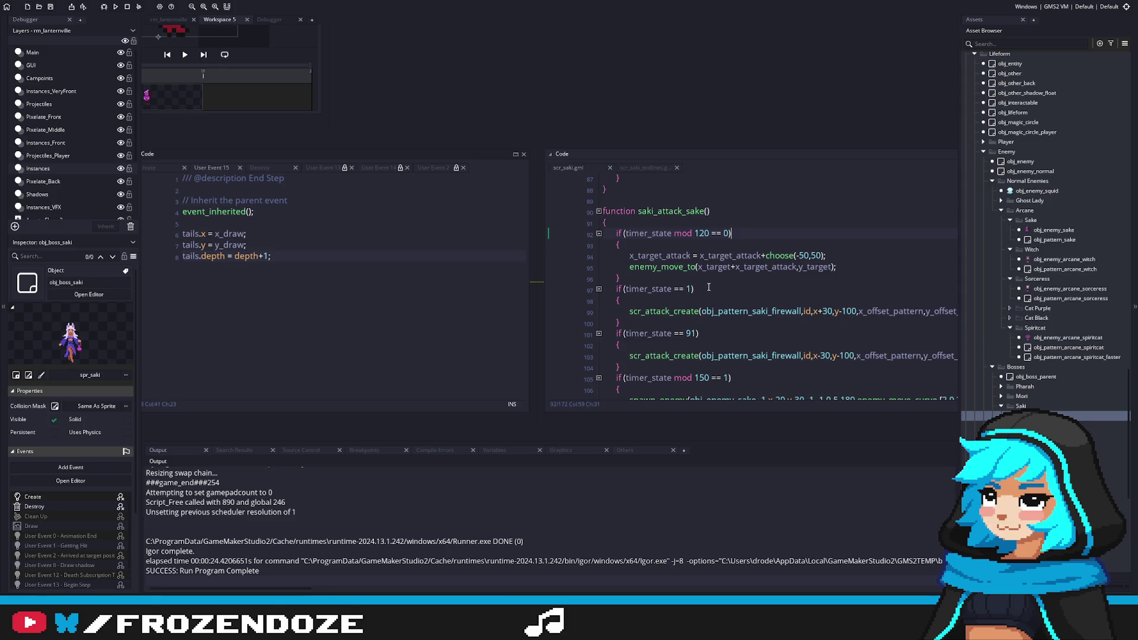
Review the sake attack's enemy_move_to call and the update_dir_target check in obj_enemy's User Event 14.
{"action": "left_click", "coordinate": [873, 263]}
{"action": "left_click", "coordinate": [526, 227]}
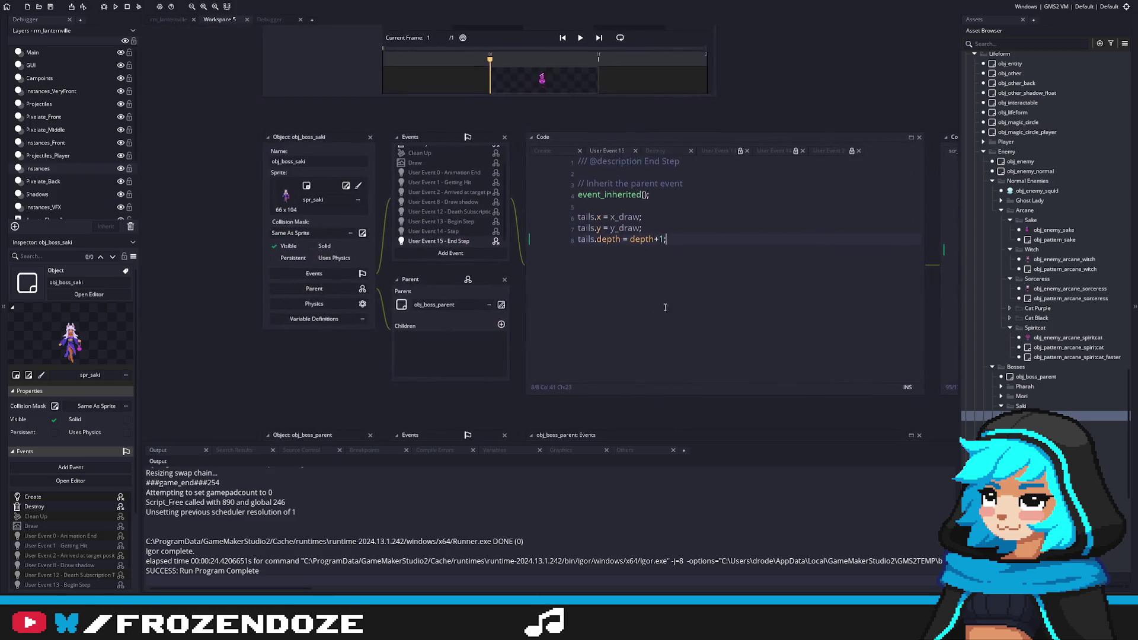
{"action": "double_click", "coordinate": [1020, 161]}
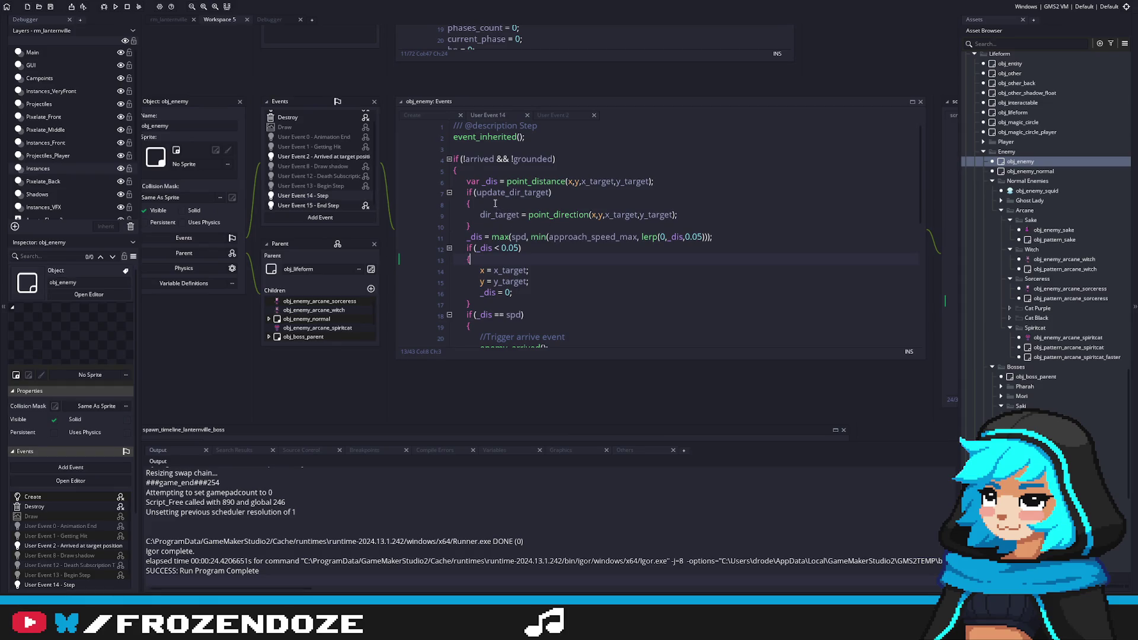
{"action": "double_click", "coordinate": [512, 192]}
{"action": "left_click", "coordinate": [543, 204]}
{"action": "left_click_drag", "start_coordinate": [543, 204], "coordinate": [518, 256]}
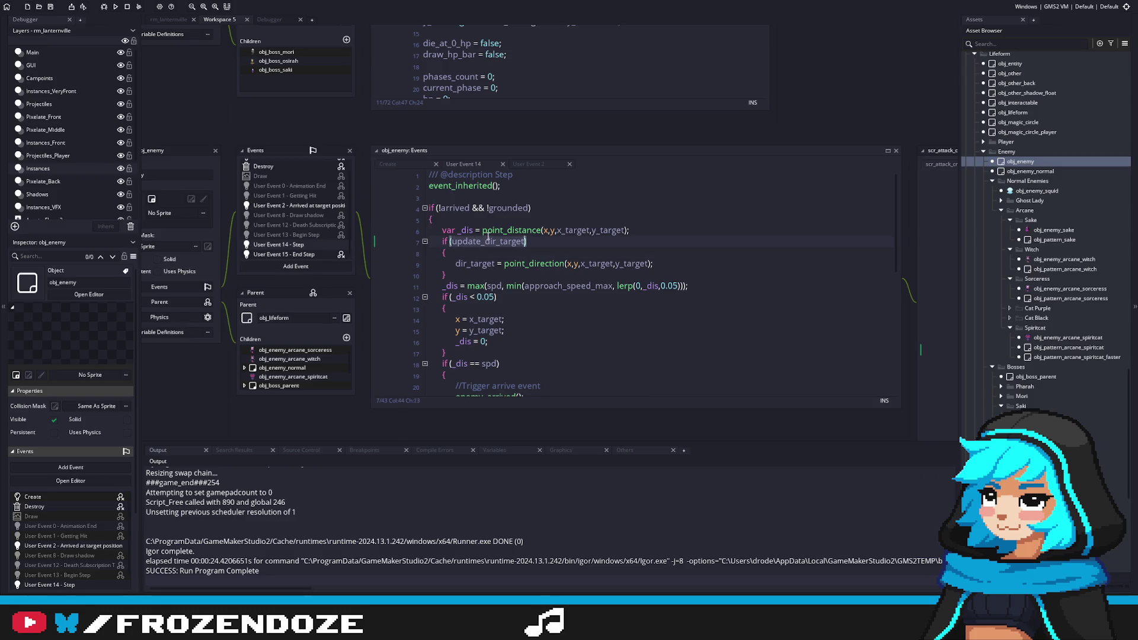
{"action": "left_click", "coordinate": [578, 252]}
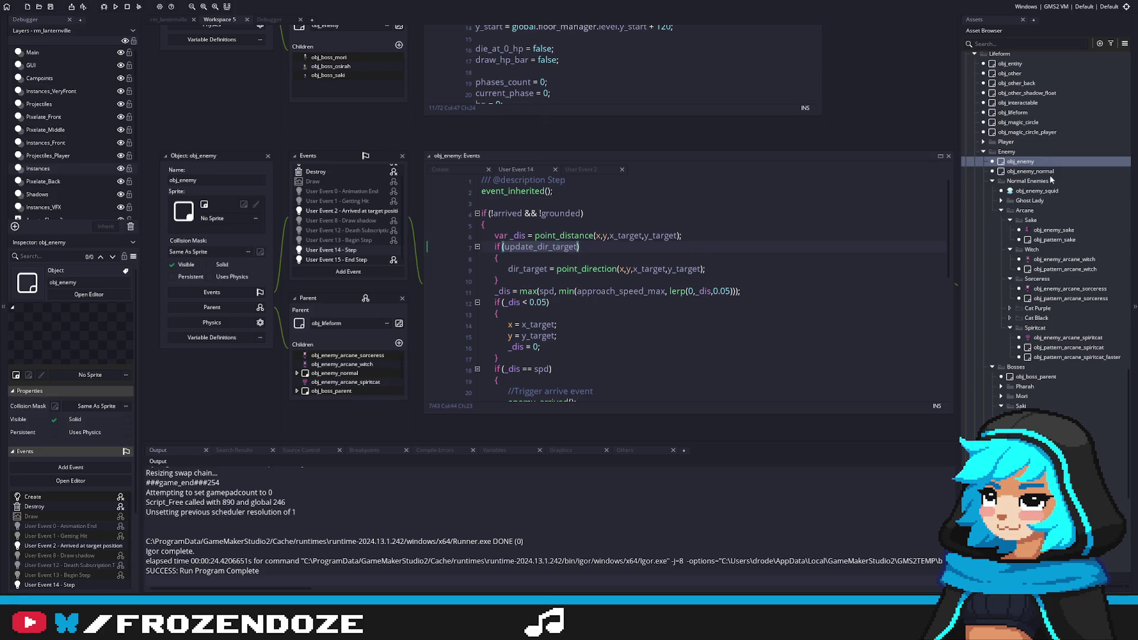
{"action": "scroll", "coordinate": [1059, 312], "scroll_direction": "down", "scroll_amount": 10}
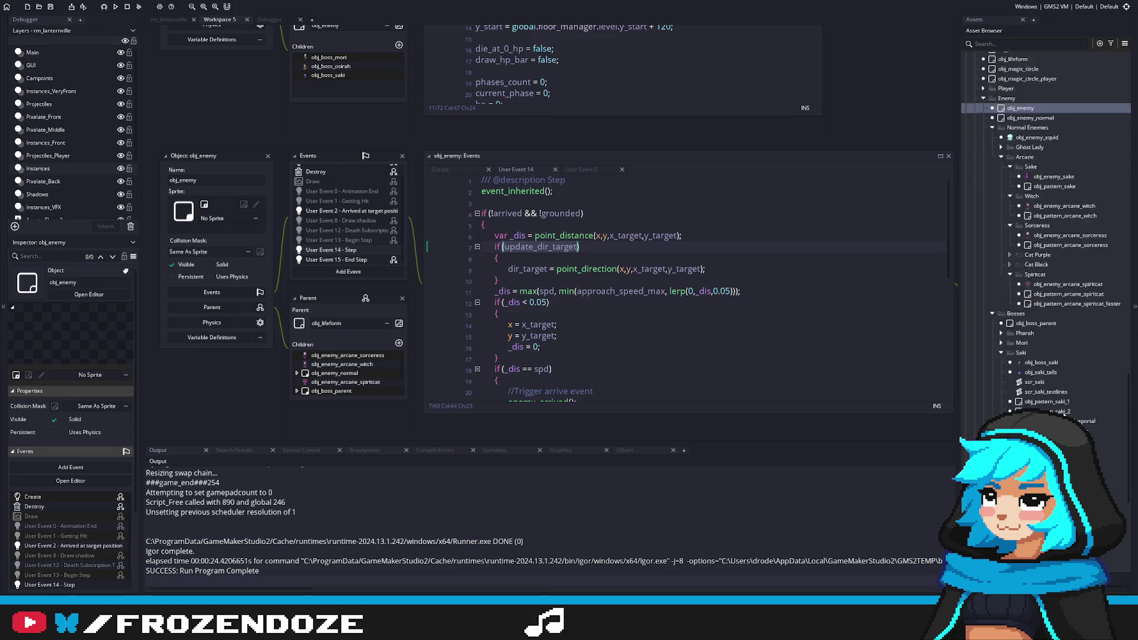
{"action": "double_click", "coordinate": [1042, 238]}
Add update_dir_target = true; below the y_target line in scr_enemy's enemy_move_to and run with F5.
{"action": "middle_click", "coordinate": [503, 290]}
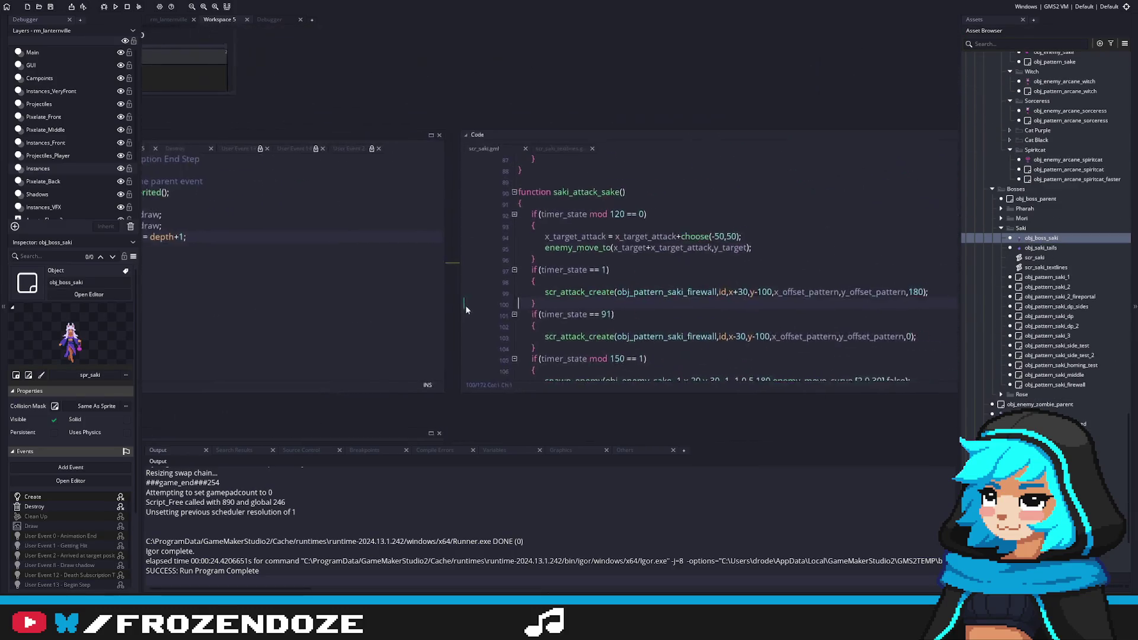
{"action": "left_click", "coordinate": [576, 340]}
{"action": "key", "text": "Return"}
{"action": "type", "text": "update_dir_target = true;"}
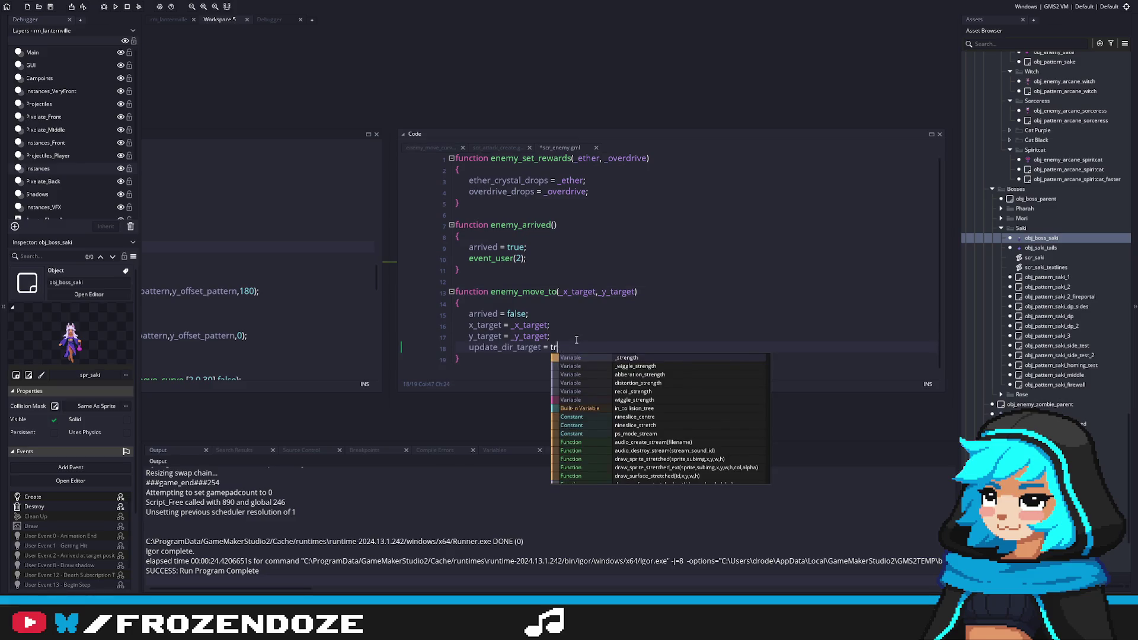
{"action": "key", "text": "F5"}
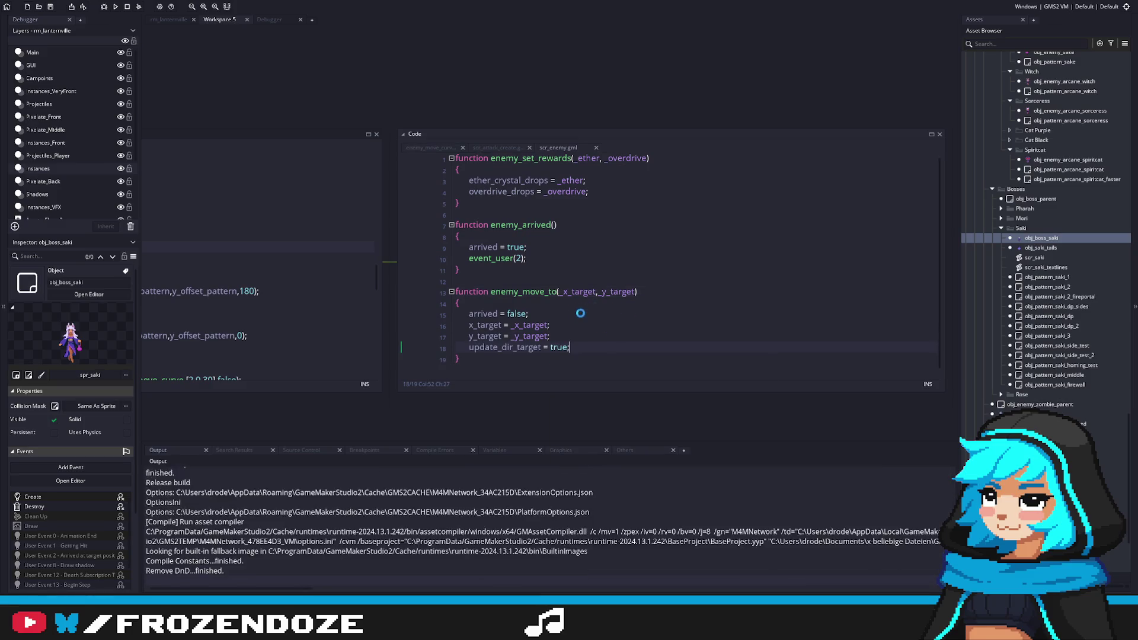
{"action": "left_click", "coordinate": [611, 317]}
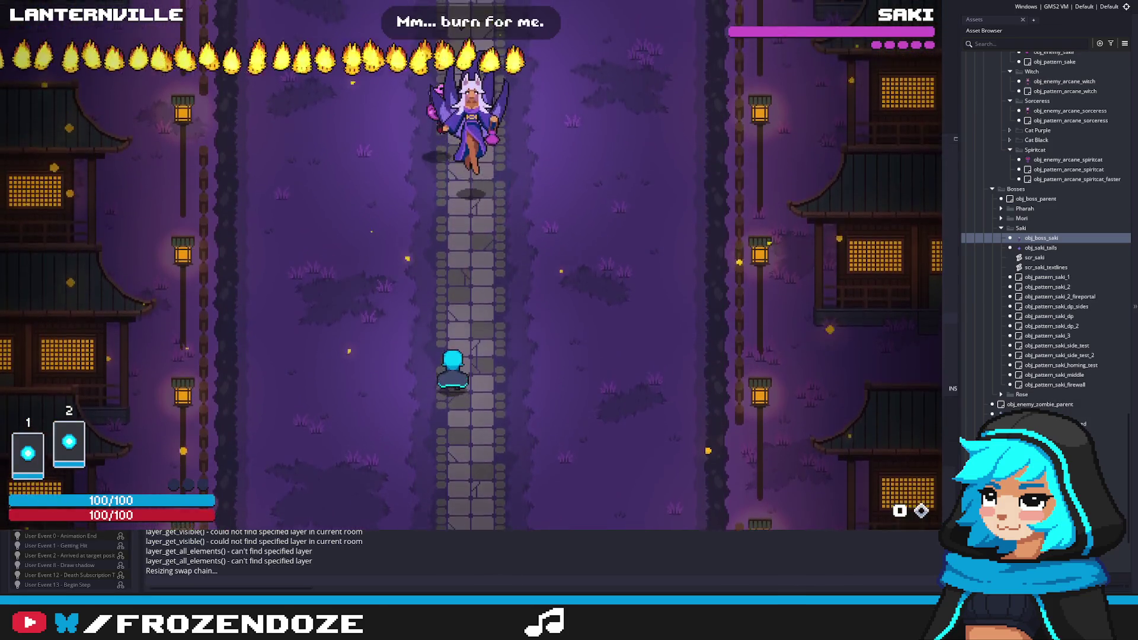
Dodge Saki's sweeping fire walls and bullets with the WASD keys as she moves between targets.
{"action": "key", "text": "d"}
{"action": "key", "text": "d"}
{"action": "key", "text": "a"}
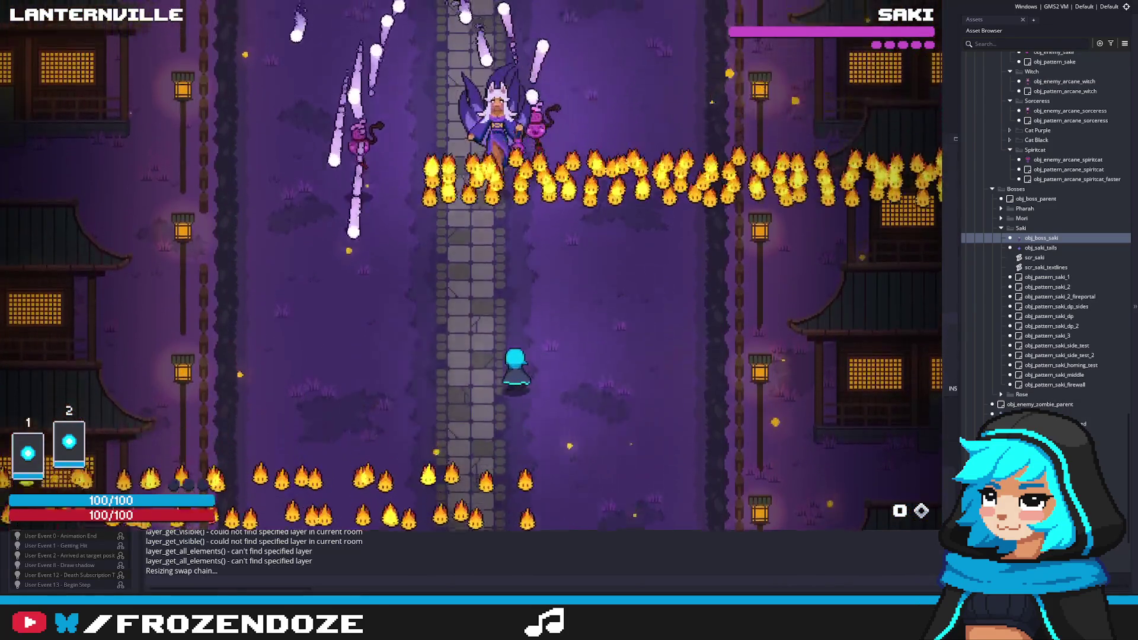
{"action": "key", "text": "d"}
{"action": "key", "text": "d"}
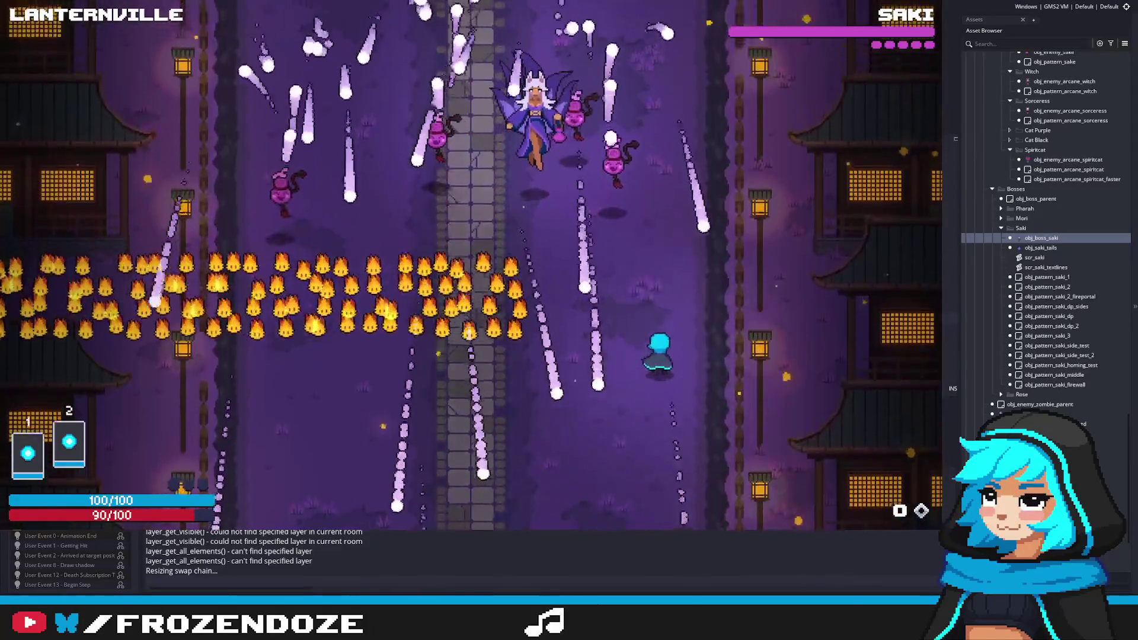
{"action": "key", "text": "a"}
{"action": "key", "text": "a"}
{"action": "key", "text": "d"}
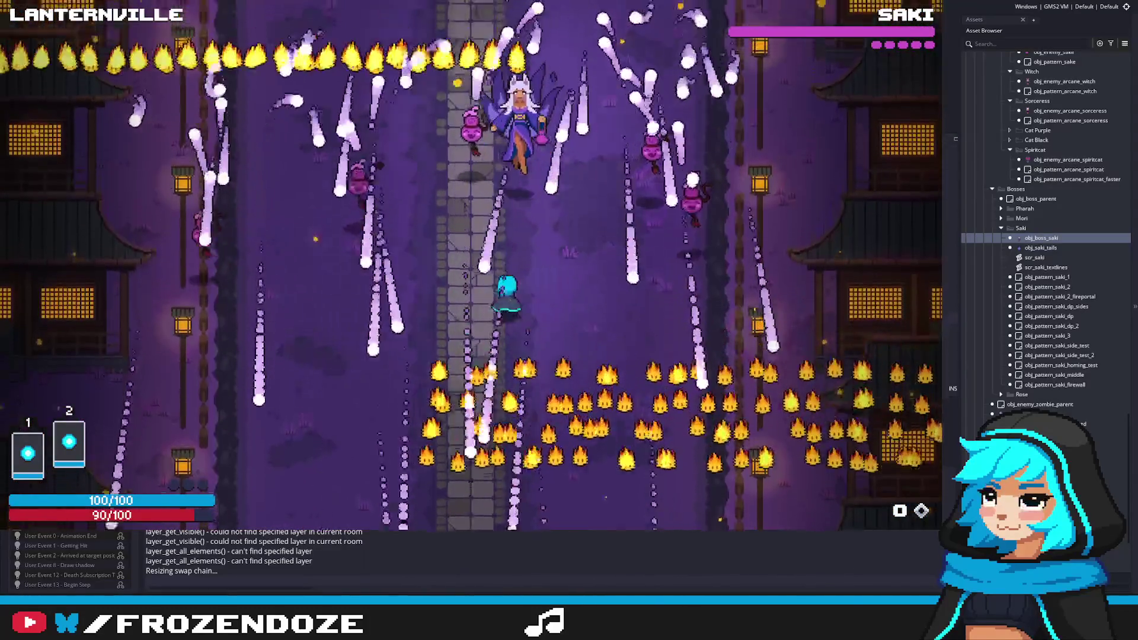
{"action": "key", "text": "s"}
{"action": "key", "text": "d"}
{"action": "key", "text": "w"}
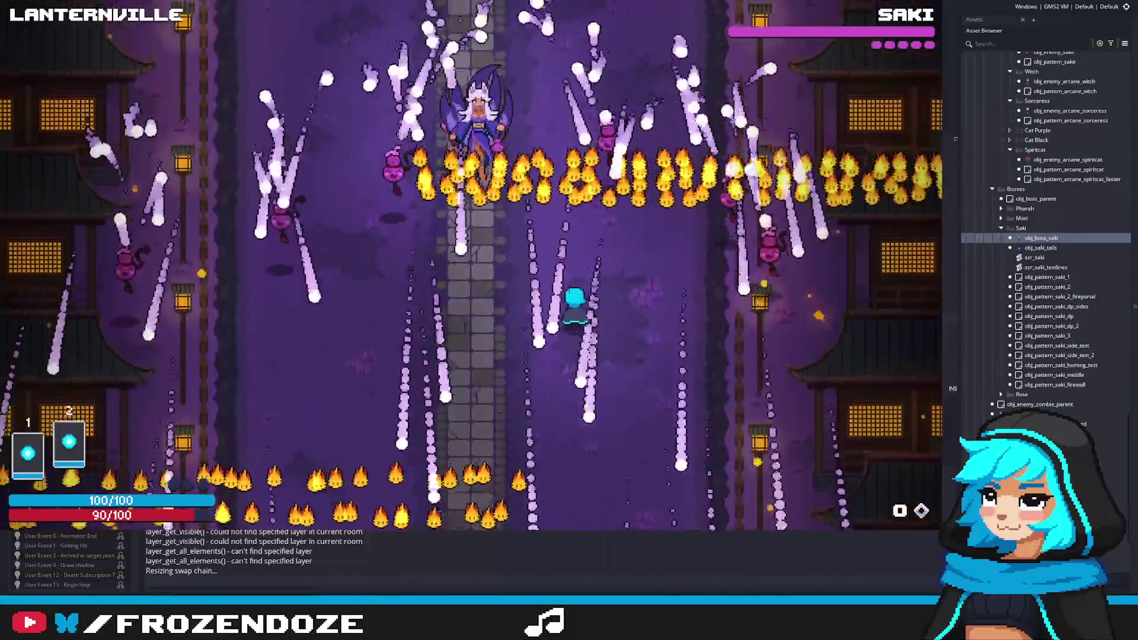
{"action": "key", "text": "a"}
{"action": "key", "text": "s"}
{"action": "key", "text": "d"}
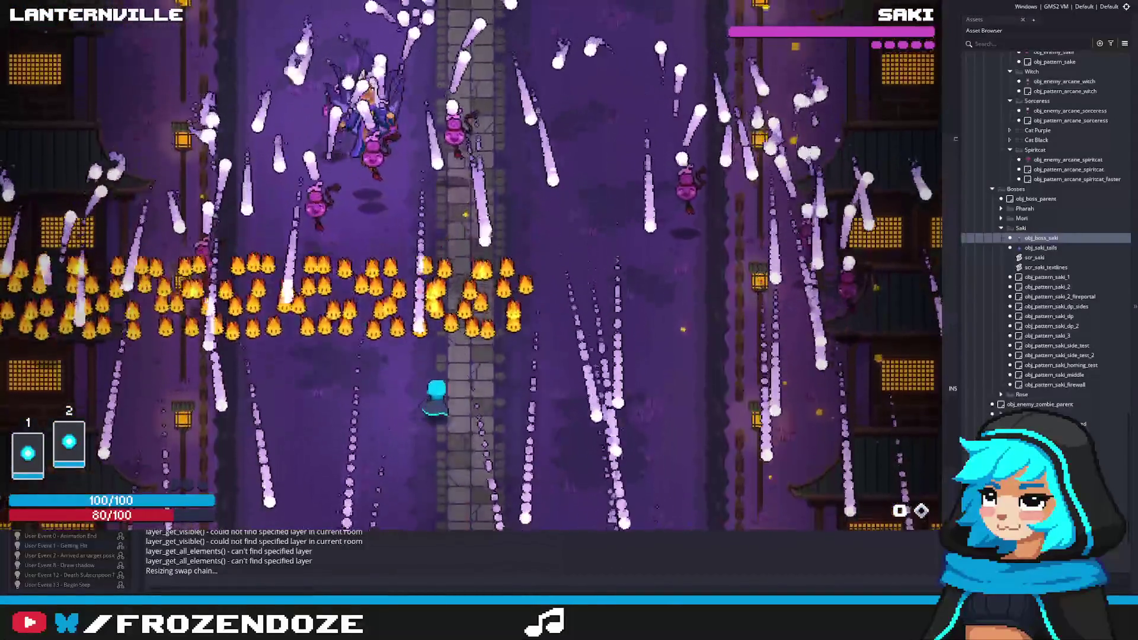
{"action": "key", "text": "w"}
{"action": "key", "text": "a"}
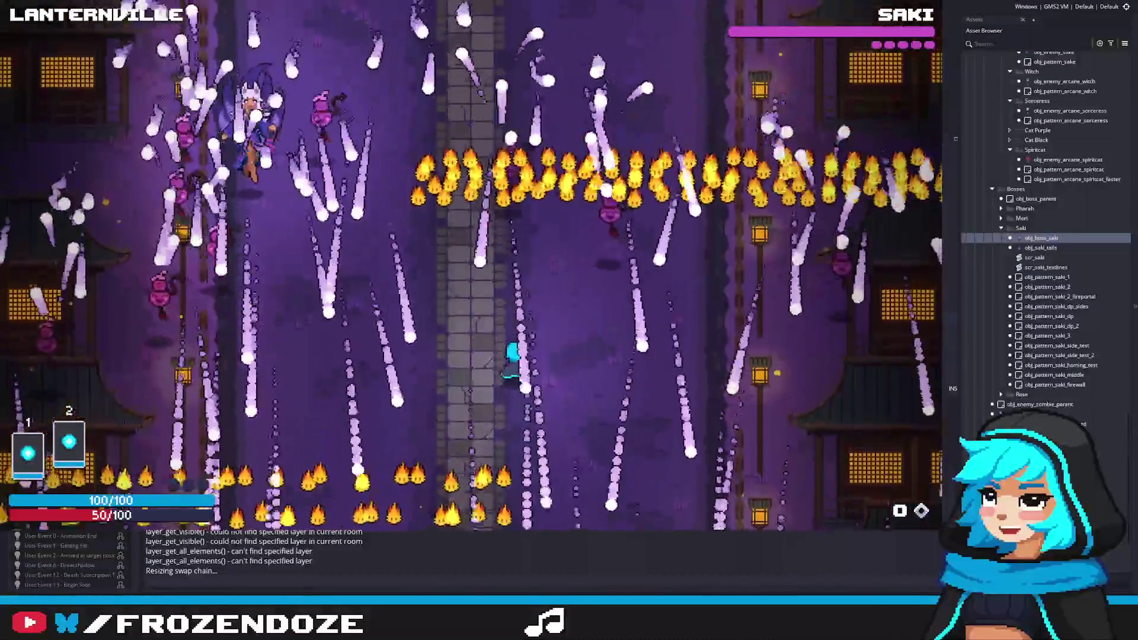
{"action": "key", "text": "a"}
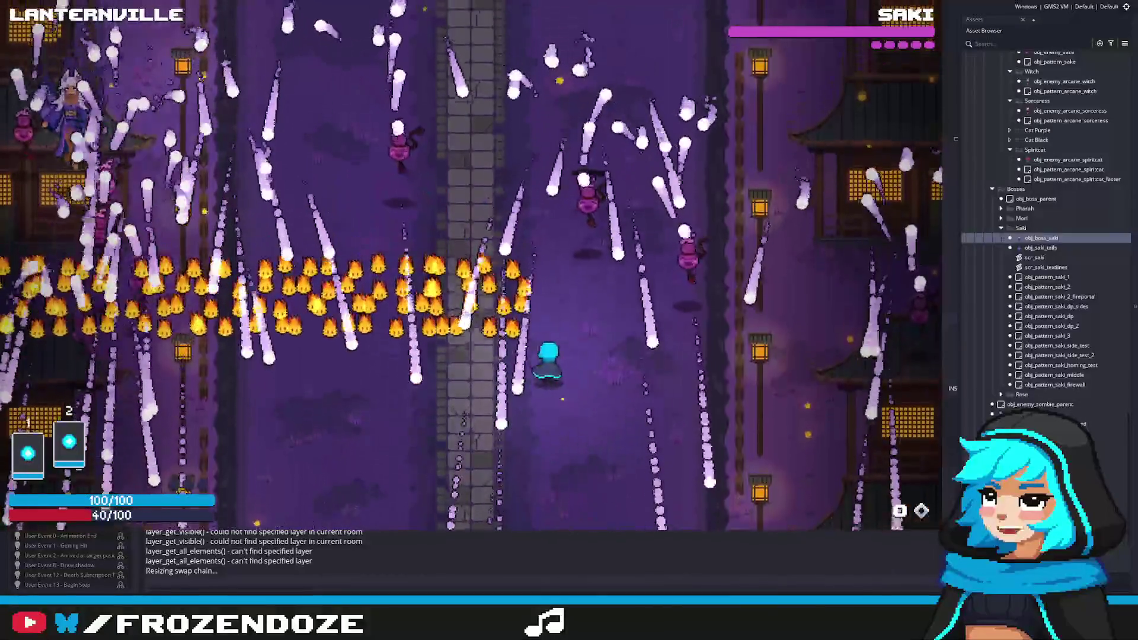
{"action": "key", "text": "w"}
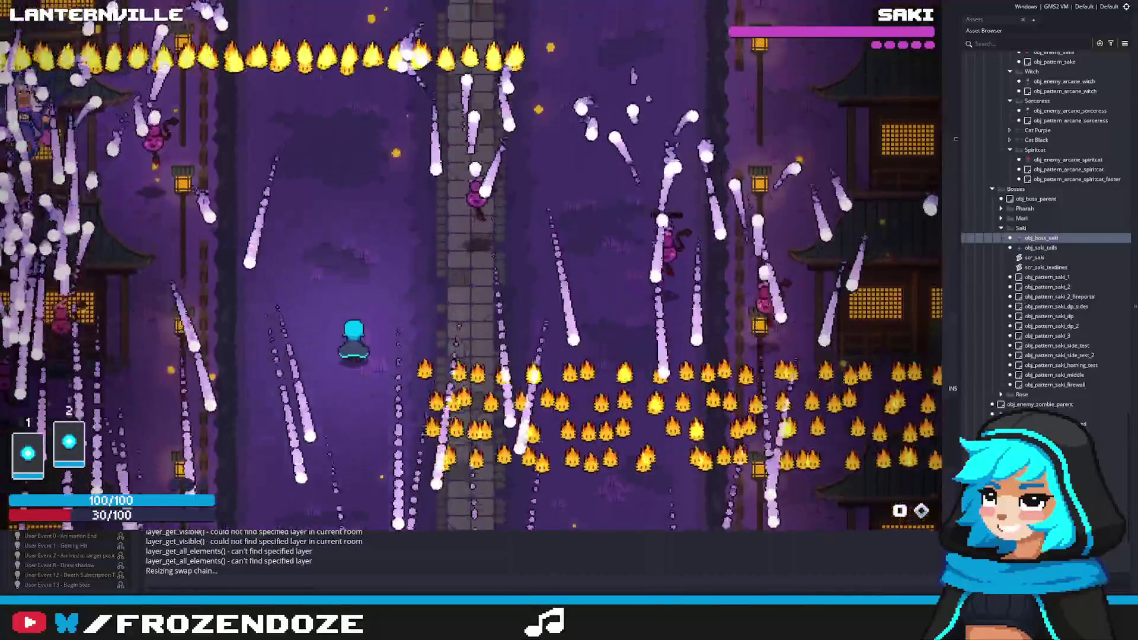
{"action": "key", "text": "d"}
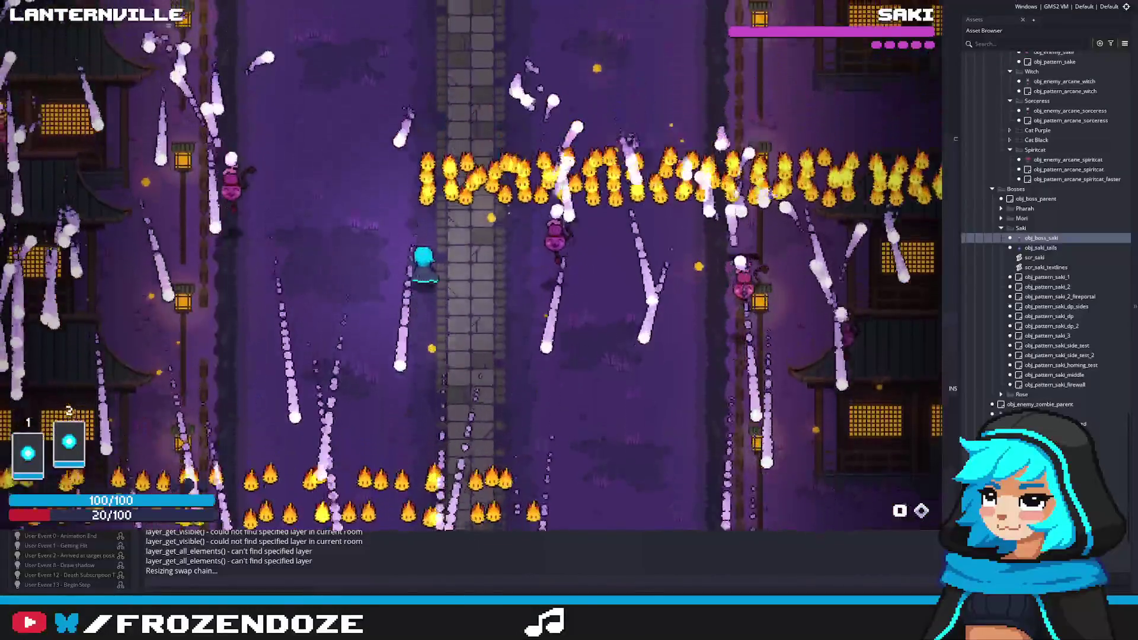
{"action": "key", "text": "d"}
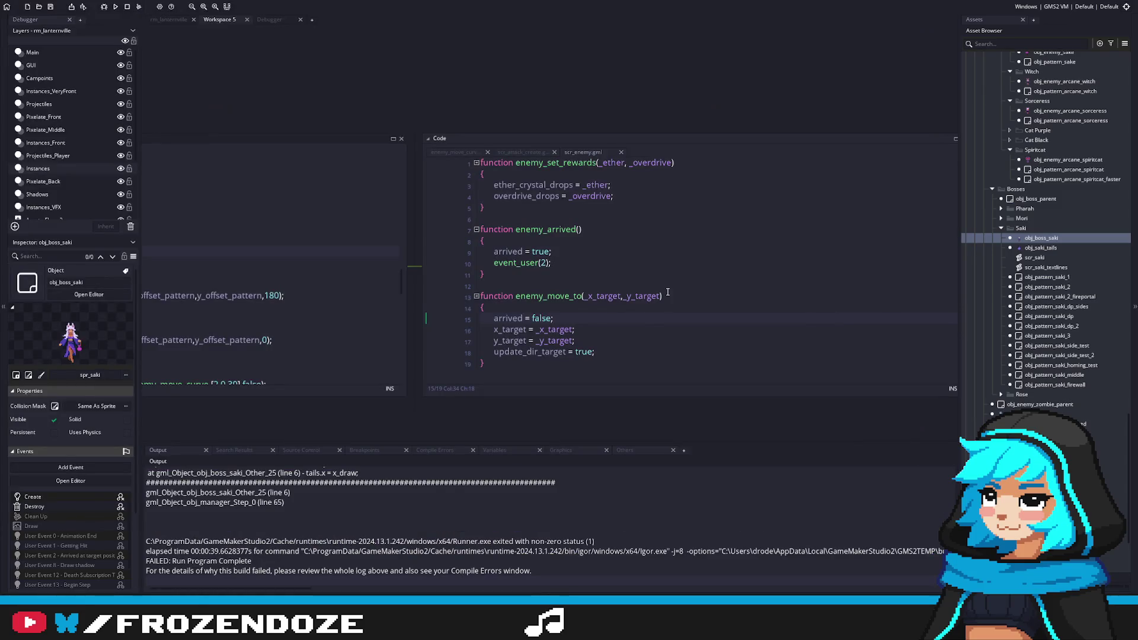
{"action": "left_click", "coordinate": [664, 330]}
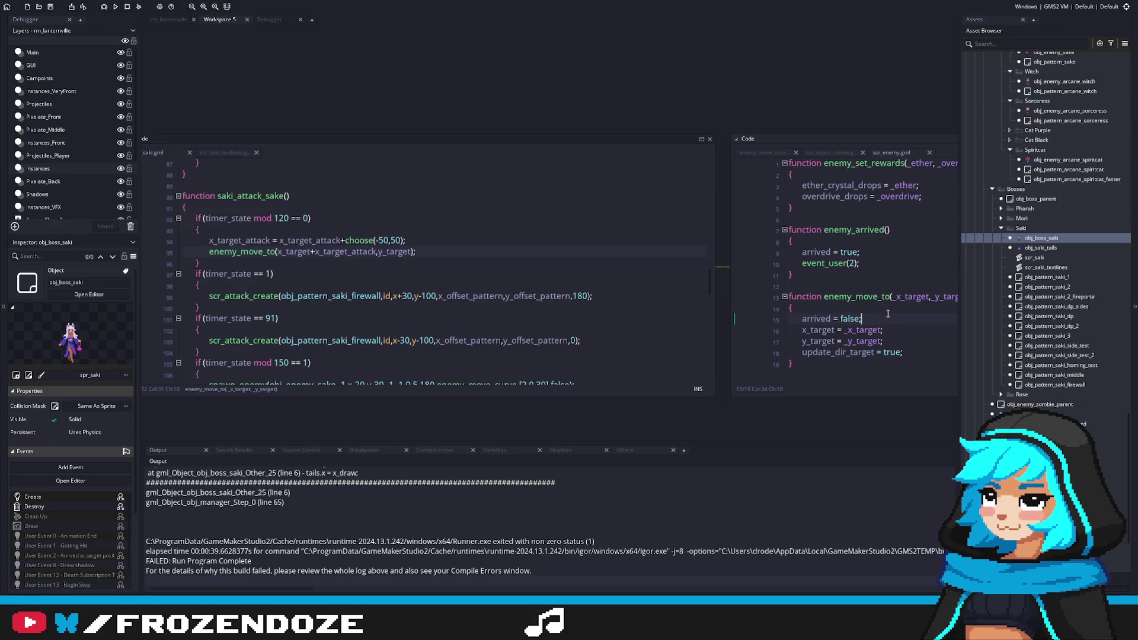
Trace the tails-line error to obj_boss_saki's User Event 15, then open obj_enemy's User Event 14 Step code.
{"action": "left_click", "coordinate": [854, 317]}
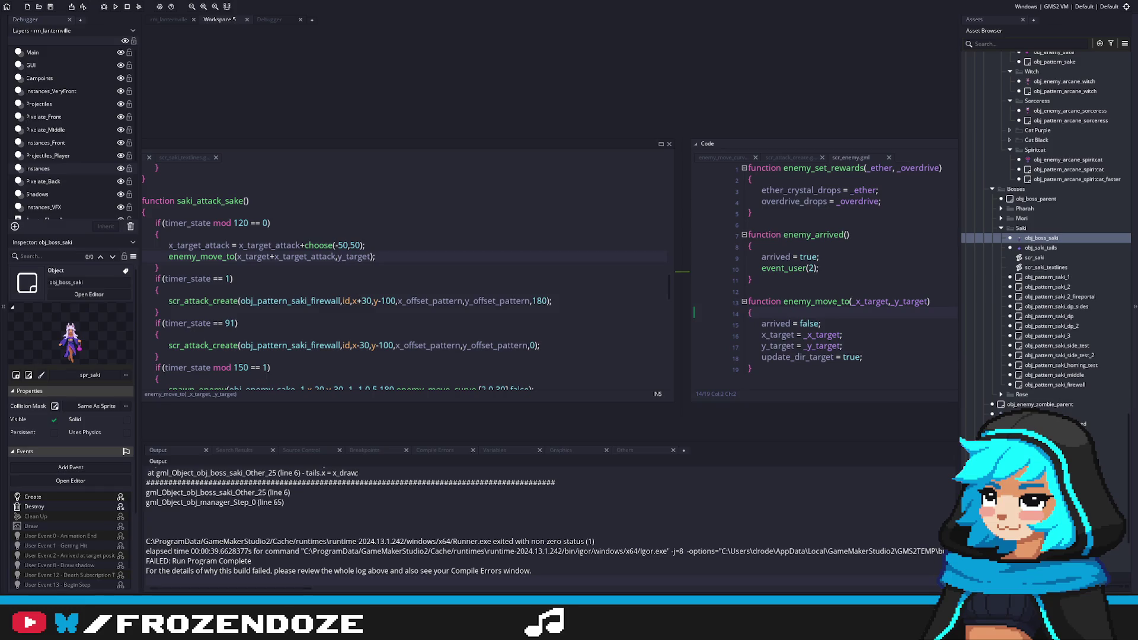
{"action": "key", "text": "ctrl+Tab"}
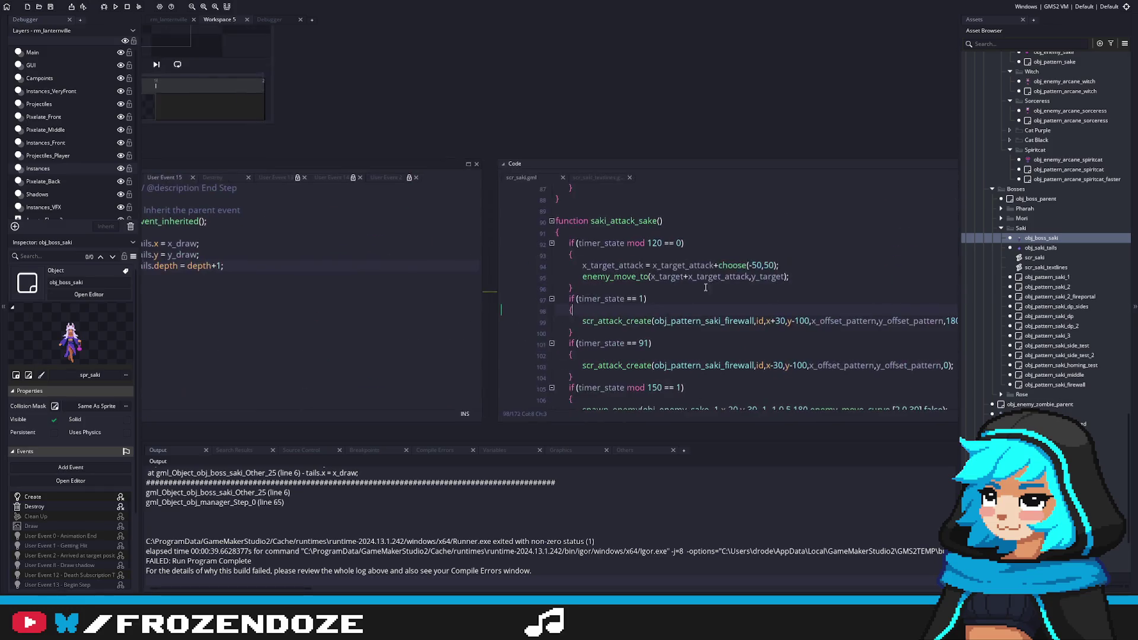
{"action": "scroll", "coordinate": [1023, 161], "scroll_direction": "up", "scroll_amount": 5}
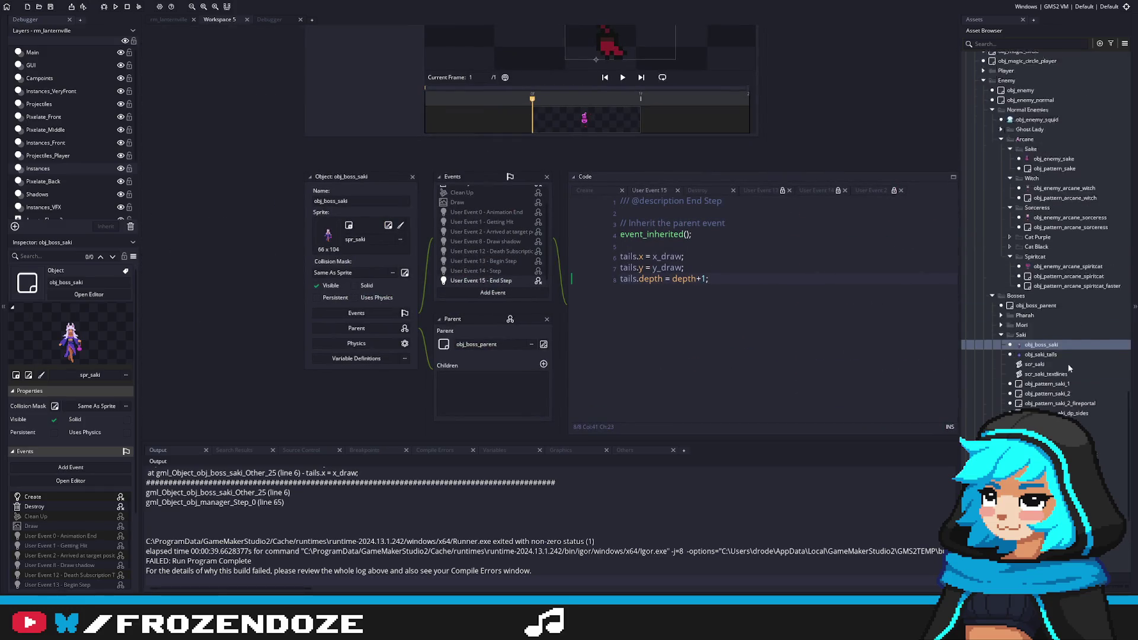
{"action": "double_click", "coordinate": [1019, 143]}
{"action": "left_click", "coordinate": [661, 305]}
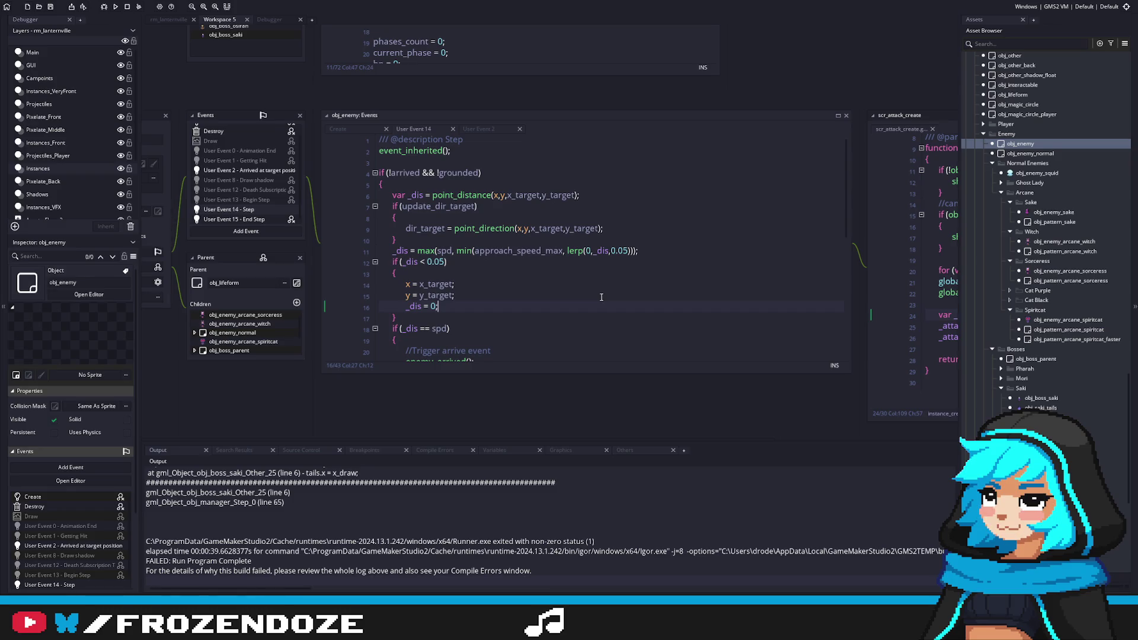
Leave obj_enemy's code to show obj_boss_parent in the Inspector, then open obj_boss_saki.
{"action": "left_click", "coordinate": [554, 267]}
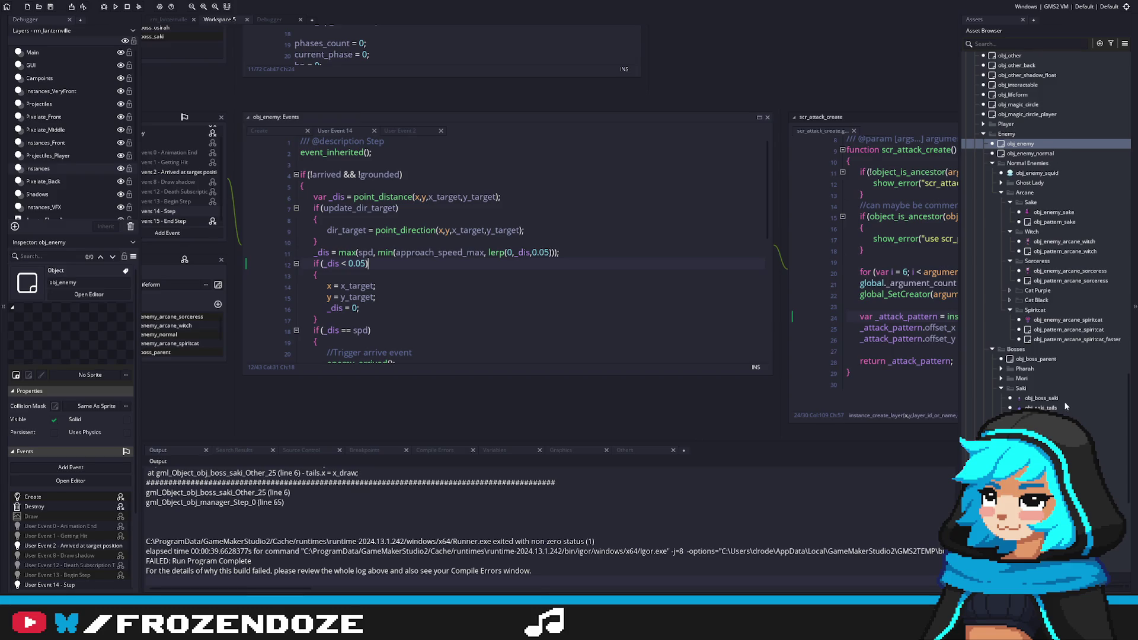
{"action": "scroll", "coordinate": [1064, 327], "scroll_direction": "down", "scroll_amount": 3}
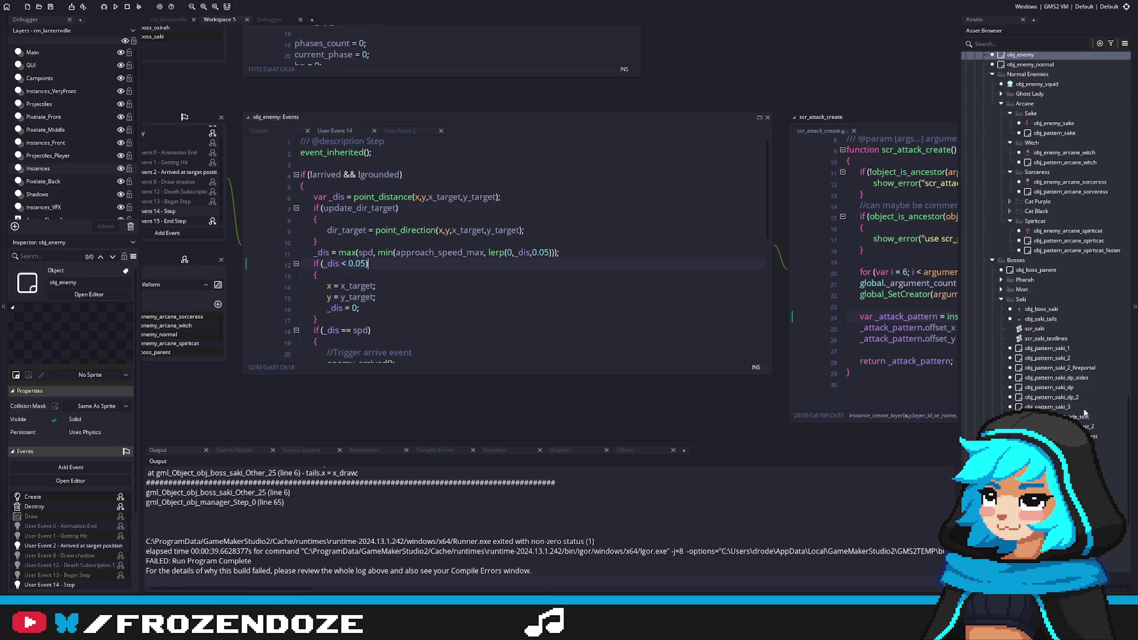
{"action": "scroll", "coordinate": [1065, 328], "scroll_direction": "up", "scroll_amount": 3}
{"action": "left_click", "coordinate": [1036, 359]}
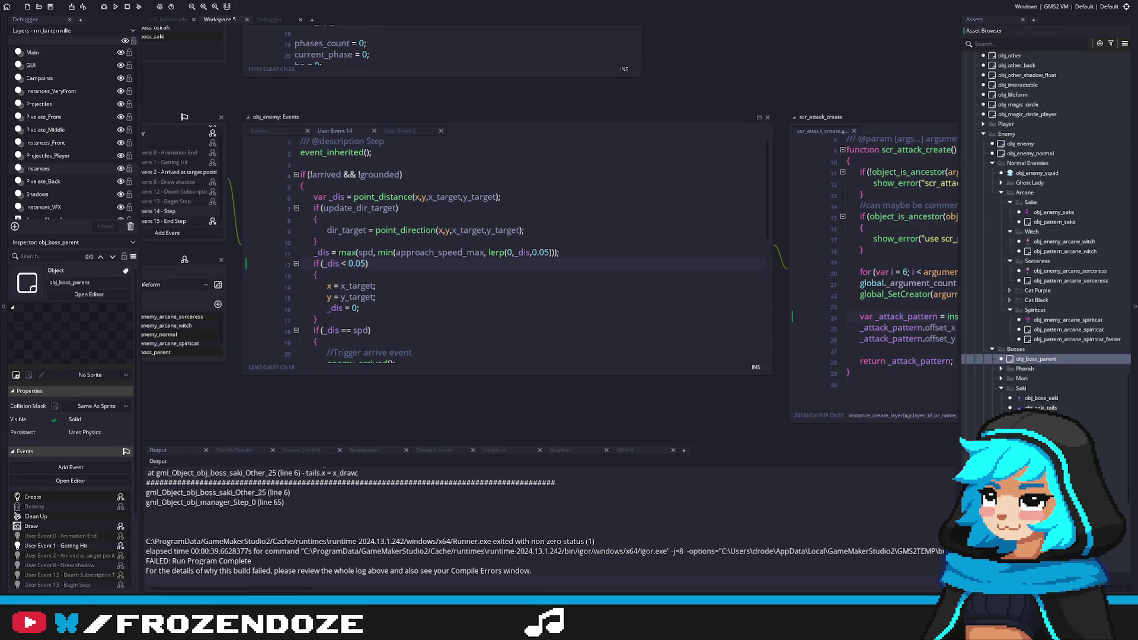
{"action": "double_click", "coordinate": [1043, 398]}
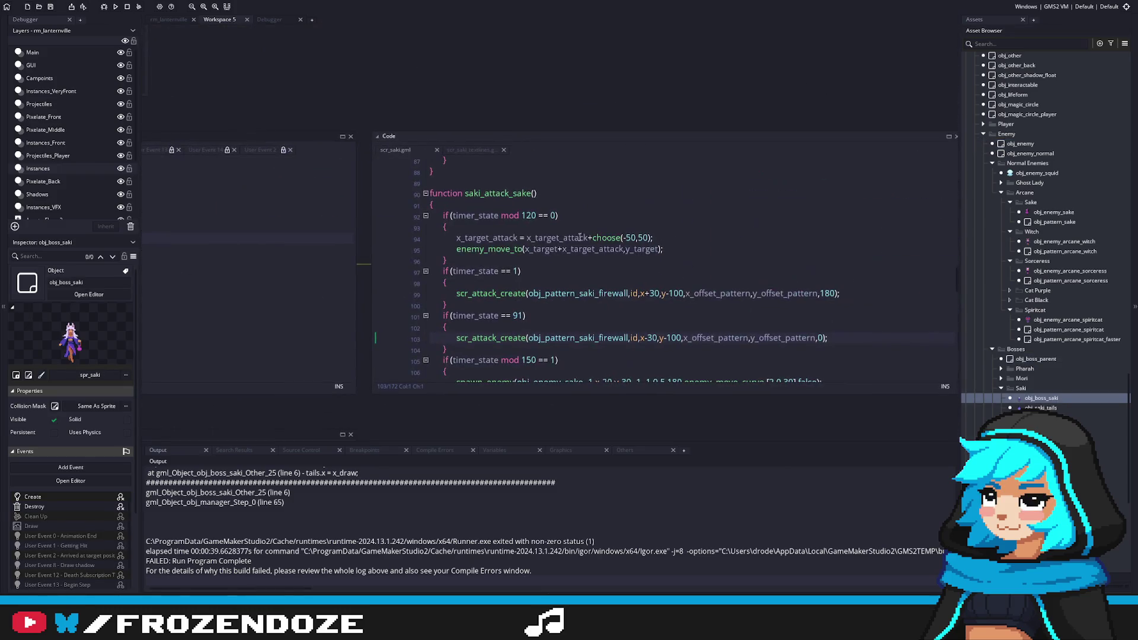
Jump to the enemy_move_to definition, remove the whole function, and return to saki_attack_sake.
{"action": "scroll", "coordinate": [528, 284], "scroll_direction": "down", "scroll_amount": 3}
{"action": "scroll", "coordinate": [515, 297], "scroll_direction": "up", "scroll_amount": 5}
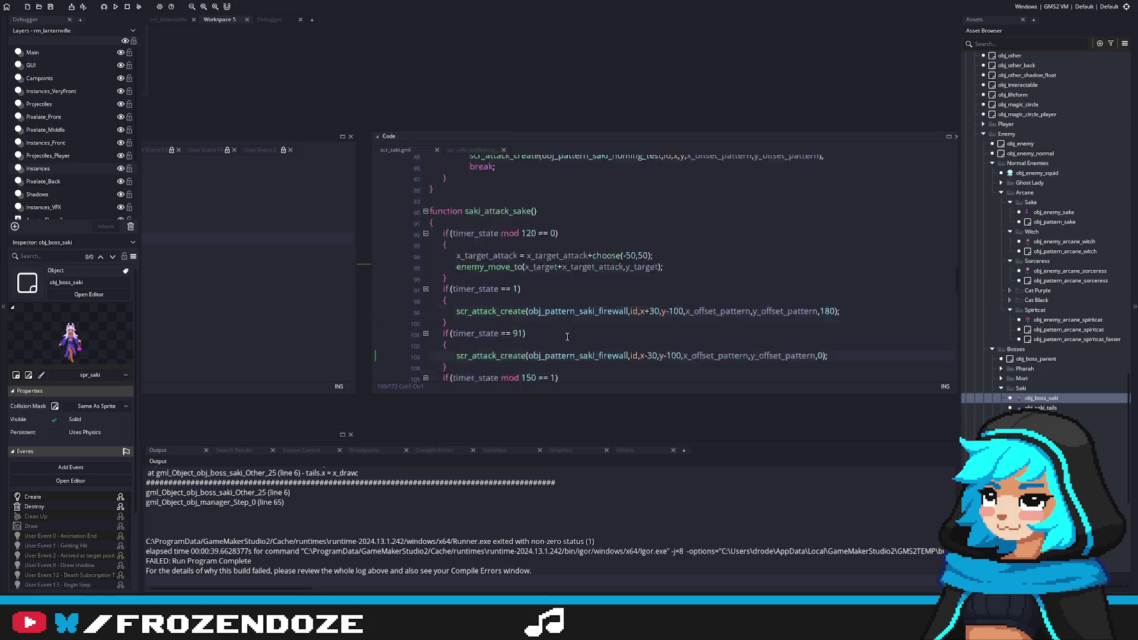
{"action": "left_click", "coordinate": [500, 321]}
{"action": "key", "text": "F12"}
{"action": "left_click_drag", "start_coordinate": [628, 355], "coordinate": [426, 283]}
{"action": "key", "text": "Delete"}
{"action": "left_click", "coordinate": [753, 285]}
Delete the enemy_move_to call from the 120-step block, save scr_saki, and open obj_enemy.
{"action": "left_click", "coordinate": [584, 305]}
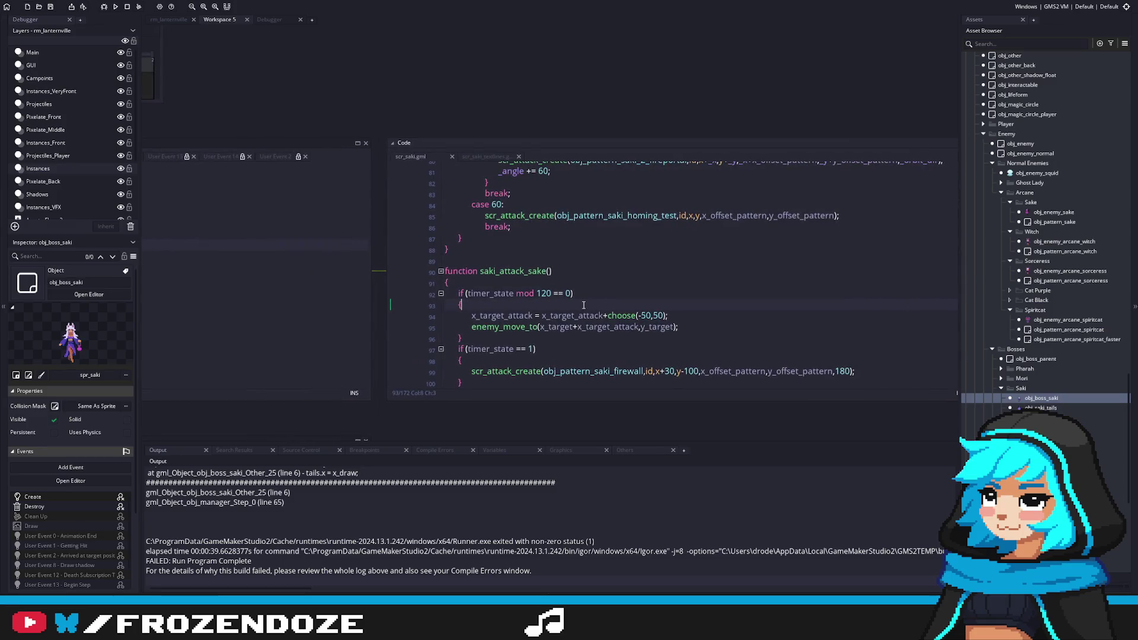
{"action": "left_click_drag", "start_coordinate": [701, 326], "coordinate": [689, 319]}
{"action": "key", "text": "BackSpace"}
{"action": "key", "text": "ctrl+s"}
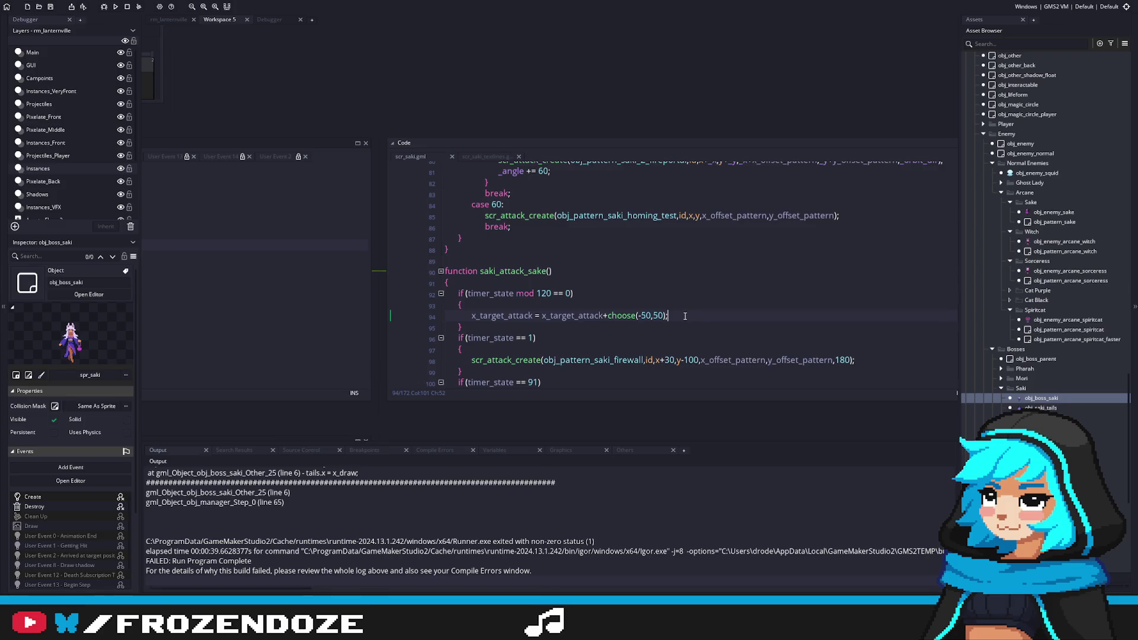
{"action": "scroll", "coordinate": [386, 275], "scroll_direction": "left", "scroll_amount": 5}
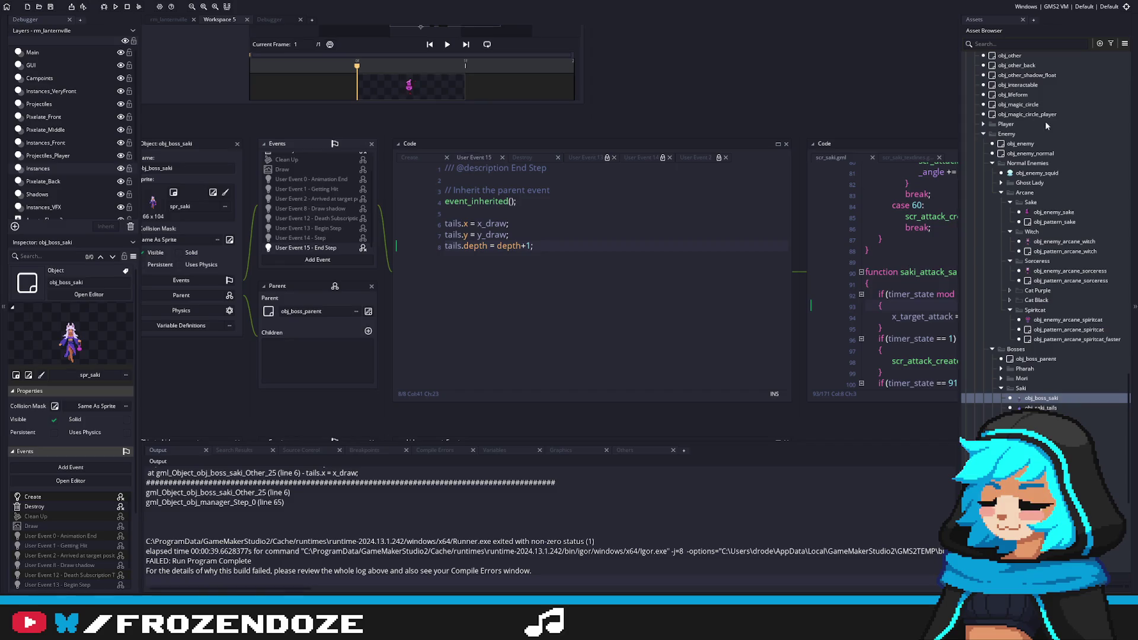
{"action": "double_click", "coordinate": [1020, 143]}
{"action": "scroll", "coordinate": [558, 256], "scroll_direction": "down", "scroll_amount": 5}
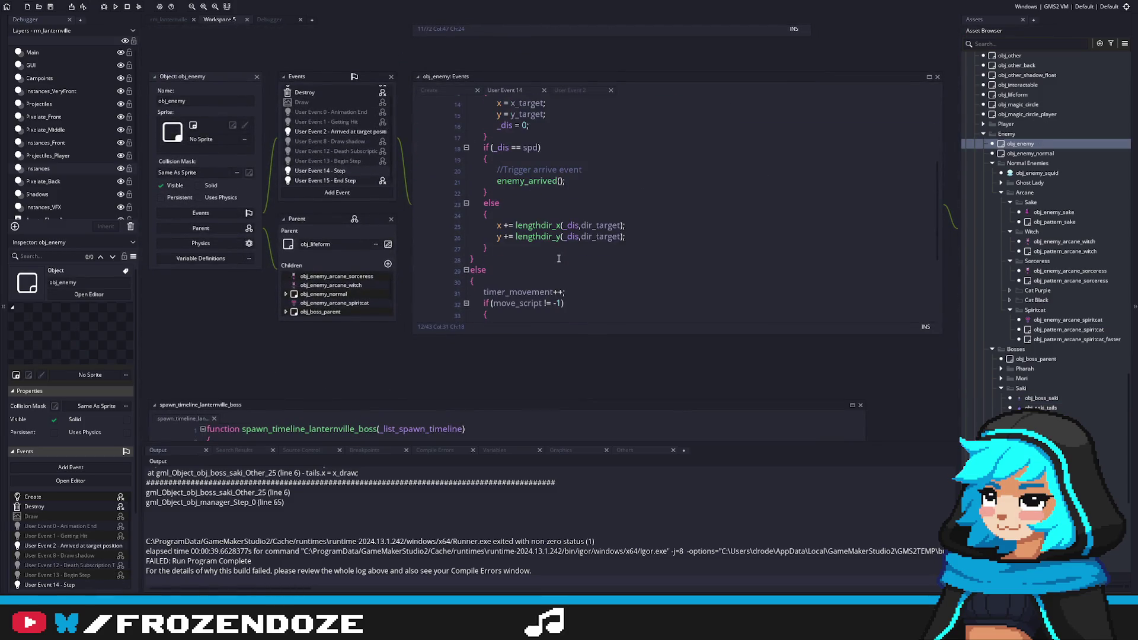
Look through obj_enemy's User Event 14 code and obj_enemy_normal, then reopen scr_saki via obj_boss_saki.
{"action": "scroll", "coordinate": [560, 256], "scroll_direction": "up", "scroll_amount": 3}
{"action": "scroll", "coordinate": [551, 253], "scroll_direction": "down", "scroll_amount": 10}
{"action": "scroll", "coordinate": [631, 249], "scroll_direction": "up", "scroll_amount": 5}
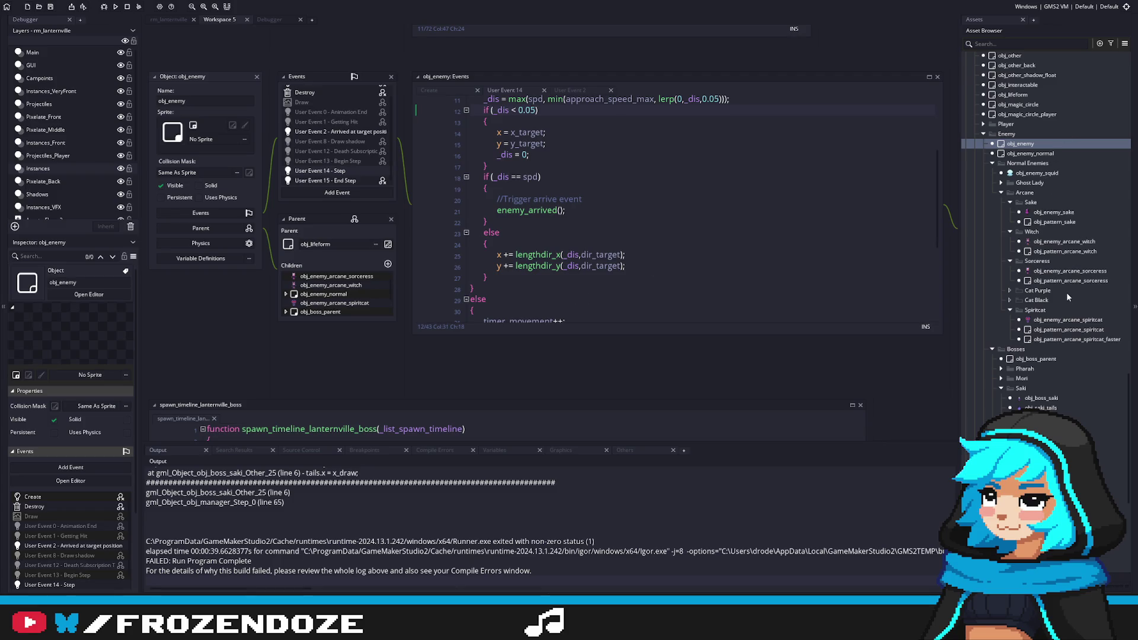
{"action": "left_click", "coordinate": [1046, 158]}
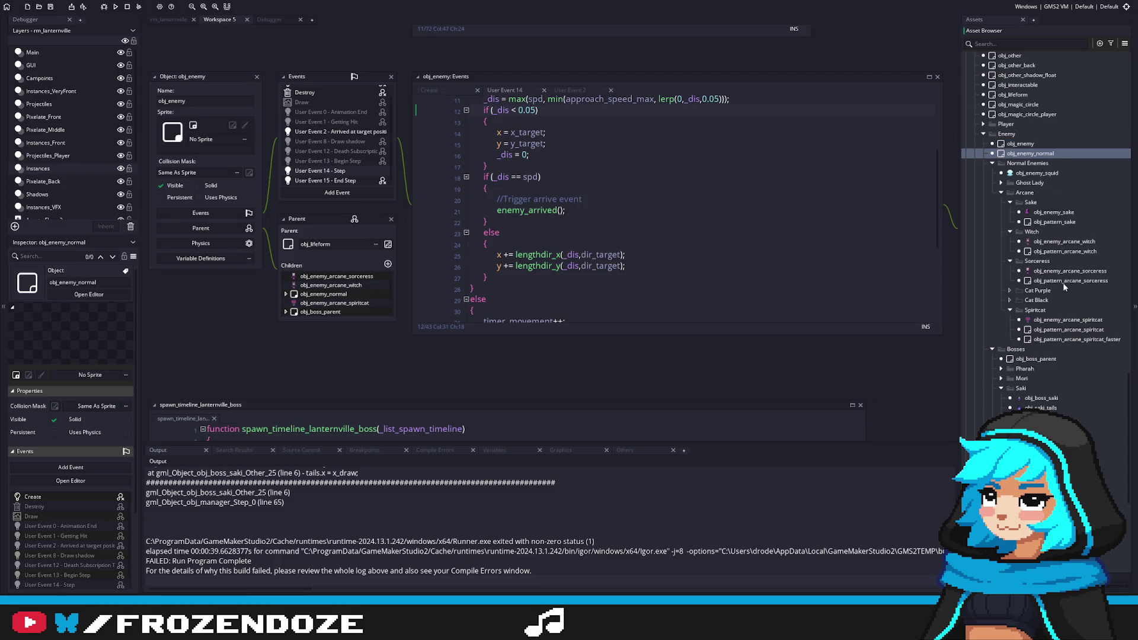
{"action": "scroll", "coordinate": [1062, 282], "scroll_direction": "up", "scroll_amount": 2}
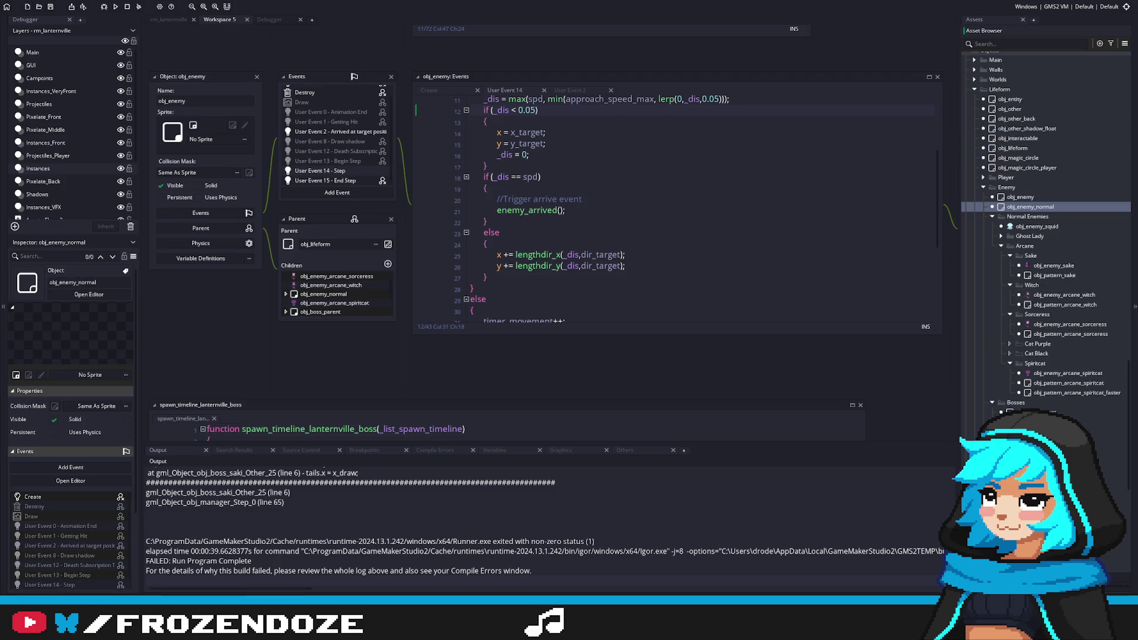
{"action": "double_click", "coordinate": [1044, 452]}
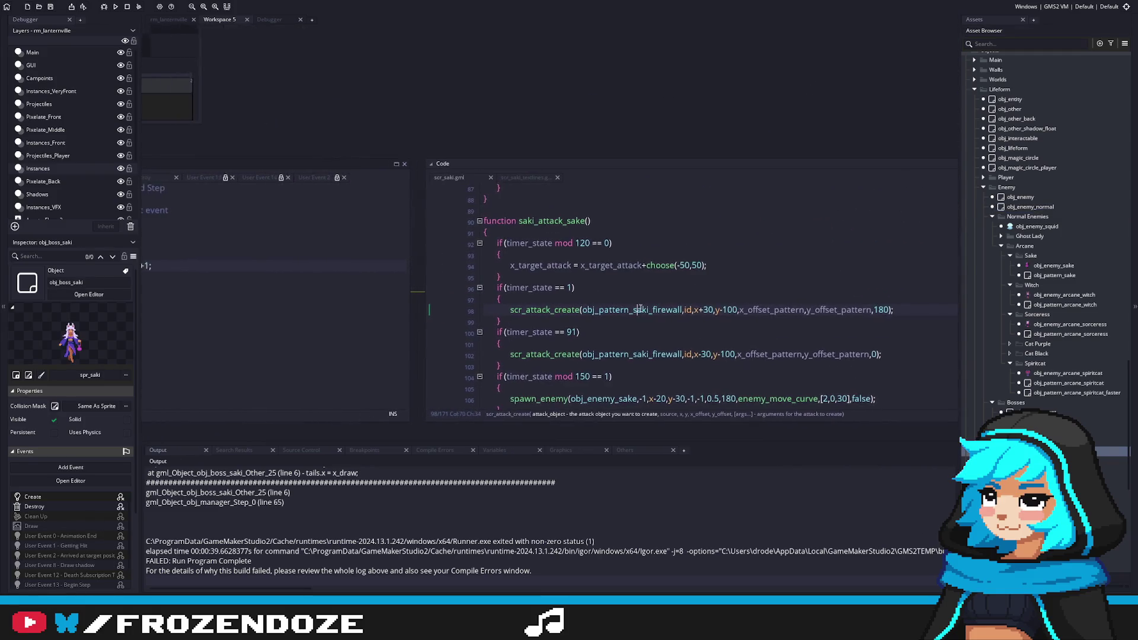
Review the firewall attack call and saki_attack_dp's wiggle movement, then return to saki_attack_sake.
{"action": "left_click", "coordinate": [623, 301]}
{"action": "left_click_drag", "start_coordinate": [623, 300], "coordinate": [641, 304]}
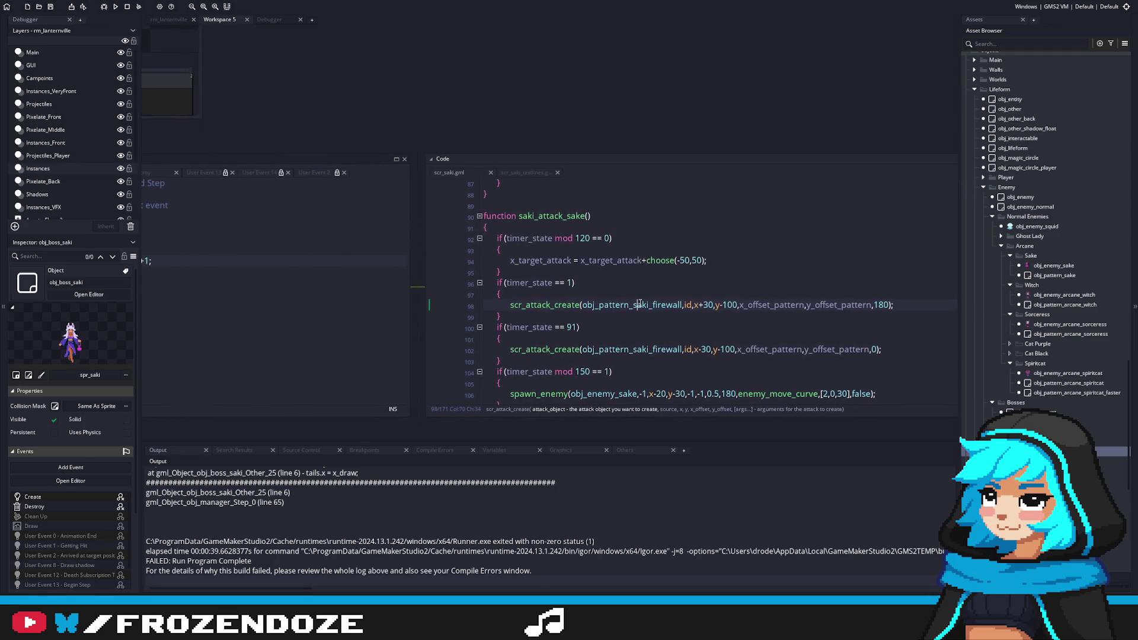
{"action": "left_click", "coordinate": [523, 270]}
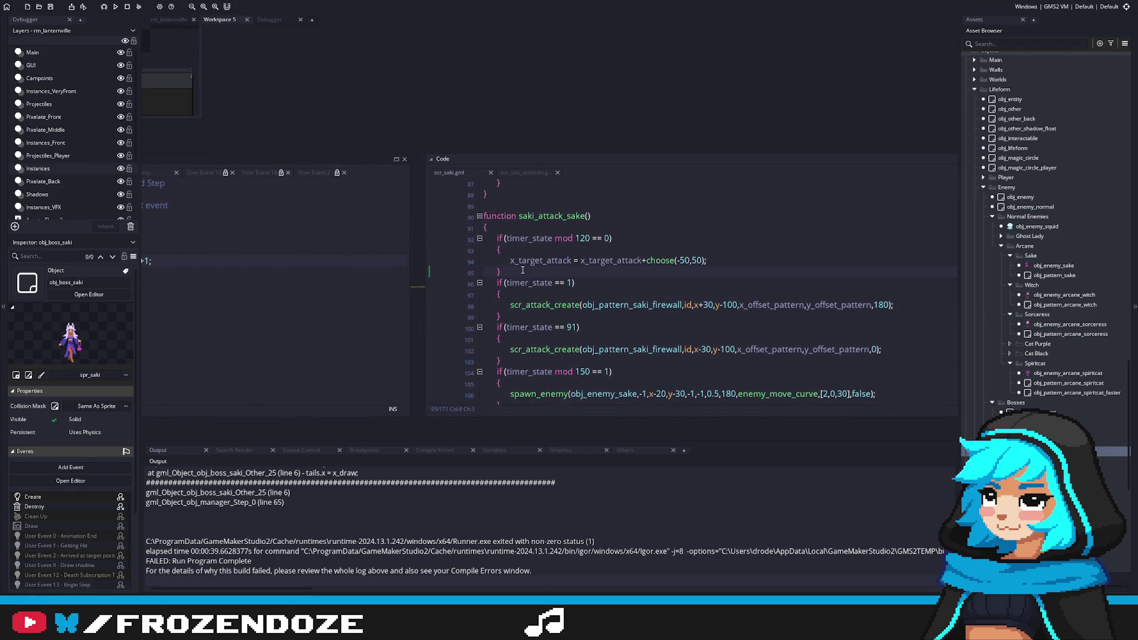
{"action": "left_click", "coordinate": [865, 323]}
{"action": "scroll", "coordinate": [926, 282], "scroll_direction": "up", "scroll_amount": 10}
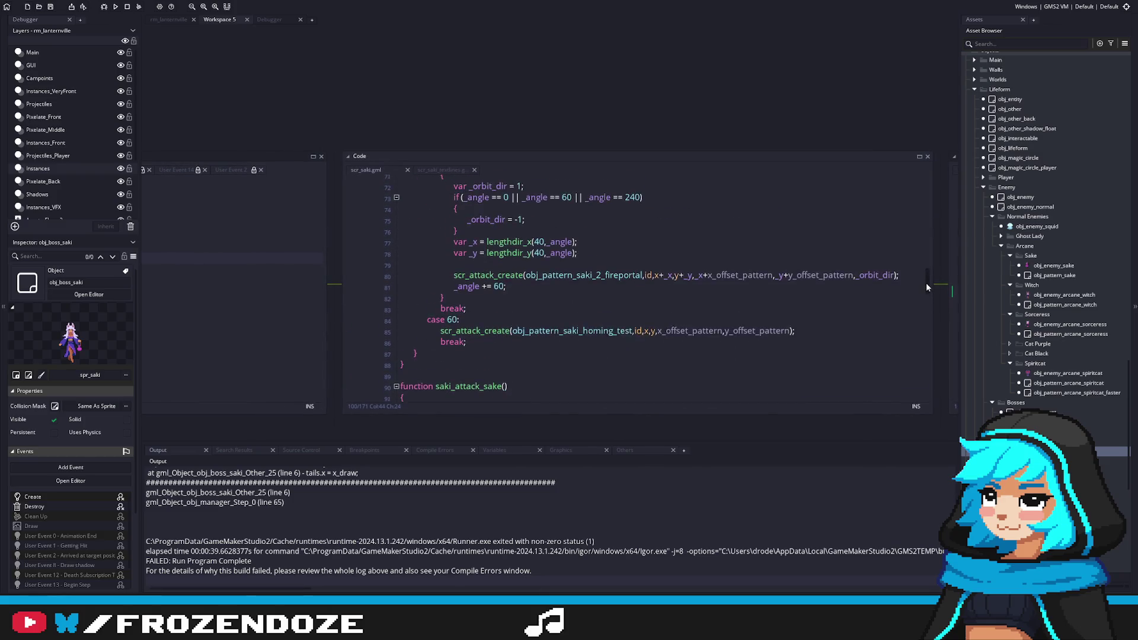
{"action": "left_click_drag", "start_coordinate": [928, 264], "coordinate": [907, 331]}
{"action": "left_click", "coordinate": [649, 343]}
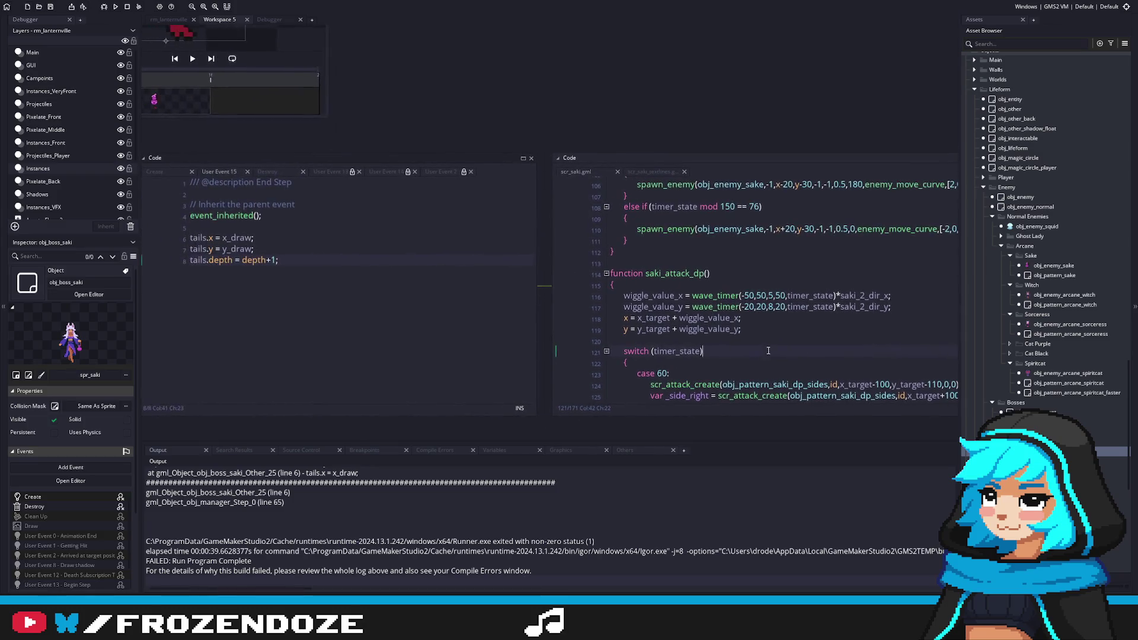
{"action": "left_click", "coordinate": [759, 340]}
{"action": "scroll", "coordinate": [617, 358], "scroll_direction": "up", "scroll_amount": 8}
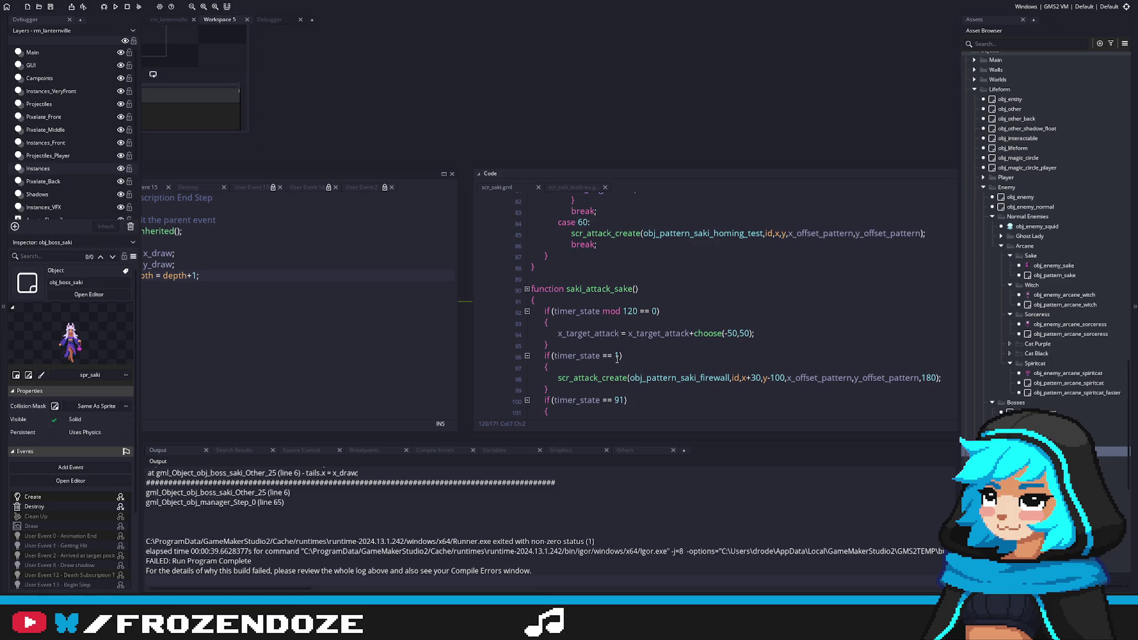
Add a '//Movement' comment line after the 120-step block and save scr_saki.
{"action": "left_click", "coordinate": [573, 345]}
{"action": "key", "text": "Return"}
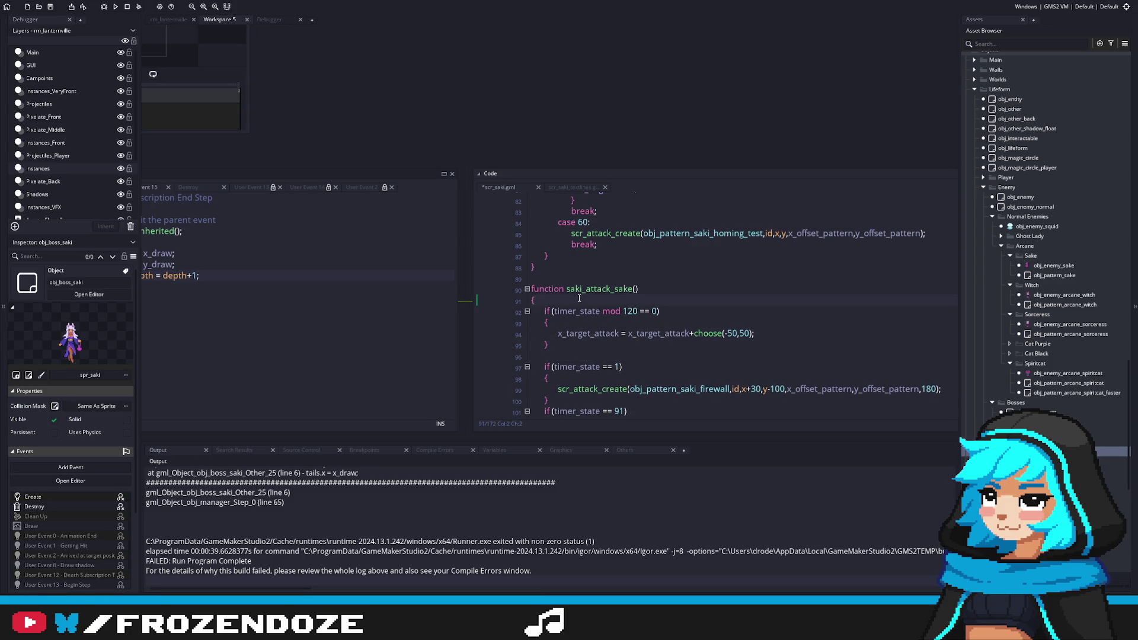
{"action": "key", "text": "Return"}
{"action": "type", "text": "//Sak"}
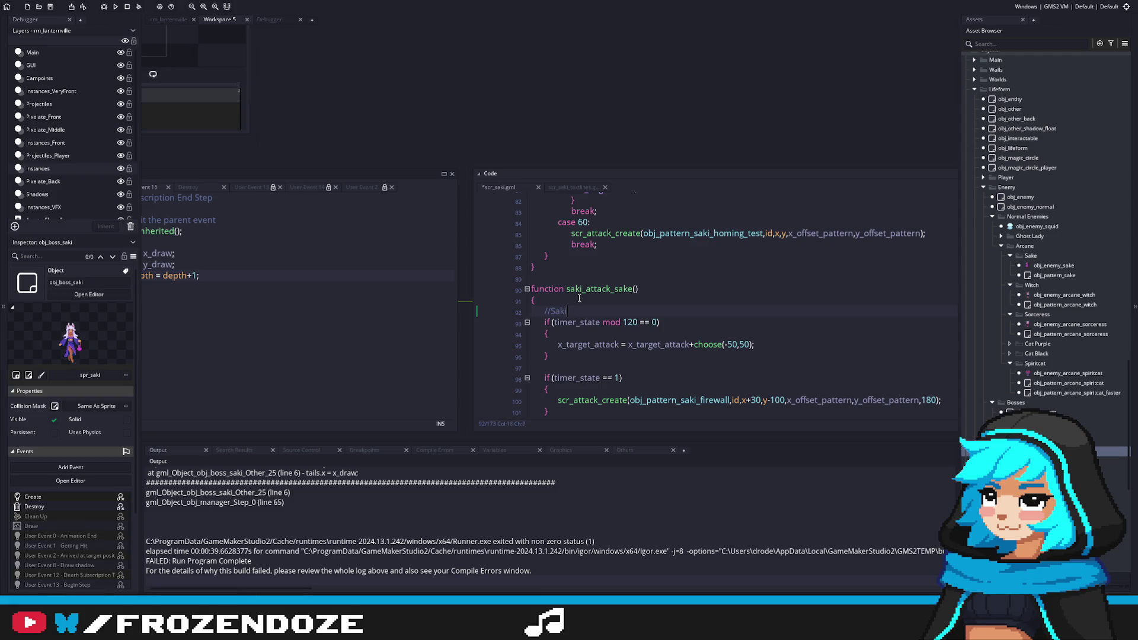
{"action": "type", "text": "i Movement"}
{"action": "scroll", "coordinate": [644, 304], "scroll_direction": "down", "scroll_amount": 2}
{"action": "double_click", "coordinate": [562, 240]}
{"action": "key", "text": "BackSpace"}
{"action": "key", "text": "ctrl+s"}
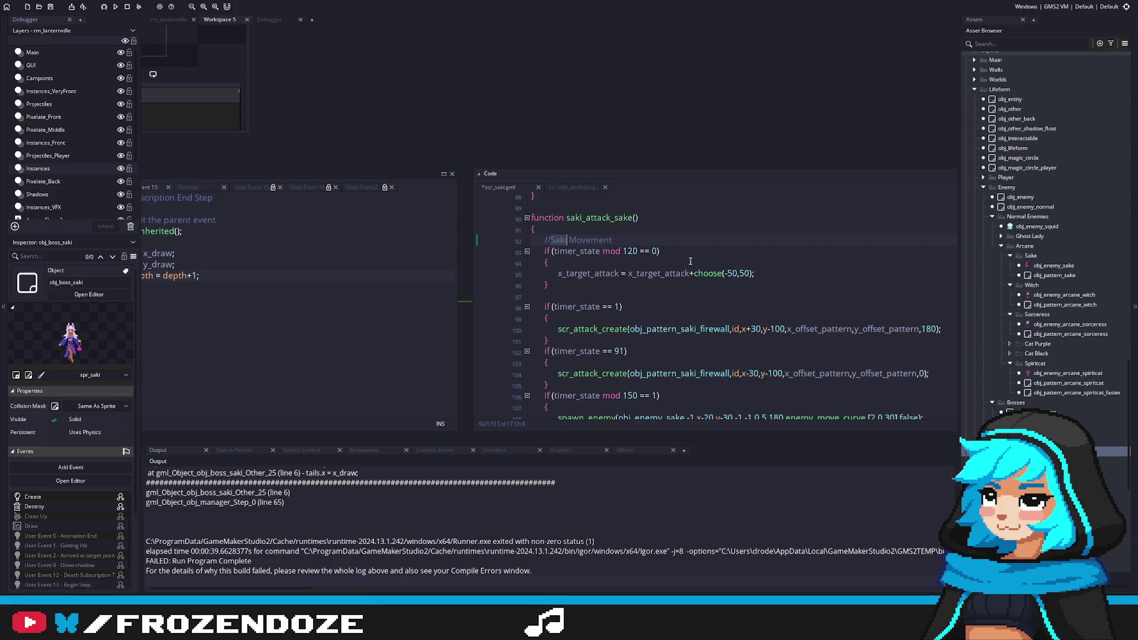
Try replacing the x_target_attack offset expression, then undo the change.
{"action": "left_click", "coordinate": [615, 285]}
{"action": "left_click_drag", "start_coordinate": [556, 274], "coordinate": [689, 277]}
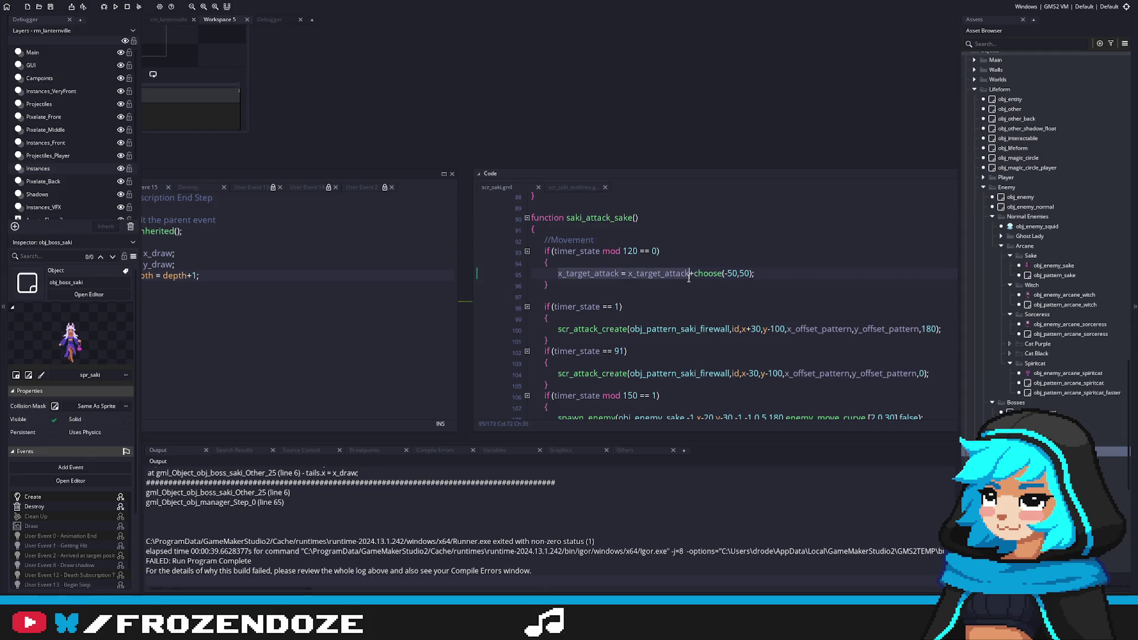
{"action": "type", "text": "x"}
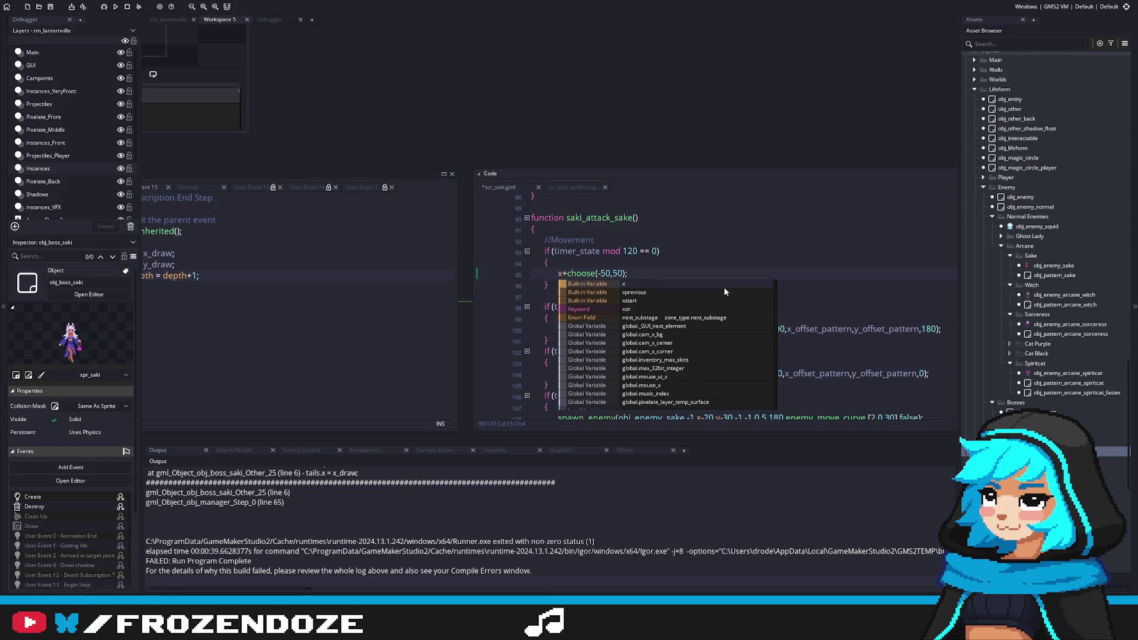
{"action": "key", "text": "ctrl+z"}
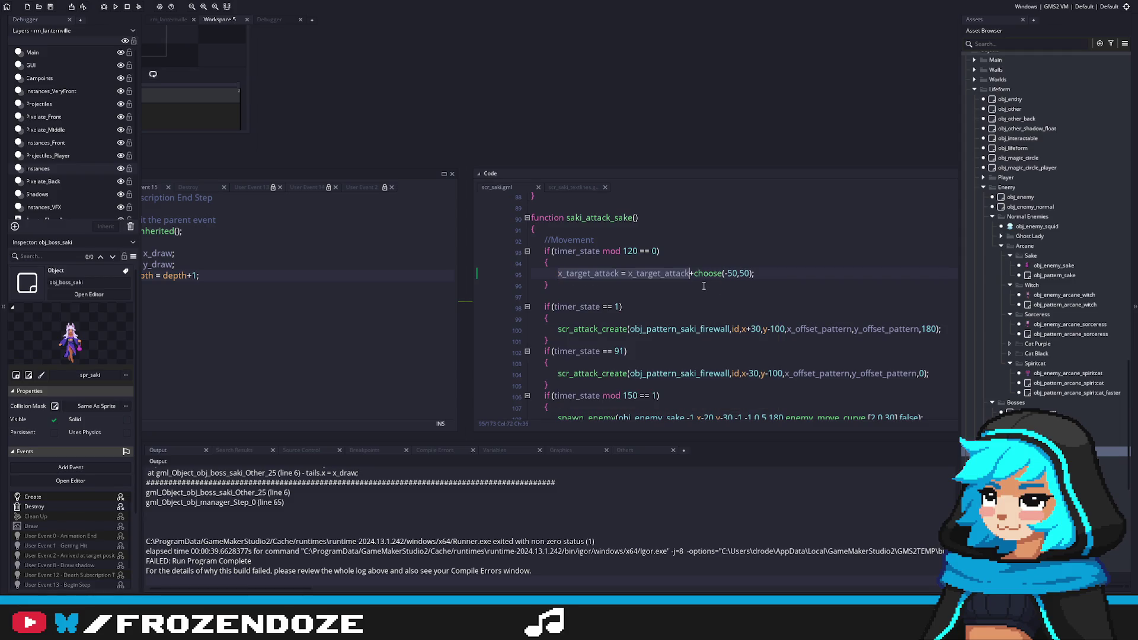
Delete the Movement comment and paste enemy_move_to(x_target+x_target_attack,y_target) below the offset line.
{"action": "left_click", "coordinate": [611, 239]}
{"action": "key", "text": "BackSpace"}
{"action": "key", "text": "BackSpace"}
{"action": "key", "text": "BackSpace"}
{"action": "left_click", "coordinate": [614, 261]}
{"action": "key", "text": "End"}
{"action": "key", "text": "Return"}
{"action": "key", "text": "ctrl+v"}
{"action": "left_click", "coordinate": [604, 273]}
{"action": "double_click", "coordinate": [603, 273]}
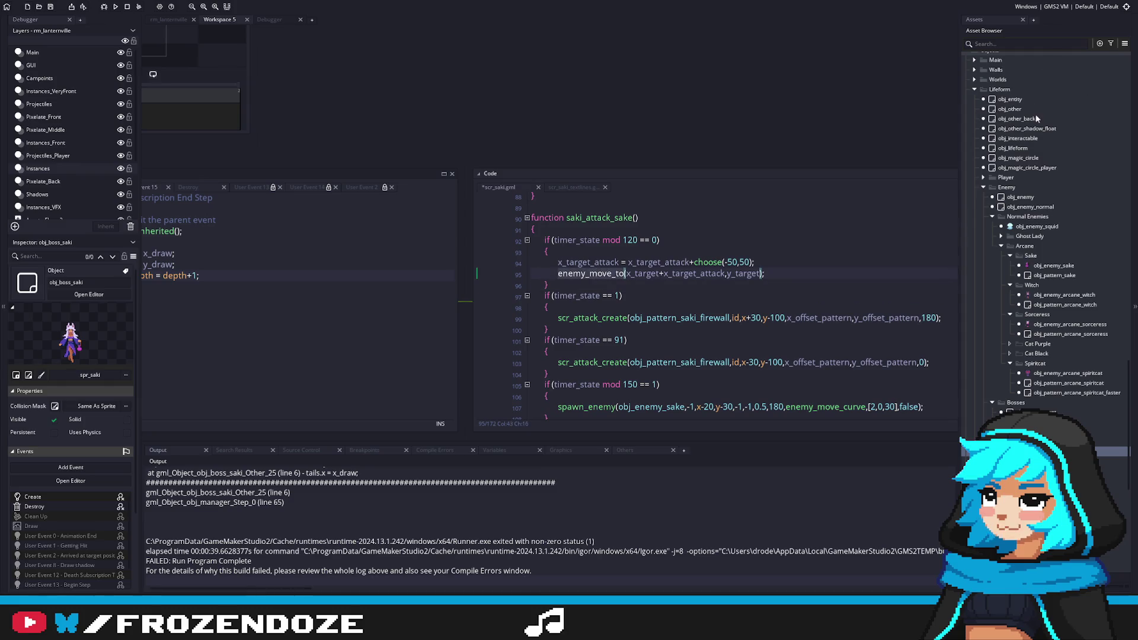
{"action": "scroll", "coordinate": [1058, 211], "scroll_direction": "up", "scroll_amount": 6}
{"action": "scroll", "coordinate": [1057, 211], "scroll_direction": "up", "scroll_amount": 3}
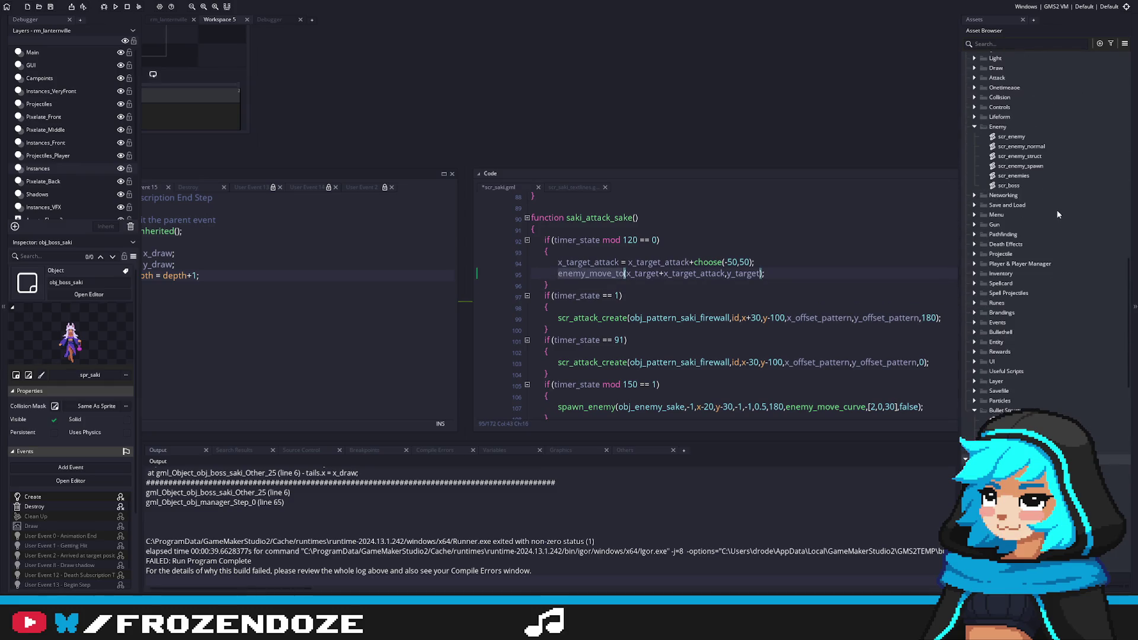
Open scr_enemy and paste the enemy_move_to function at its end.
{"action": "left_click", "coordinate": [1015, 127]}
{"action": "left_click", "coordinate": [974, 127]}
{"action": "double_click", "coordinate": [1011, 136]}
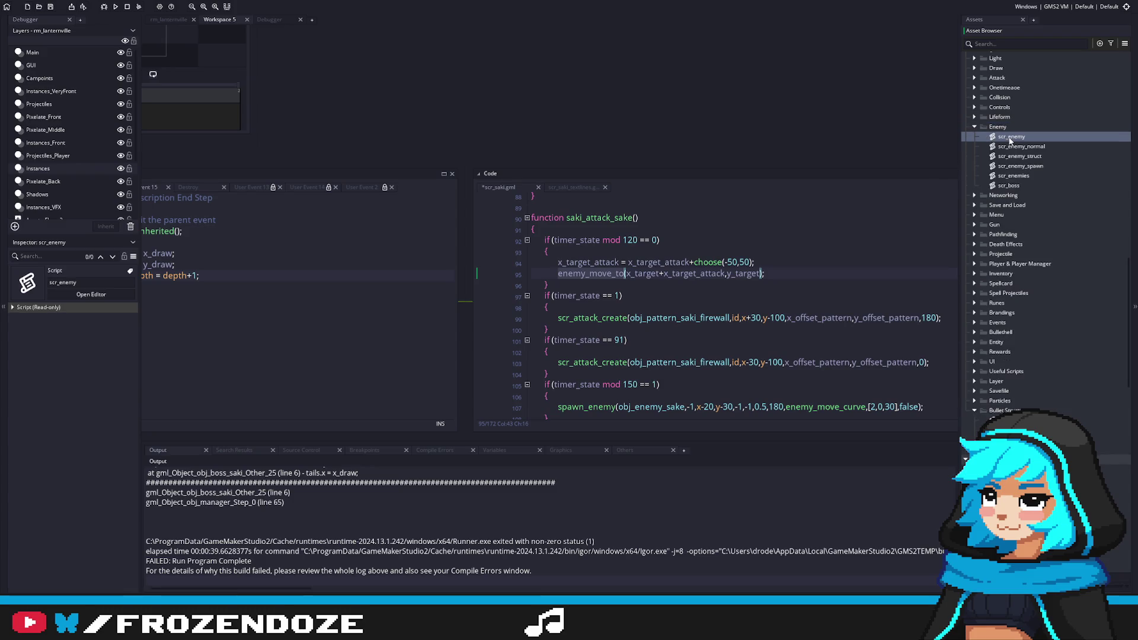
{"action": "key", "text": "Return"}
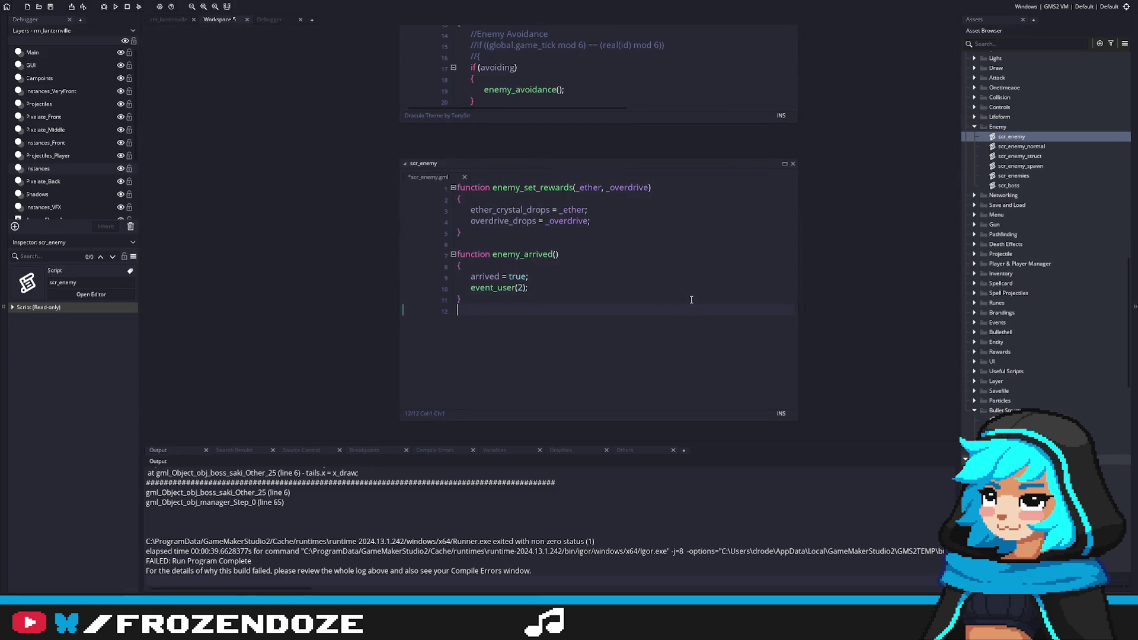
{"action": "type", "text": "function enemy_move_to(_x_target,_y_target) {     arrived = false;     x_target = _x_target;     y_target = _y_target;     update_dir_target = true; }"}
Empty the enemy_move_to(_x_target,_y_target) body, save scr_enemy, and open obj_enemy's events.
{"action": "left_click", "coordinate": [605, 347]}
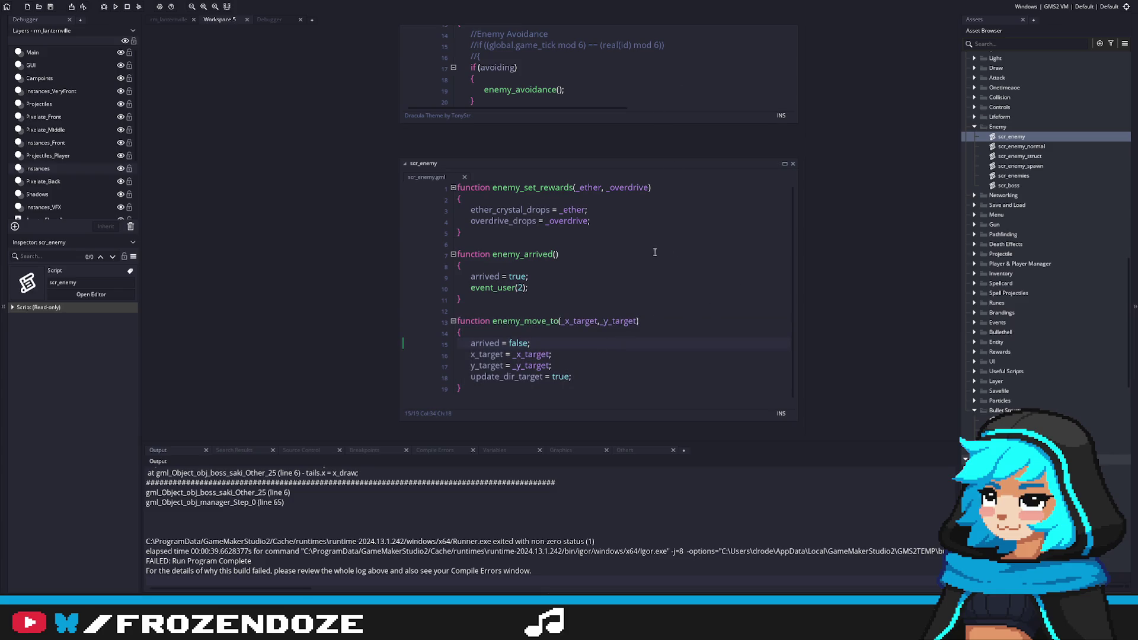
{"action": "key", "text": "Down"}
{"action": "key", "text": "End"}
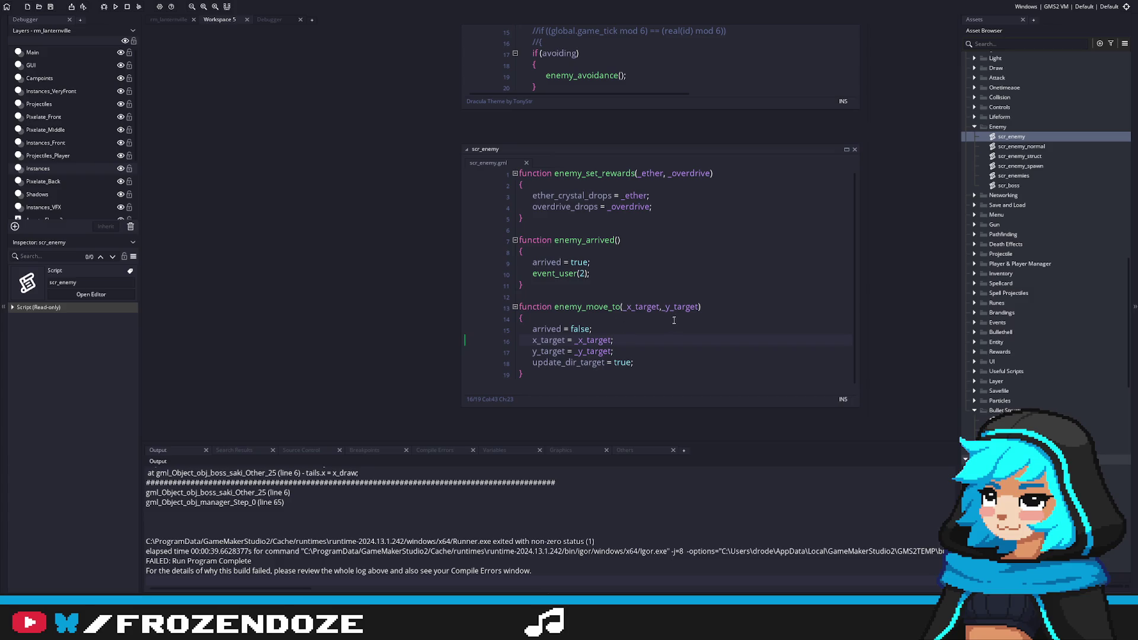
{"action": "mouse_move", "coordinate": [644, 352]}
{"action": "left_mouse_down"}
{"action": "mouse_move", "coordinate": [465, 351]}
{"action": "mouse_move", "coordinate": [468, 341]}
{"action": "mouse_move", "coordinate": [558, 338]}
{"action": "mouse_move", "coordinate": [520, 330]}
{"action": "left_mouse_up"}
{"action": "key", "text": "BackSpace"}
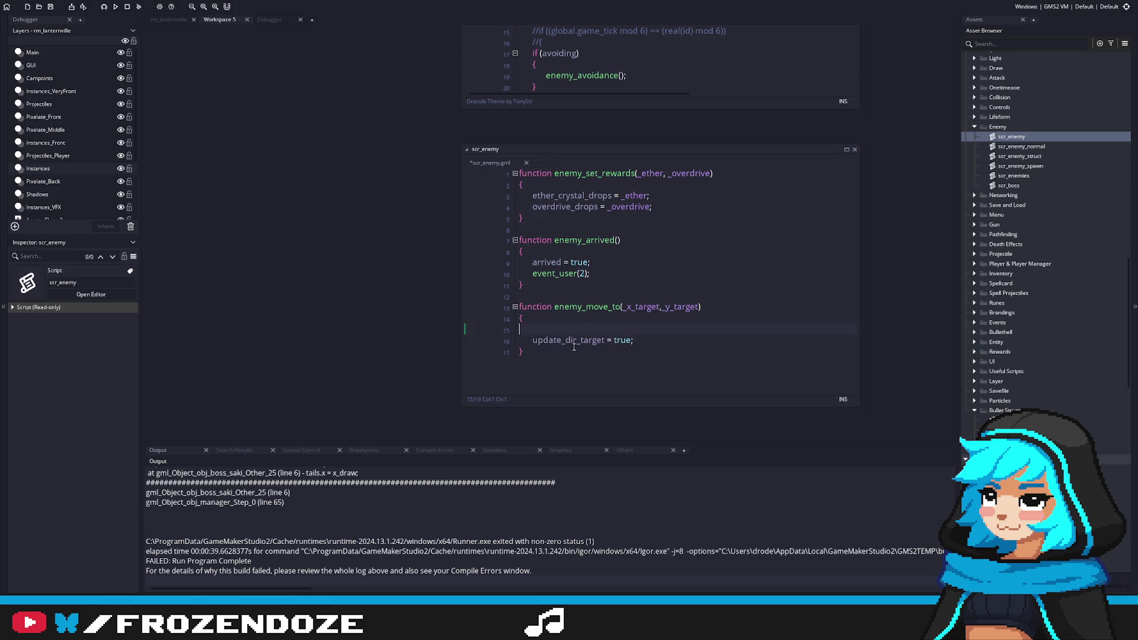
{"action": "left_click", "coordinate": [547, 353], "text": "shift"}
{"action": "key", "text": "BackSpace"}
{"action": "key", "text": "BackSpace"}
{"action": "key", "text": "Return"}
{"action": "key", "text": "ctrl+s"}
{"action": "scroll", "coordinate": [1046, 237], "scroll_direction": "down", "scroll_amount": 3}
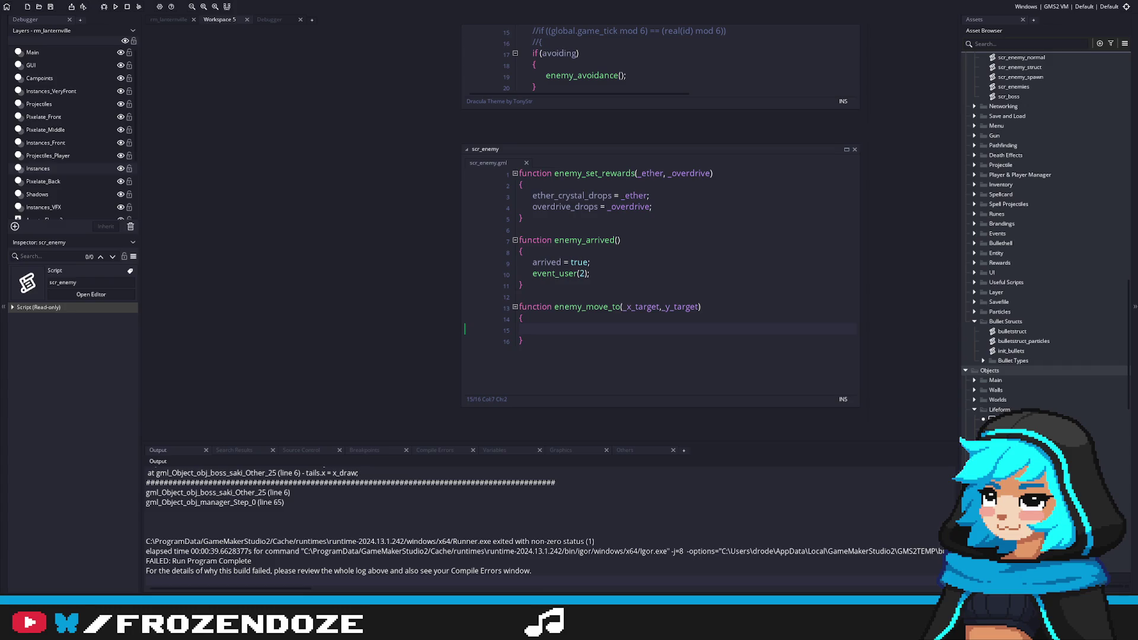
{"action": "double_click", "coordinate": [1008, 419]}
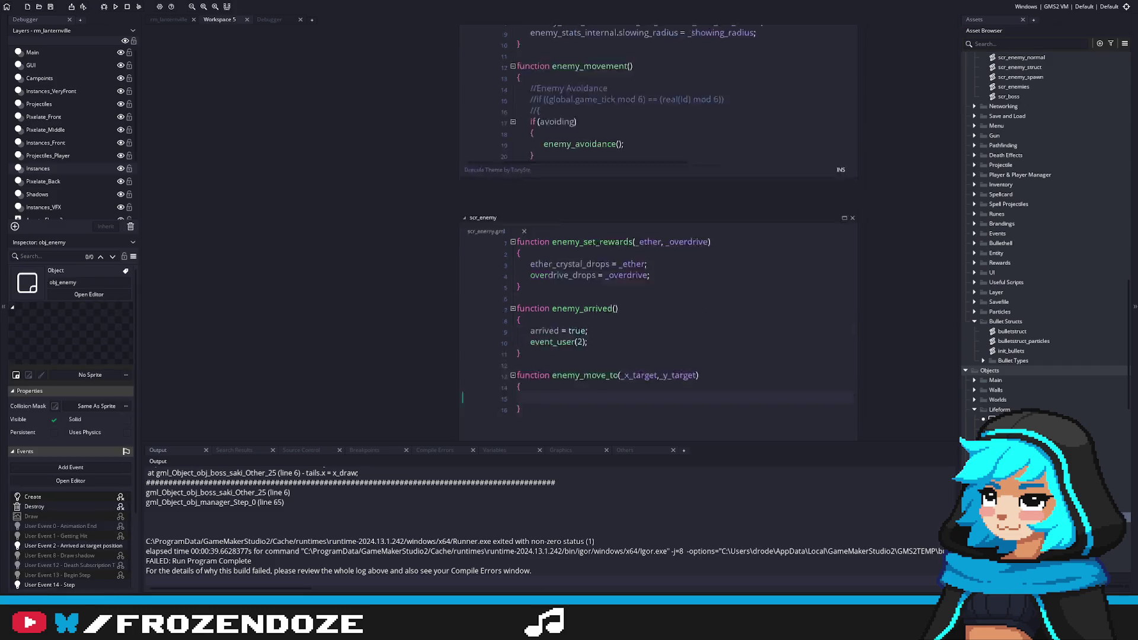
{"action": "scroll", "coordinate": [577, 311], "scroll_direction": "down", "scroll_amount": 5}
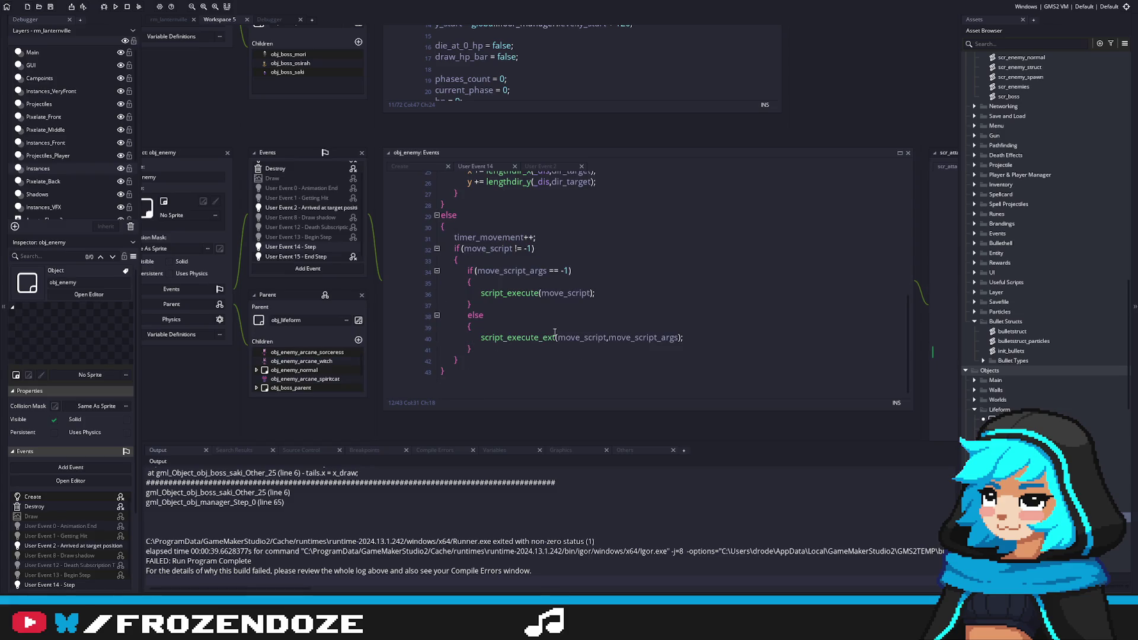
{"action": "left_click", "coordinate": [539, 315]}
{"action": "mouse_move", "coordinate": [539, 321]}
{"action": "left_mouse_down"}
{"action": "mouse_move", "coordinate": [636, 315]}
{"action": "mouse_move", "coordinate": [618, 319]}
{"action": "left_mouse_up"}
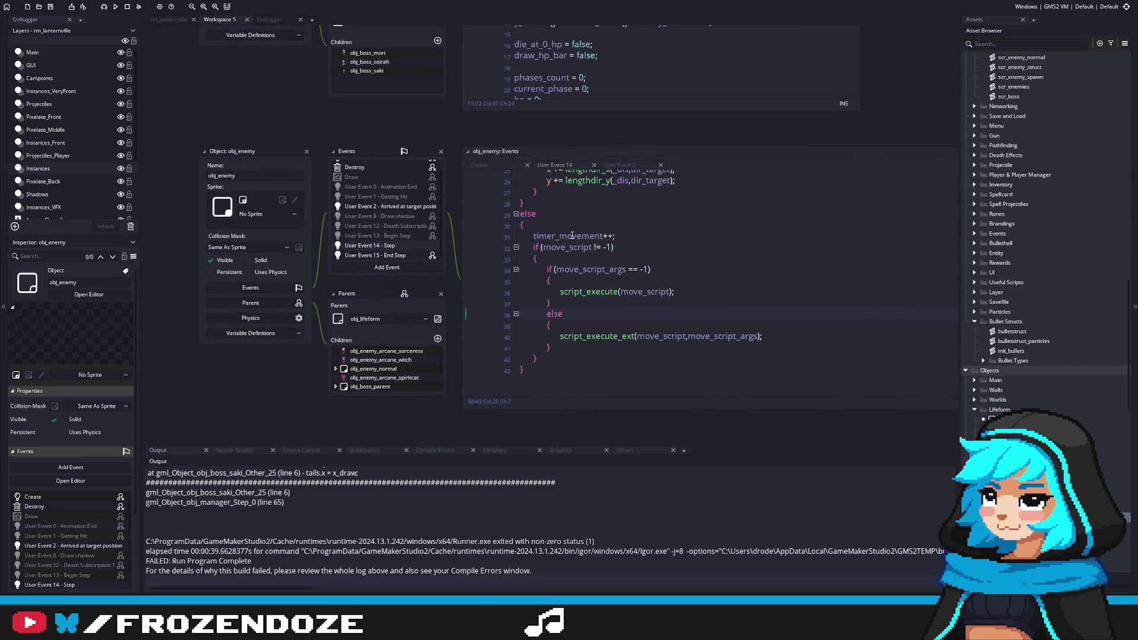
{"action": "left_click", "coordinate": [567, 347]}
{"action": "key", "text": "Down"}
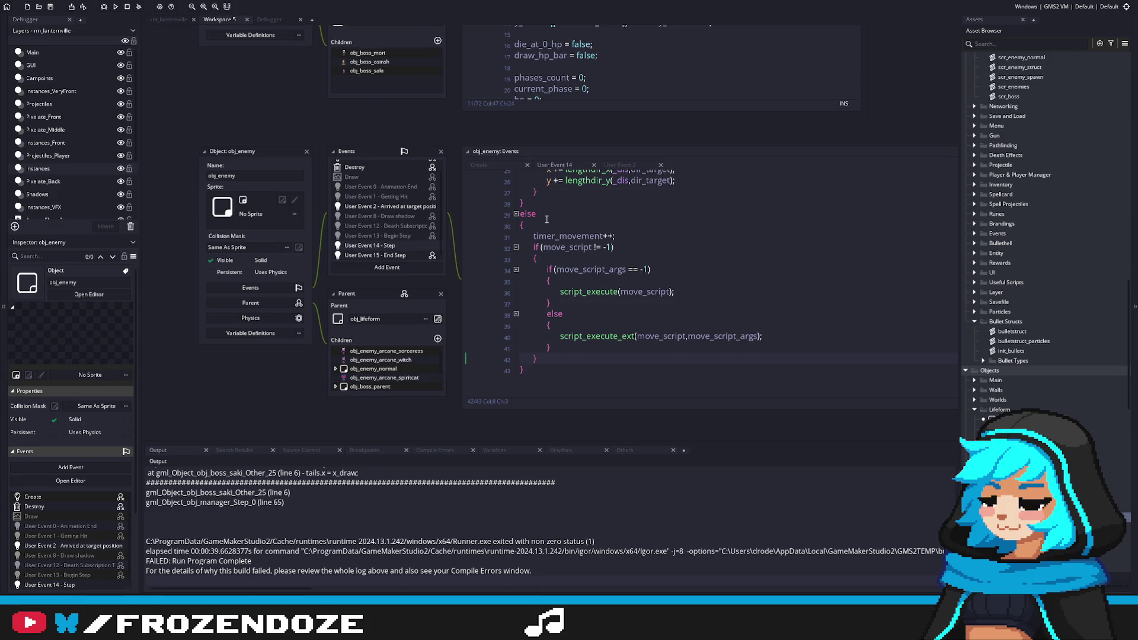
{"action": "scroll", "coordinate": [536, 214], "scroll_direction": "up", "scroll_amount": 8}
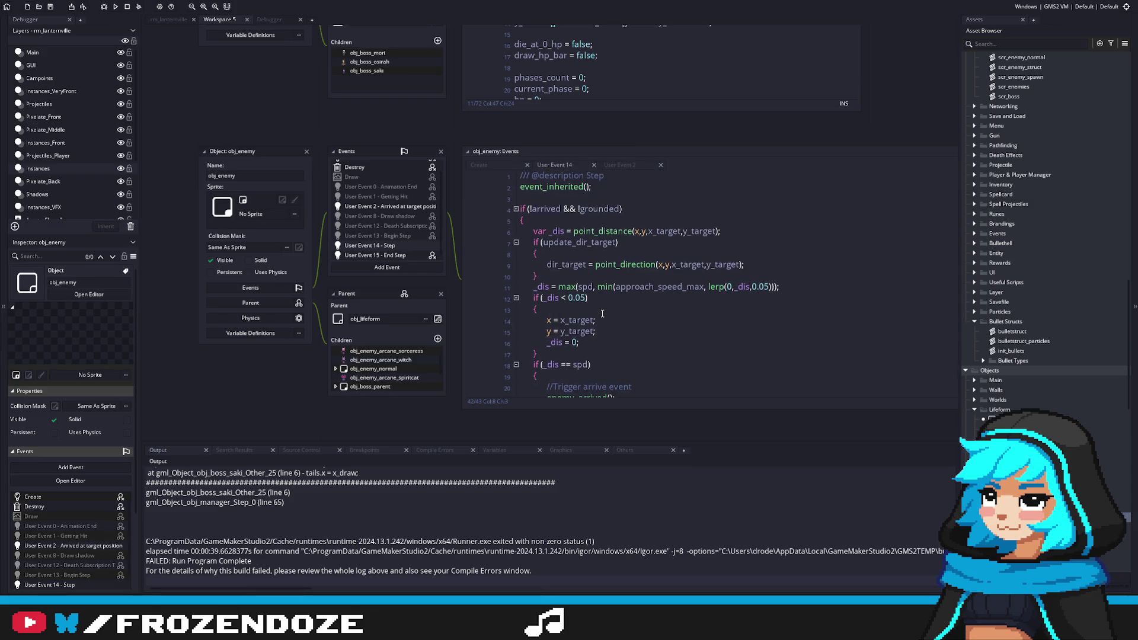
{"action": "scroll", "coordinate": [602, 314], "scroll_direction": "down", "scroll_amount": 8}
{"action": "left_click", "coordinate": [540, 222]}
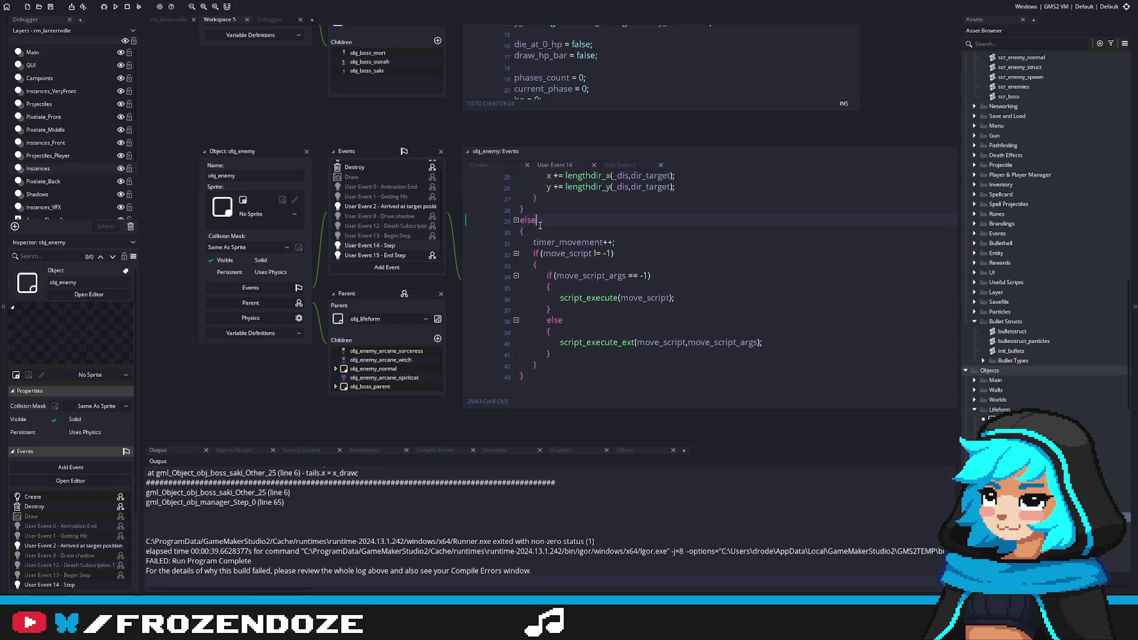
{"action": "scroll", "coordinate": [355, 177], "scroll_direction": "up", "scroll_amount": 1}
{"action": "left_click", "coordinate": [355, 165]}
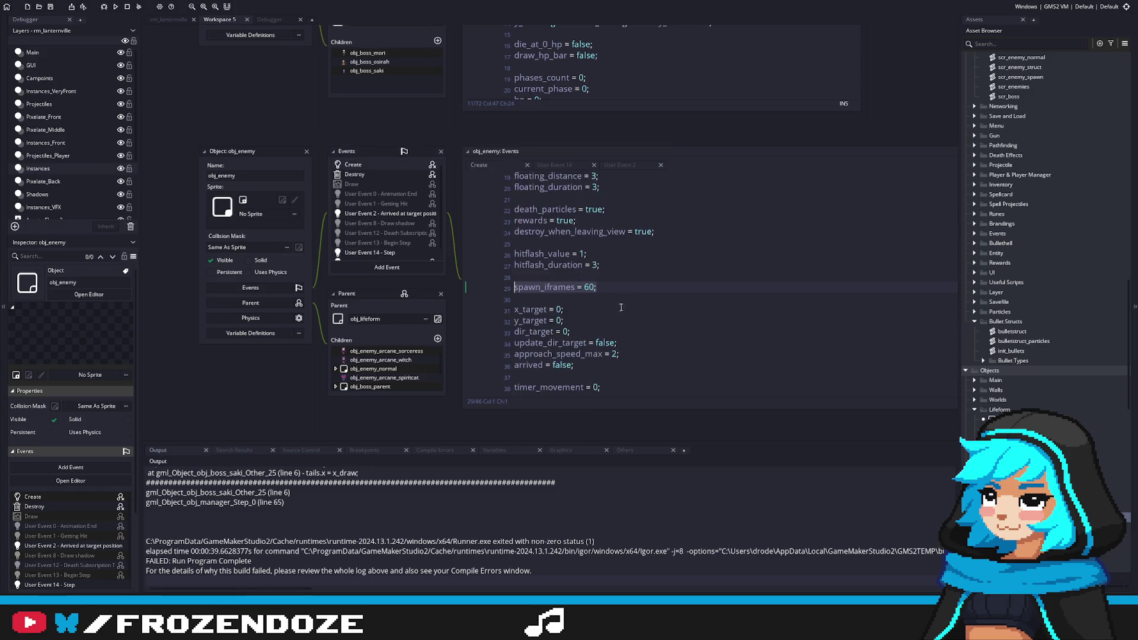
{"action": "left_click", "coordinate": [582, 319]}
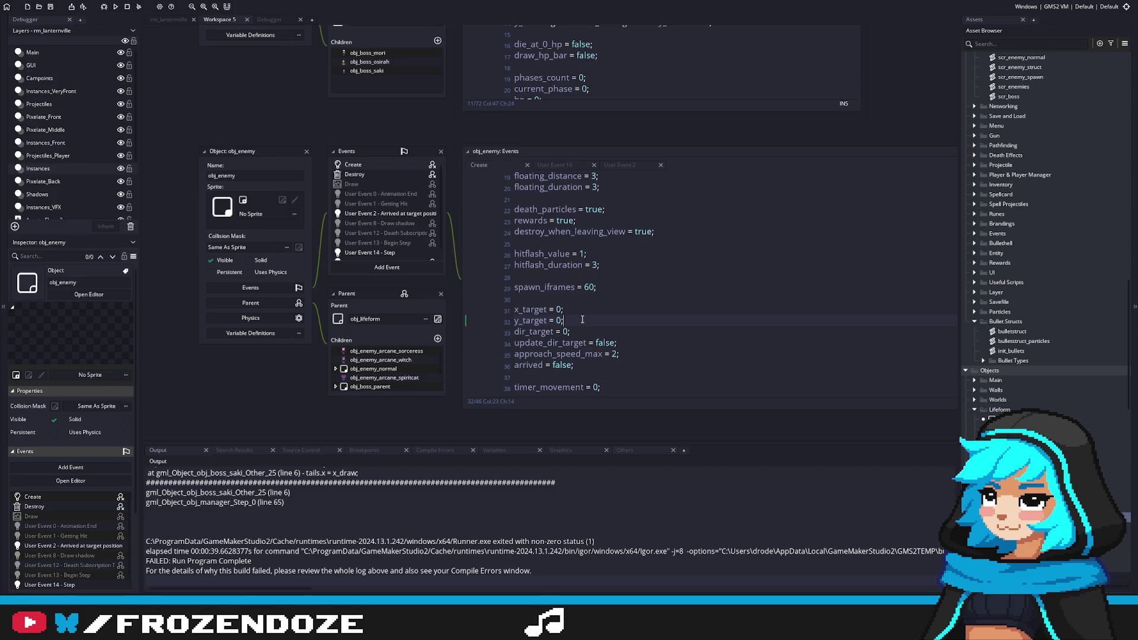
{"action": "type", "text": "a"}
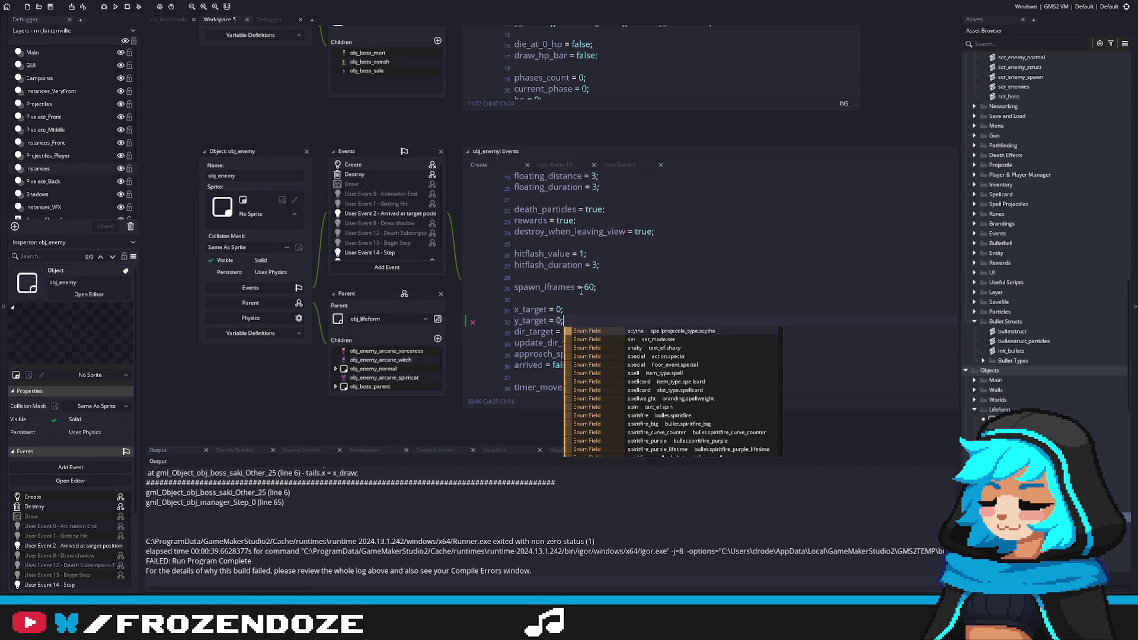
{"action": "key", "text": "BackSpace"}
{"action": "scroll", "coordinate": [410, 249], "scroll_direction": "down", "scroll_amount": 1}
{"action": "left_click", "coordinate": [404, 247]}
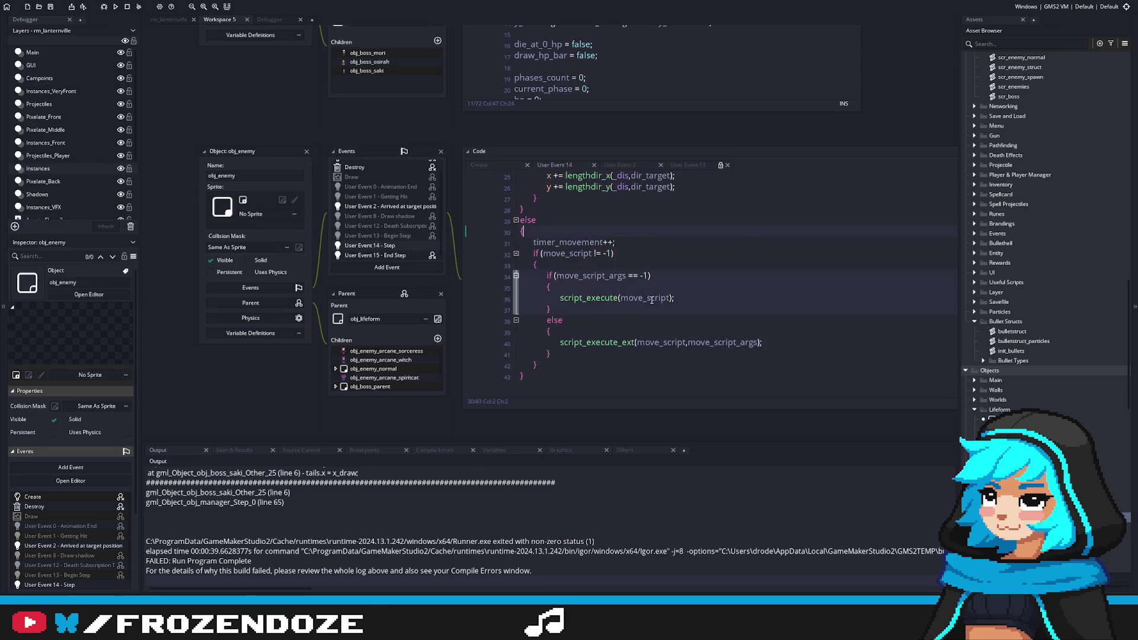
{"action": "scroll", "coordinate": [711, 237], "scroll_direction": "up", "scroll_amount": 6}
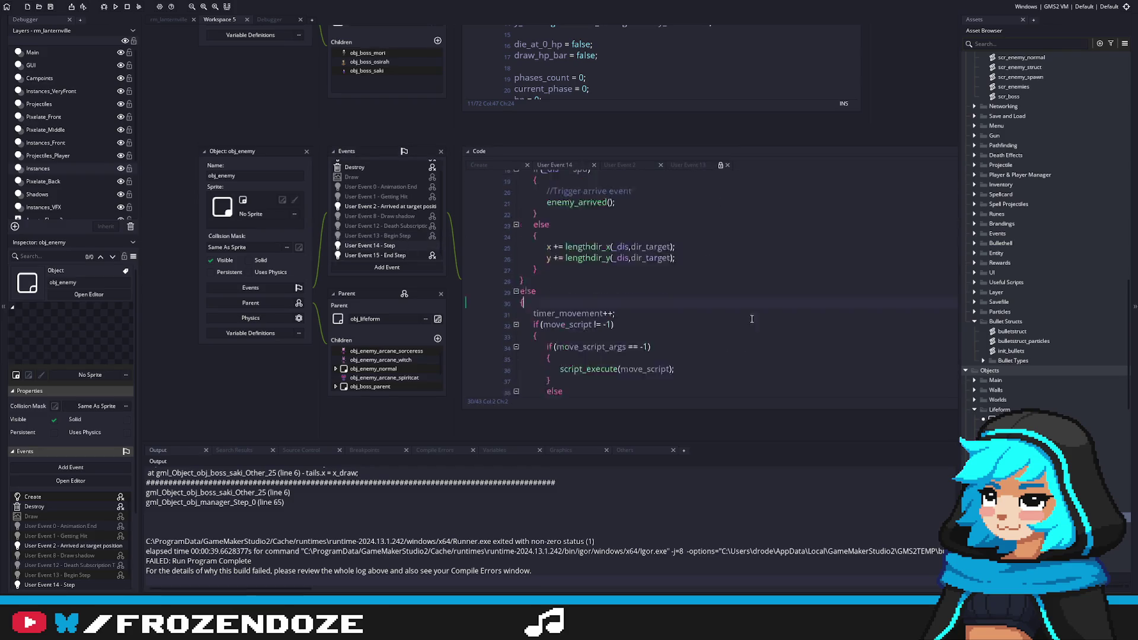
{"action": "left_click", "coordinate": [652, 310]}
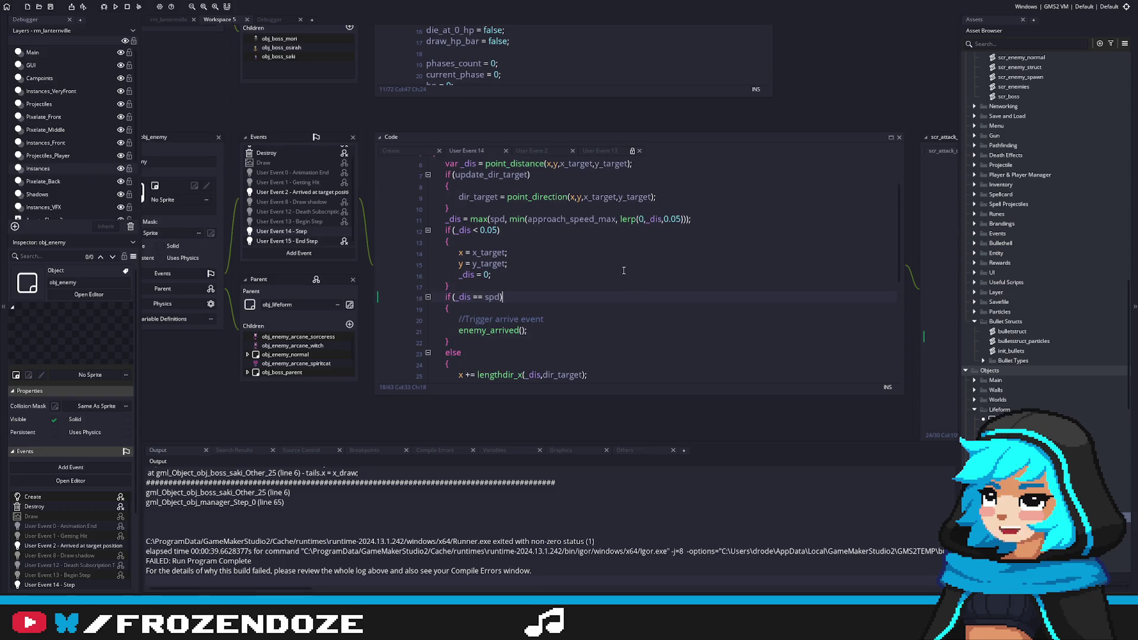
{"action": "scroll", "coordinate": [623, 270], "scroll_direction": "down", "scroll_amount": 2}
{"action": "left_click", "coordinate": [576, 259]}
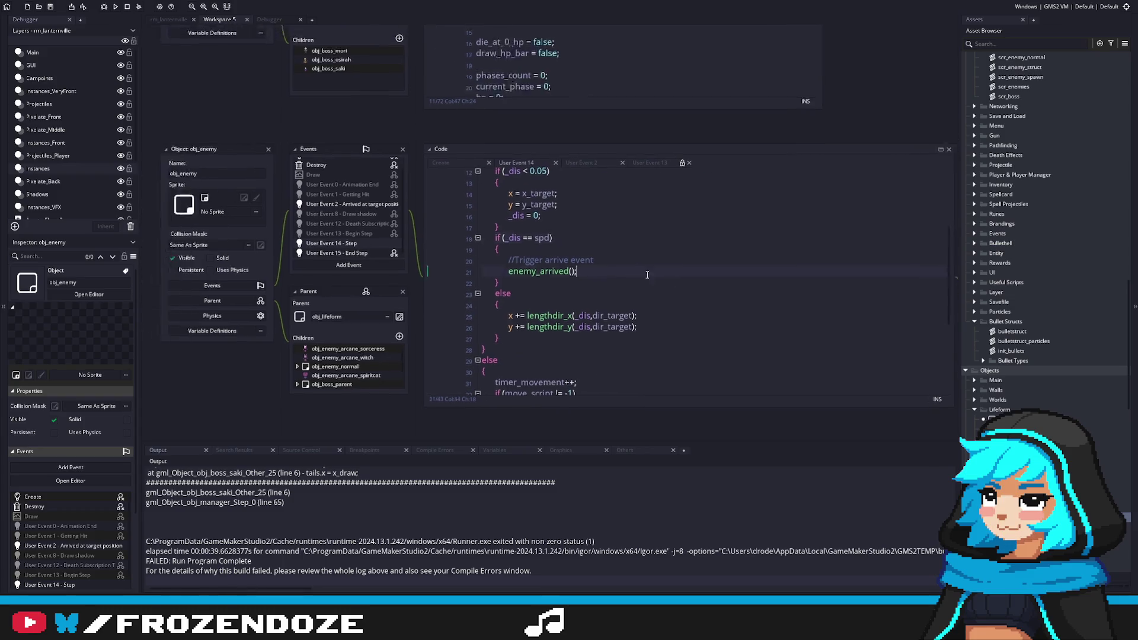
{"action": "scroll", "coordinate": [638, 280], "scroll_direction": "up", "scroll_amount": 2}
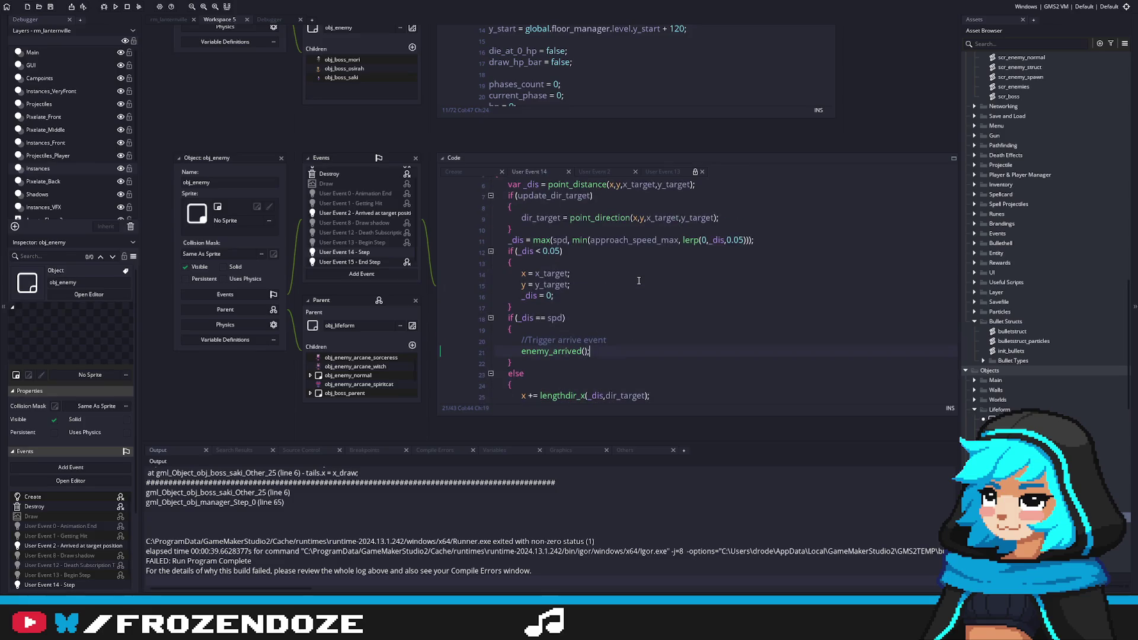
{"action": "scroll", "coordinate": [639, 281], "scroll_direction": "up", "scroll_amount": 2}
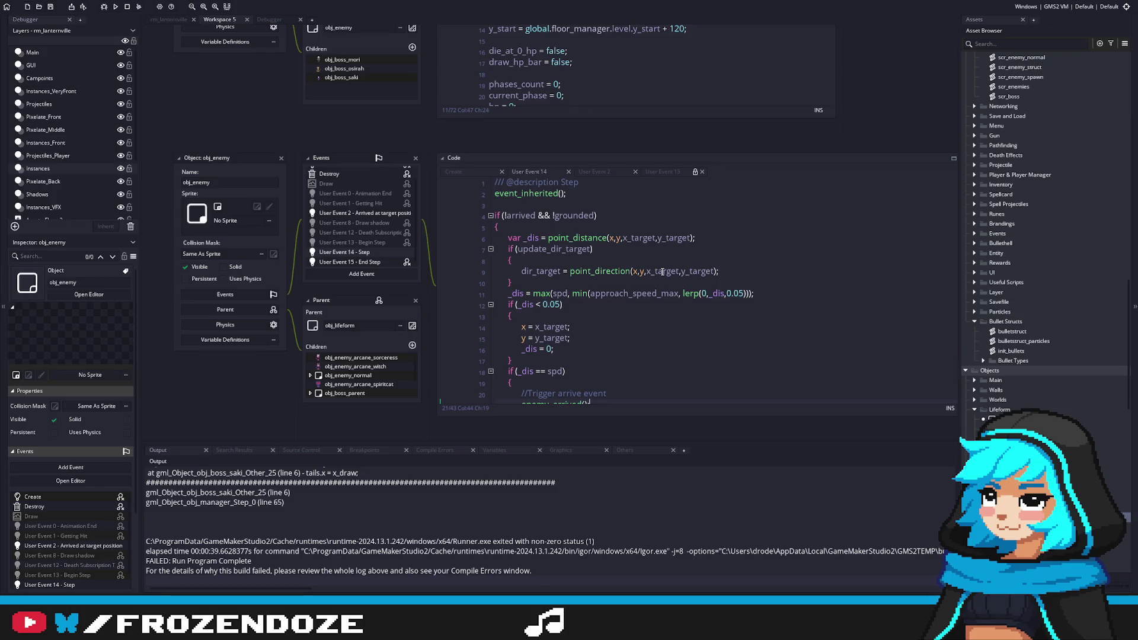
{"action": "scroll", "coordinate": [370, 219], "scroll_direction": "up", "scroll_amount": 1}
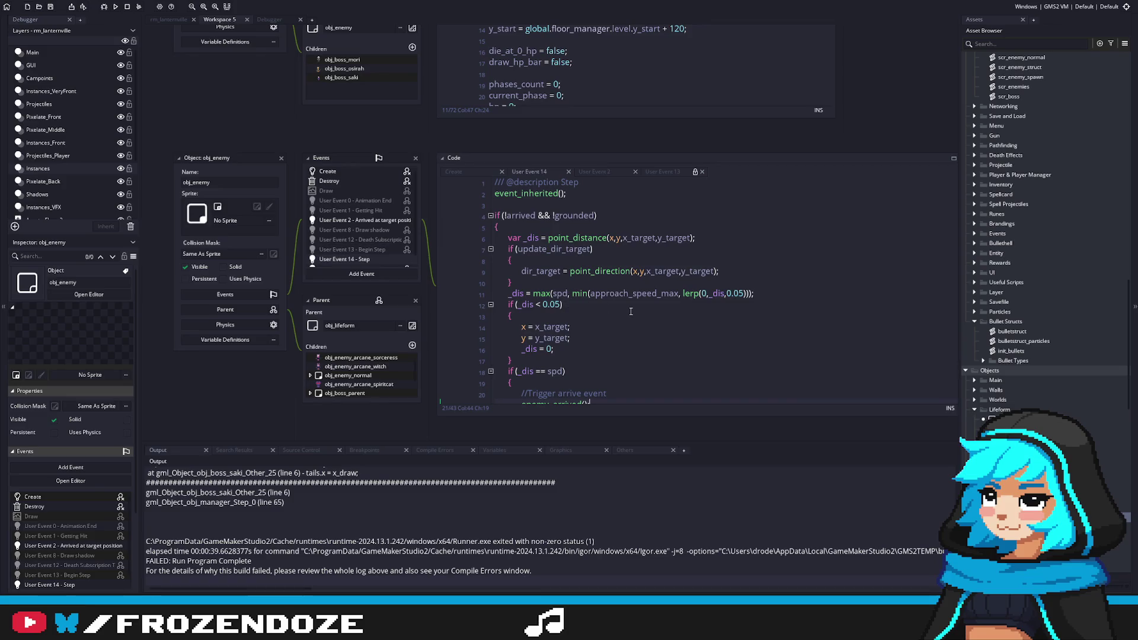
{"action": "scroll", "coordinate": [1046, 238], "scroll_direction": "down", "scroll_amount": 12}
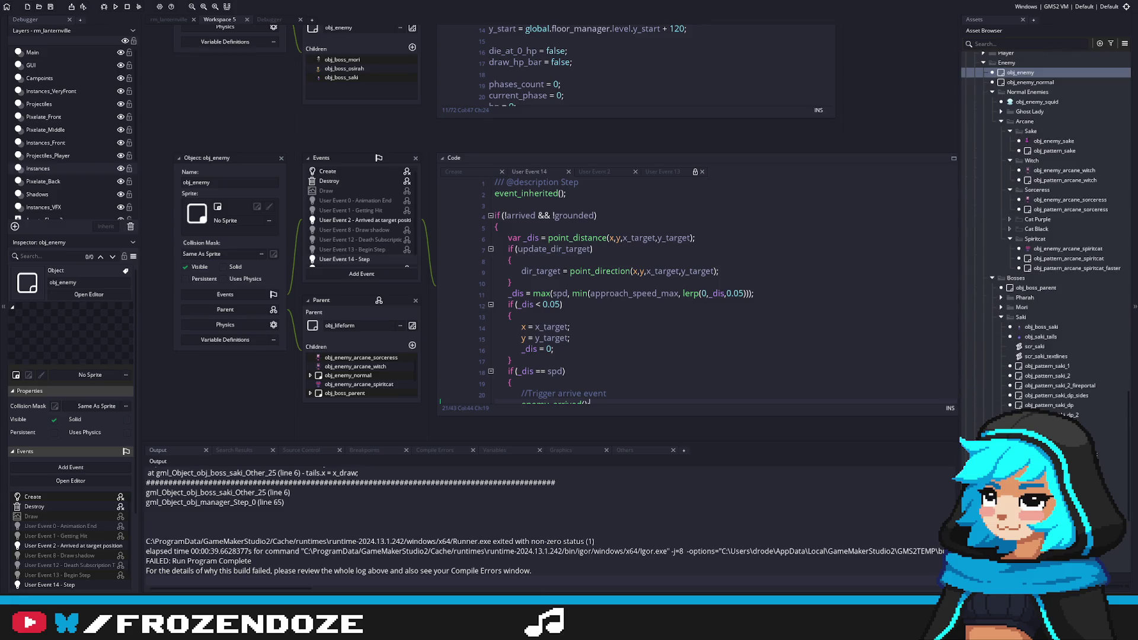
Paste the arrived, x_target, y_target and update_dir_target assignments into enemy_move_to and save scr_enemy.
{"action": "double_click", "coordinate": [1041, 326]}
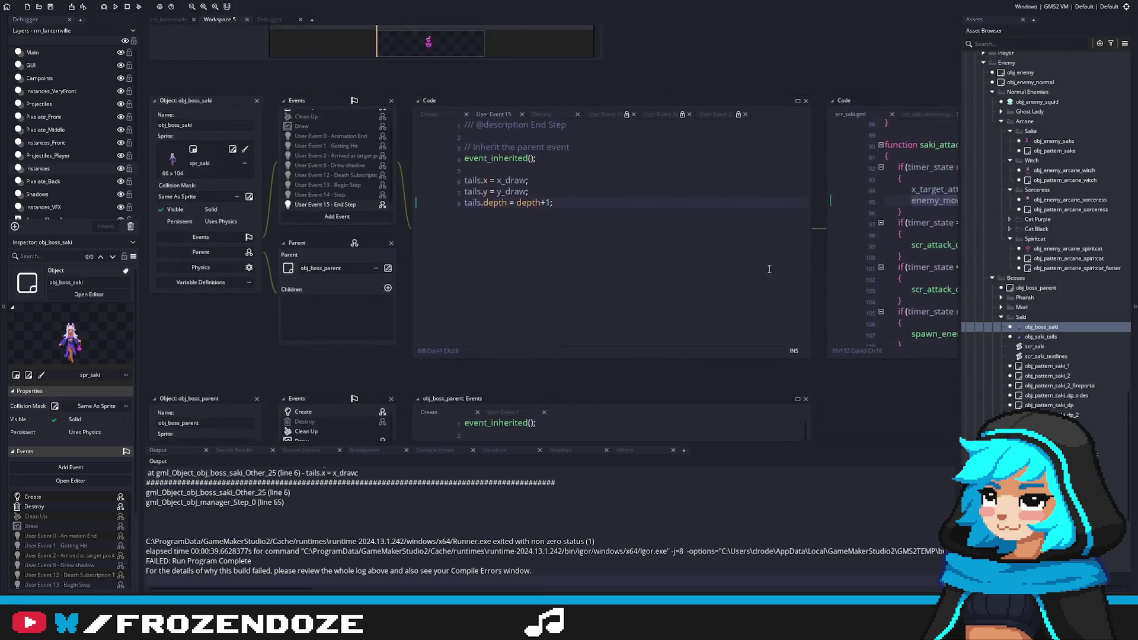
{"action": "key", "text": "F12"}
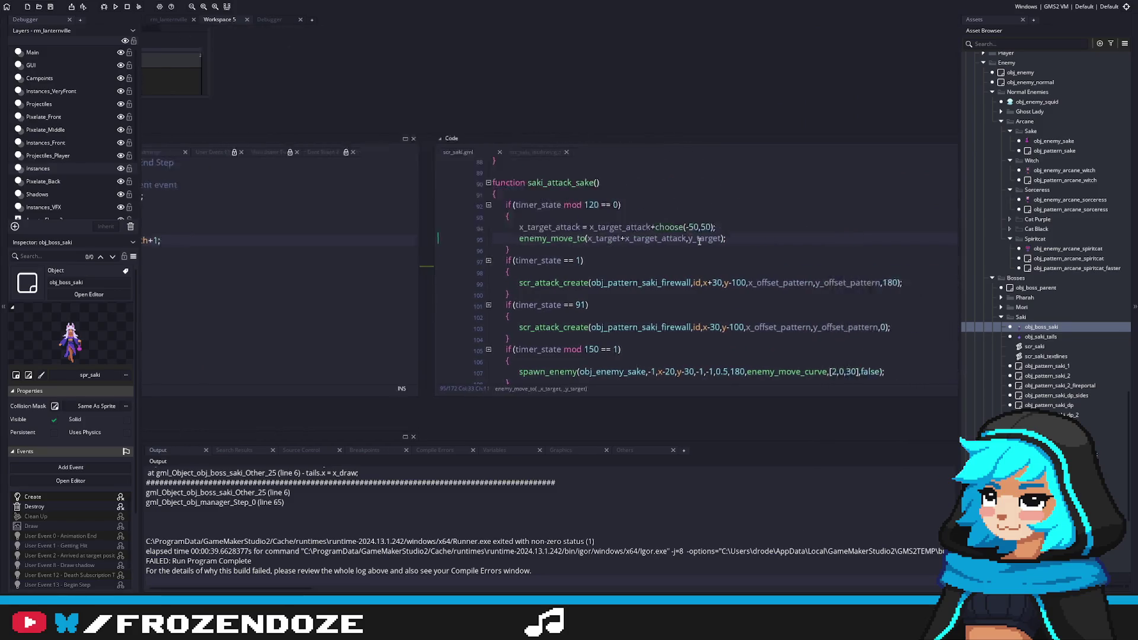
{"action": "key", "text": "Up"}
{"action": "key", "text": "ctrl+v"}
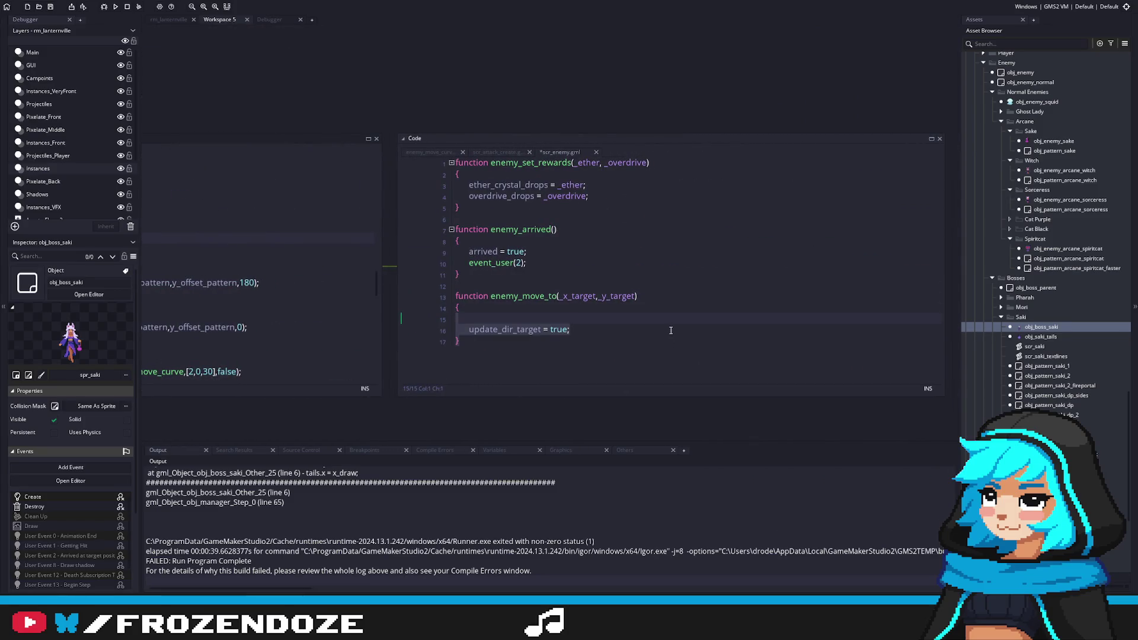
{"action": "key", "text": "ctrl+s"}
{"action": "type", "text": "arrived = false;"}
{"action": "left_click", "coordinate": [584, 314]}
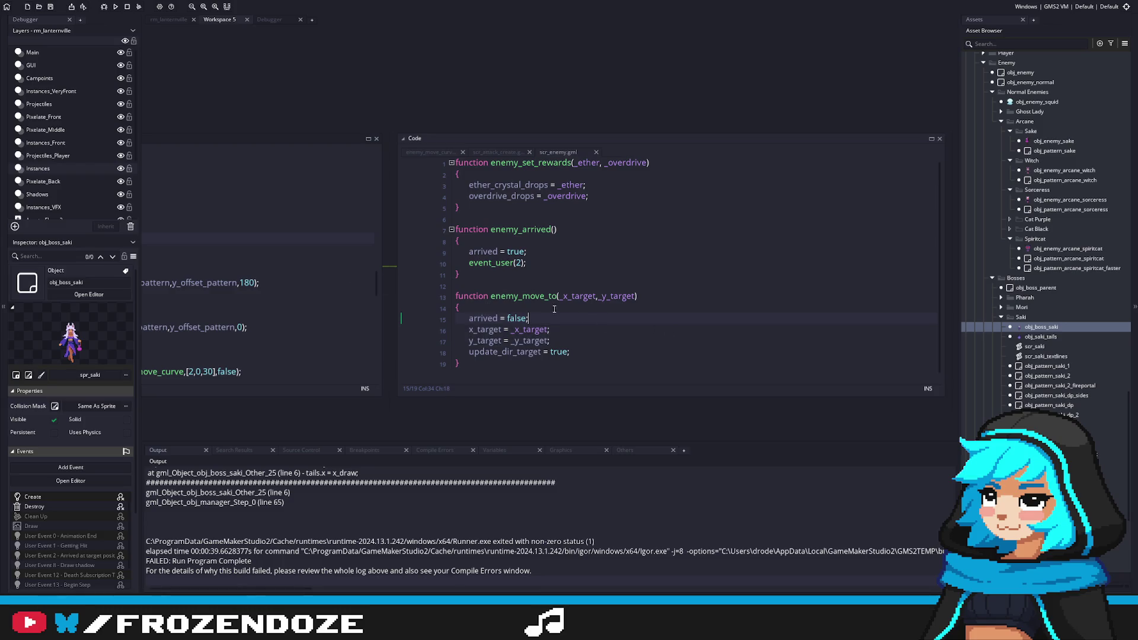
Return to the Saki attack script and reopen obj_enemy's code and event panels.
{"action": "key", "text": "alt+Left"}
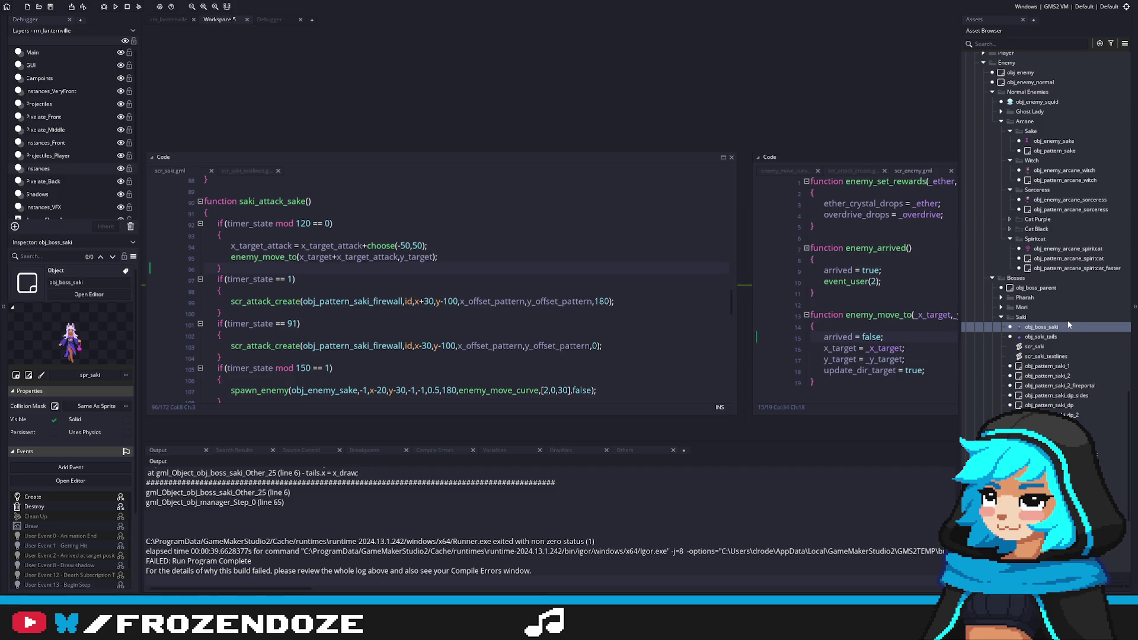
{"action": "double_click", "coordinate": [1021, 73]}
{"action": "left_click_drag", "start_coordinate": [282, 277], "coordinate": [646, 280]}
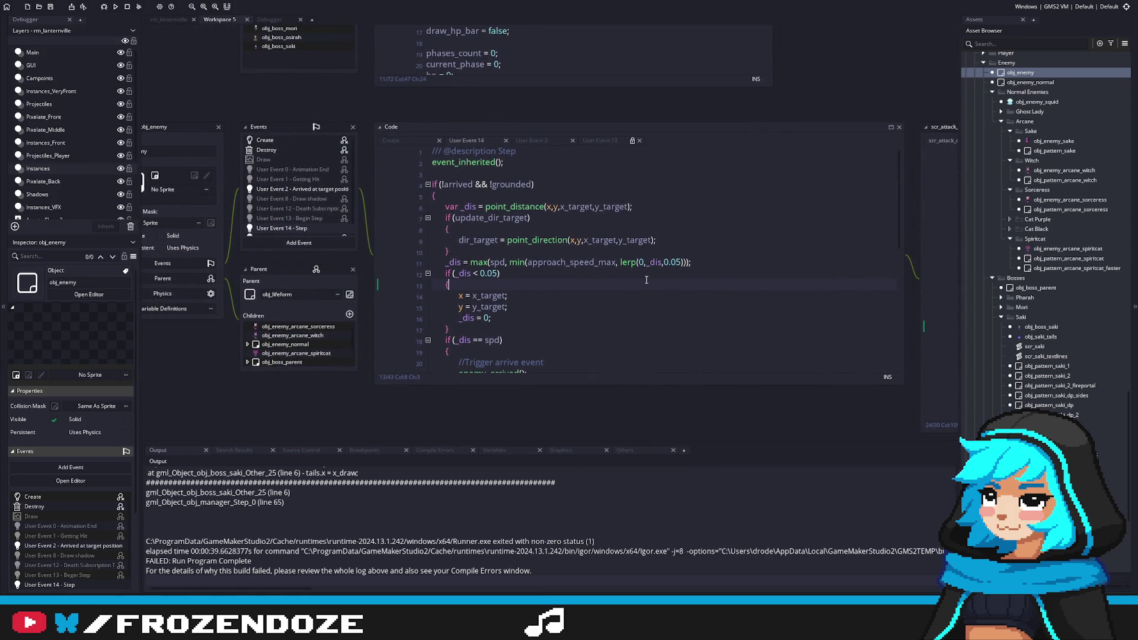
{"action": "double_click", "coordinate": [1020, 73]}
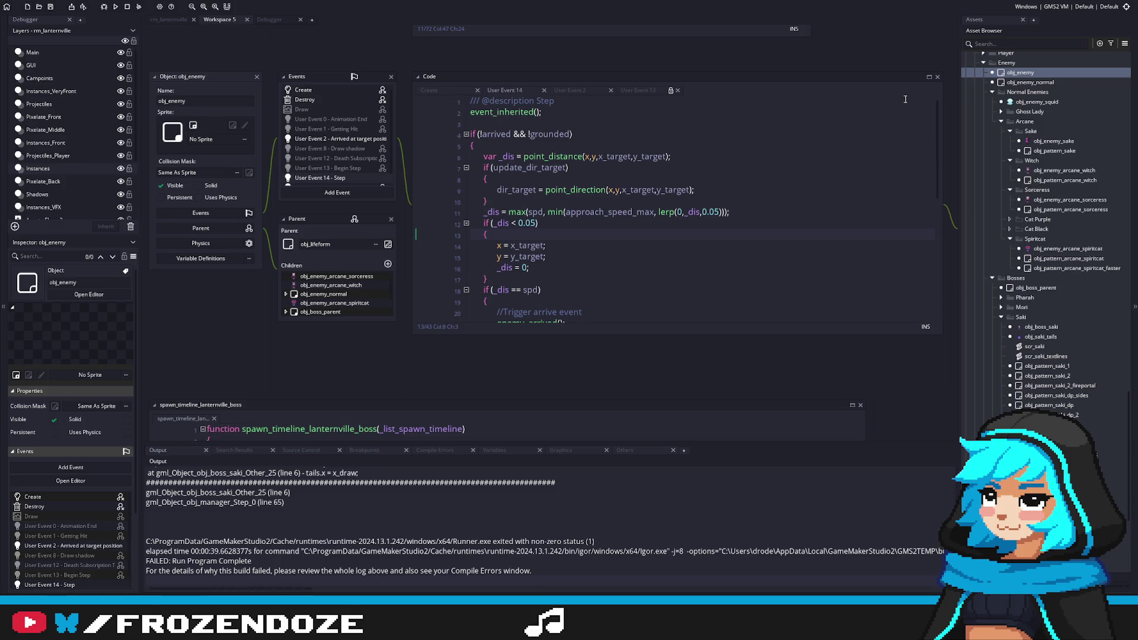
{"action": "left_click", "coordinate": [429, 90]}
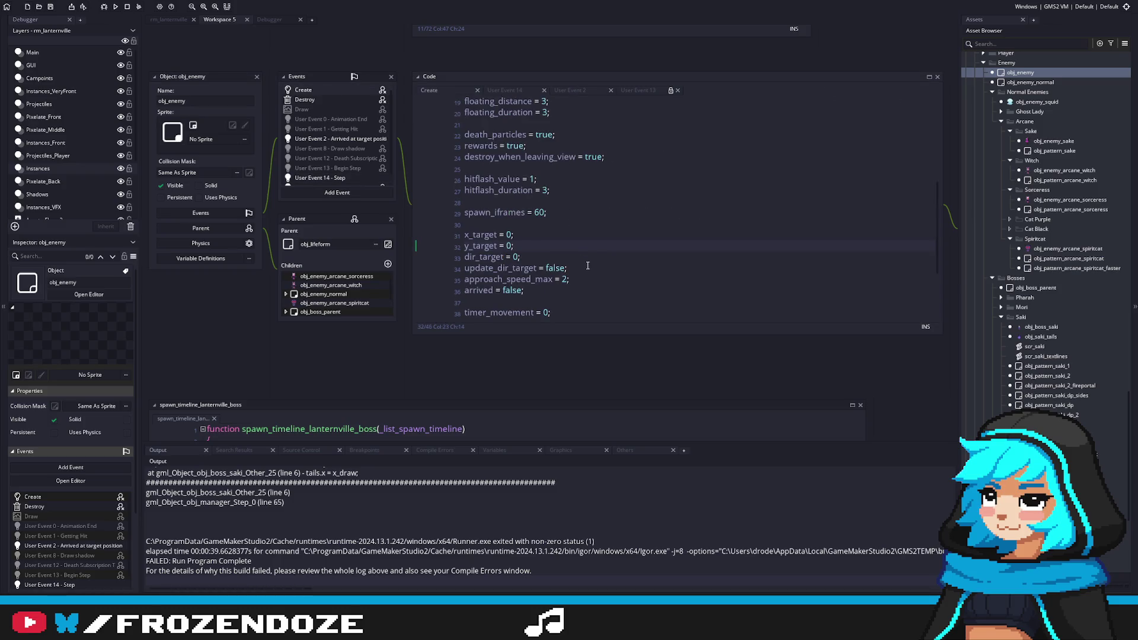
{"action": "left_click", "coordinate": [362, 179]}
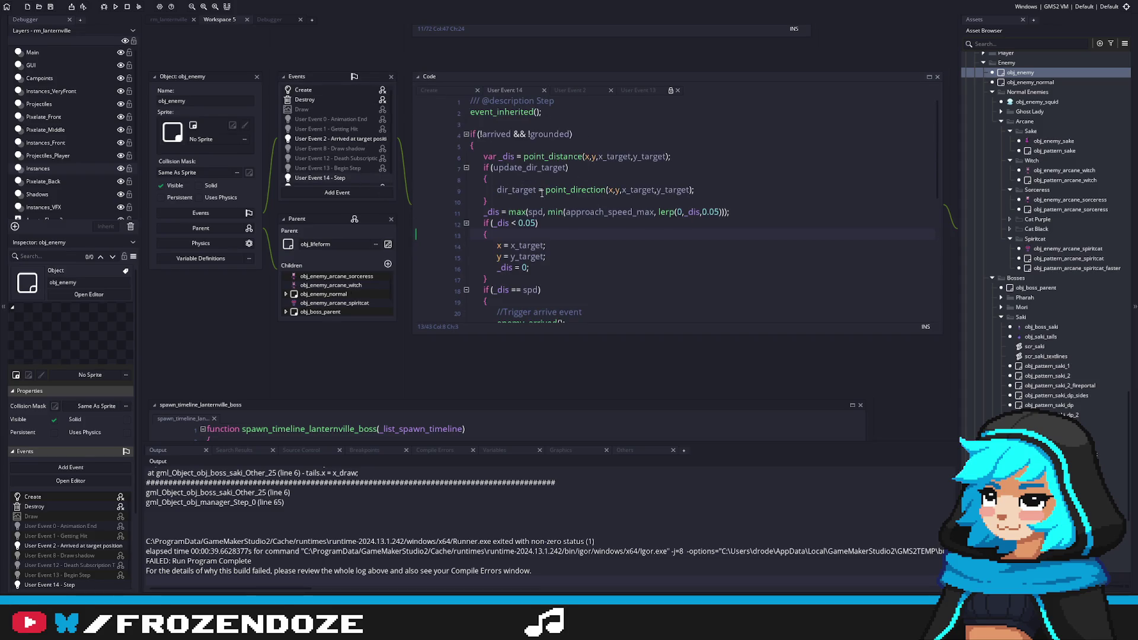
{"action": "left_click", "coordinate": [326, 90]}
{"action": "scroll", "coordinate": [533, 260], "scroll_direction": "up", "scroll_amount": 3}
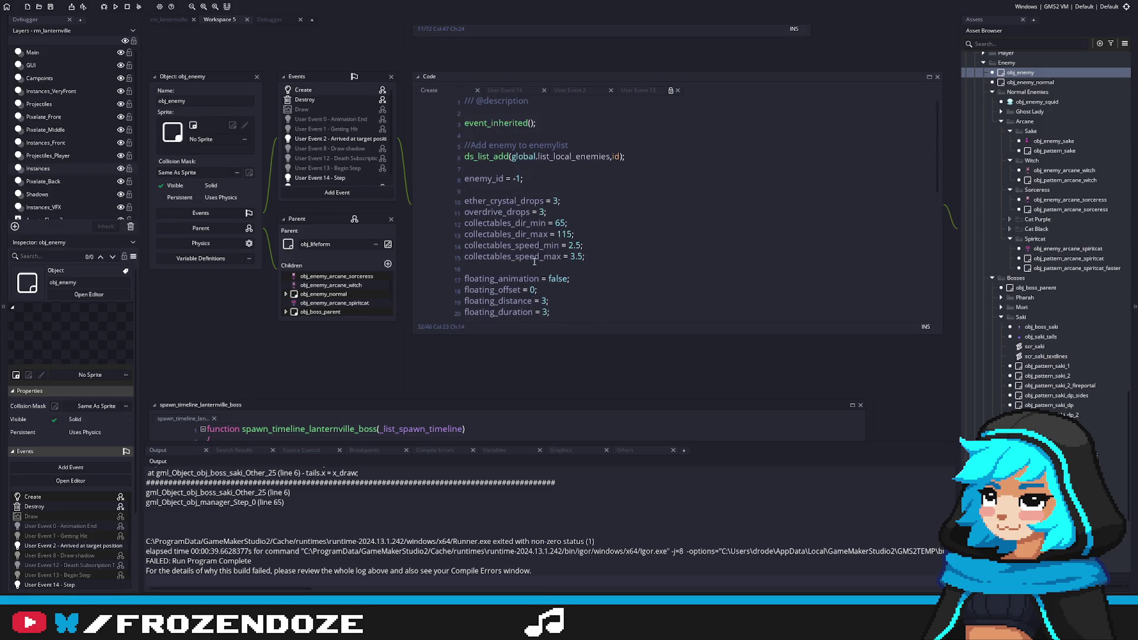
{"action": "scroll", "coordinate": [534, 261], "scroll_direction": "down", "scroll_amount": 5}
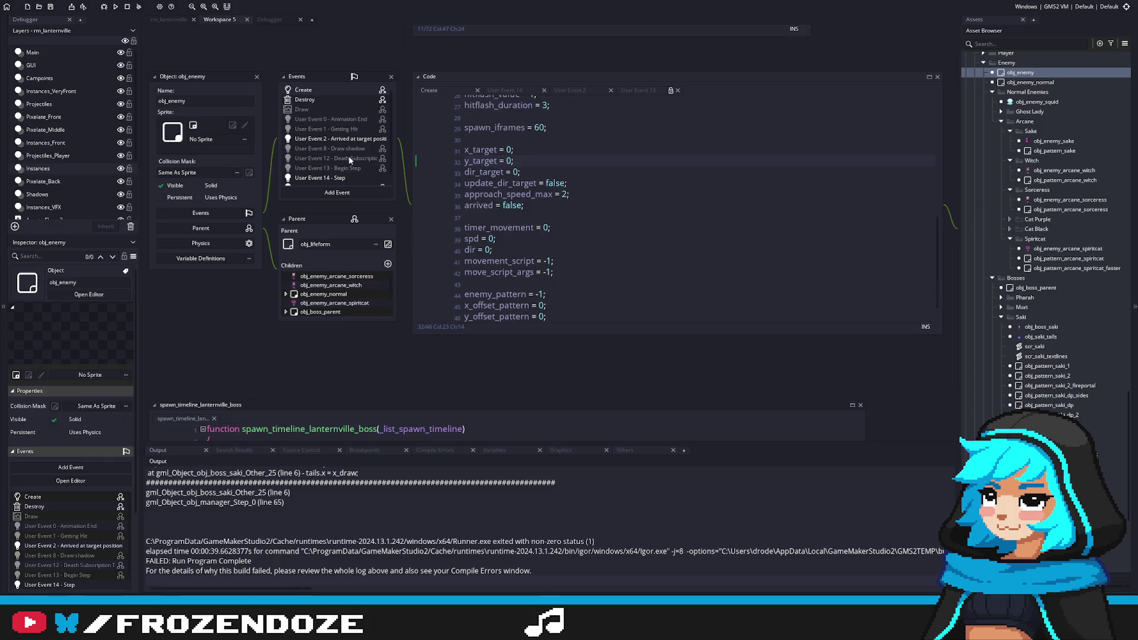
{"action": "left_click", "coordinate": [339, 178]}
{"action": "left_click", "coordinate": [650, 224]}
{"action": "double_click", "coordinate": [610, 211]}
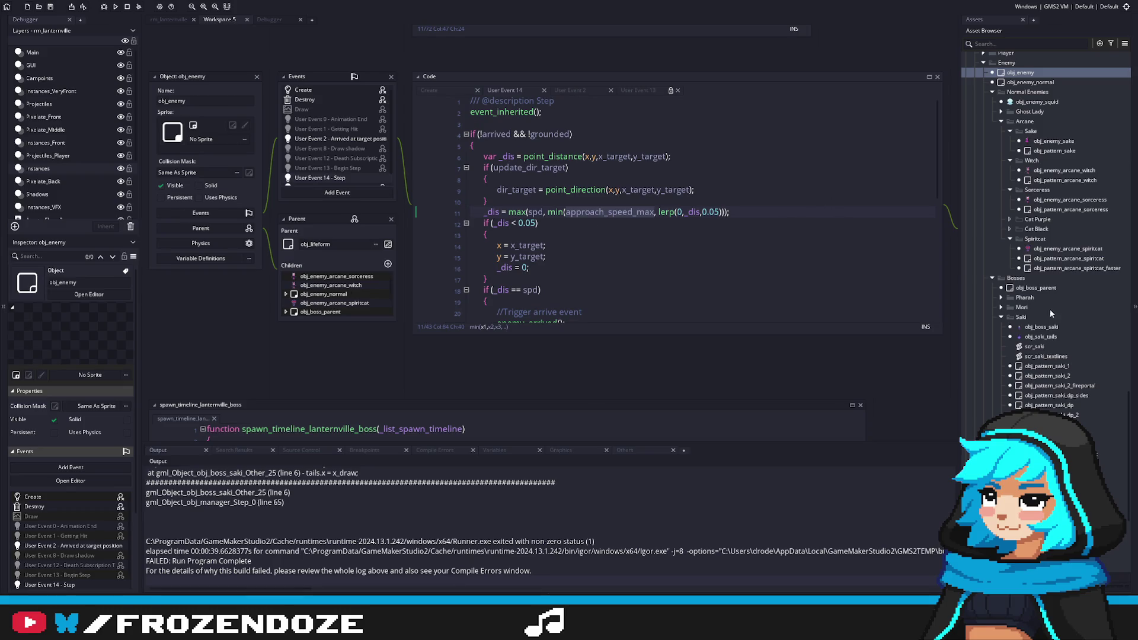
{"action": "scroll", "coordinate": [1051, 313], "scroll_direction": "down", "scroll_amount": 3}
{"action": "left_click", "coordinate": [1041, 220]}
Check the enemy_move_to call on line 95 of scr_saki, then run the game into Lanternville.
{"action": "double_click", "coordinate": [1039, 223]}
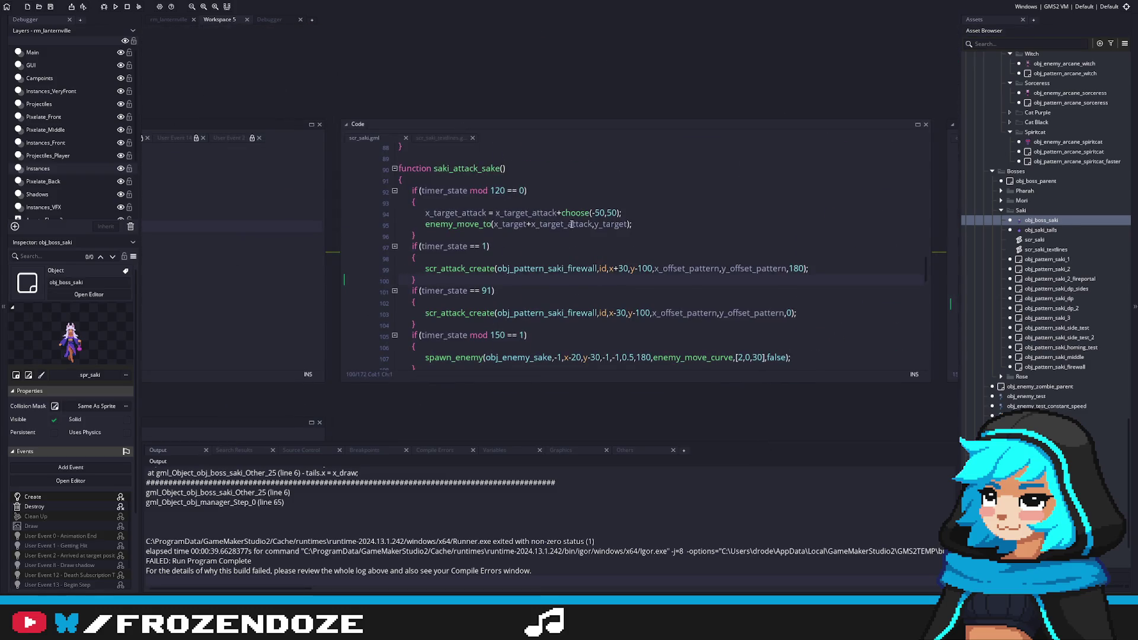
{"action": "left_click", "coordinate": [672, 271]}
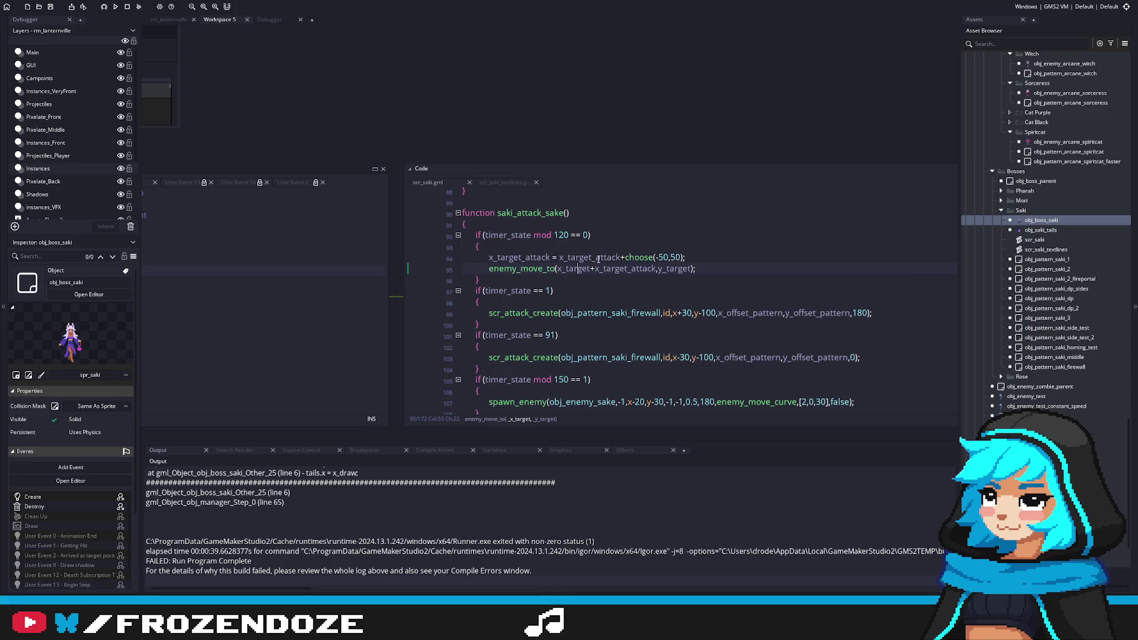
{"action": "left_click_drag", "start_coordinate": [593, 270], "coordinate": [558, 271]}
{"action": "left_click", "coordinate": [696, 249]}
{"action": "key", "text": "F5"}
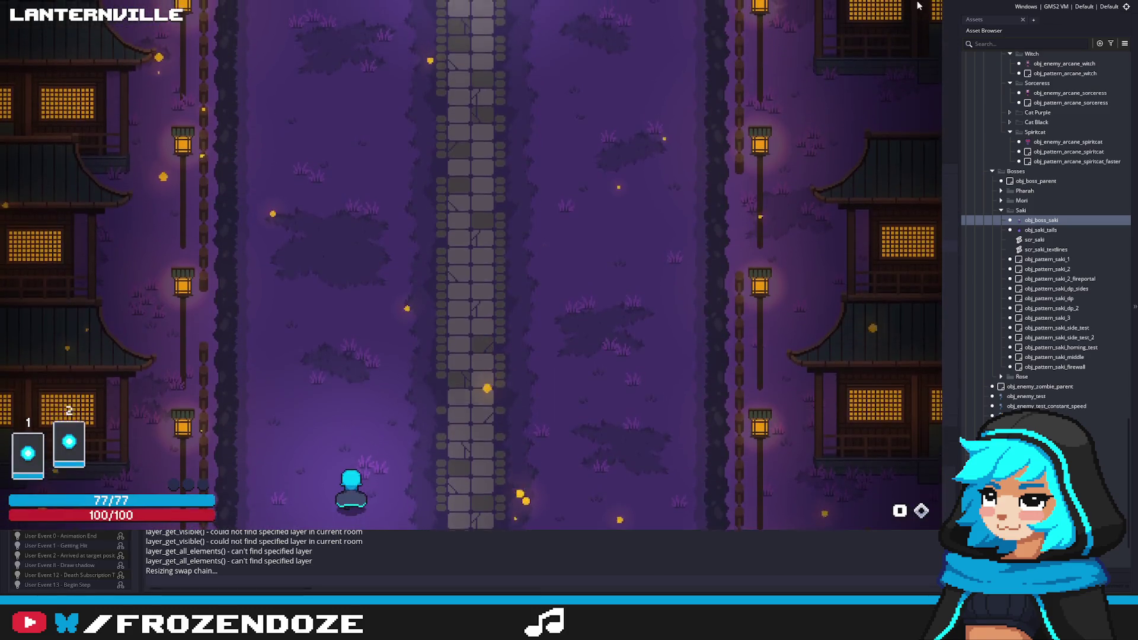
Stop the game, look over the enemy_move_to call on line 95, and run again.
{"action": "key", "text": "Escape"}
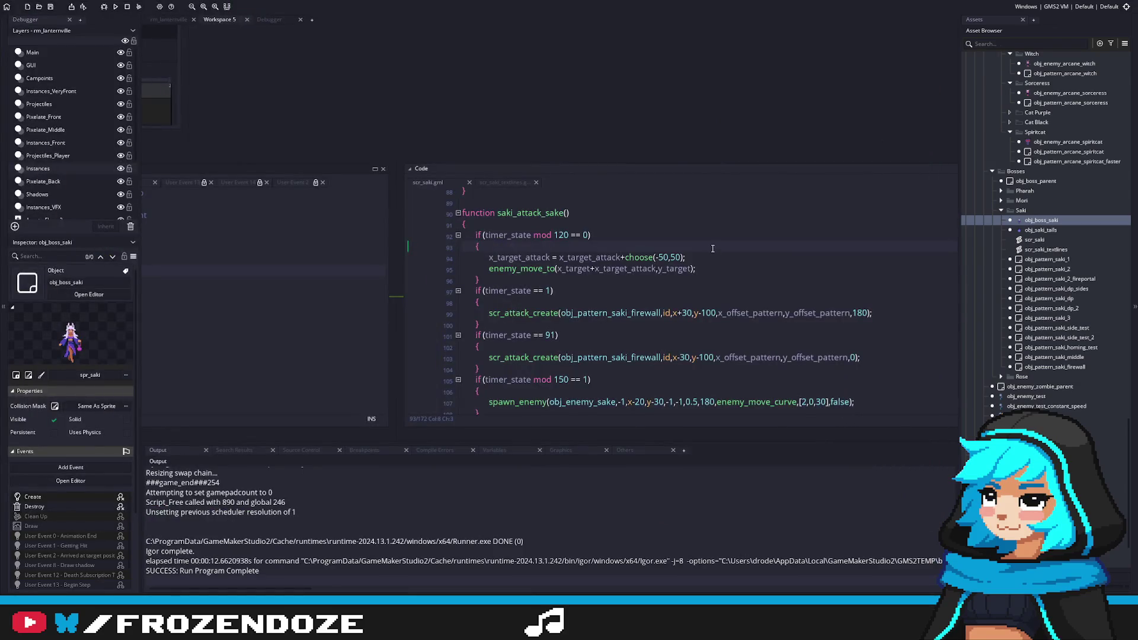
{"action": "left_click", "coordinate": [556, 269]}
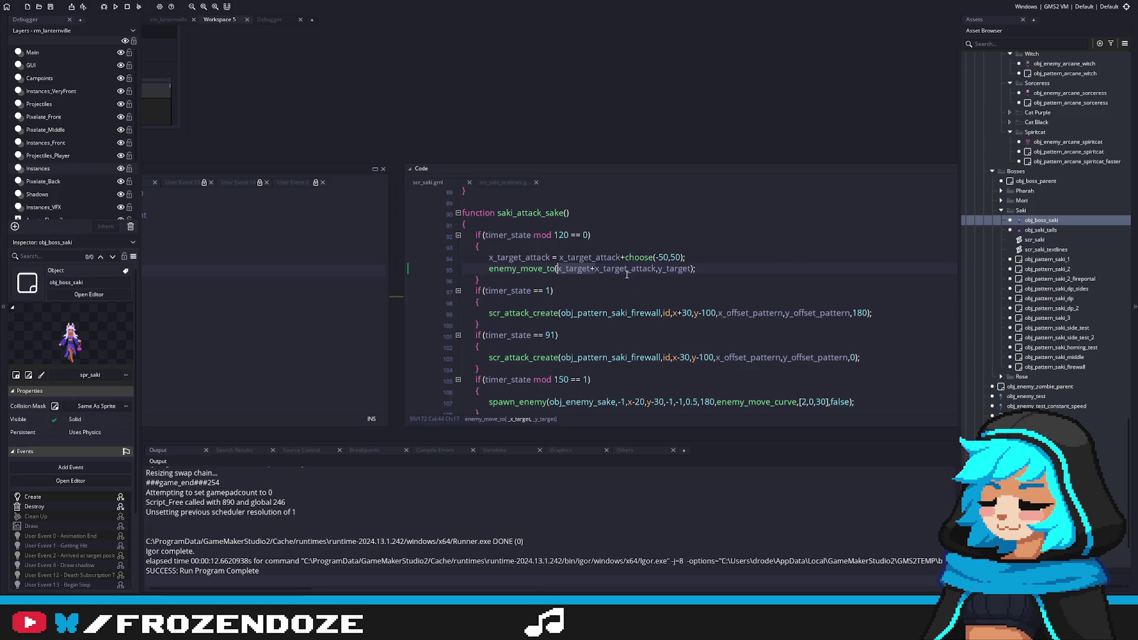
{"action": "left_click", "coordinate": [726, 265]}
{"action": "key", "text": "F5"}
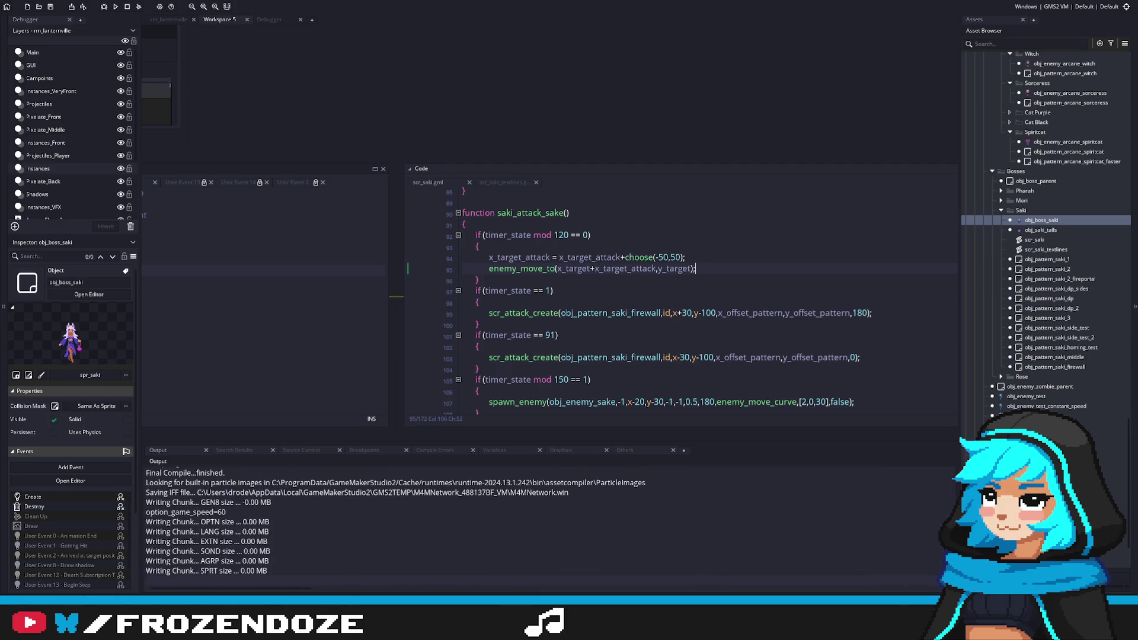
Move 'x_target+' from the enemy_move_to call into line 94, deleting the redundant +x_target_attack term.
{"action": "left_click_drag", "start_coordinate": [557, 269], "coordinate": [595, 269]}
{"action": "key", "text": "BackSpace"}
{"action": "left_click", "coordinate": [558, 257]}
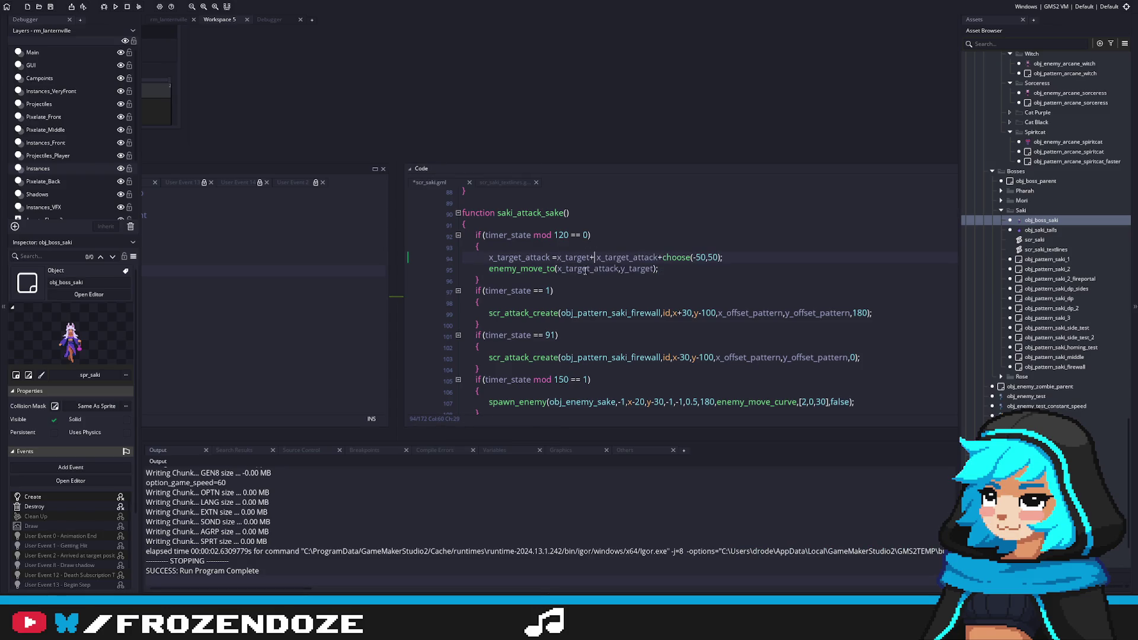
{"action": "type", "text": "x_target+"}
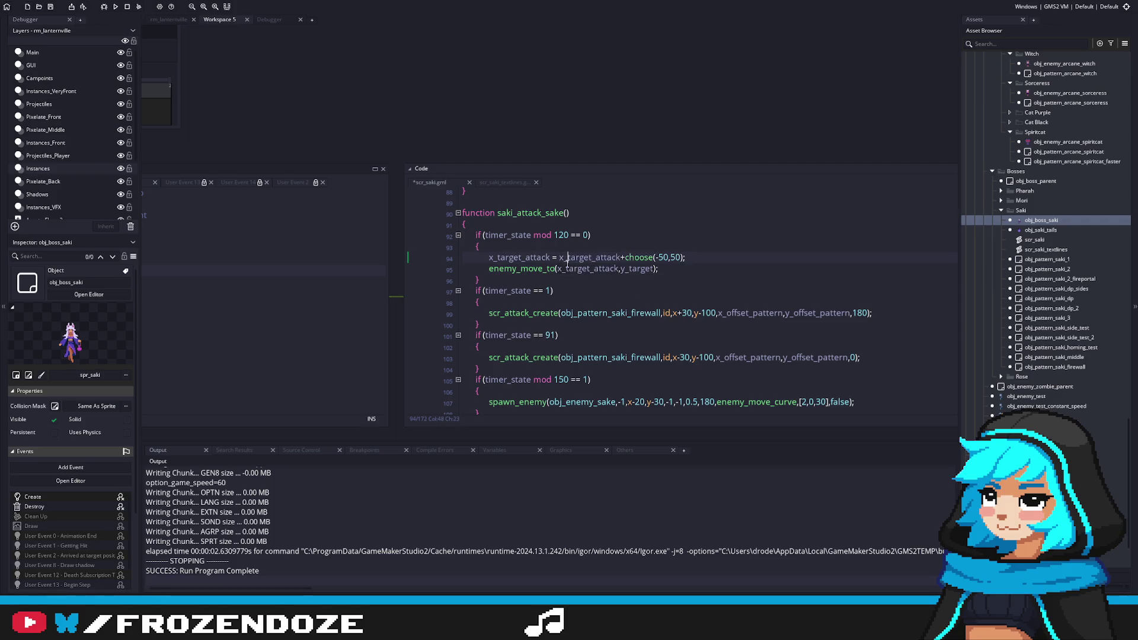
{"action": "key", "text": "F5"}
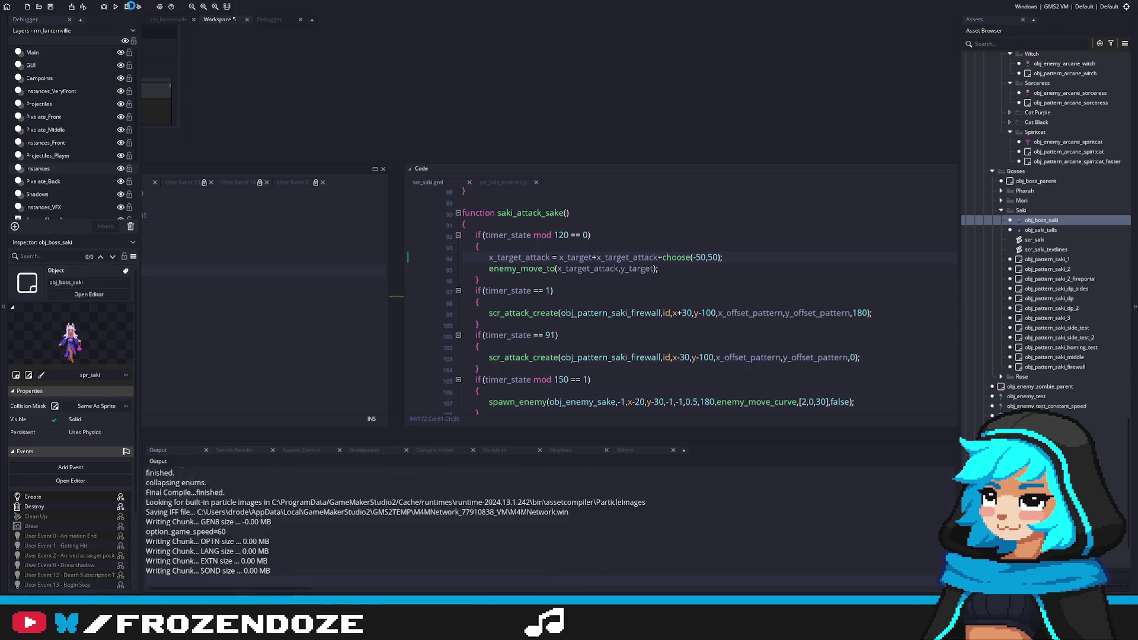
{"action": "left_click", "coordinate": [626, 257]}
{"action": "double_click", "coordinate": [627, 258]}
{"action": "key", "text": "BackSpace"}
{"action": "key", "text": "BackSpace"}
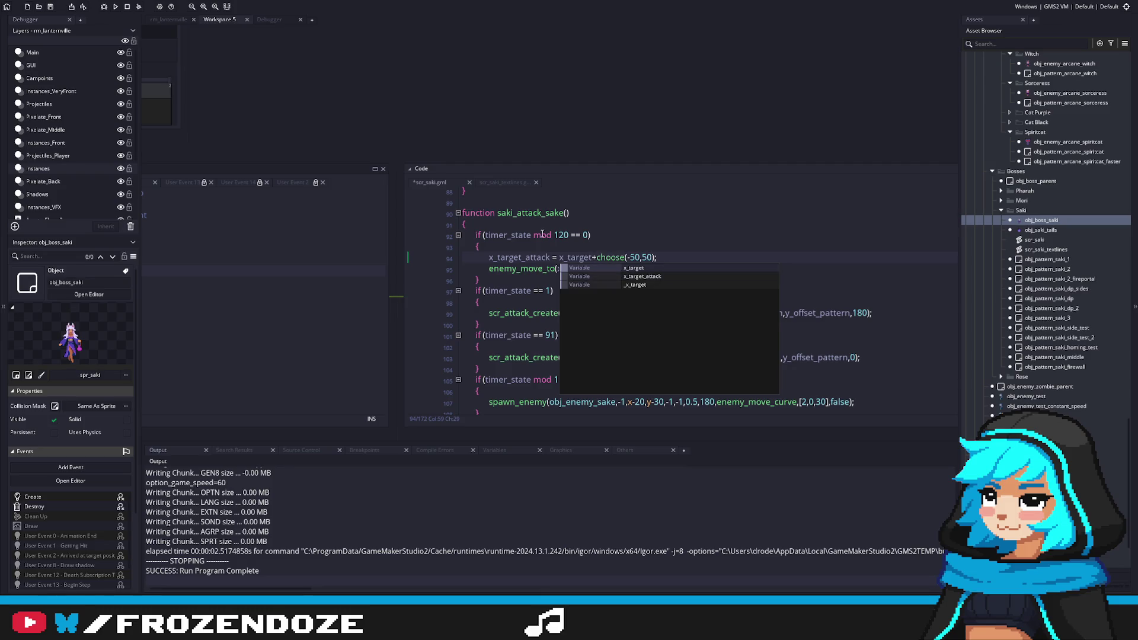
{"action": "left_click", "coordinate": [581, 246]}
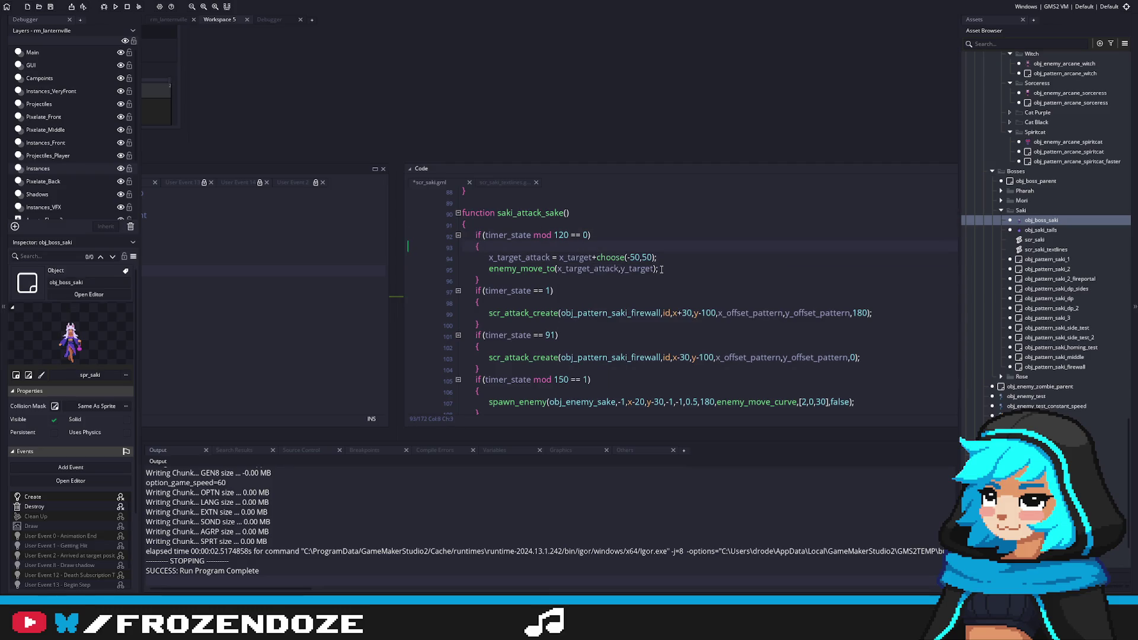
{"action": "key", "text": "F5"}
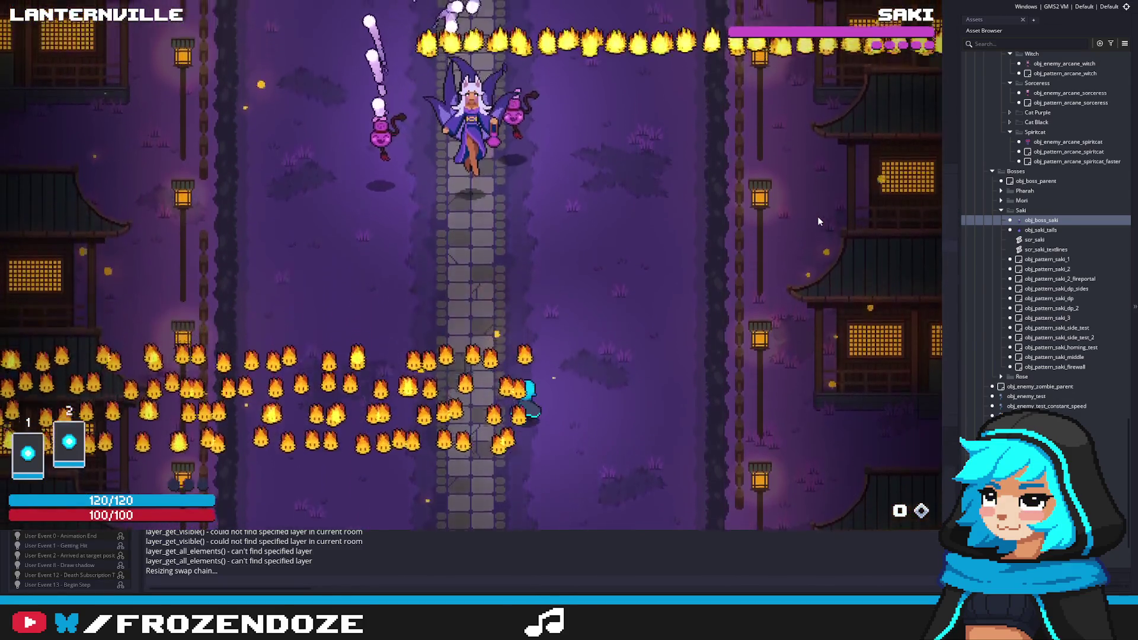
{"action": "key", "text": "Left"}
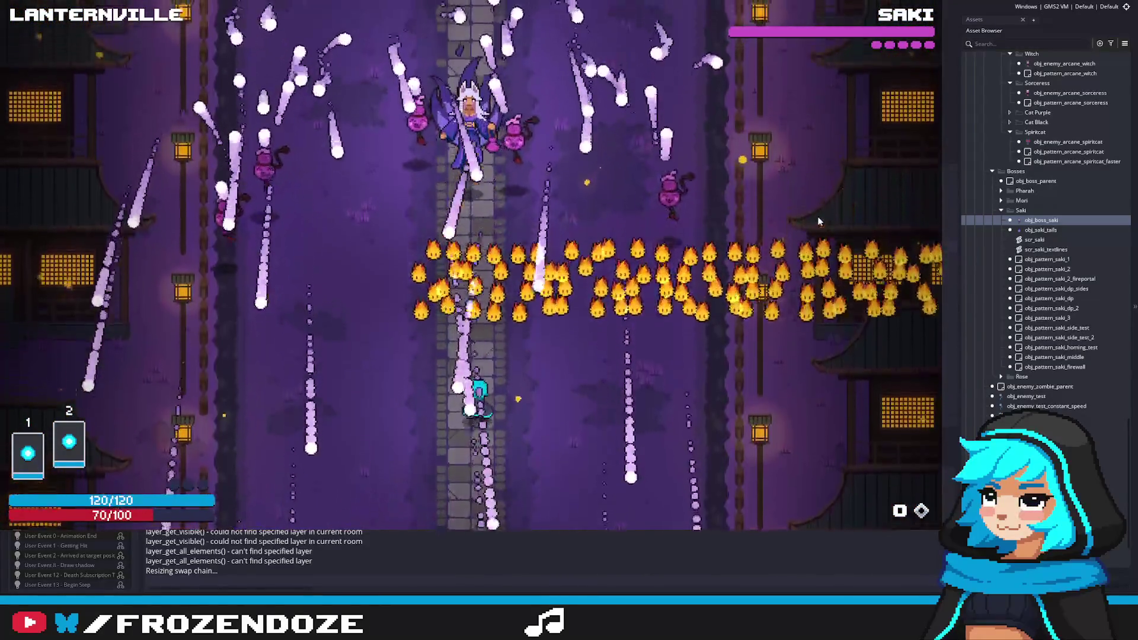
{"action": "key", "text": "Left"}
{"action": "key", "text": "Right"}
{"action": "key", "text": "Up"}
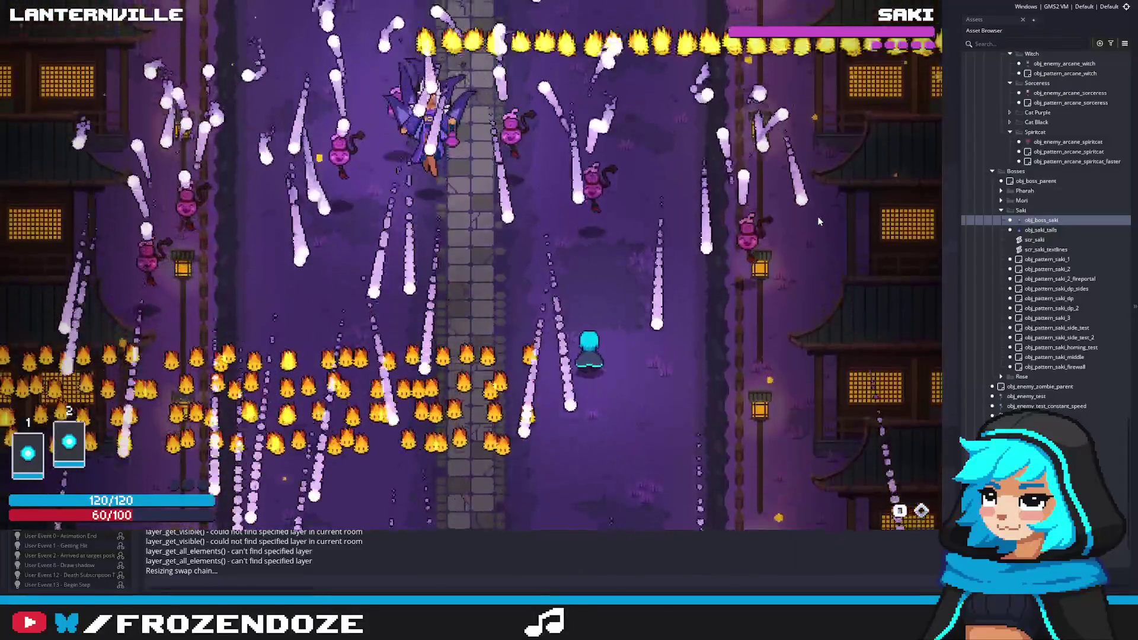
{"action": "key", "text": "Left"}
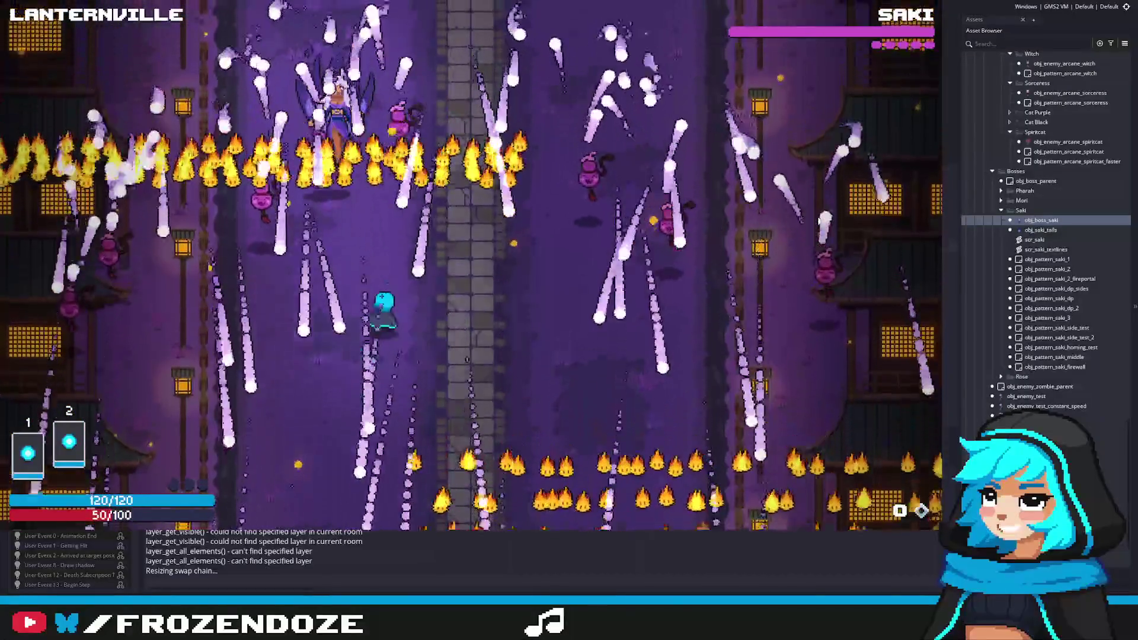
{"action": "key", "text": "Right"}
{"action": "key", "text": "Right"}
{"action": "key", "text": "Up"}
{"action": "key", "text": "Left"}
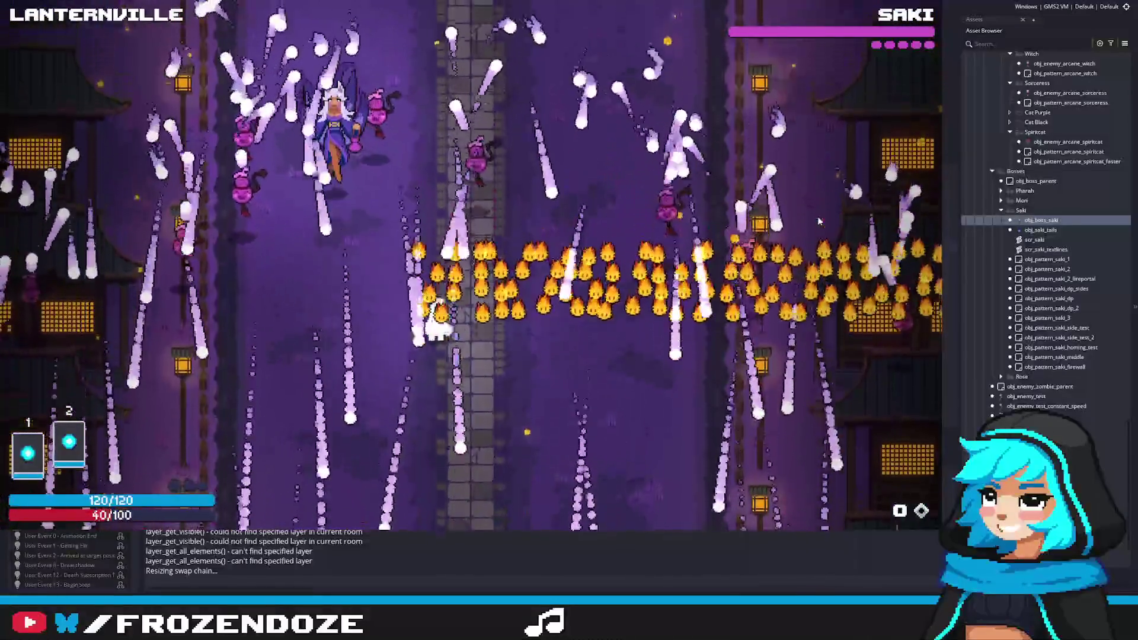
{"action": "key", "text": "Right"}
{"action": "key", "text": "Left"}
{"action": "key", "text": "Up"}
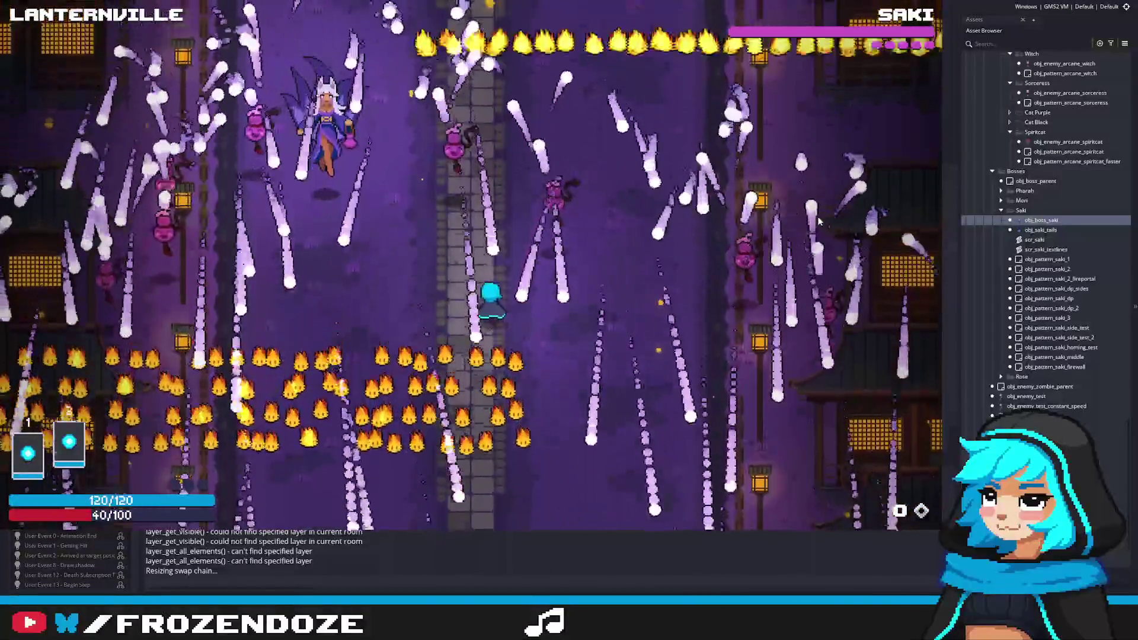
{"action": "key", "text": "Left"}
{"action": "key", "text": "Up"}
{"action": "key", "text": "Right"}
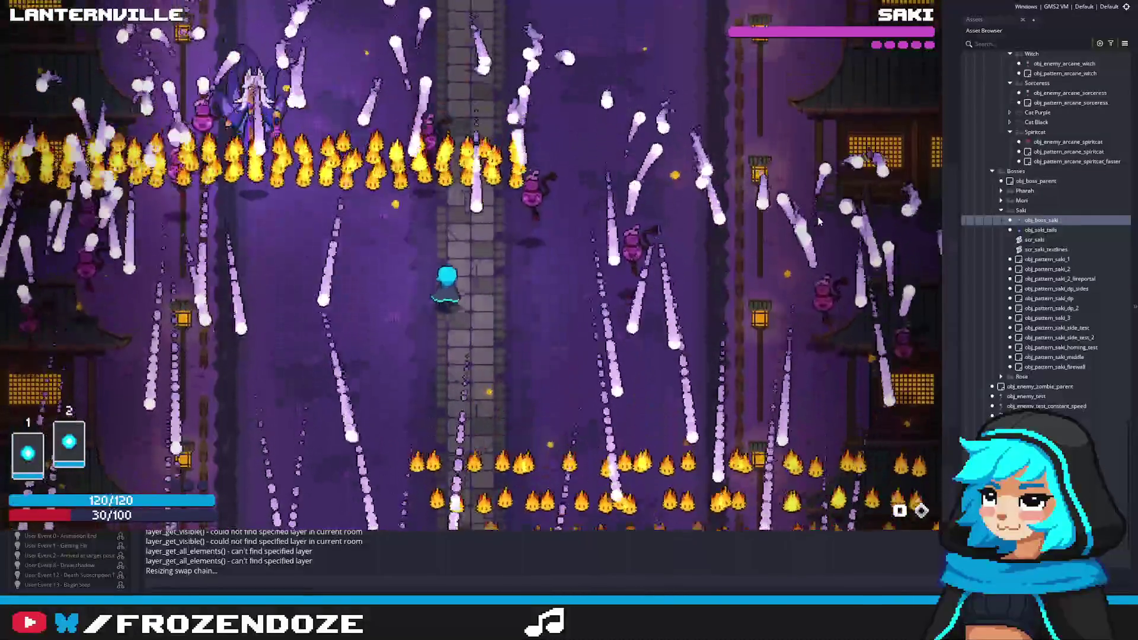
{"action": "key", "text": "Right"}
{"action": "key", "text": "Left"}
{"action": "key", "text": "Up"}
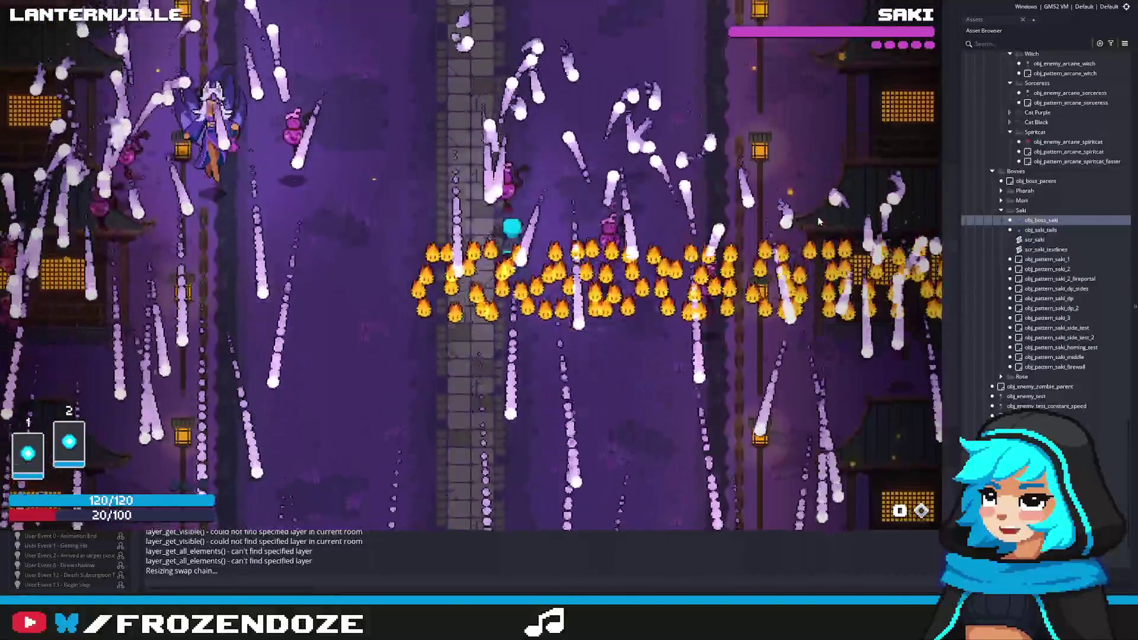
{"action": "key", "text": "Left"}
{"action": "key", "text": "Right"}
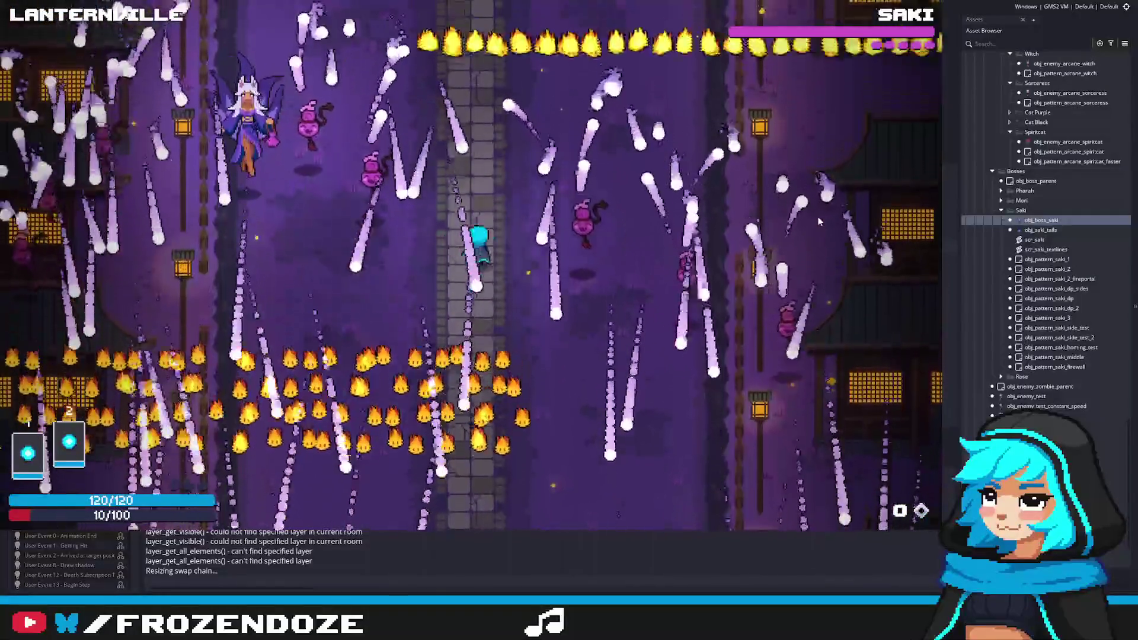
{"action": "key", "text": "Down"}
{"action": "key", "text": "Up"}
{"action": "key", "text": "Left"}
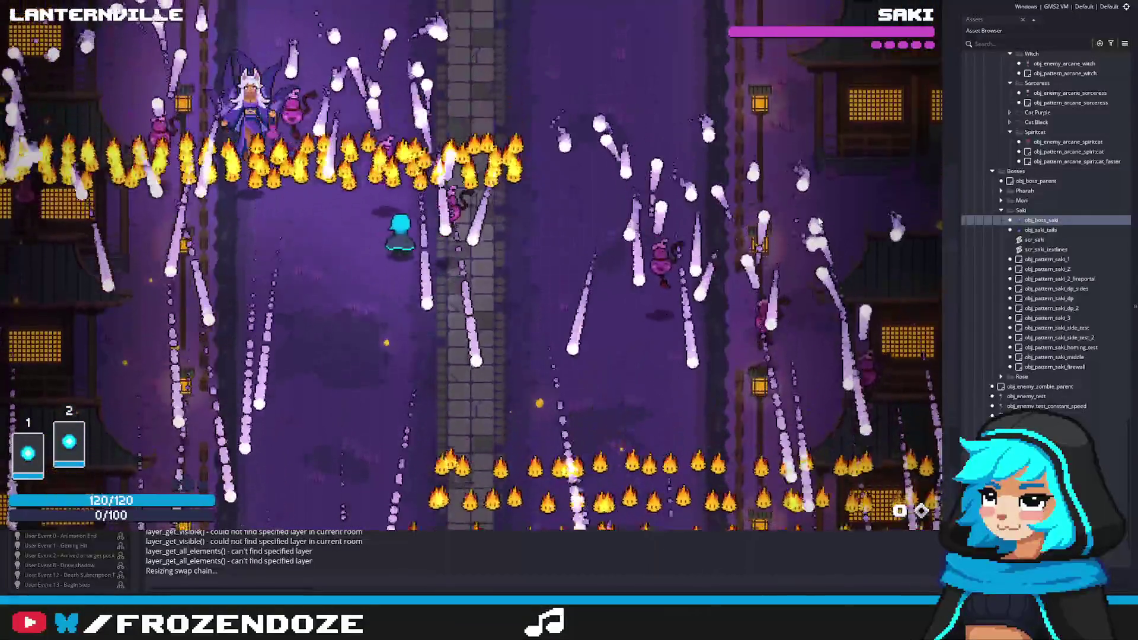
{"action": "key", "text": "Right"}
{"action": "key", "text": "Right"}
{"action": "key", "text": "Down"}
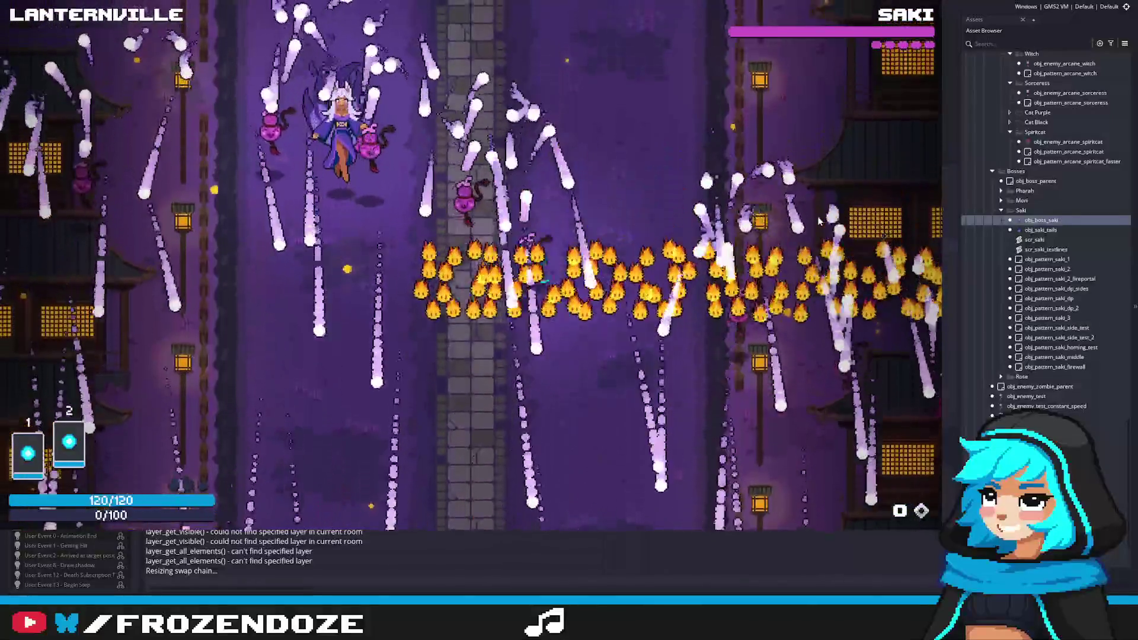
{"action": "key", "text": "Left"}
{"action": "key", "text": "Left"}
{"action": "key", "text": "Up"}
{"action": "key", "text": "Right"}
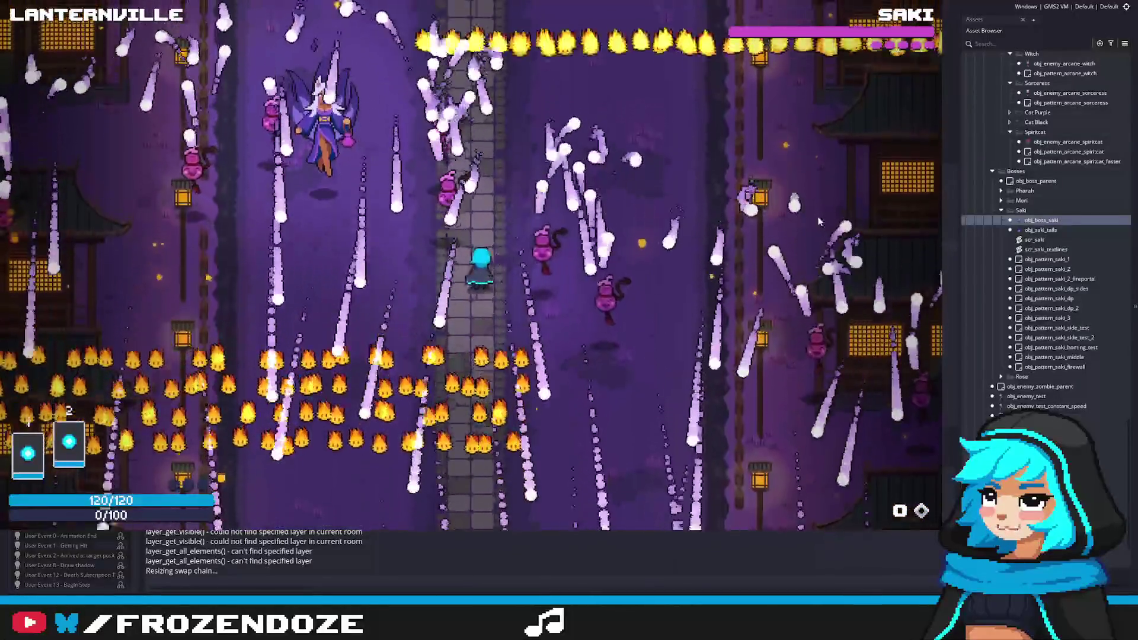
{"action": "key", "text": "Up"}
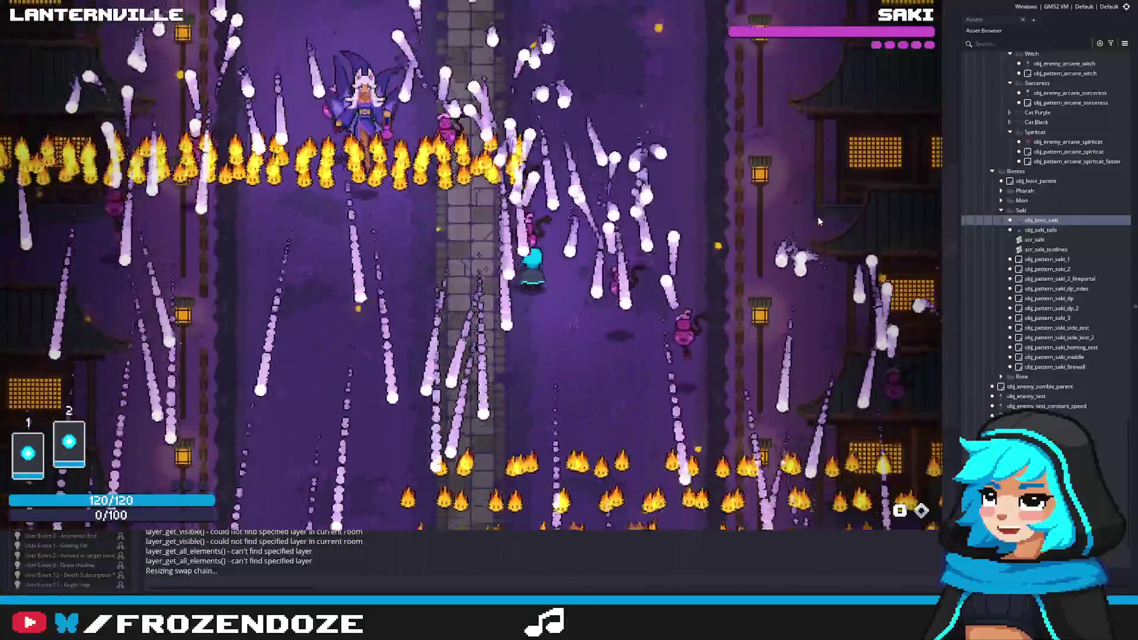
{"action": "key", "text": "Right"}
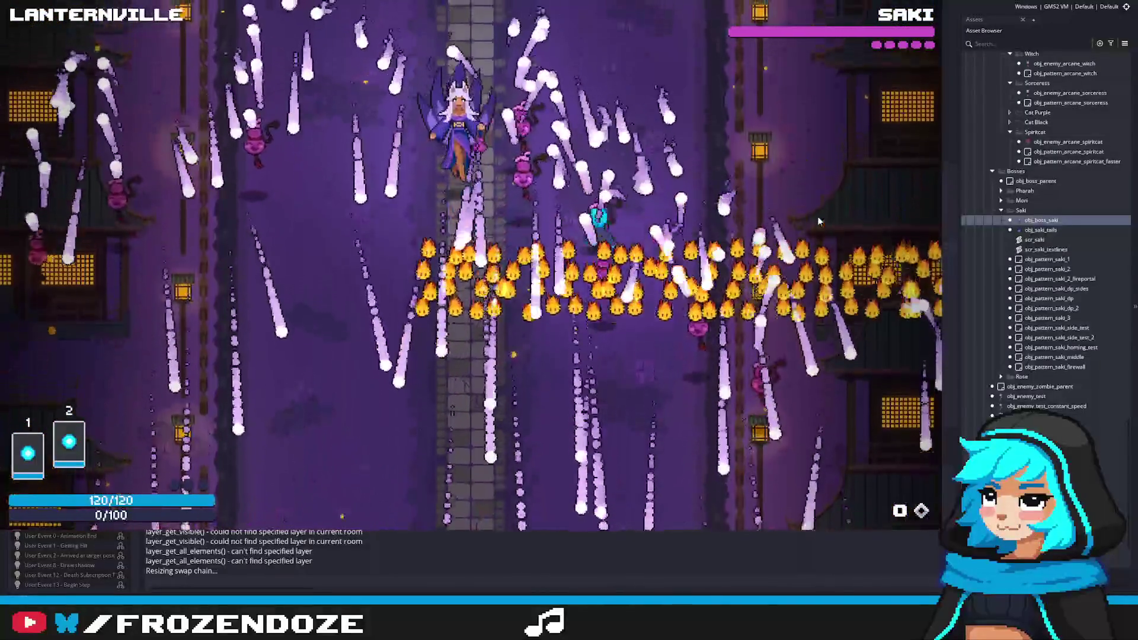
{"action": "key", "text": "Left"}
{"action": "key", "text": "Down"}
{"action": "key", "text": "Left"}
{"action": "key", "text": "Down"}
{"action": "key", "text": "Right"}
{"action": "key", "text": "Up"}
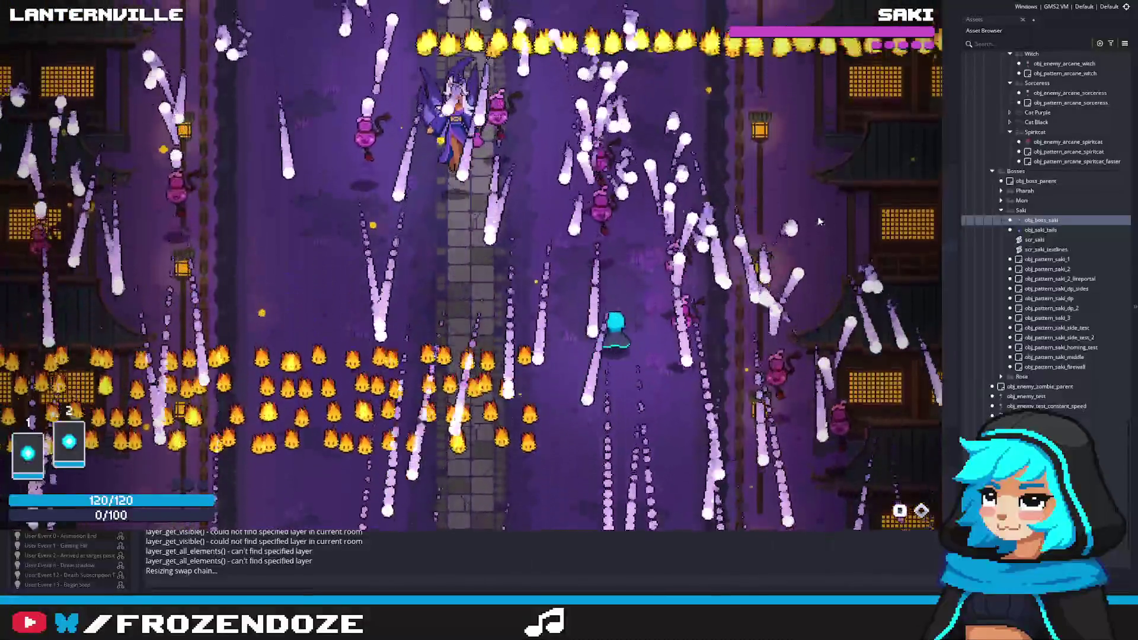
{"action": "key", "text": "Left"}
{"action": "key", "text": "Down"}
{"action": "key", "text": "Right"}
{"action": "key", "text": "Up"}
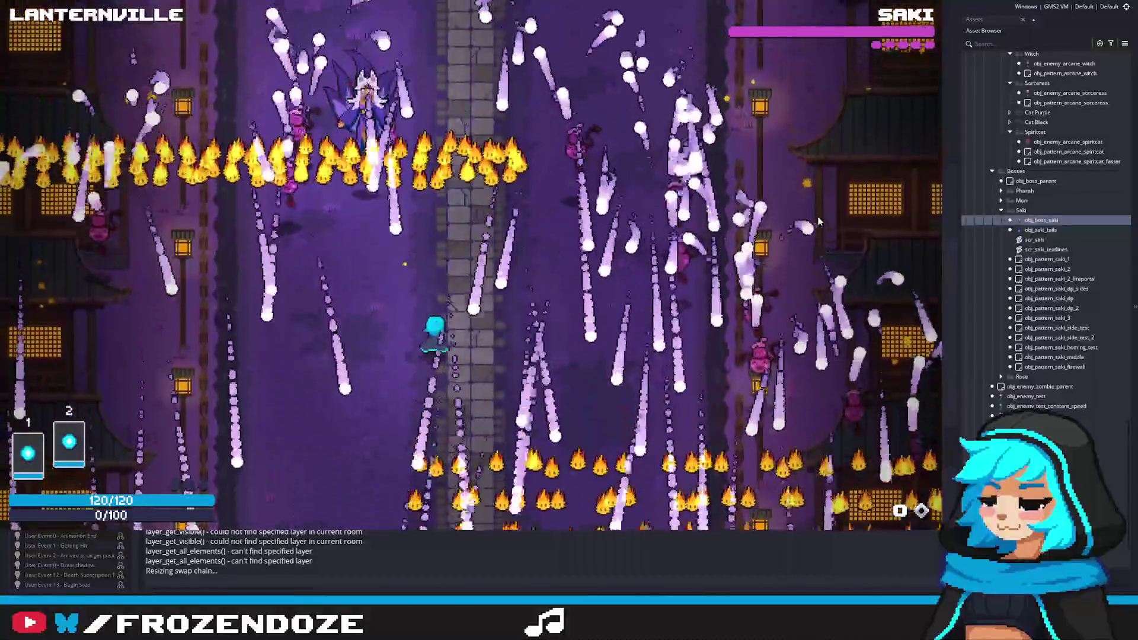
{"action": "key", "text": "Right"}
{"action": "key", "text": "Up"}
{"action": "key", "text": "Left"}
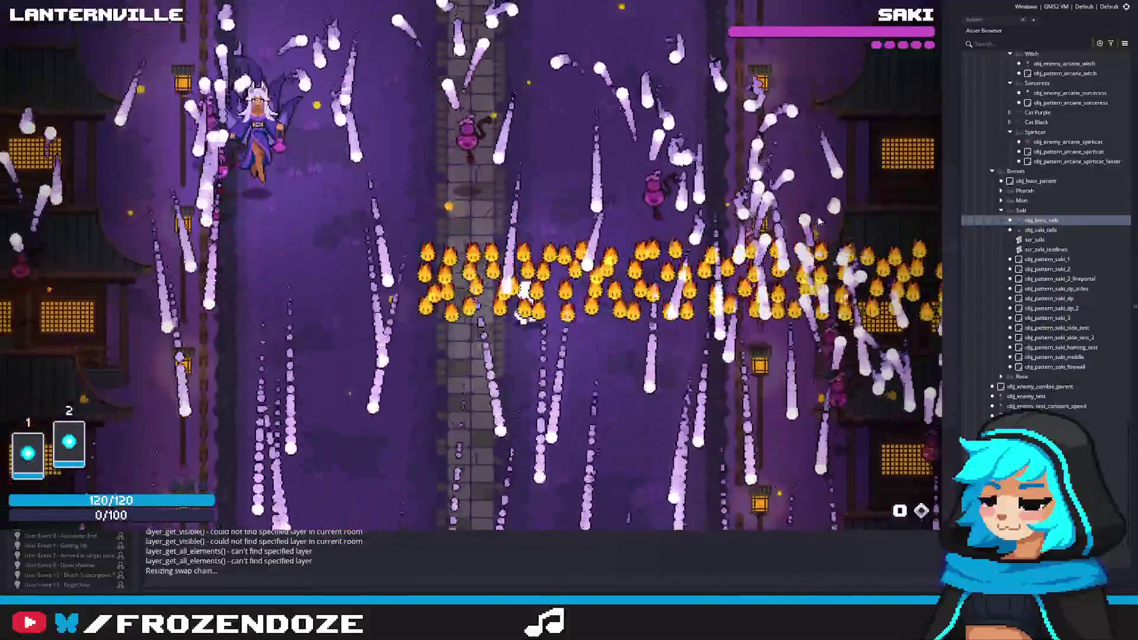
{"action": "key", "text": "Escape"}
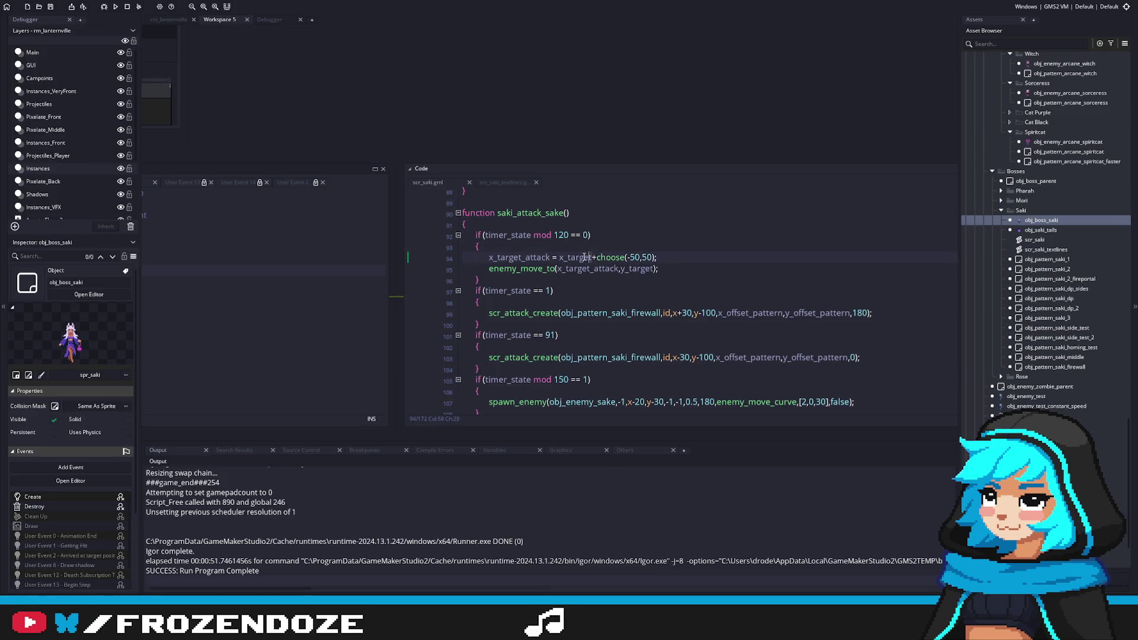
Change line 94's assignment to 'x_target_attack +=' and launch a test build.
{"action": "key", "text": "Left"}
{"action": "key", "text": "Delete"}
{"action": "type", "text": "+"}
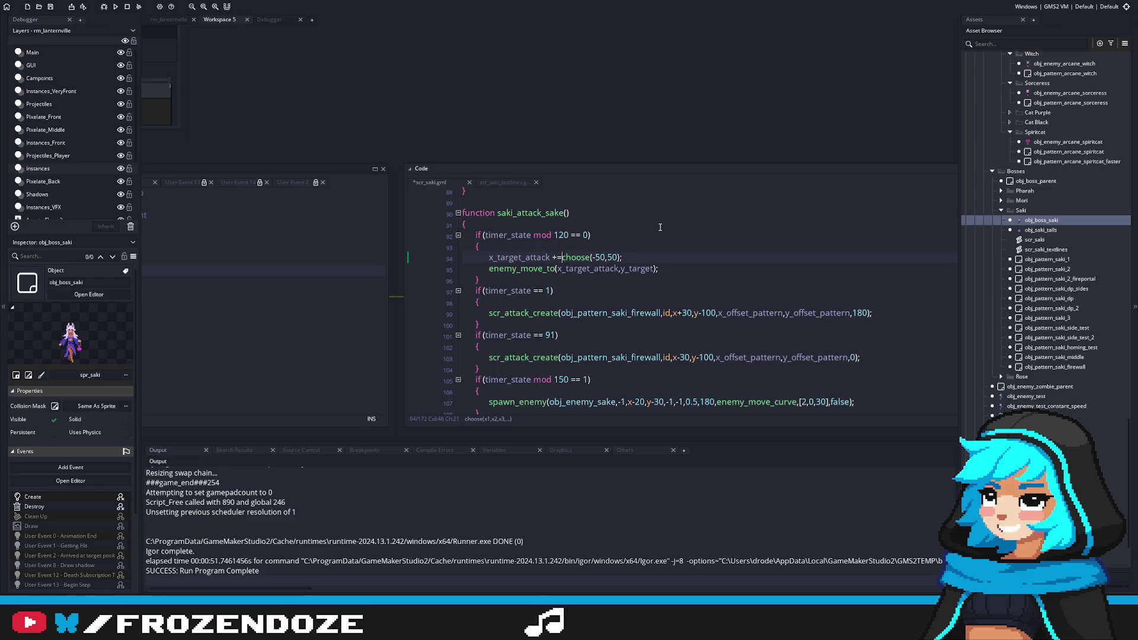
{"action": "key", "text": "F5"}
{"action": "left_click", "coordinate": [737, 227]}
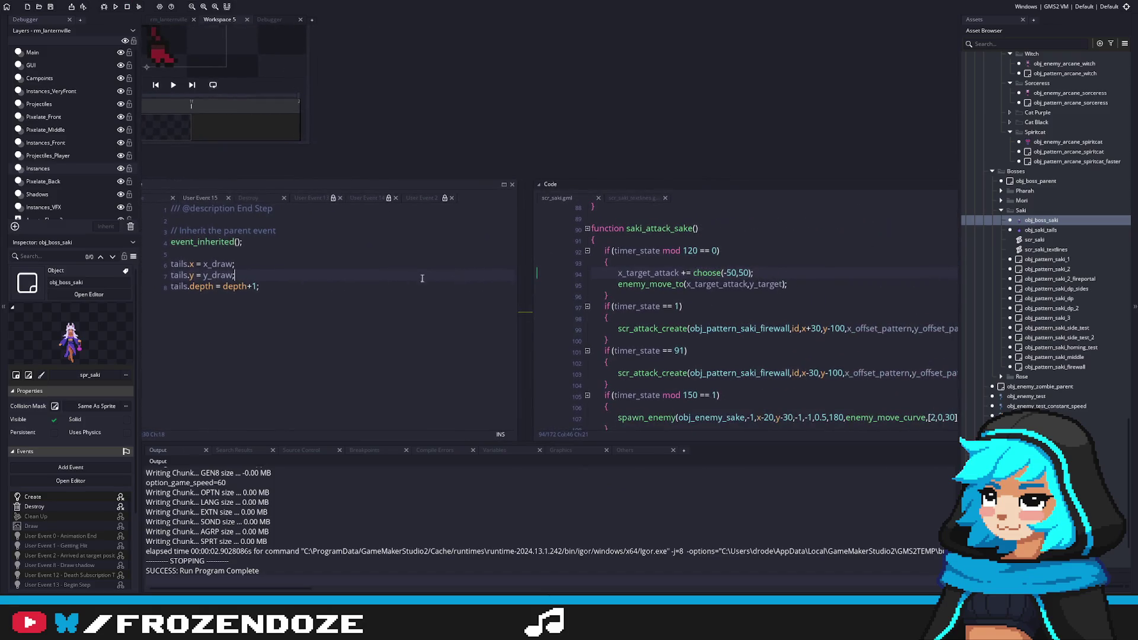
Pass choose(-50,50) directly to enemy_move_to, delete the x_target_attack line, and rerun.
{"action": "double_click", "coordinate": [646, 271]}
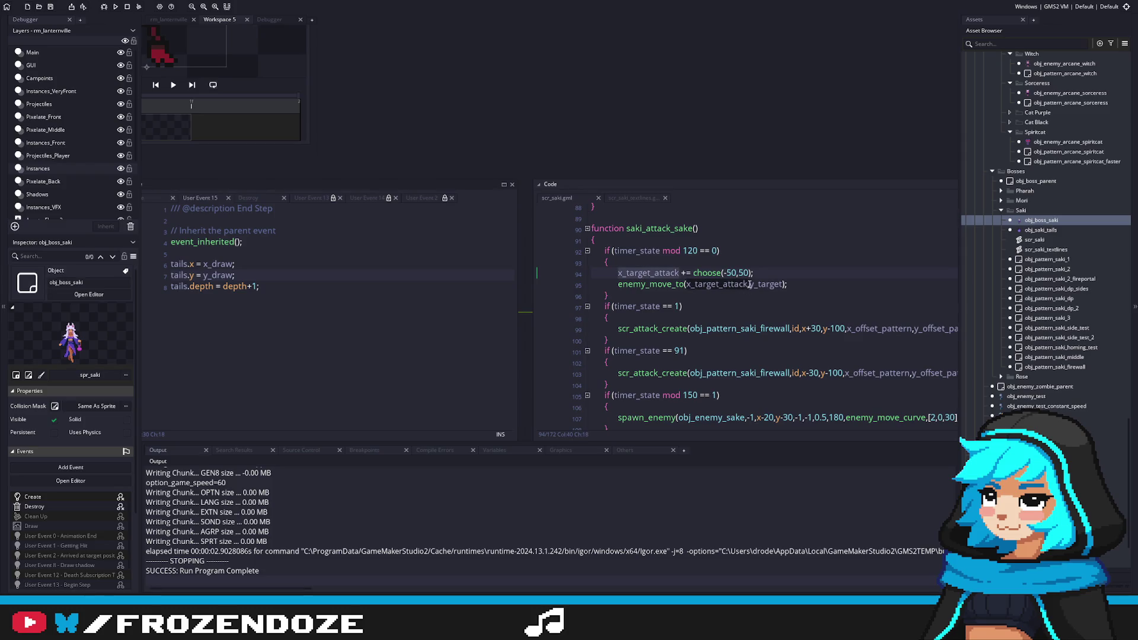
{"action": "left_click", "coordinate": [661, 309]}
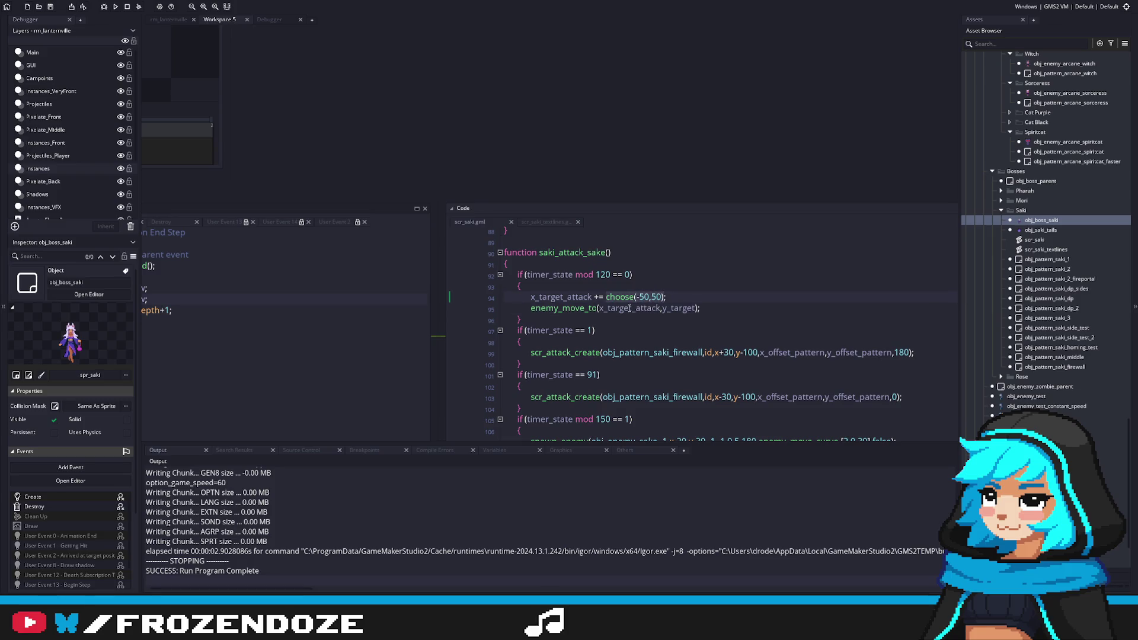
{"action": "double_click", "coordinate": [630, 308]}
{"action": "type", "text": "choose(-50,50)"}
{"action": "left_click_drag", "start_coordinate": [674, 295], "coordinate": [666, 287]}
{"action": "key", "text": "BackSpace"}
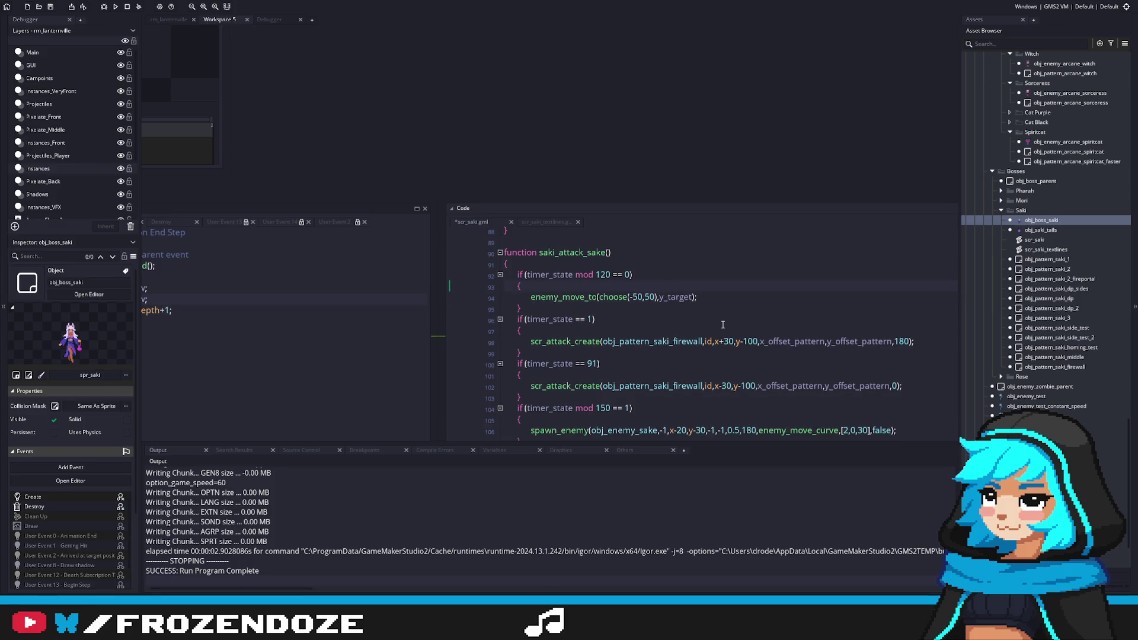
{"action": "key", "text": "F5"}
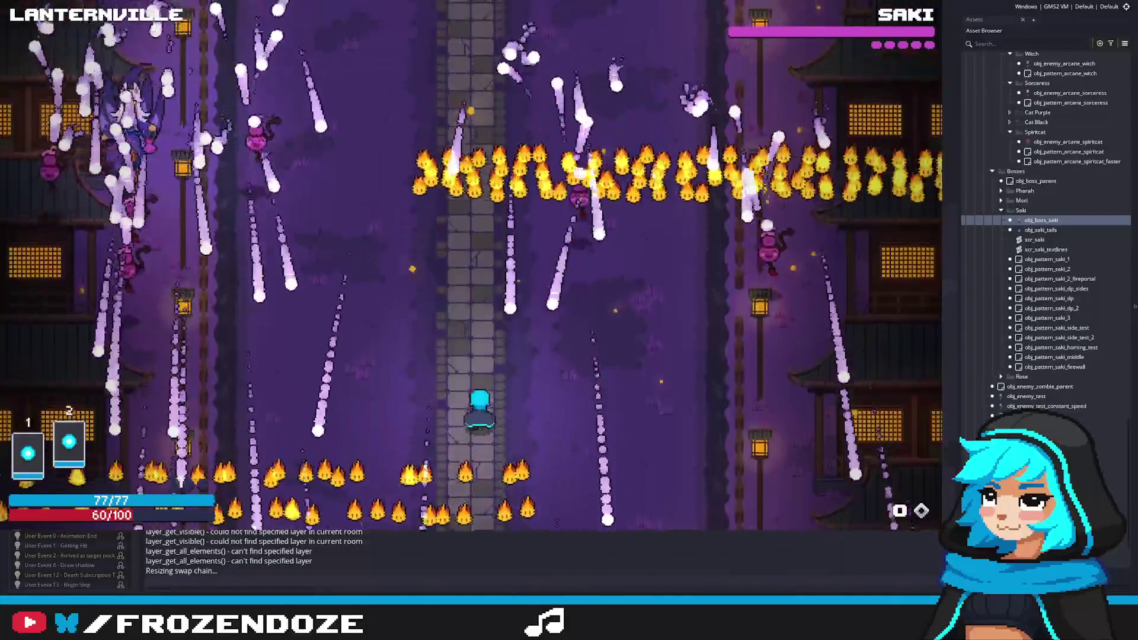
End the Saki boss playtest and return to scr_saki's code.
{"action": "key", "text": "Escape"}
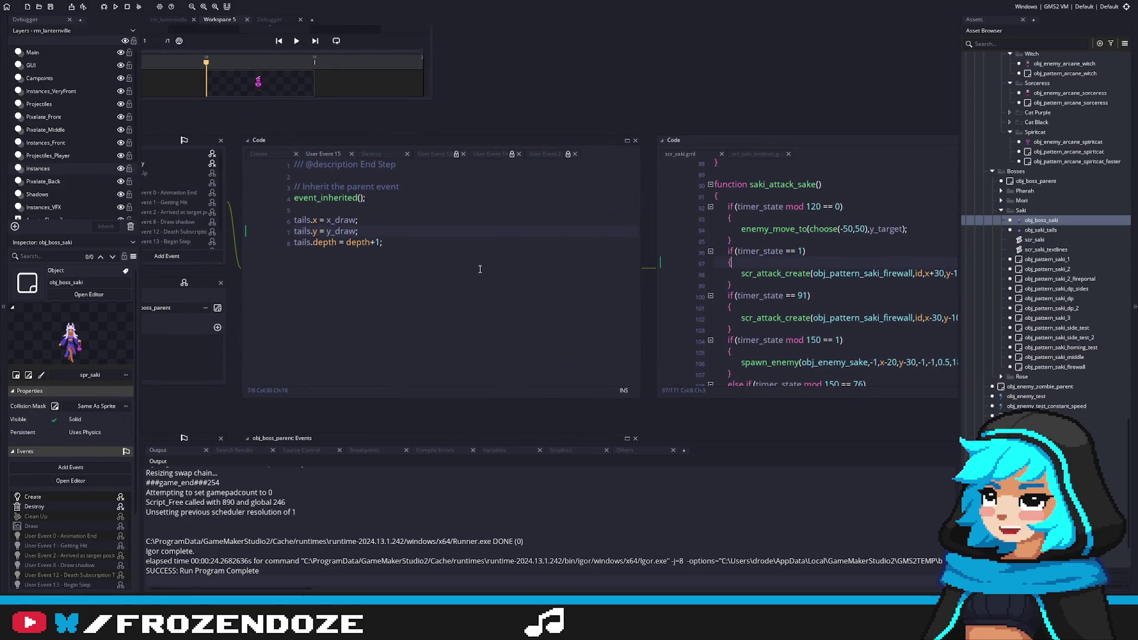
Change line 94 to enemy_move_to(x_target+choose(-50,50),y_target) and run the game.
{"action": "middle_click", "coordinate": [767, 234]}
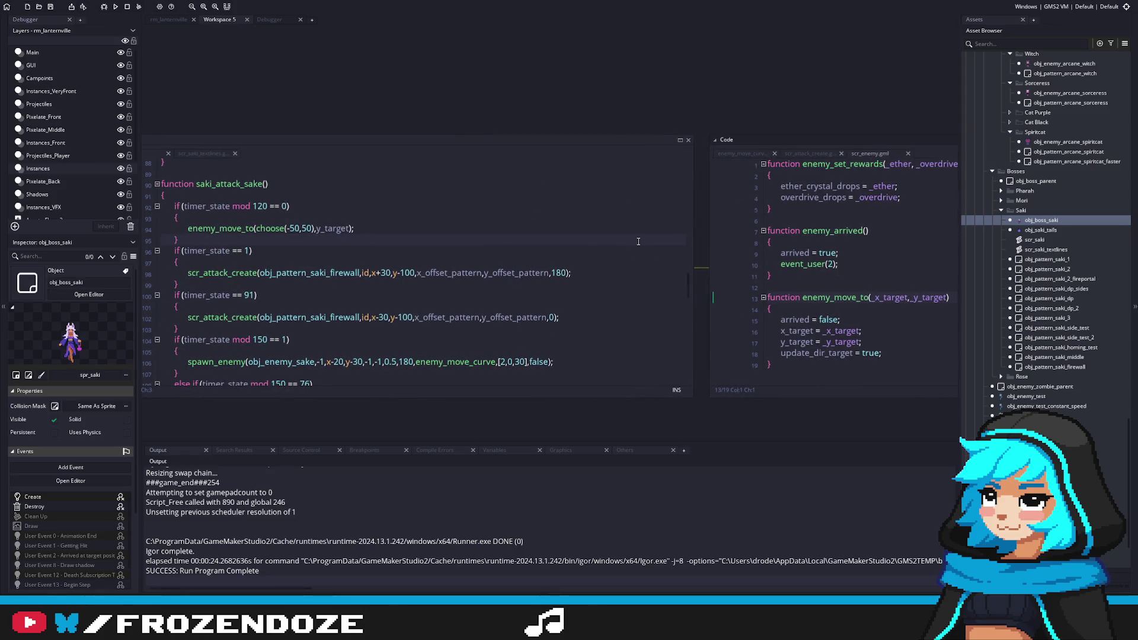
{"action": "mouse_move", "coordinate": [639, 242]}
{"action": "left_mouse_down"}
{"action": "mouse_move", "coordinate": [680, 244]}
{"action": "mouse_move", "coordinate": [589, 240]}
{"action": "left_mouse_up"}
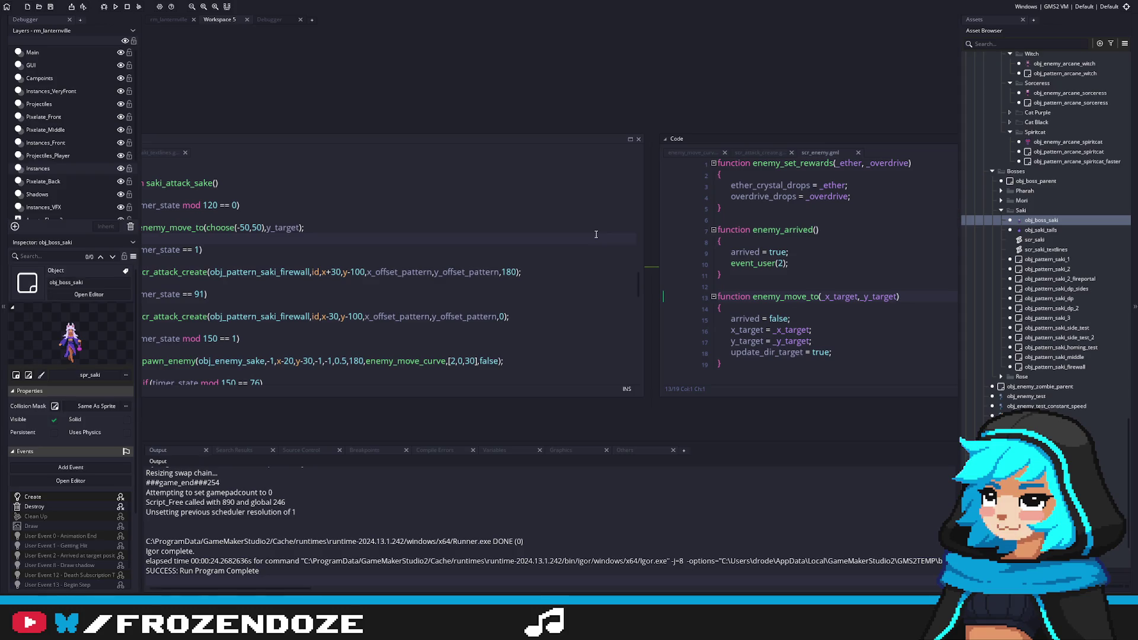
{"action": "mouse_move", "coordinate": [390, 244]}
{"action": "left_mouse_down"}
{"action": "mouse_move", "coordinate": [595, 258]}
{"action": "mouse_move", "coordinate": [466, 283]}
{"action": "left_mouse_up"}
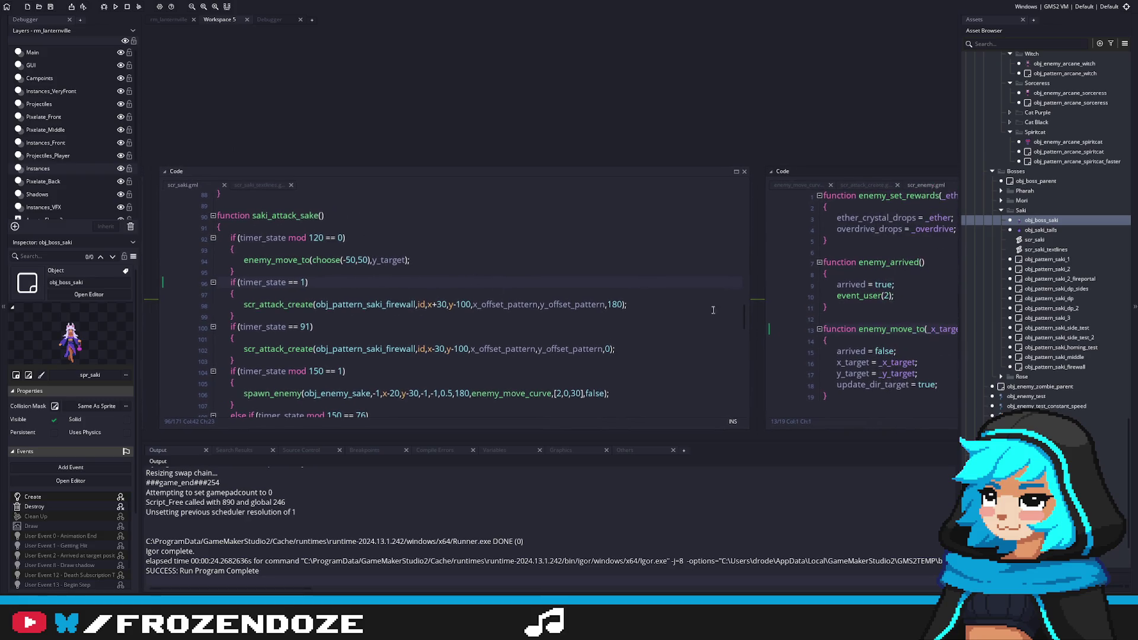
{"action": "key", "text": "Up"}
{"action": "key", "text": "Up"}
{"action": "type", "text": "x_target"}
{"action": "type", "text": "+"}
{"action": "key", "text": "F5"}
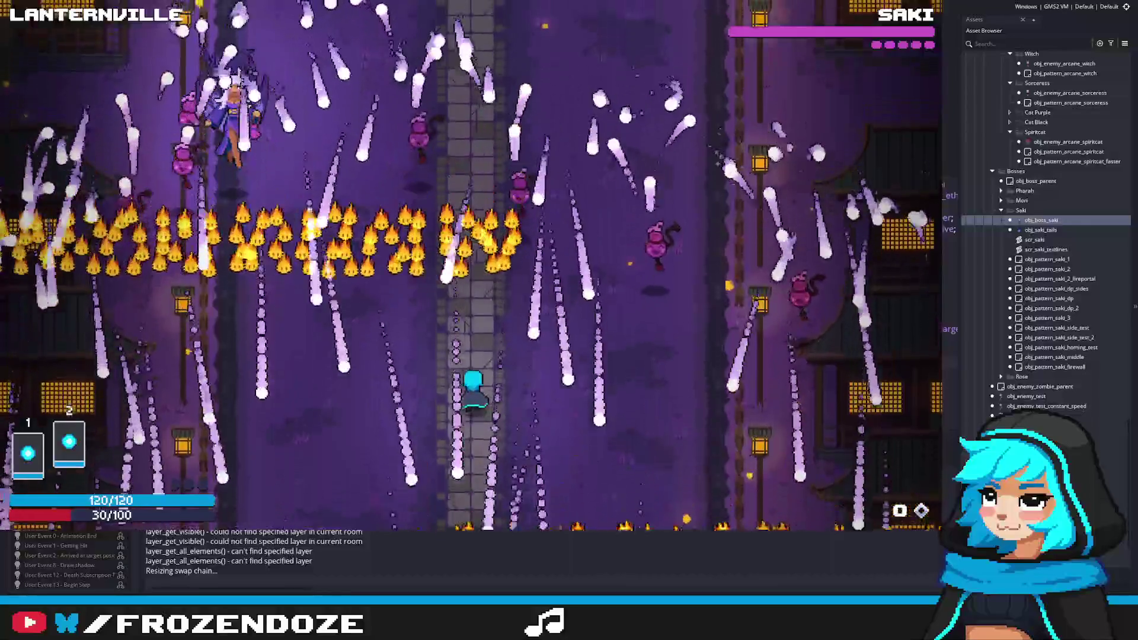
{"action": "key", "text": "Escape"}
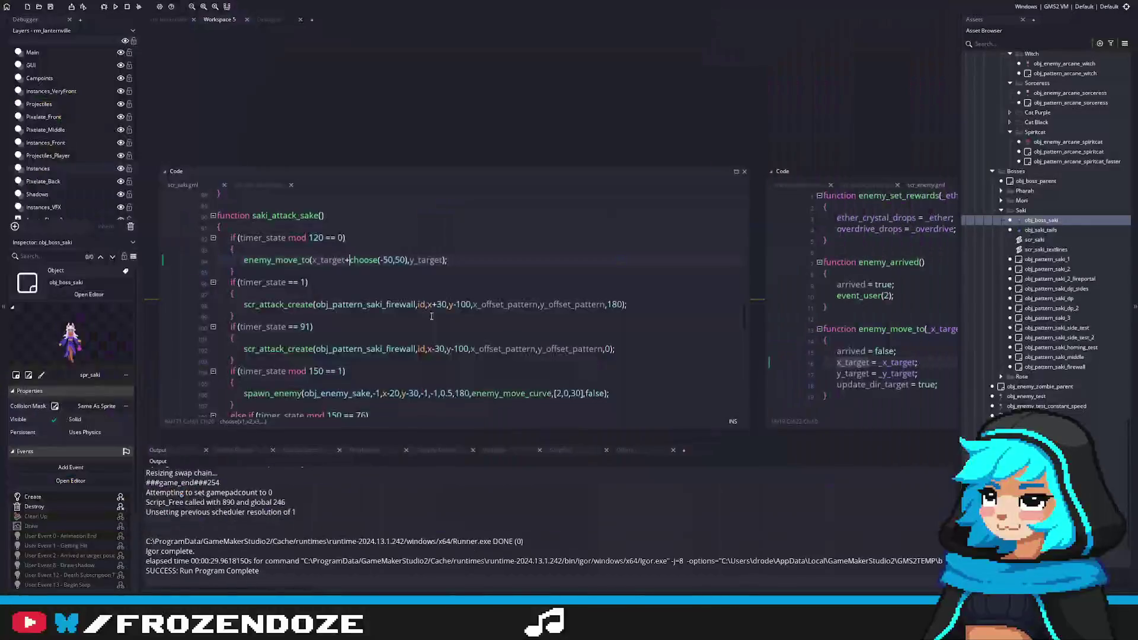
Check where enemy_move_to sets x_target, then open obj_enemy's Step code at line 9.
{"action": "left_click", "coordinate": [572, 297]}
{"action": "middle_click", "coordinate": [599, 272]}
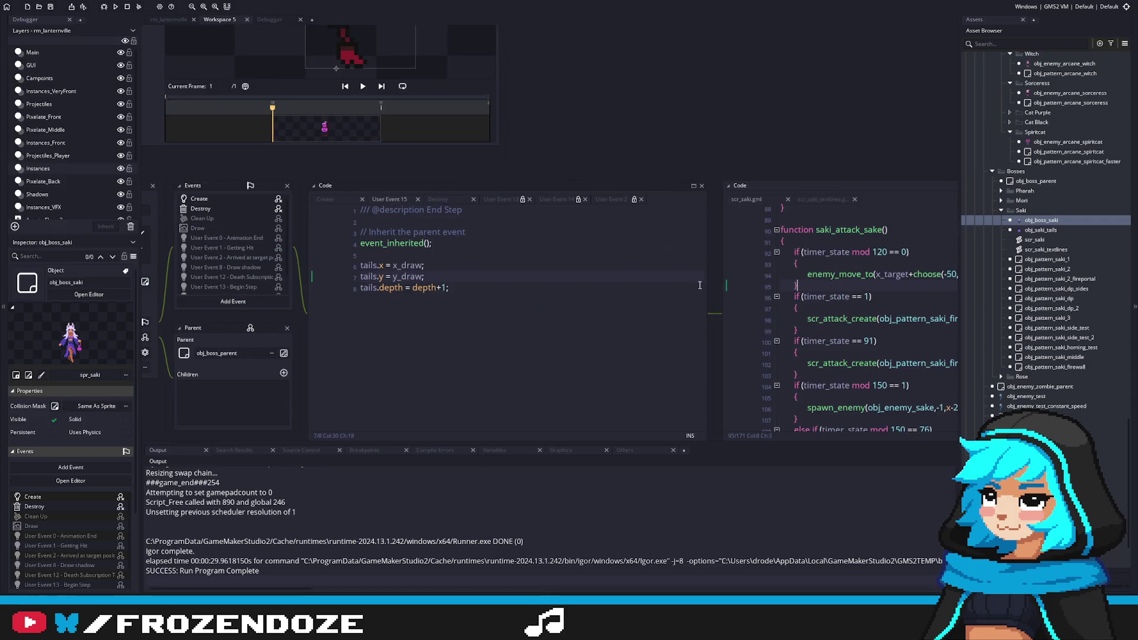
{"action": "key", "text": "alt+Left"}
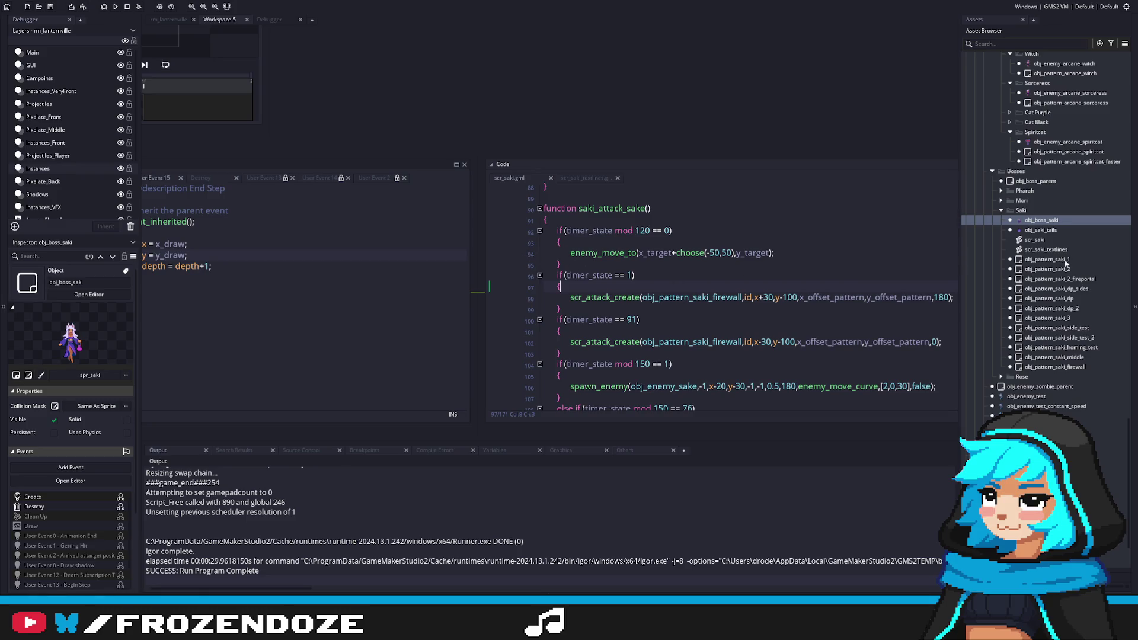
{"action": "scroll", "coordinate": [1050, 263], "scroll_direction": "up", "scroll_amount": 5}
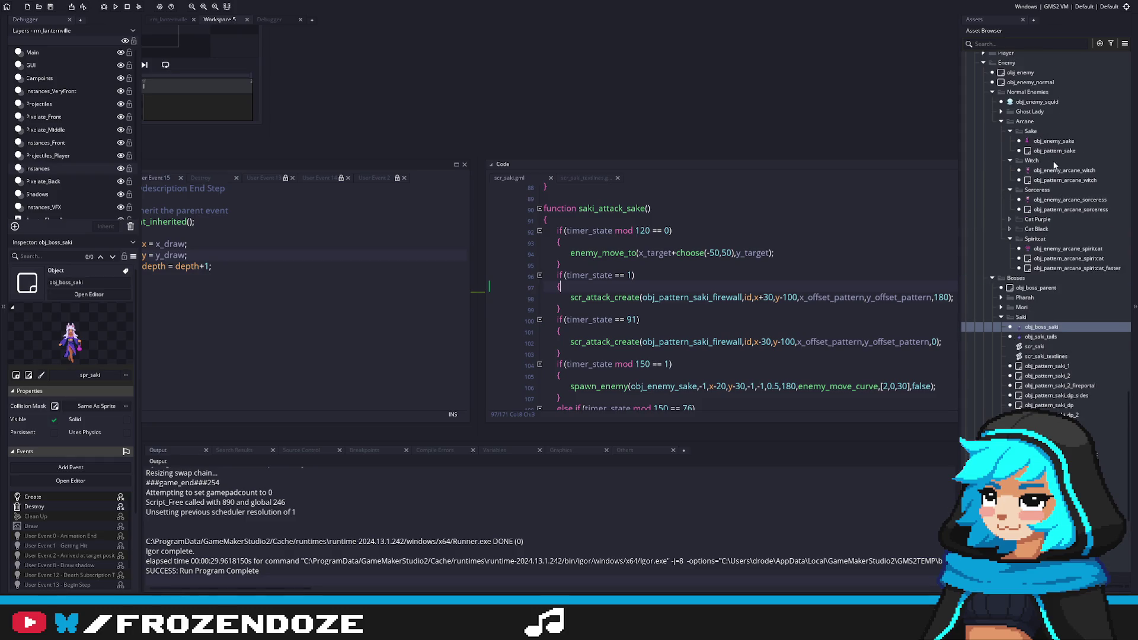
{"action": "double_click", "coordinate": [1020, 72]}
{"action": "left_click", "coordinate": [667, 187]}
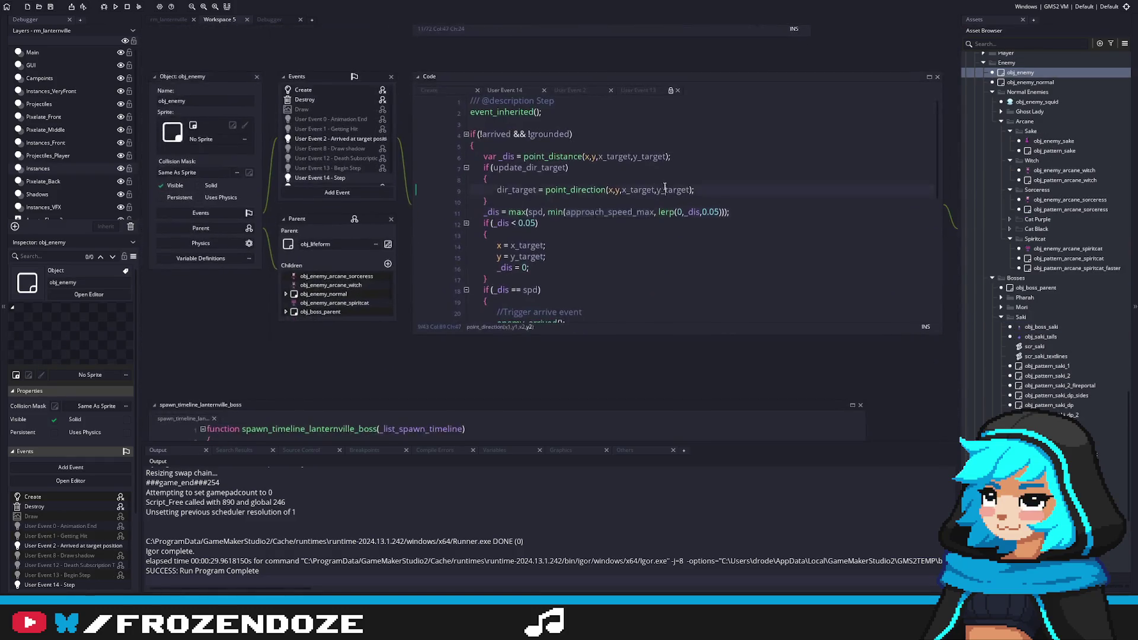
Review the lerp movement line in obj_enemy's Step code, then open obj_boss_saki.
{"action": "left_click_drag", "start_coordinate": [667, 187], "coordinate": [541, 232]}
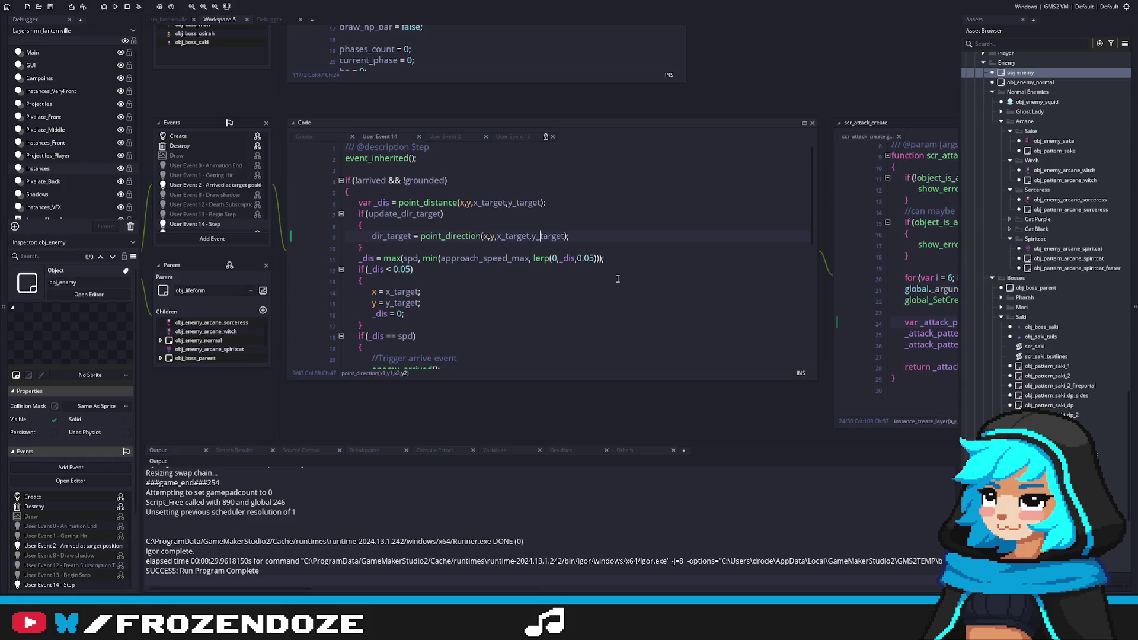
{"action": "scroll", "coordinate": [618, 279], "scroll_direction": "down", "scroll_amount": 2}
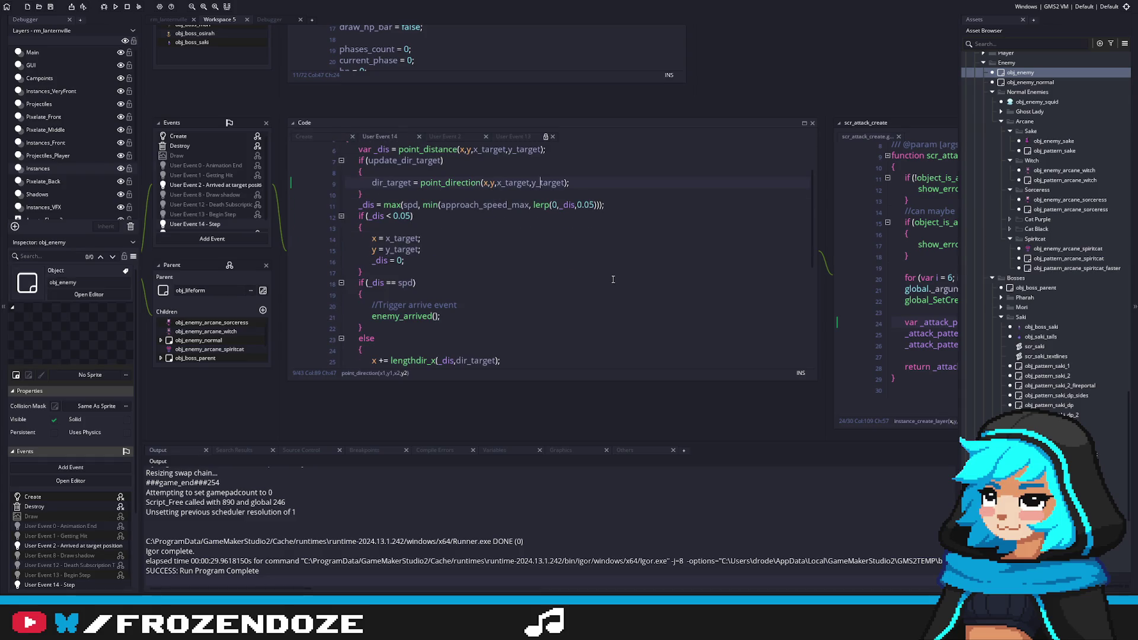
{"action": "scroll", "coordinate": [481, 260], "scroll_direction": "down", "scroll_amount": 2}
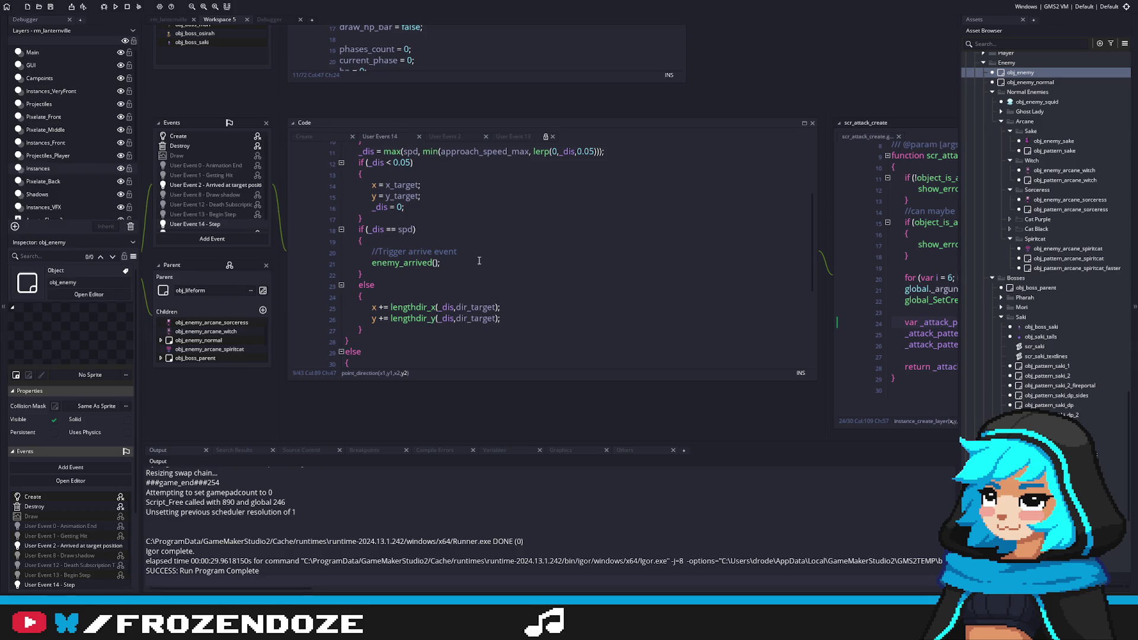
{"action": "scroll", "coordinate": [478, 260], "scroll_direction": "up", "scroll_amount": 2}
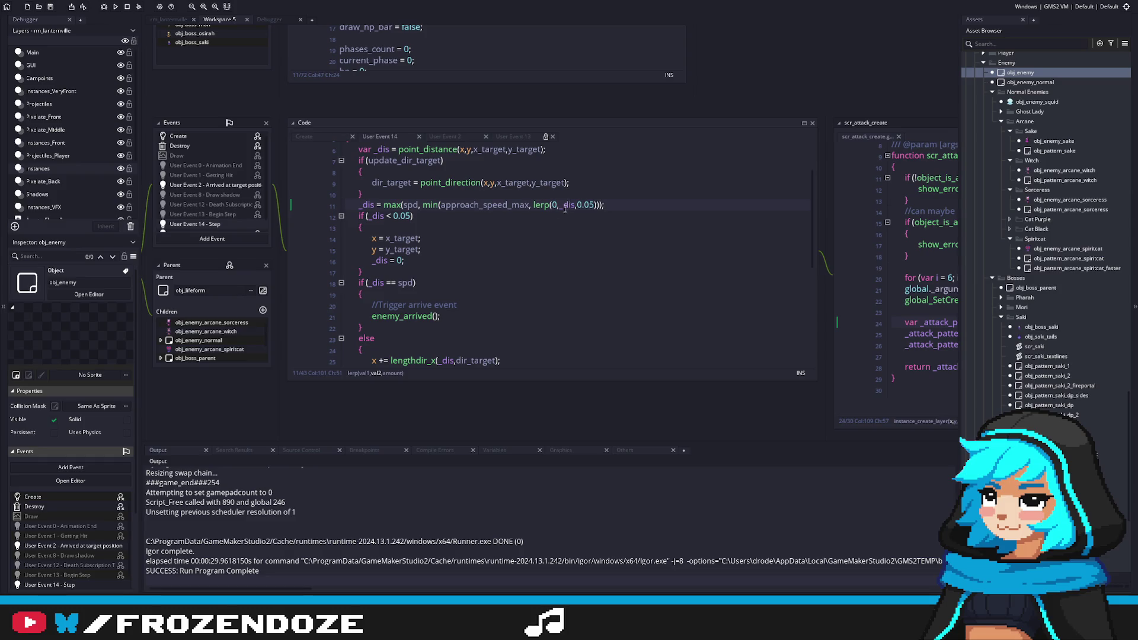
{"action": "scroll", "coordinate": [470, 238], "scroll_direction": "up", "scroll_amount": 1}
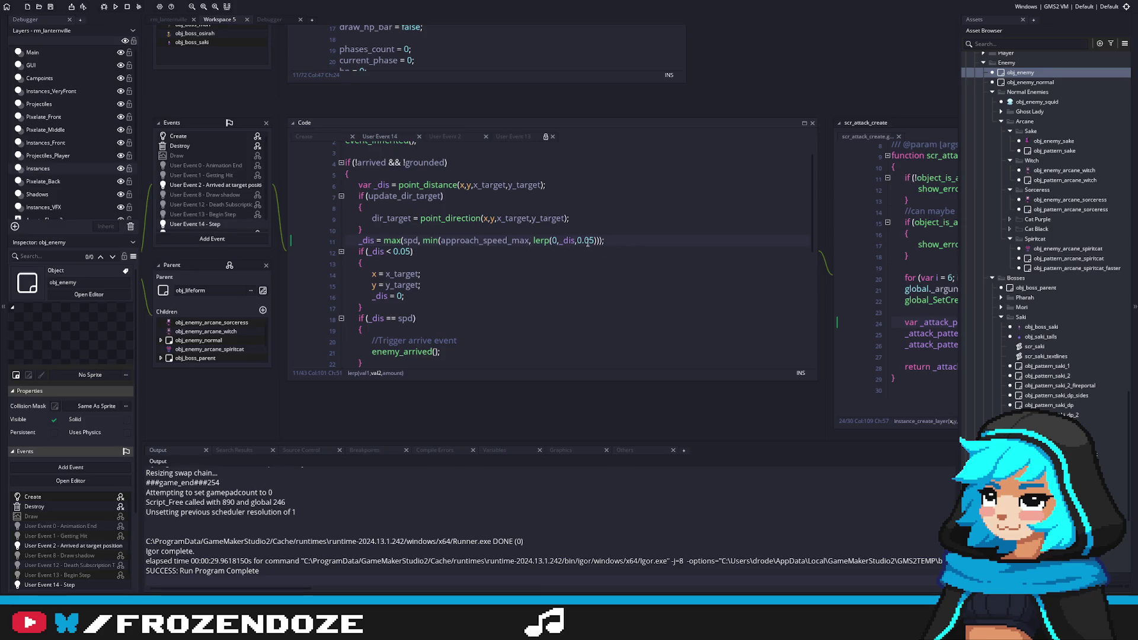
{"action": "left_click", "coordinate": [536, 238]}
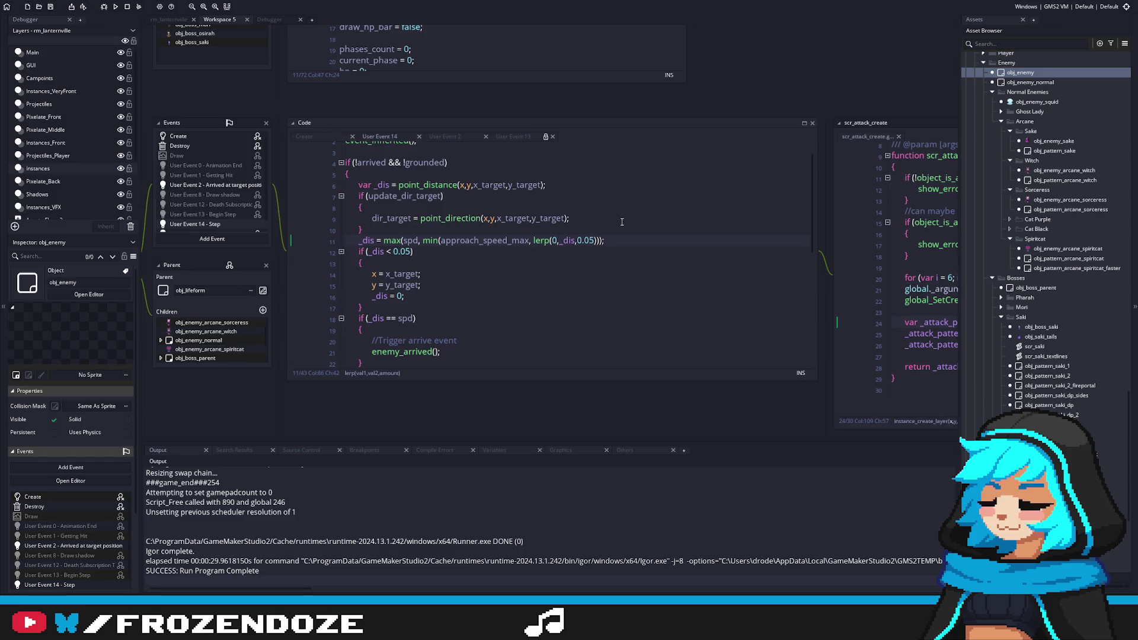
{"action": "scroll", "coordinate": [603, 225], "scroll_direction": "down", "scroll_amount": 1}
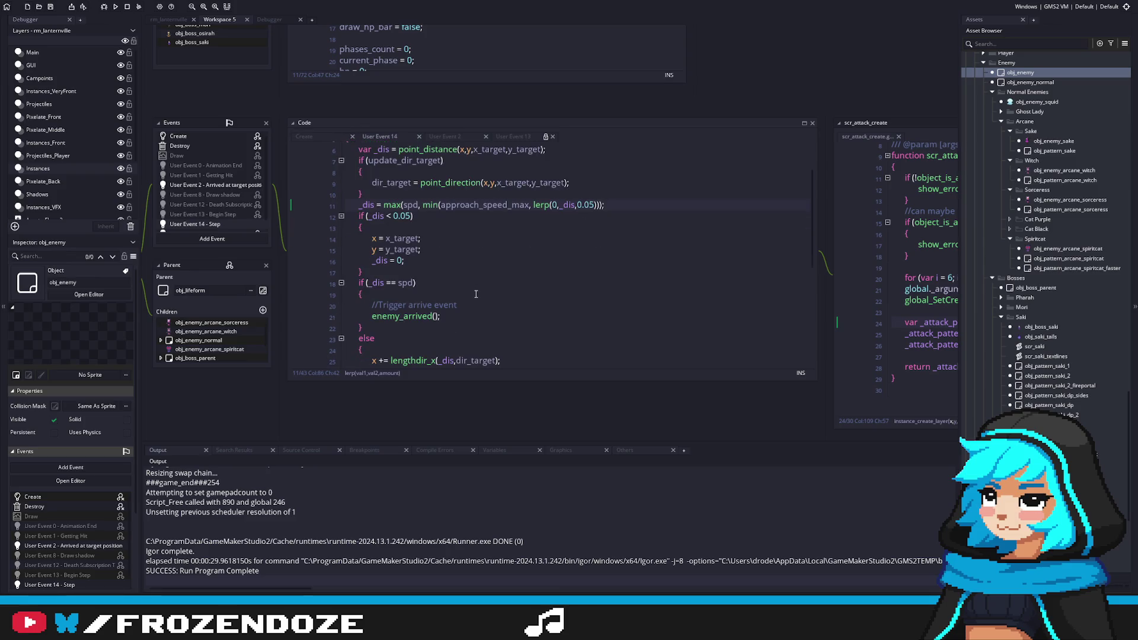
{"action": "scroll", "coordinate": [378, 263], "scroll_direction": "up", "scroll_amount": 2}
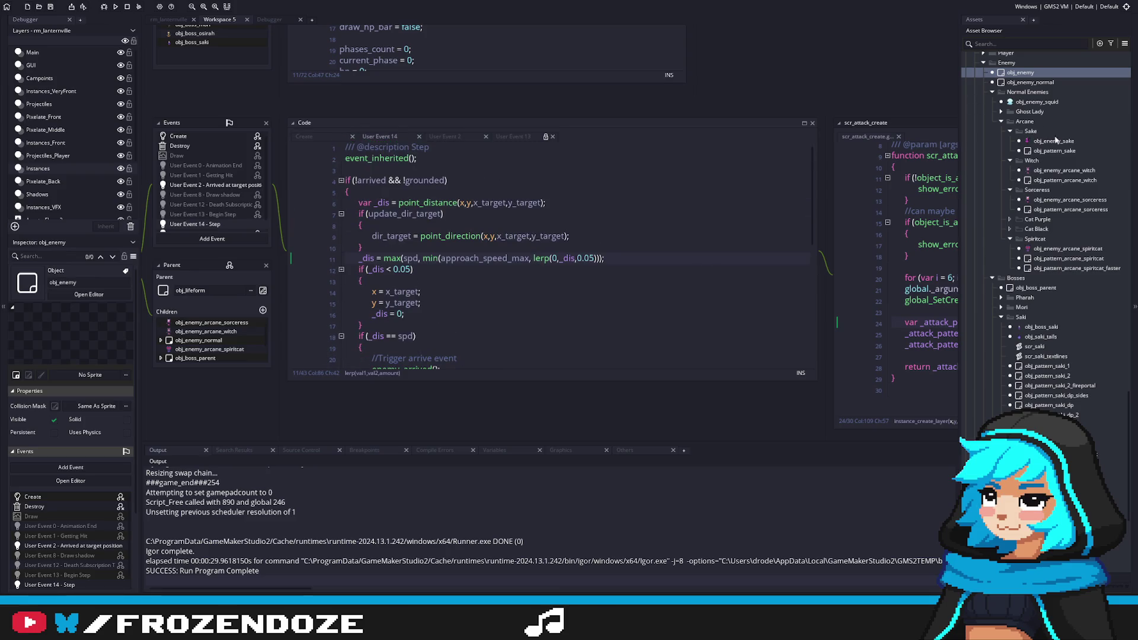
{"action": "scroll", "coordinate": [1054, 140], "scroll_direction": "up", "scroll_amount": 3}
{"action": "double_click", "coordinate": [1061, 416]}
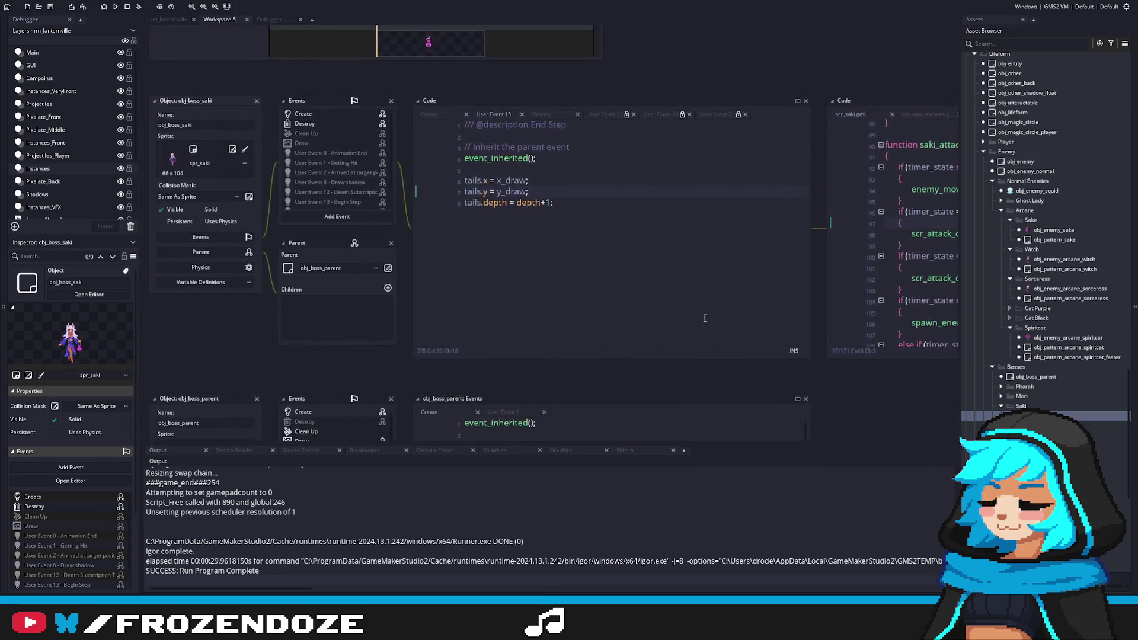
Comment out both spawn_enemy lines in scr_saki.gml with //.
{"action": "key", "text": "Down"}
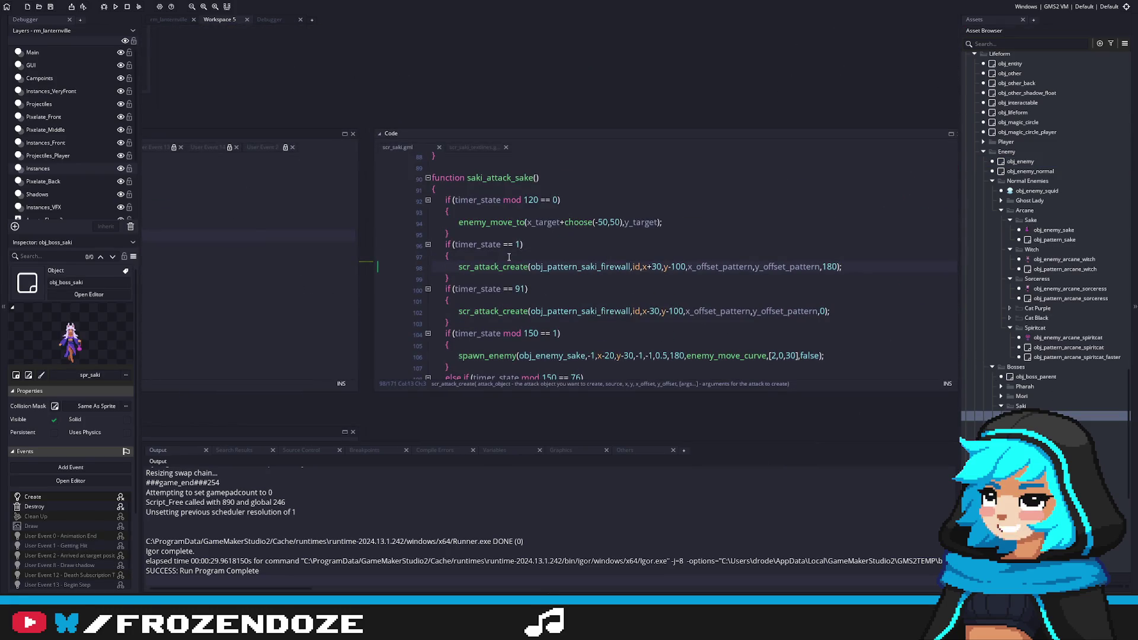
{"action": "scroll", "coordinate": [492, 279], "scroll_direction": "down", "scroll_amount": 2}
{"action": "left_click", "coordinate": [460, 304]}
{"action": "type", "text": "//"}
{"action": "key", "text": "Down"}
{"action": "key", "text": "Down"}
{"action": "key", "text": "Down"}
{"action": "type", "text": "//"}
Open obj_enemy's Step code and launch the game as a debug build.
{"action": "left_click", "coordinate": [1031, 171]}
{"action": "double_click", "coordinate": [1025, 161]}
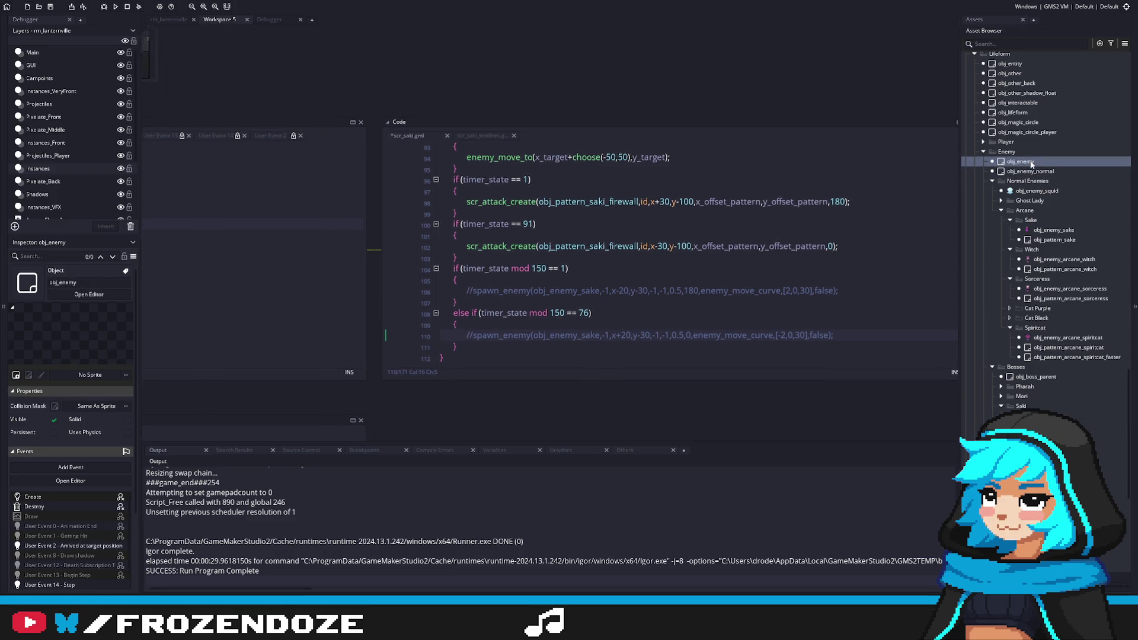
{"action": "left_click", "coordinate": [472, 189]}
{"action": "key", "text": "F5"}
{"action": "left_click", "coordinate": [138, 6]}
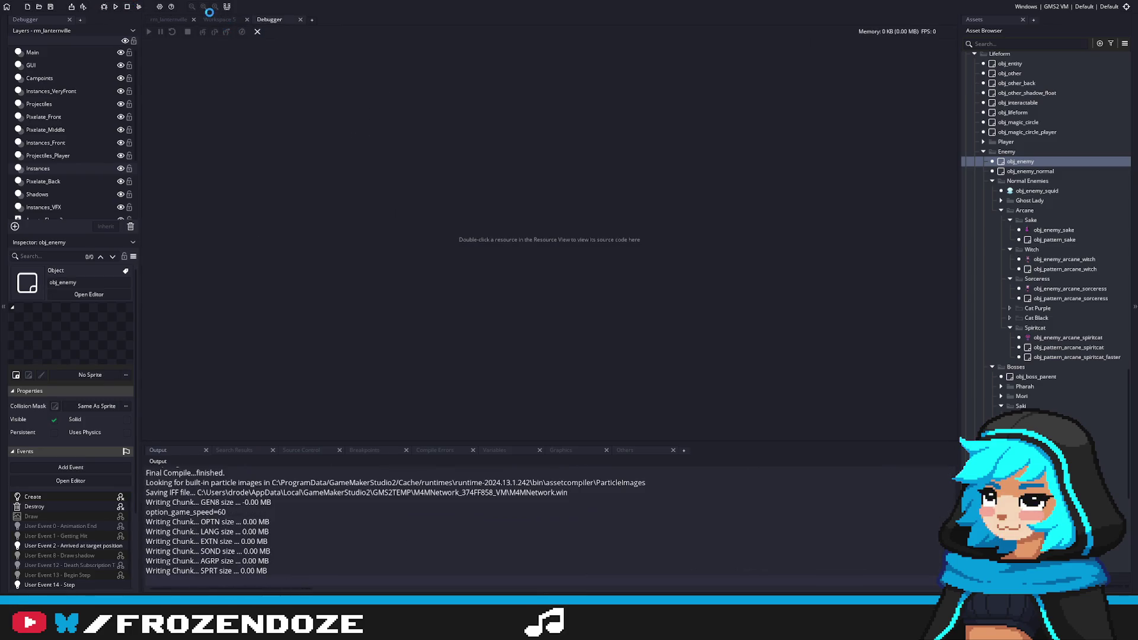
Play the Saki boss fight in the debug build without sake enemies, then close it.
{"action": "left_click", "coordinate": [212, 20]}
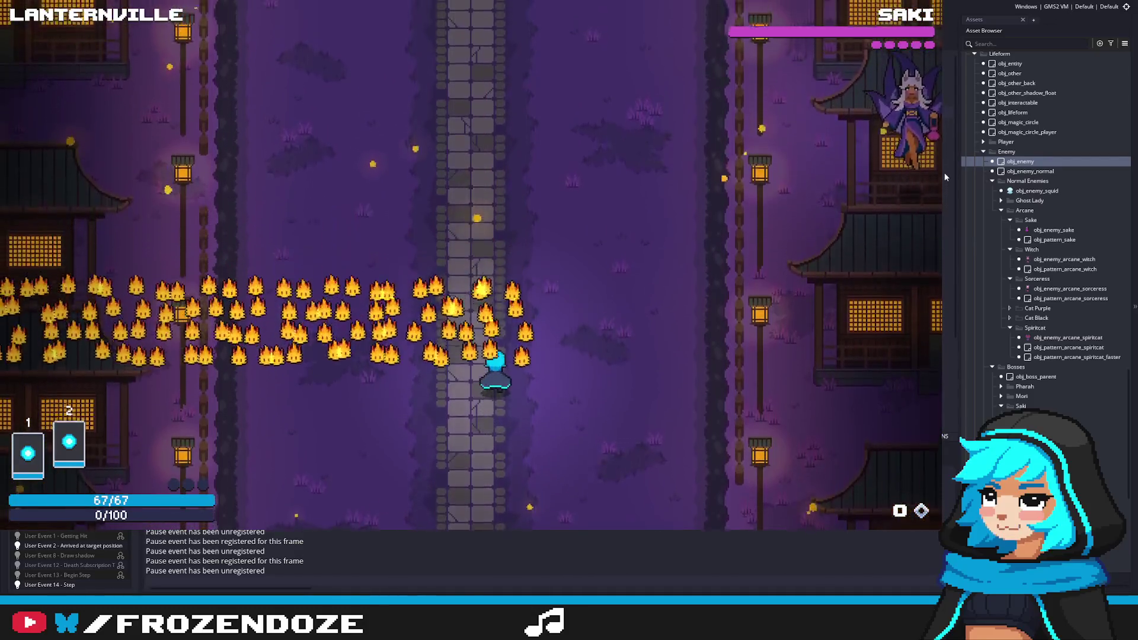
{"action": "key", "text": "Escape"}
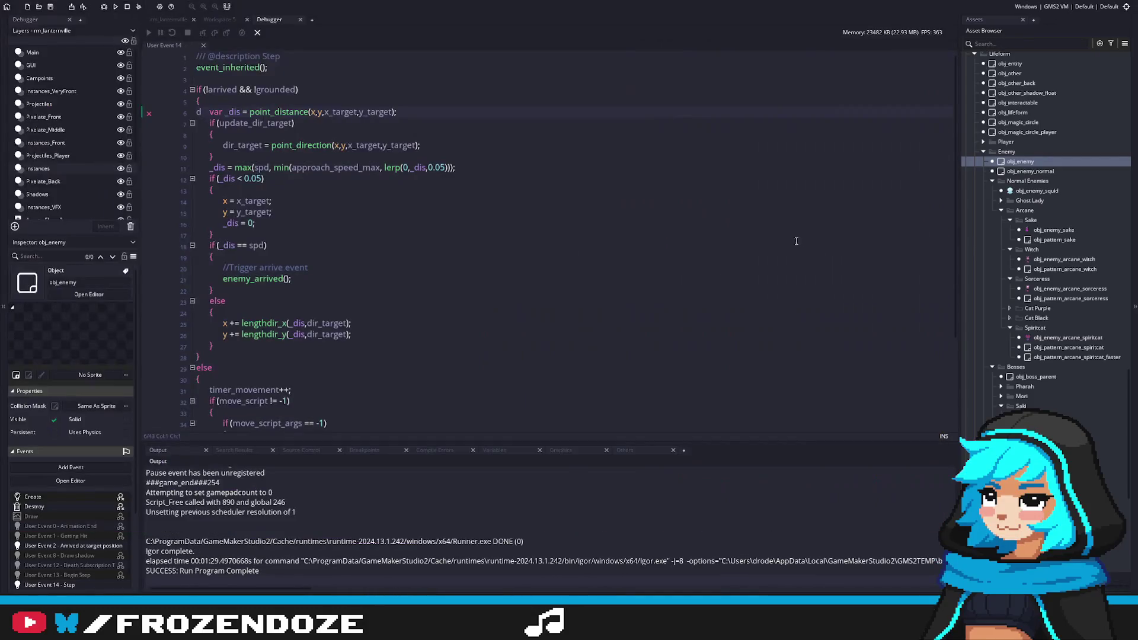
Delete the stray 'd' on line 6 of obj_enemy's Step code.
{"action": "left_click", "coordinate": [209, 111]}
{"action": "key", "text": "BackSpace"}
{"action": "key", "text": "BackSpace"}
{"action": "key", "text": "Tab"}
Open obj_boss_saki and remove the // from spawn_enemy lines 106 and 110.
{"action": "double_click", "coordinate": [1047, 163]}
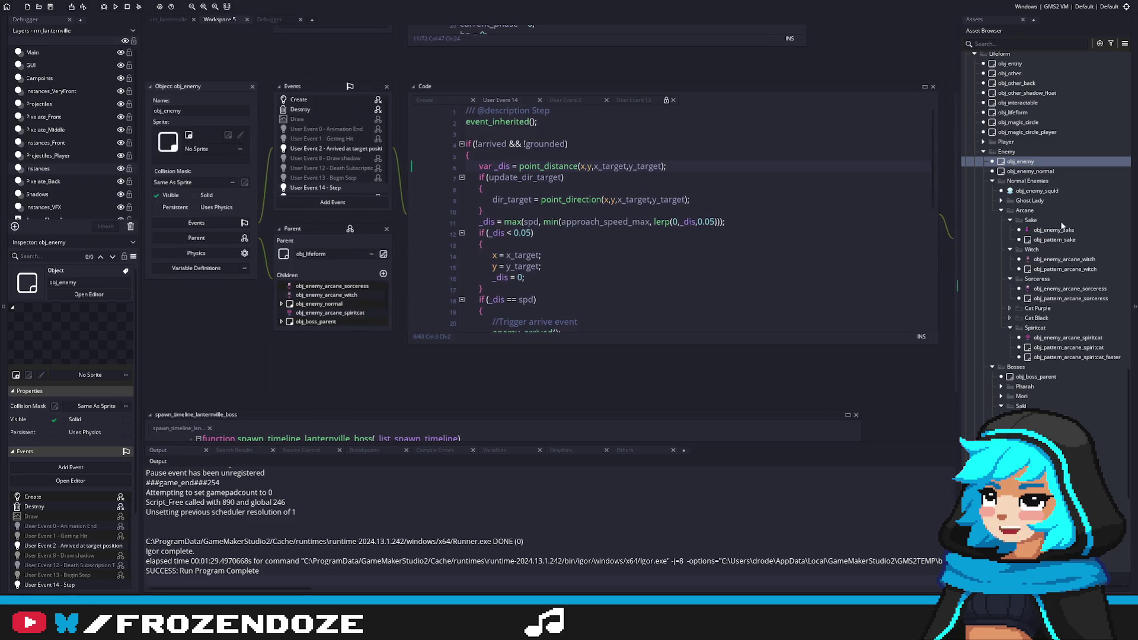
{"action": "left_click", "coordinate": [1047, 378]}
{"action": "double_click", "coordinate": [1046, 378]}
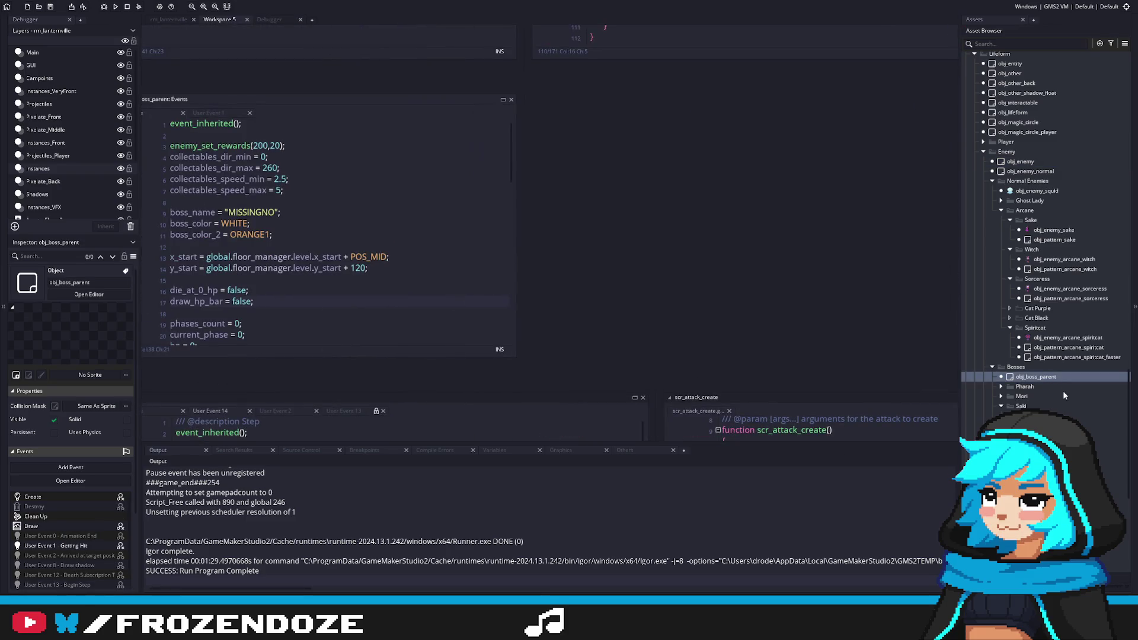
{"action": "left_click", "coordinate": [1049, 416]}
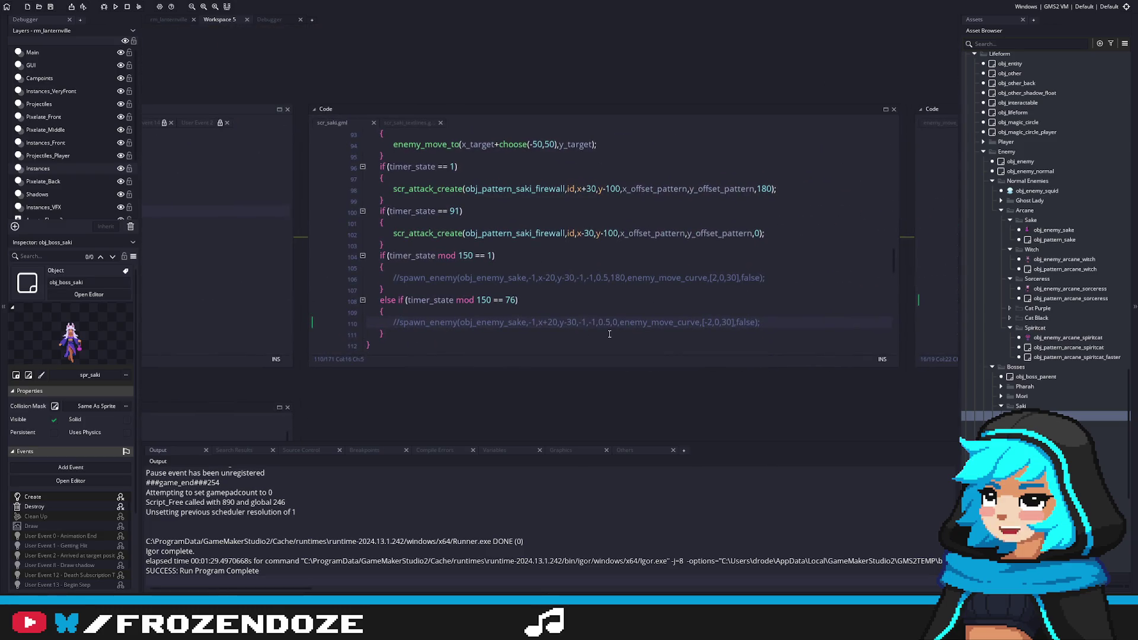
{"action": "scroll", "coordinate": [462, 285], "scroll_direction": "up", "scroll_amount": 2}
{"action": "scroll", "coordinate": [462, 285], "scroll_direction": "down", "scroll_amount": 2}
{"action": "key", "text": "BackSpace"}
{"action": "key", "text": "BackSpace"}
{"action": "left_click", "coordinate": [403, 322]}
{"action": "key", "text": "BackSpace"}
{"action": "key", "text": "Delete"}
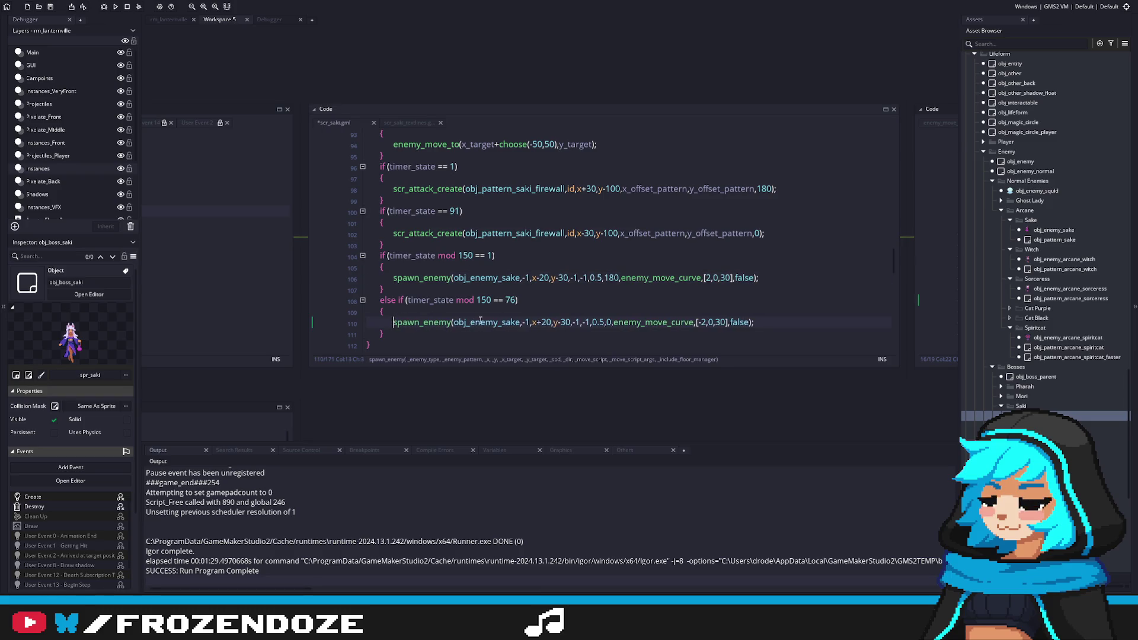
{"action": "middle_click", "coordinate": [496, 277]}
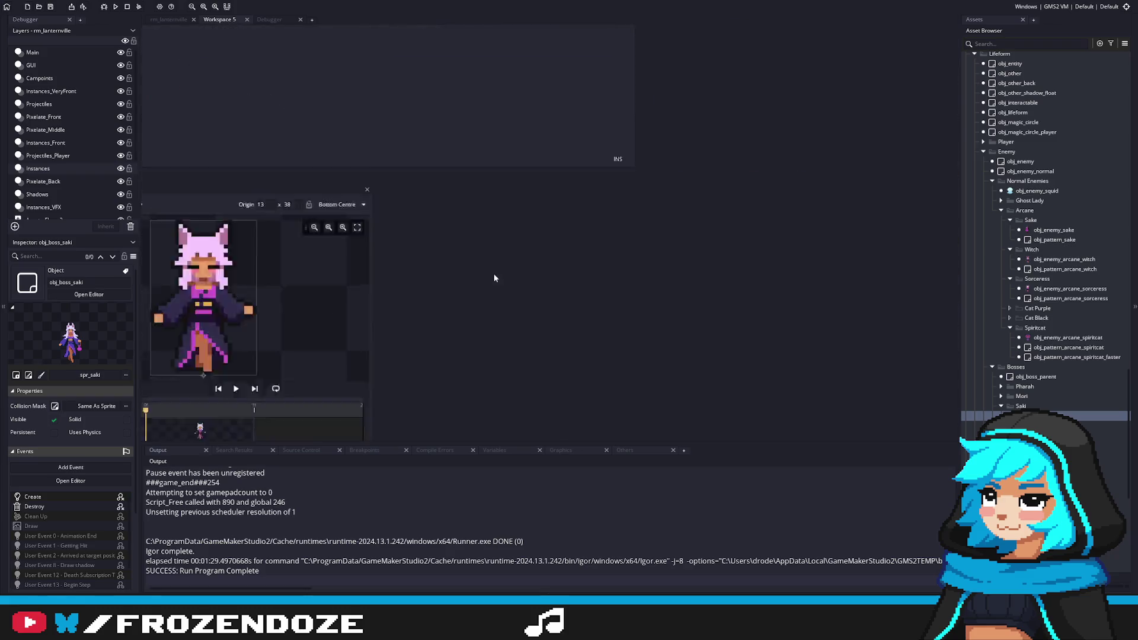
Inspect the spawn_enemy function definition called on line 106.
{"action": "key", "text": "ctrl+w"}
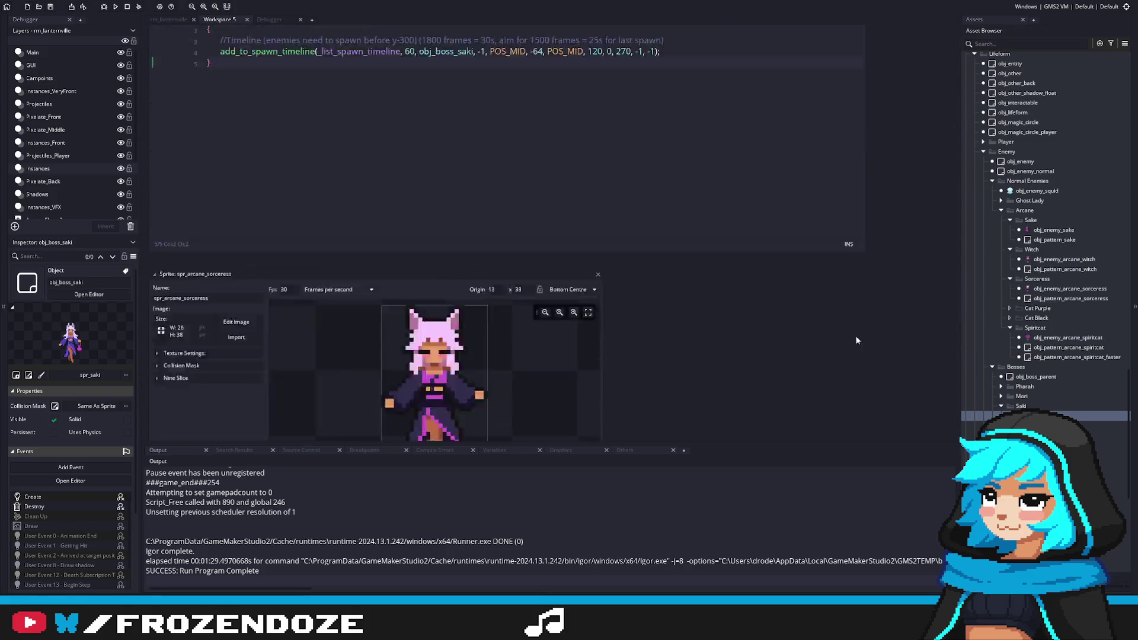
{"action": "left_click", "coordinate": [339, 315]}
{"action": "middle_click", "coordinate": [339, 315]}
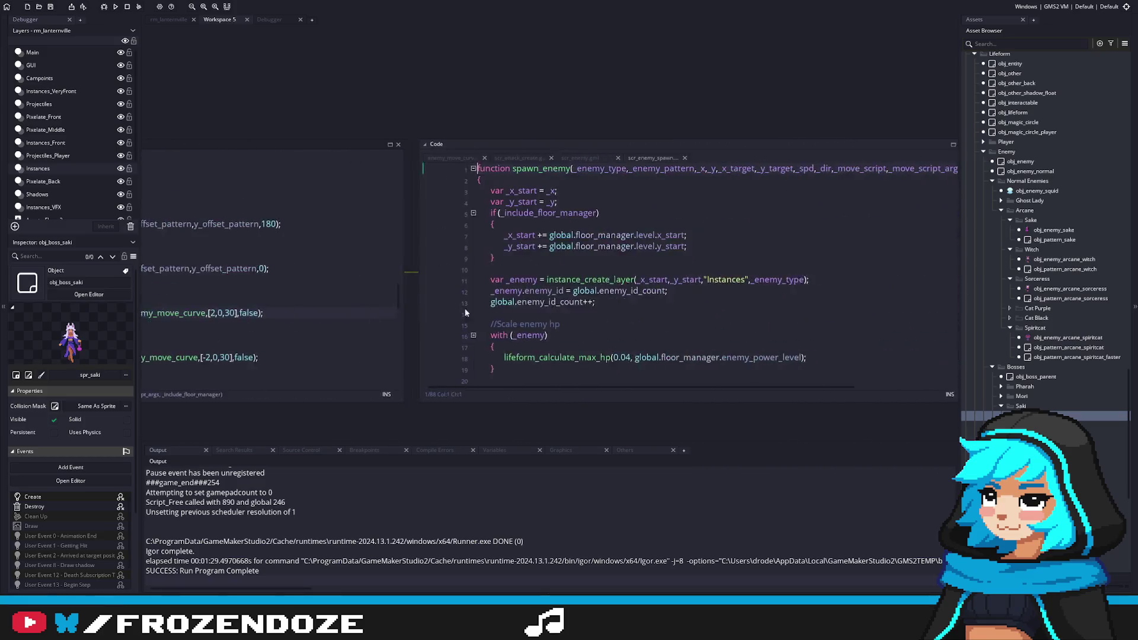
{"action": "scroll", "coordinate": [650, 272], "scroll_direction": "down", "scroll_amount": 3}
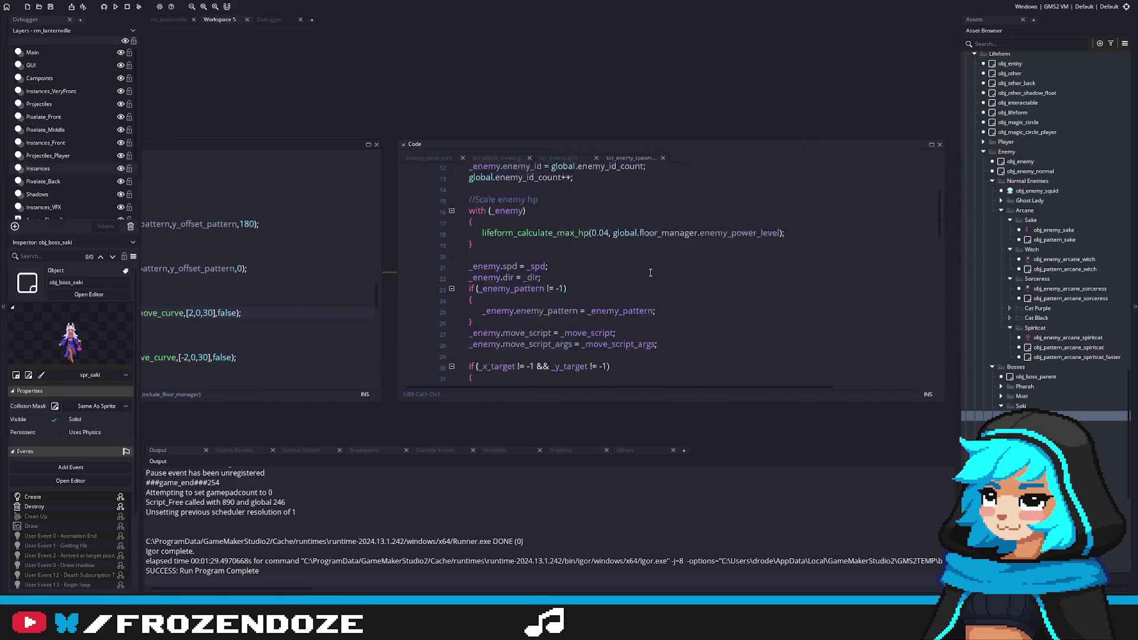
{"action": "scroll", "coordinate": [650, 272], "scroll_direction": "up", "scroll_amount": 5}
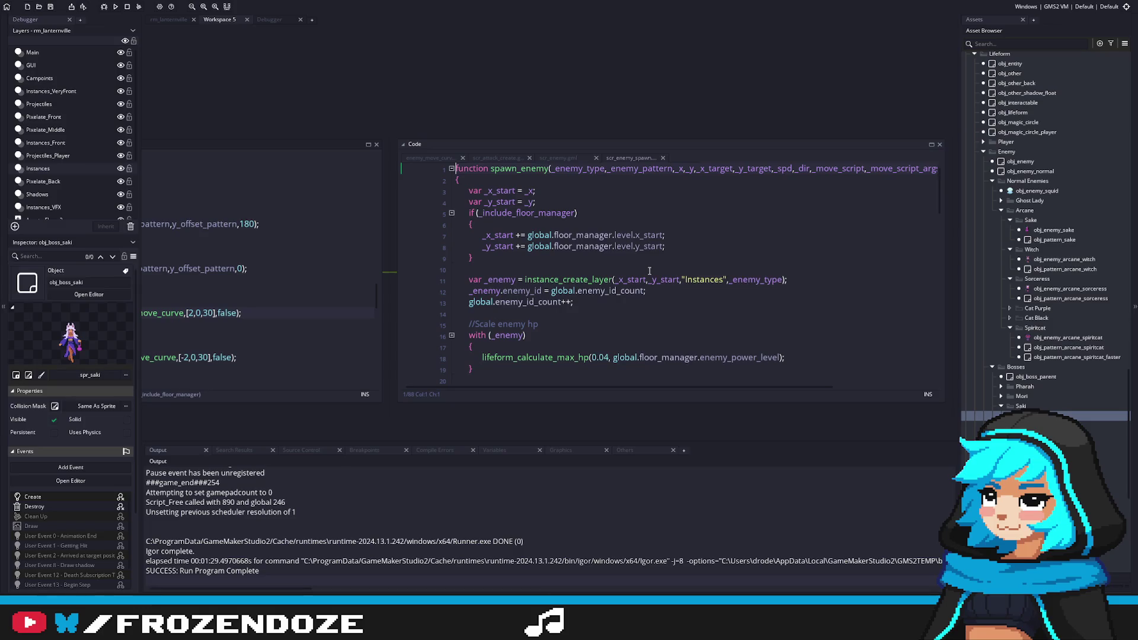
{"action": "scroll", "coordinate": [649, 271], "scroll_direction": "down", "scroll_amount": 10}
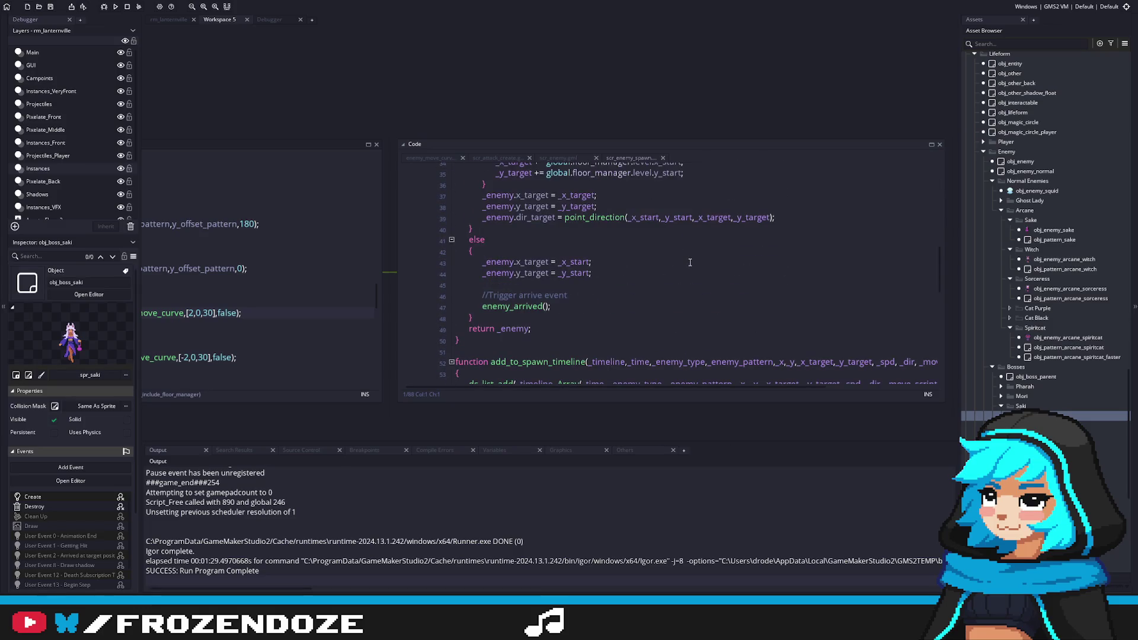
{"action": "scroll", "coordinate": [690, 262], "scroll_direction": "up", "scroll_amount": 3}
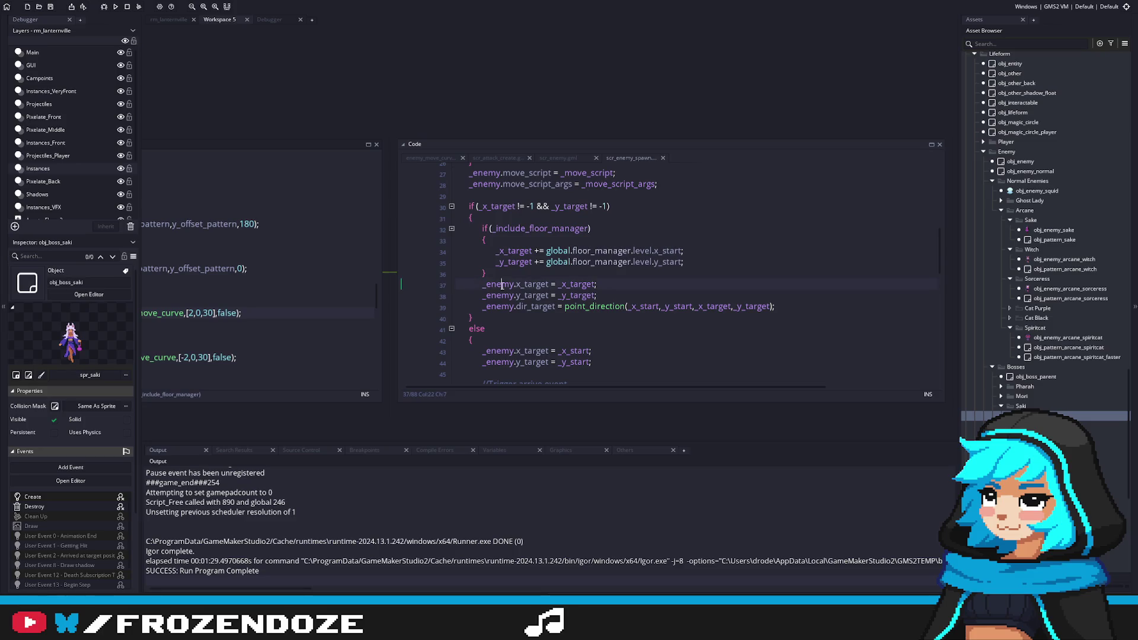
{"action": "left_click", "coordinate": [355, 291]}
{"action": "scroll", "coordinate": [742, 301], "scroll_direction": "up", "scroll_amount": 9}
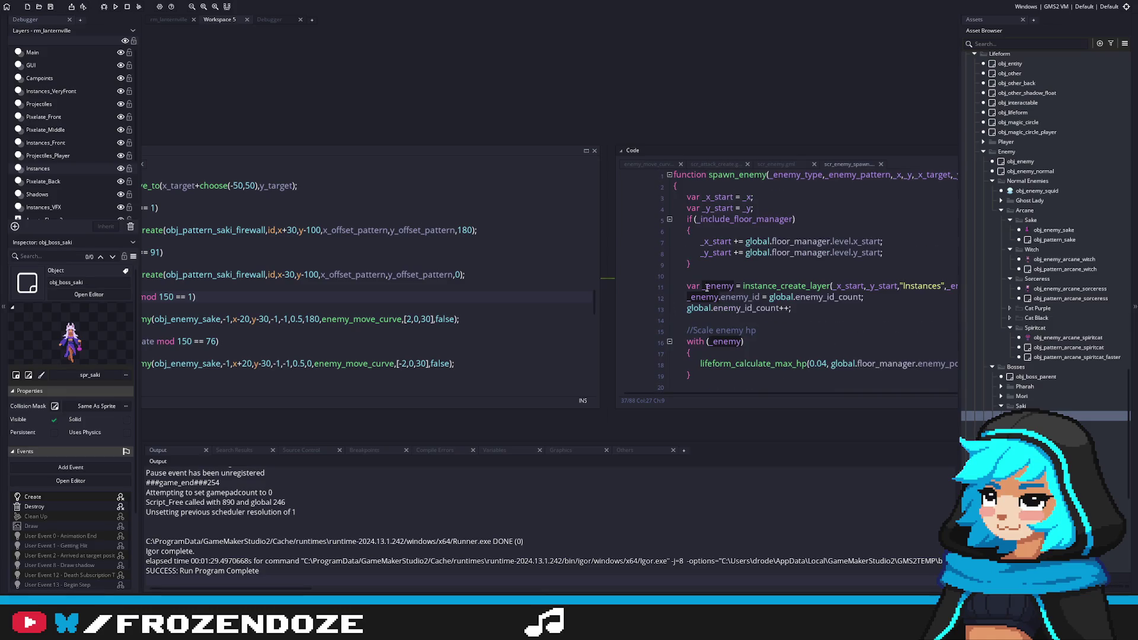
Trace the _x_target parameter, enemy_arrived and the sake enemy object definitions.
{"action": "left_click", "coordinate": [734, 287]}
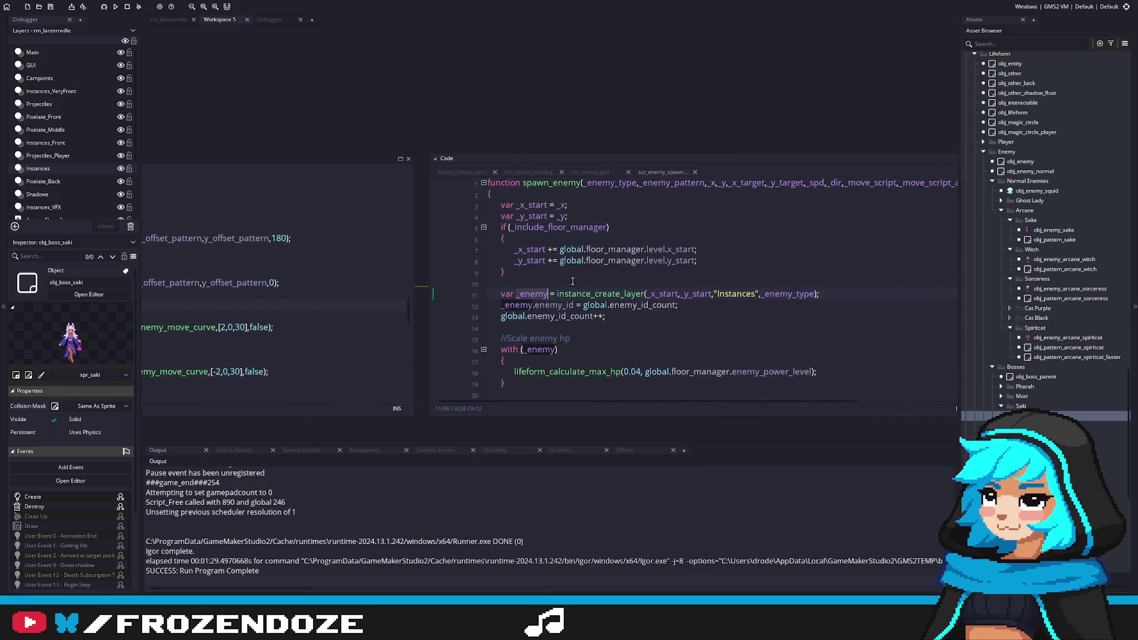
{"action": "double_click", "coordinate": [746, 182]}
{"action": "scroll", "coordinate": [692, 339], "scroll_direction": "down", "scroll_amount": 6}
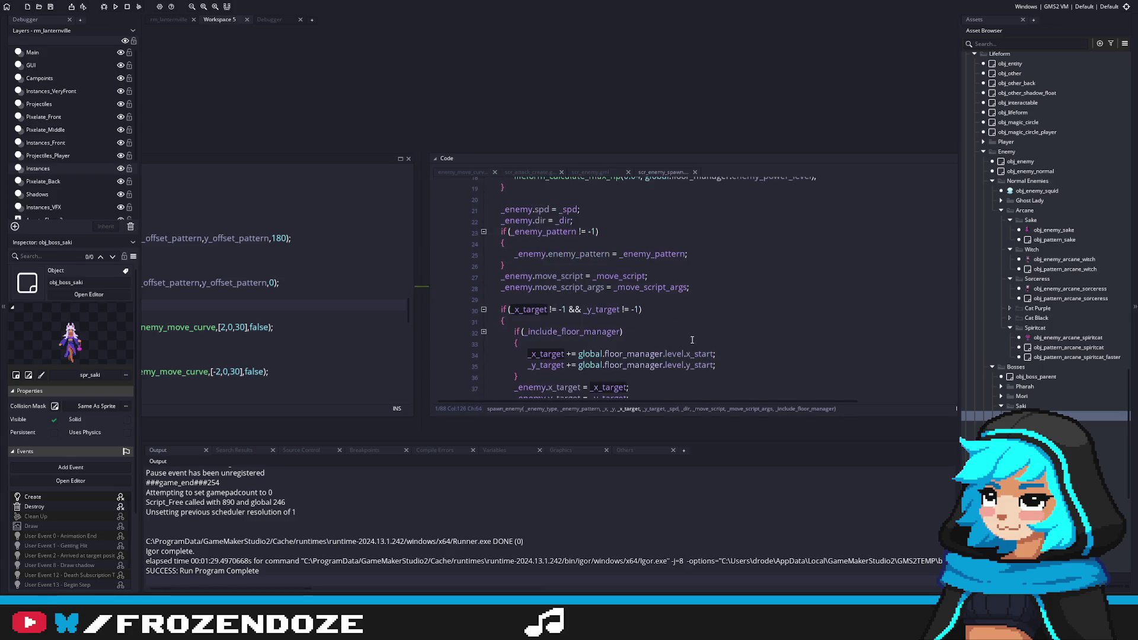
{"action": "scroll", "coordinate": [692, 340], "scroll_direction": "down", "scroll_amount": 2}
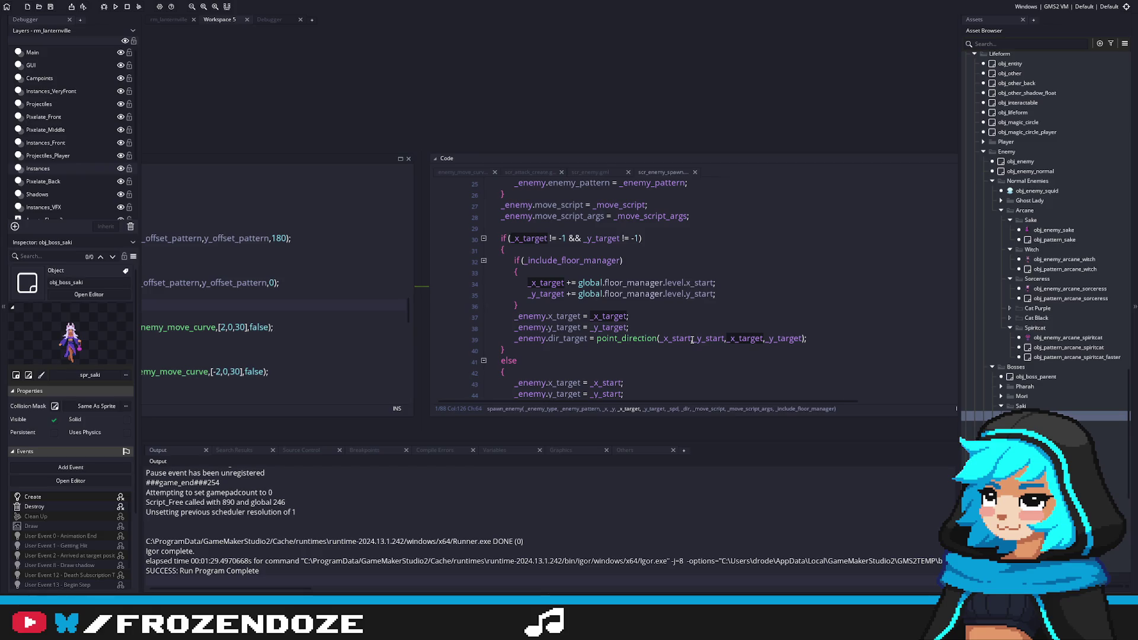
{"action": "scroll", "coordinate": [746, 304], "scroll_direction": "down", "scroll_amount": 2}
{"action": "scroll", "coordinate": [738, 308], "scroll_direction": "down", "scroll_amount": 1}
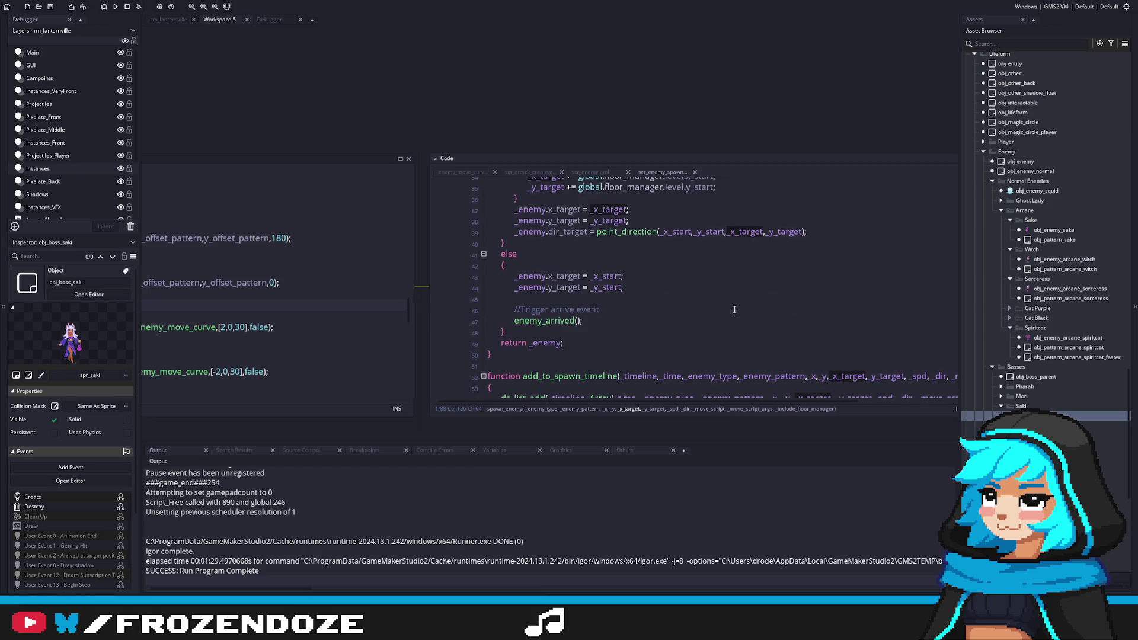
{"action": "middle_click", "coordinate": [537, 320]}
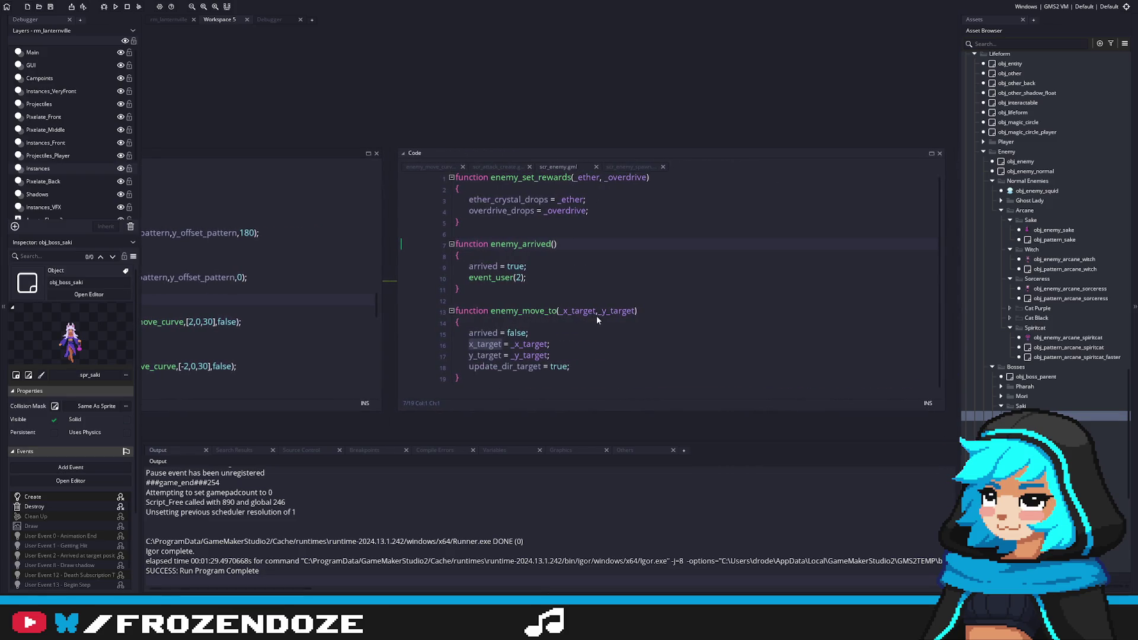
{"action": "left_click", "coordinate": [303, 294]}
{"action": "middle_click", "coordinate": [217, 333]}
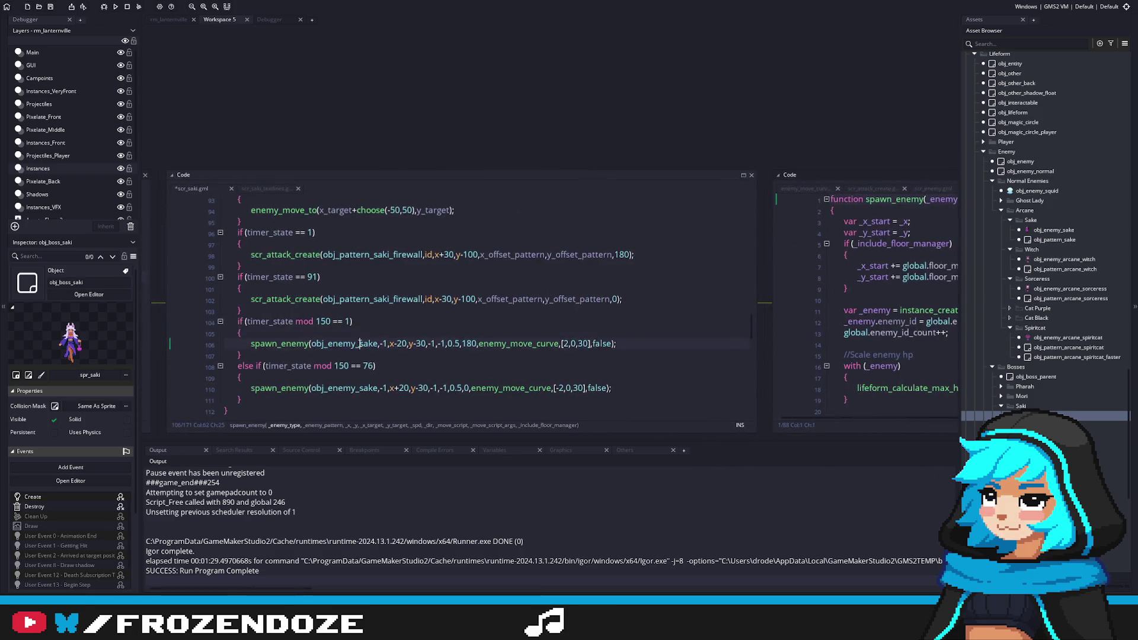
{"action": "middle_click", "coordinate": [344, 343]}
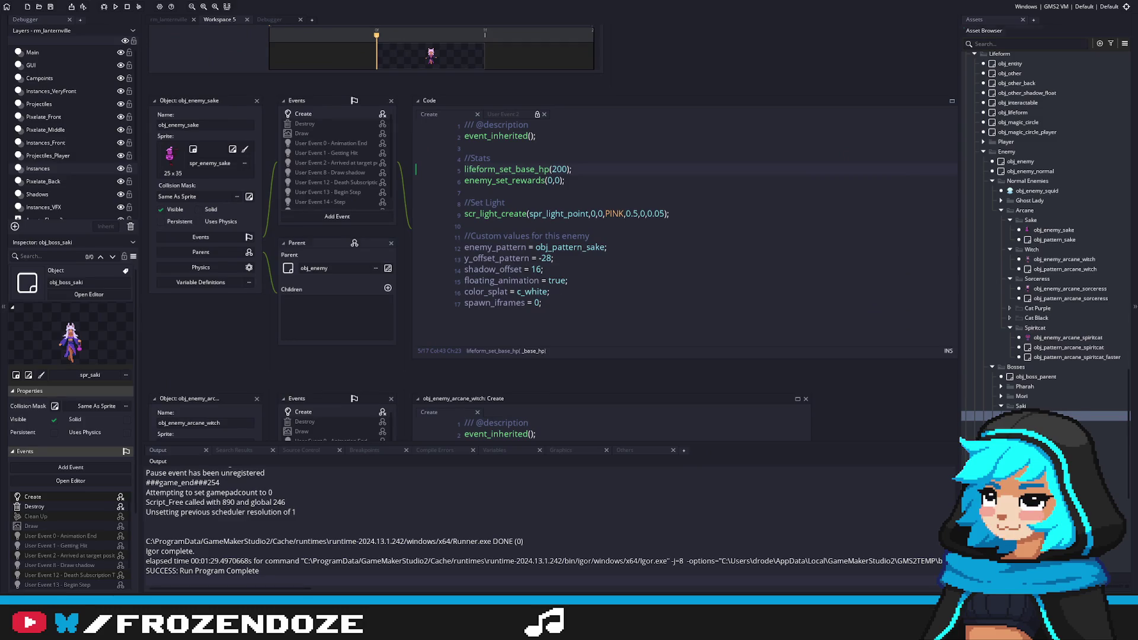
{"action": "key", "text": "ctrl+w"}
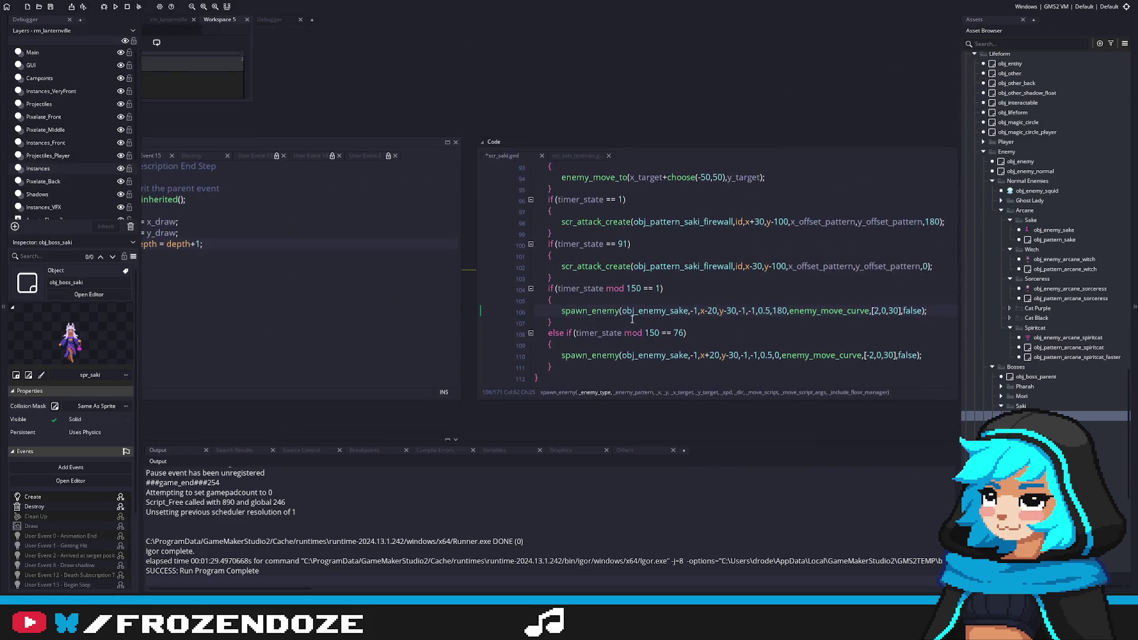
{"action": "middle_click", "coordinate": [596, 311]}
{"action": "scroll", "coordinate": [576, 314], "scroll_direction": "down", "scroll_amount": 7}
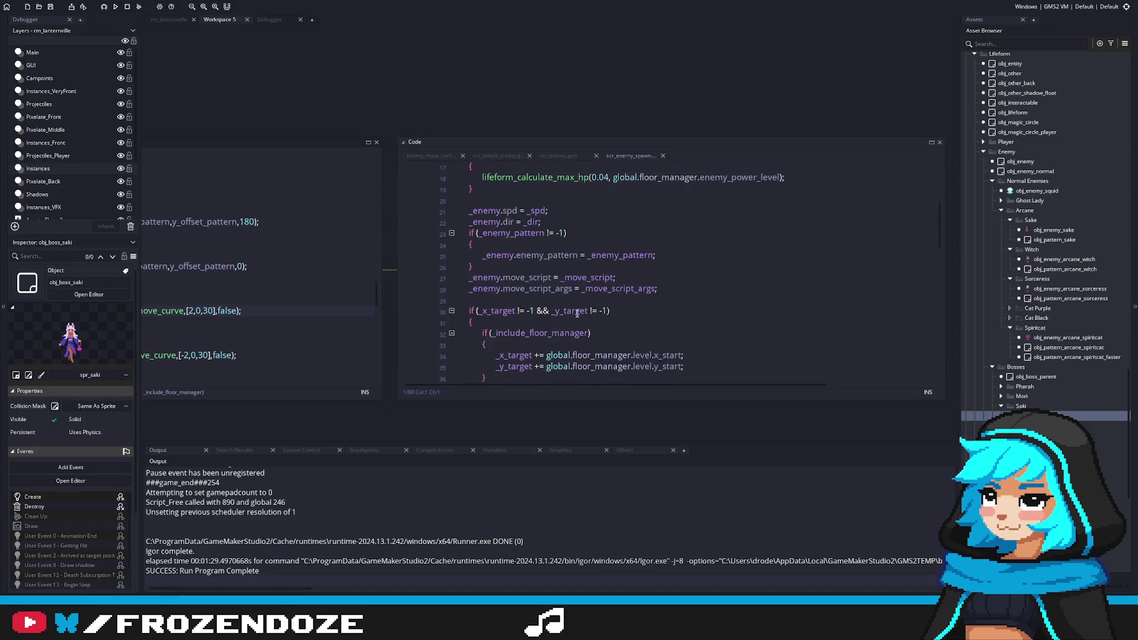
{"action": "scroll", "coordinate": [588, 275], "scroll_direction": "up", "scroll_amount": 6}
Wrap the else branch's enemy_arrived() in a with (_enemy) block, fix indentation, and run.
{"action": "left_click_drag", "start_coordinate": [517, 219], "coordinate": [395, 212]}
{"action": "key", "text": "ctrl+c"}
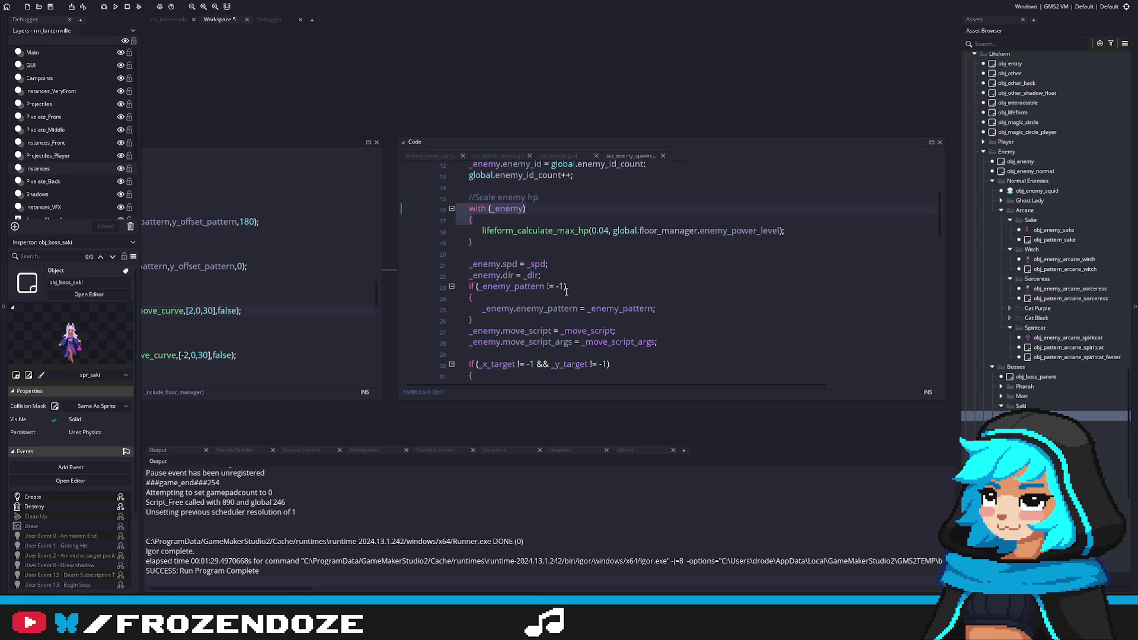
{"action": "scroll", "coordinate": [566, 292], "scroll_direction": "down", "scroll_amount": 9}
{"action": "key", "text": "ctrl+v"}
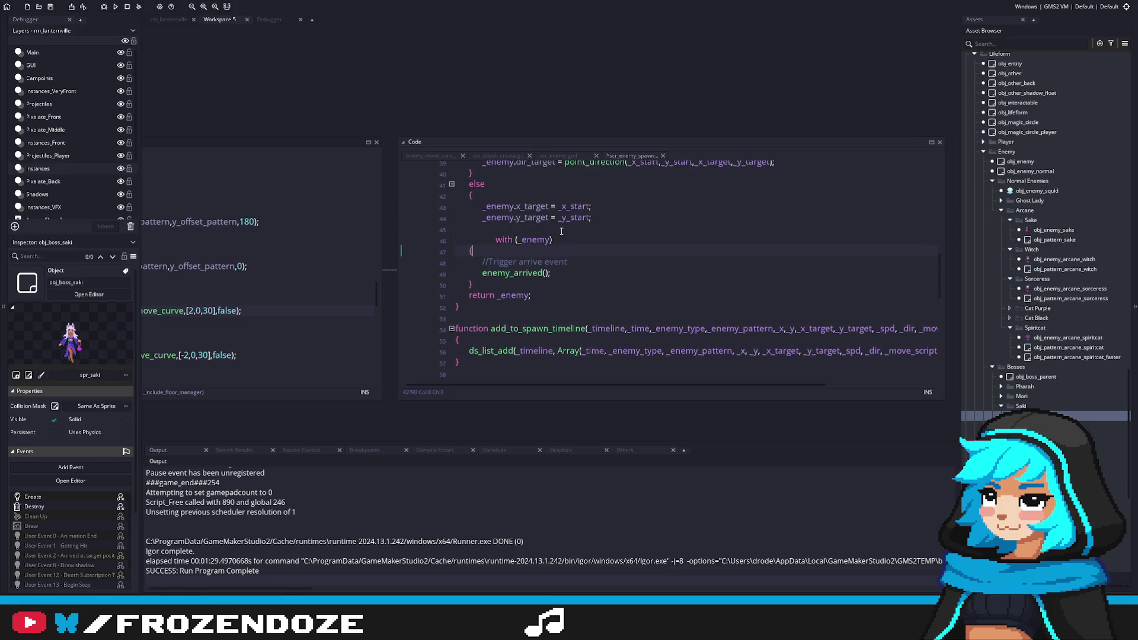
{"action": "key", "text": "Return"}
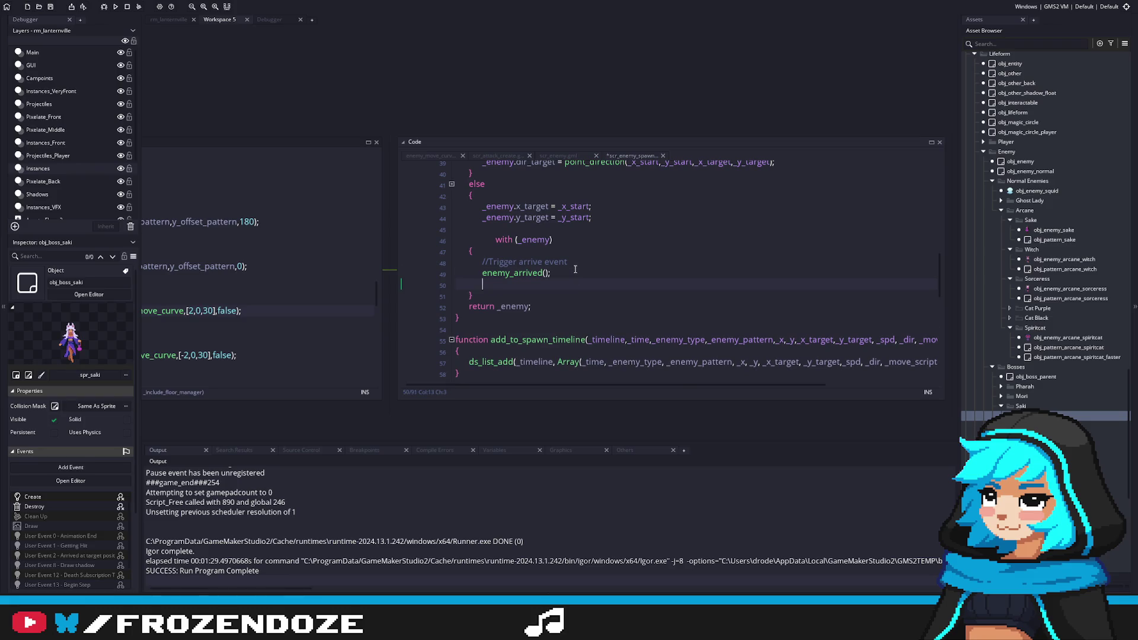
{"action": "type", "text": "}"}
{"action": "key", "text": "shift+Up"}
{"action": "key", "text": "shift+Up"}
{"action": "key", "text": "shift+Up"}
{"action": "key", "text": "Tab"}
{"action": "key", "text": "shift+Tab"}
{"action": "key", "text": "shift+Down"}
{"action": "key", "text": "Tab"}
{"action": "key", "text": "Up"}
{"action": "key", "text": "shift+Tab"}
{"action": "key", "text": "Up"}
{"action": "key", "text": "F5"}
{"action": "scroll", "coordinate": [559, 282], "scroll_direction": "up", "scroll_amount": 3}
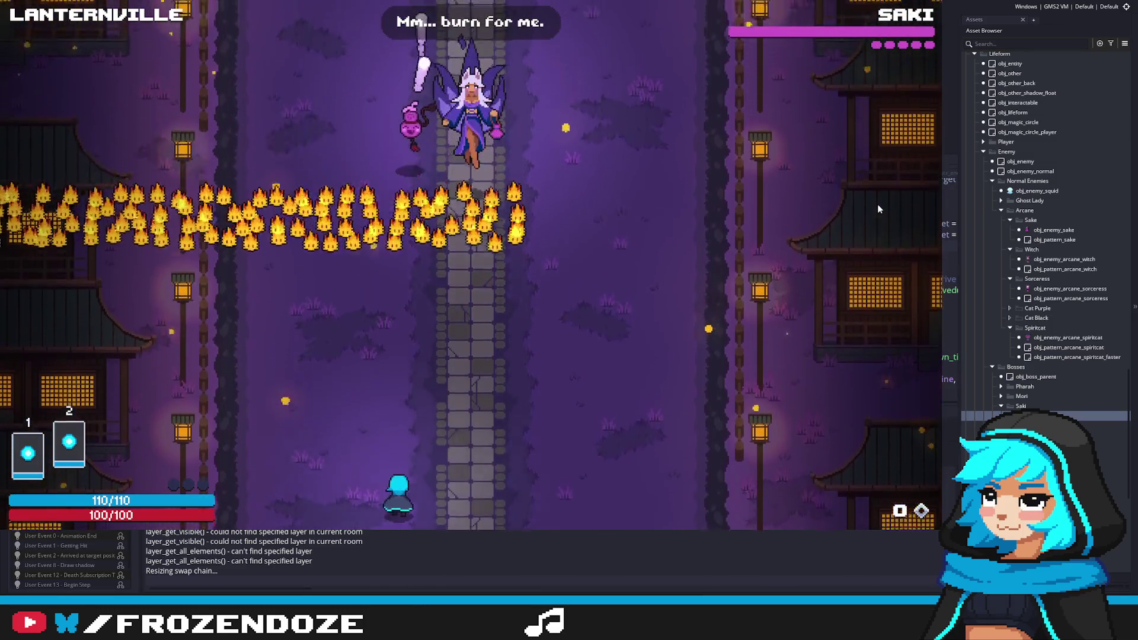
Dodge Saki's fire walls with the arrow keys during the playtest, then close the game.
{"action": "key", "text": "Right"}
{"action": "key", "text": "Left"}
{"action": "key", "text": "Up"}
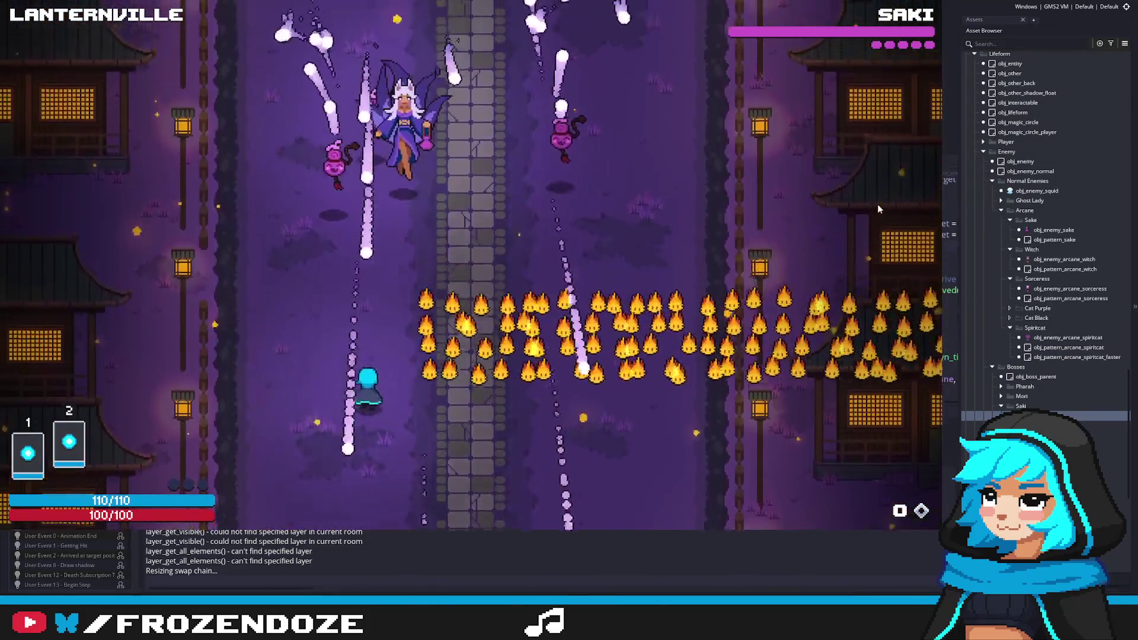
{"action": "key", "text": "Right"}
{"action": "key", "text": "Up"}
{"action": "key", "text": "Left"}
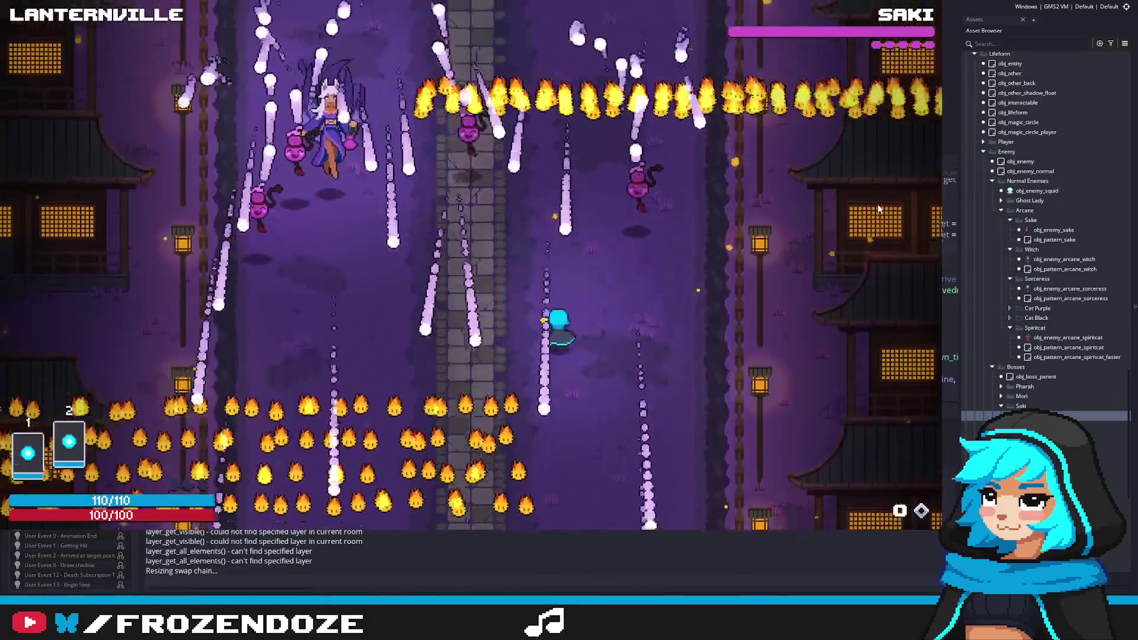
{"action": "key", "text": "Left"}
{"action": "key", "text": "Up"}
{"action": "key", "text": "Right"}
{"action": "key", "text": "Left"}
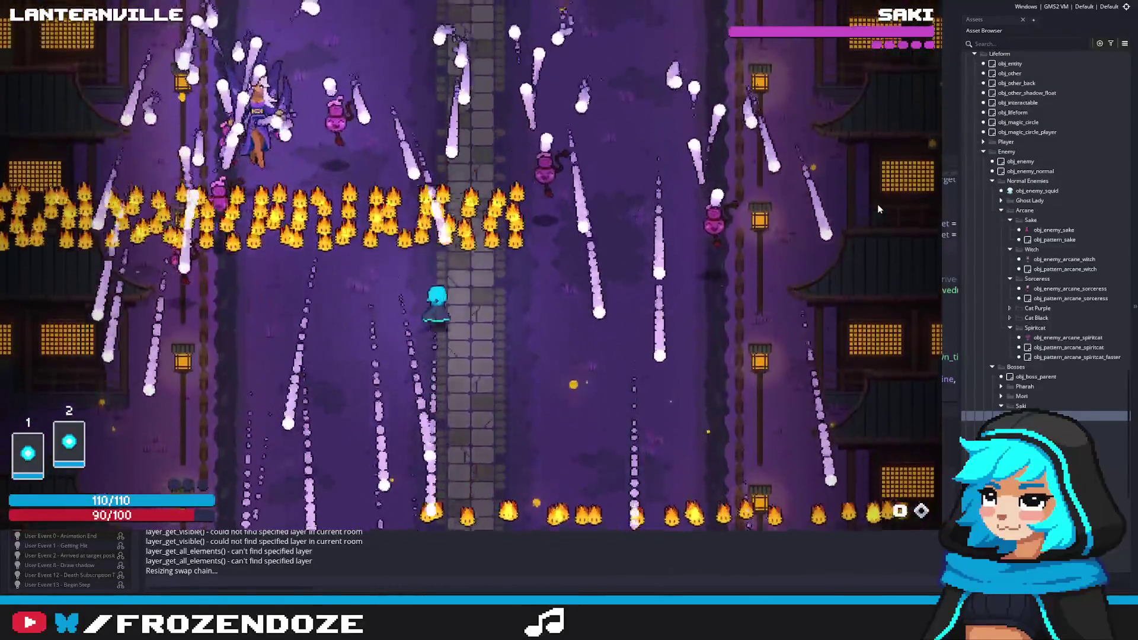
{"action": "key", "text": "Right"}
{"action": "key", "text": "Left"}
{"action": "key", "text": "Right"}
{"action": "key", "text": "Down"}
{"action": "key", "text": "Left"}
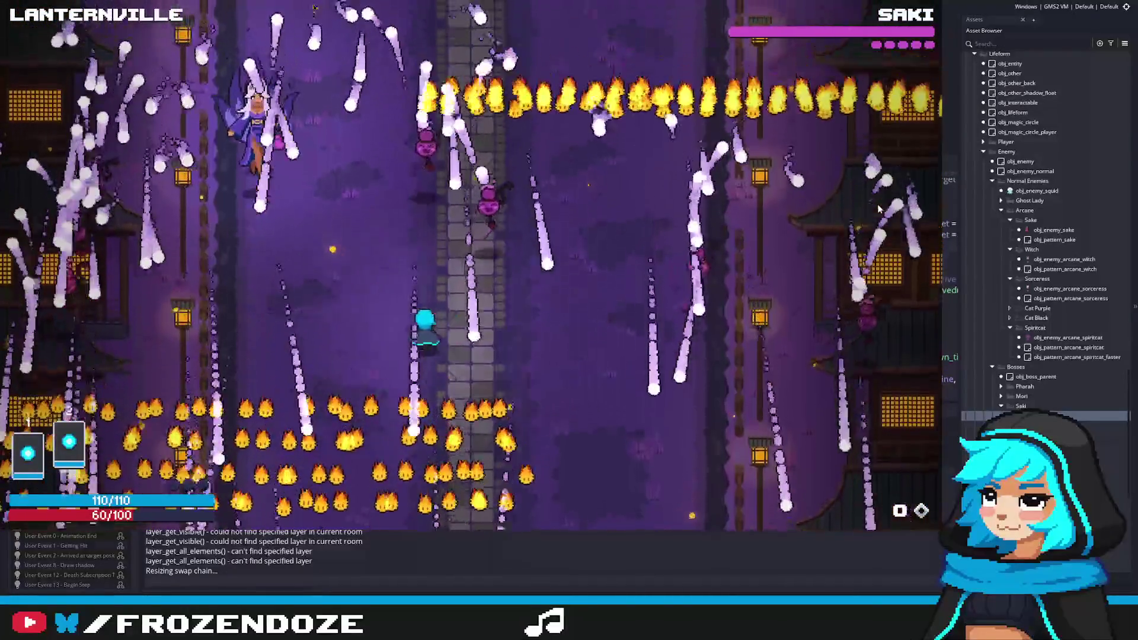
{"action": "key", "text": "Left"}
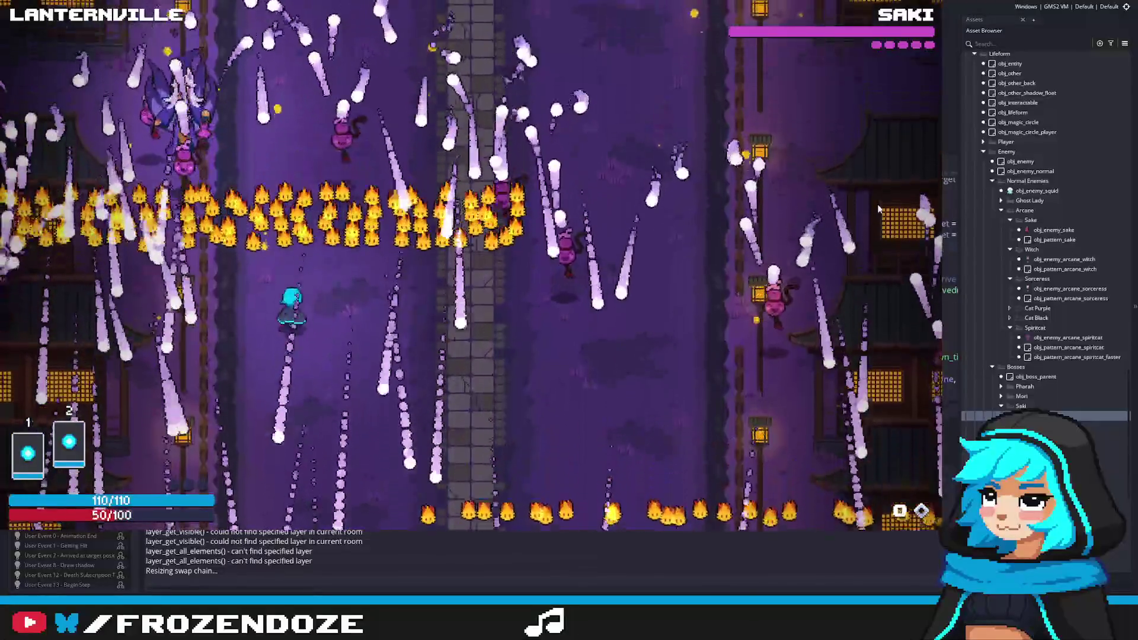
{"action": "key", "text": "Right"}
{"action": "key", "text": "Left"}
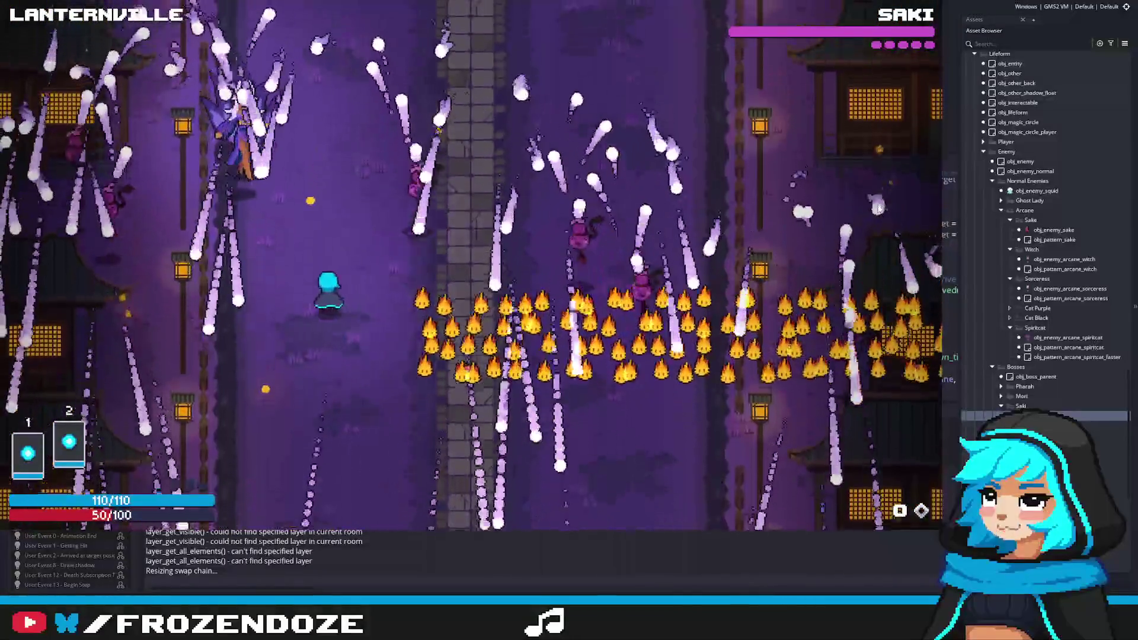
{"action": "key", "text": "Up"}
{"action": "key", "text": "Right"}
{"action": "key", "text": "Left"}
{"action": "key", "text": "Down"}
{"action": "key", "text": "Right"}
{"action": "key", "text": "Left"}
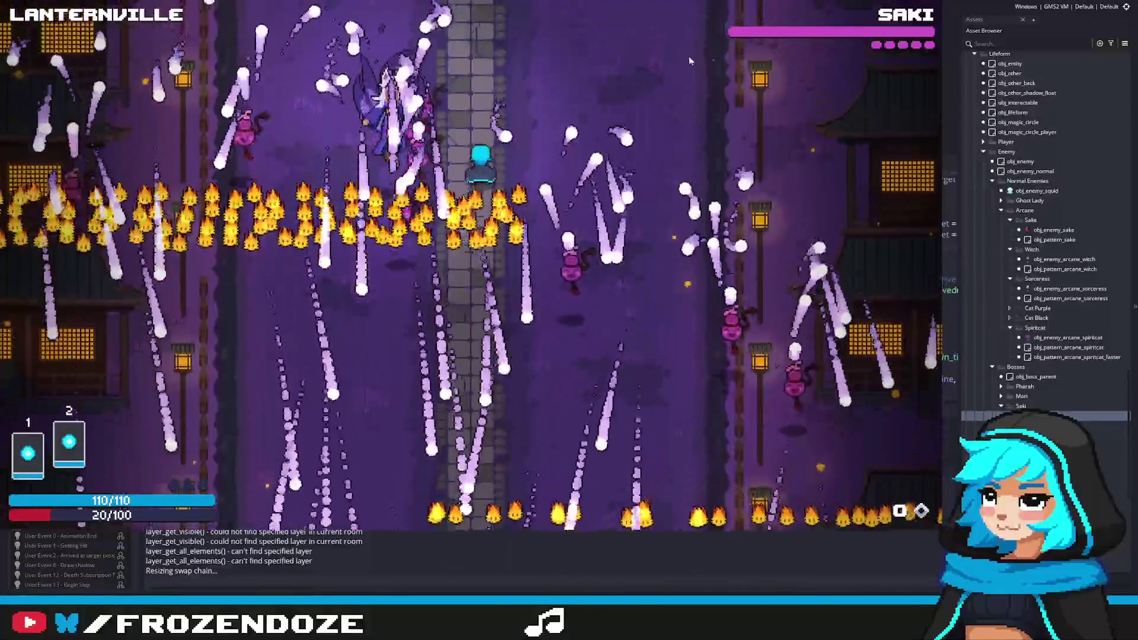
{"action": "key", "text": "Escape"}
{"action": "scroll", "coordinate": [455, 318], "scroll_direction": "down", "scroll_amount": 2}
Replace x in the first sake spawn position with the POS_MID macro and check its definition.
{"action": "left_click_drag", "start_coordinate": [437, 291], "coordinate": [600, 318]}
{"action": "scroll", "coordinate": [599, 332], "scroll_direction": "up", "scroll_amount": 1}
{"action": "scroll", "coordinate": [600, 338], "scroll_direction": "down", "scroll_amount": 3}
{"action": "scroll", "coordinate": [600, 350], "scroll_direction": "up", "scroll_amount": 2}
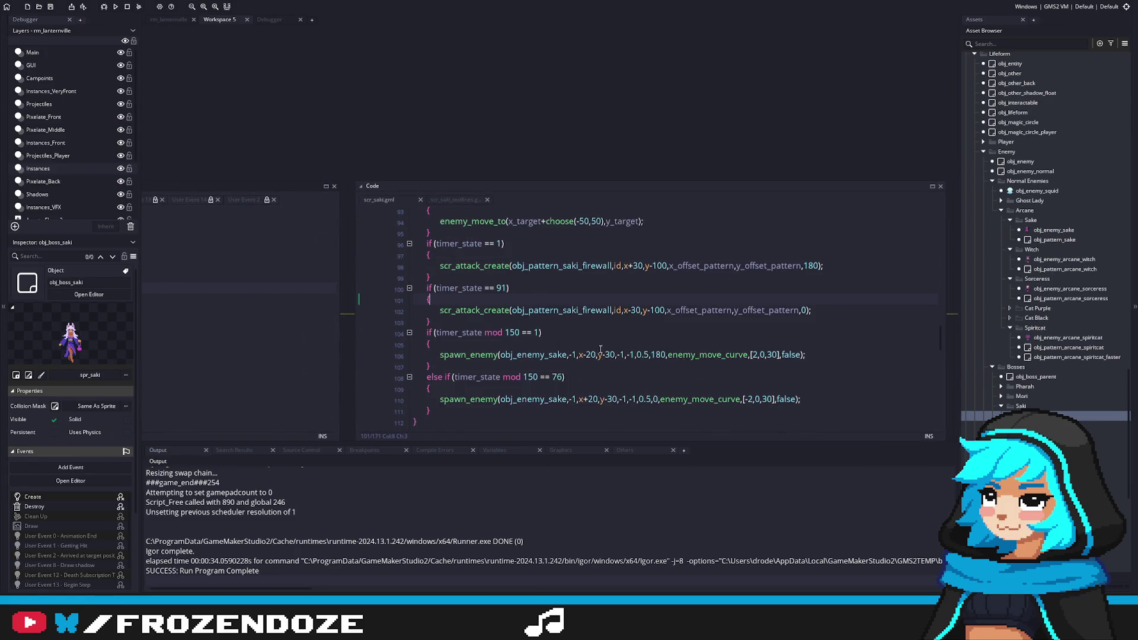
{"action": "scroll", "coordinate": [600, 350], "scroll_direction": "up", "scroll_amount": 1}
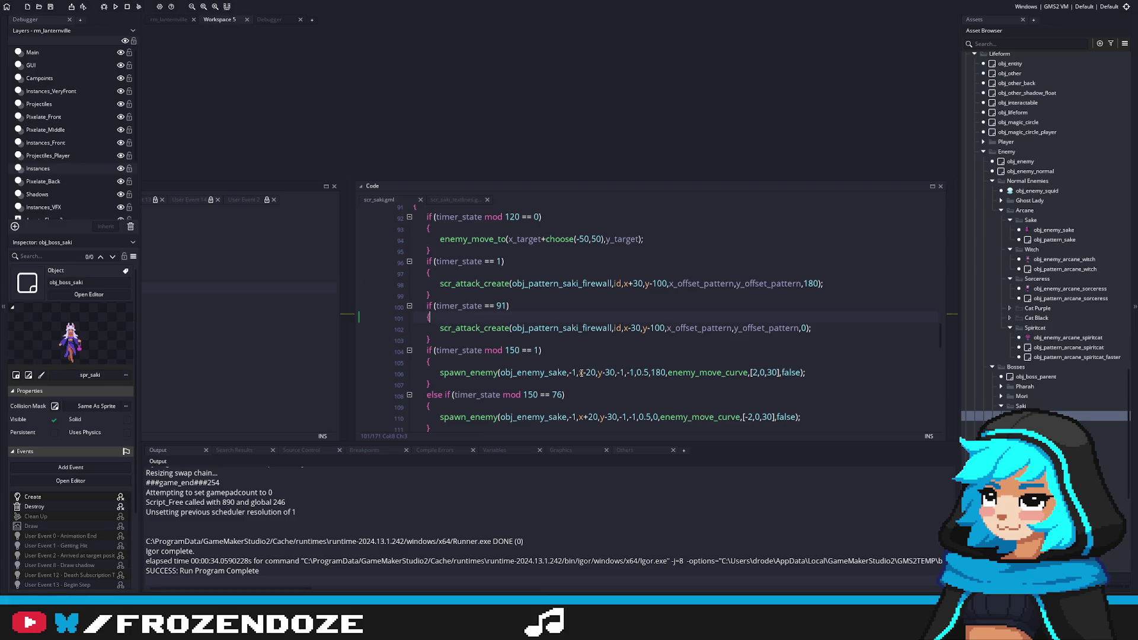
{"action": "scroll", "coordinate": [590, 378], "scroll_direction": "down", "scroll_amount": 2}
{"action": "scroll", "coordinate": [590, 353], "scroll_direction": "up", "scroll_amount": 1}
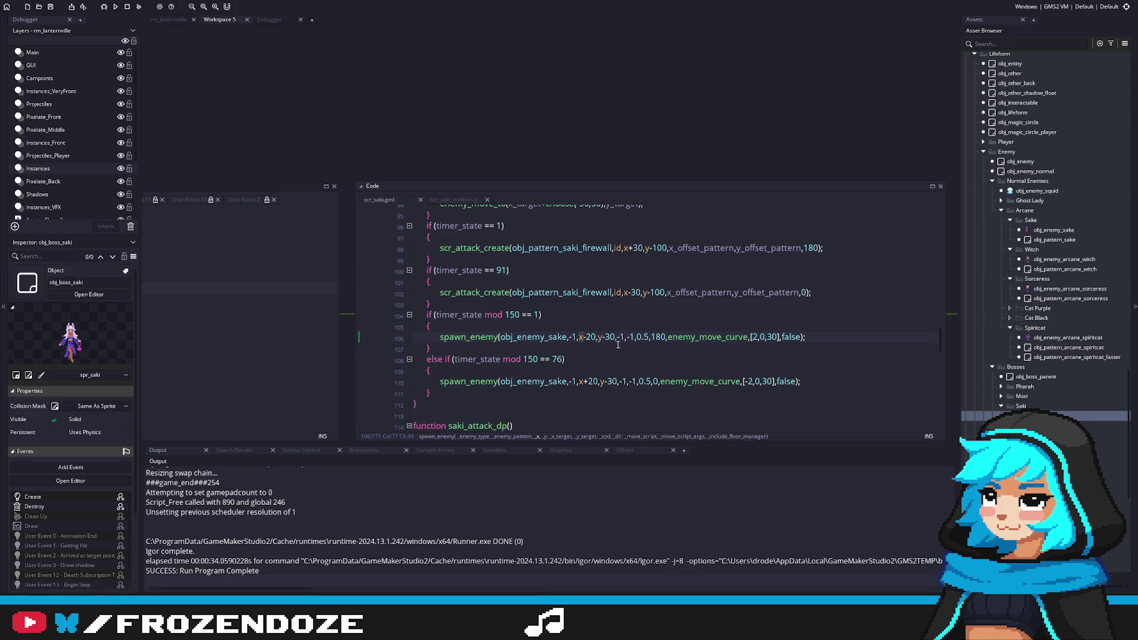
{"action": "left_click", "coordinate": [580, 348]}
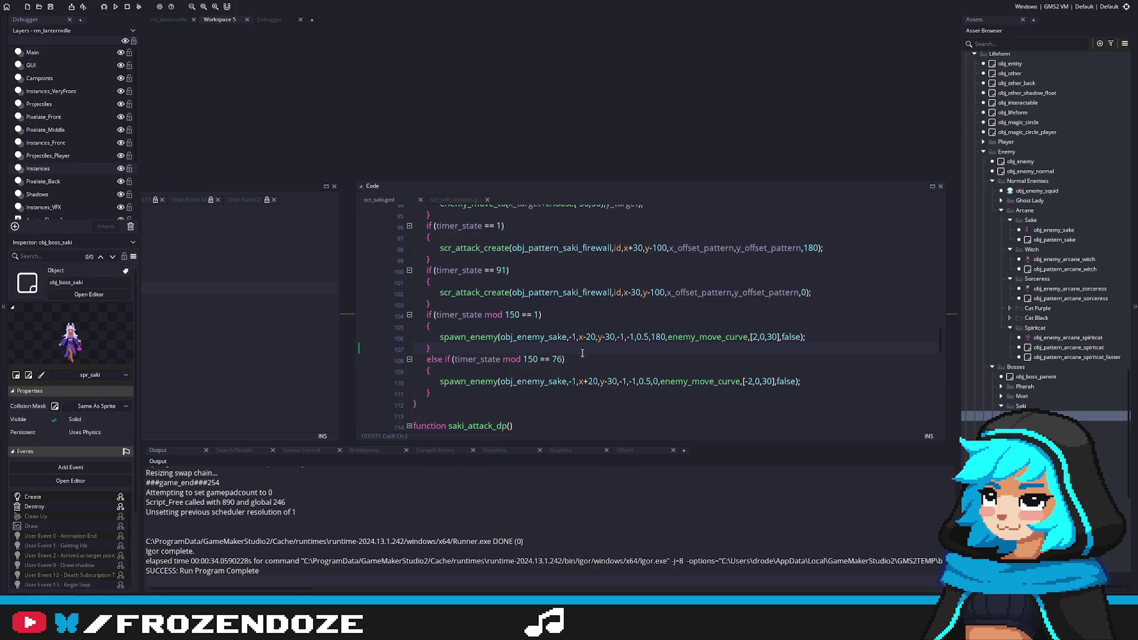
{"action": "type", "text": "MIDDL"}
{"action": "scroll", "coordinate": [700, 403], "scroll_direction": "down", "scroll_amount": 2}
{"action": "key", "text": "ctrl+z"}
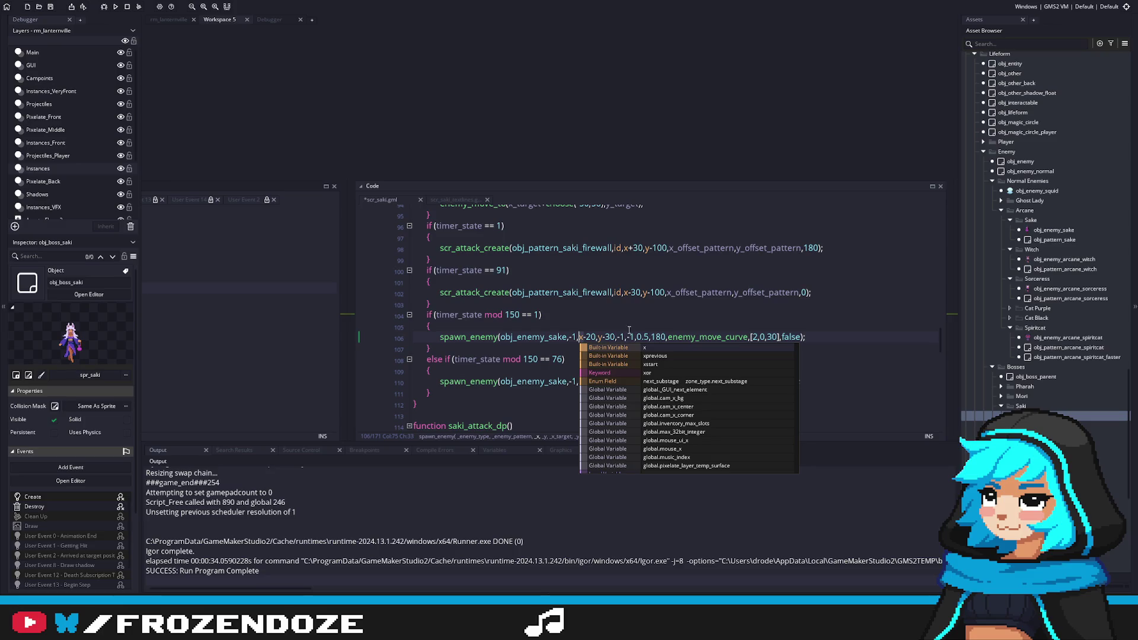
{"action": "key", "text": "ctrl+z"}
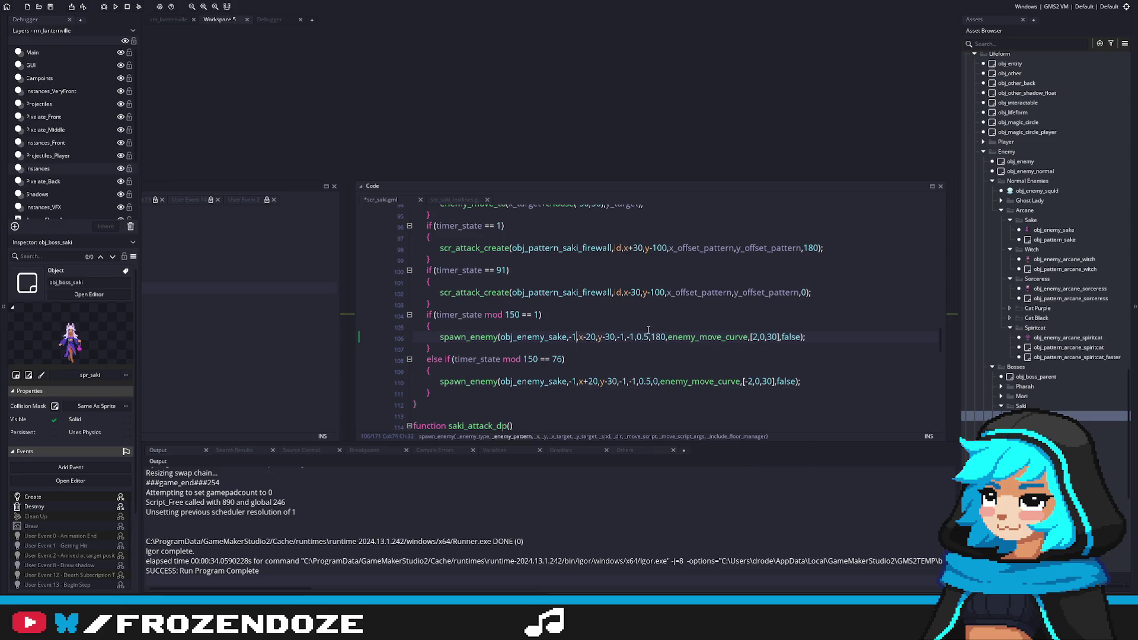
{"action": "type", "text": ", POS_"}
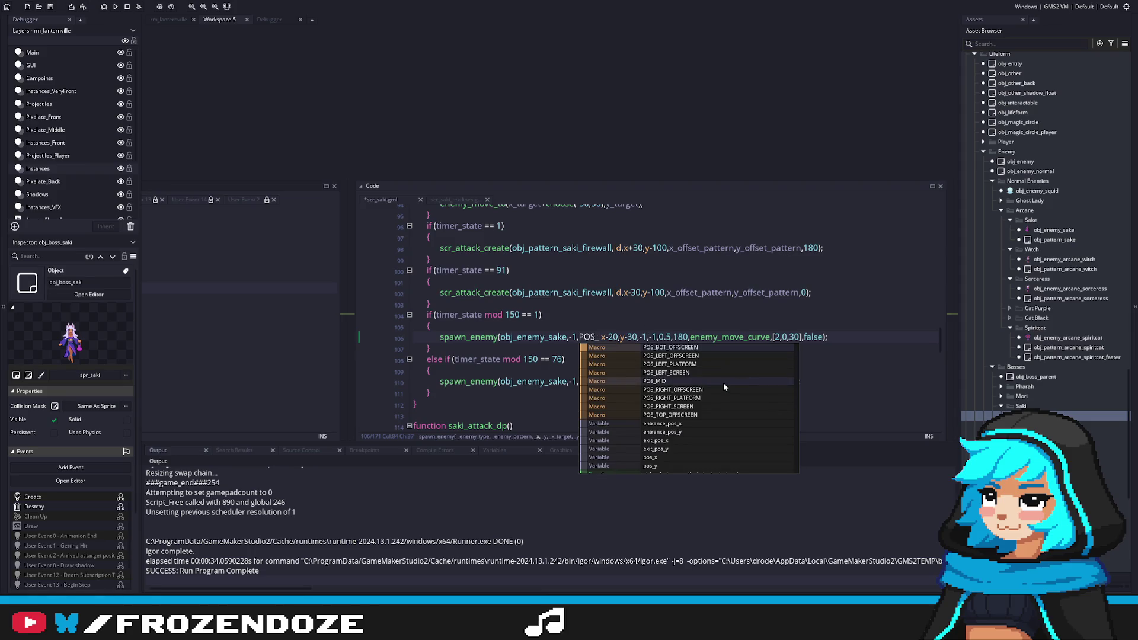
{"action": "left_click", "coordinate": [716, 380]}
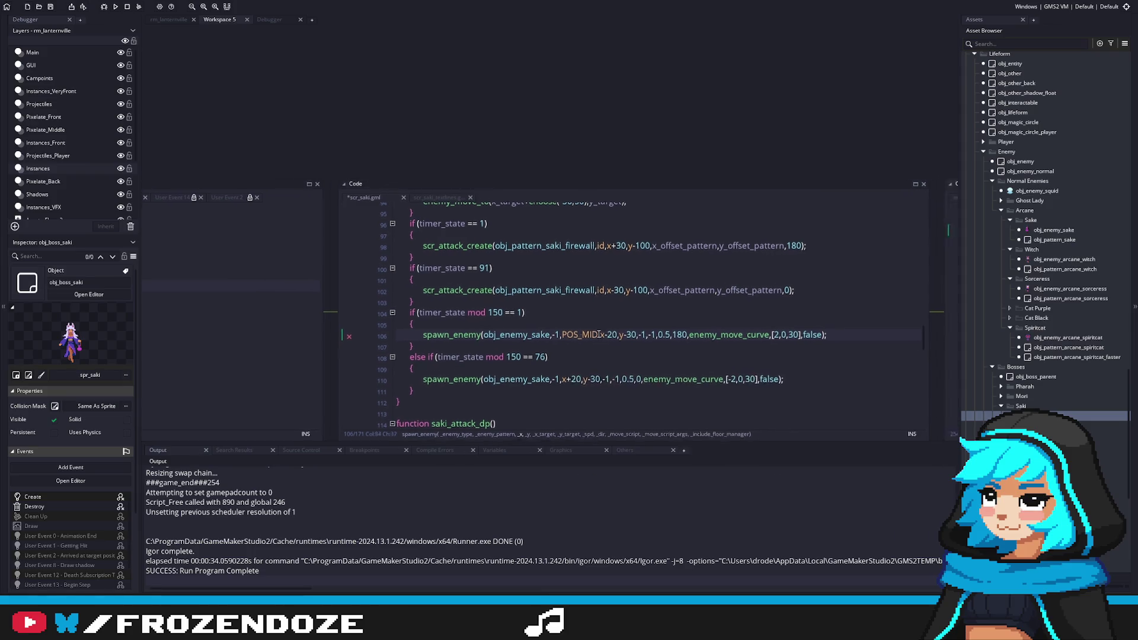
{"action": "middle_click", "coordinate": [599, 334]}
{"action": "left_click", "coordinate": [863, 287]}
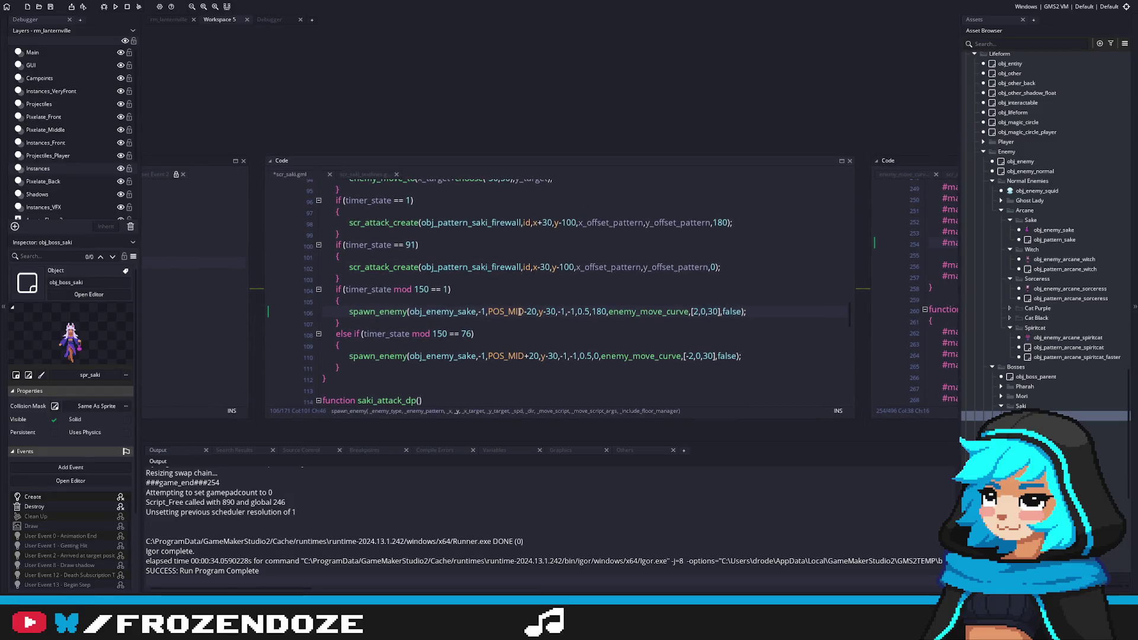
Change the last argument of both sake spawn_enemy calls from false to true.
{"action": "middle_click", "coordinate": [518, 308]}
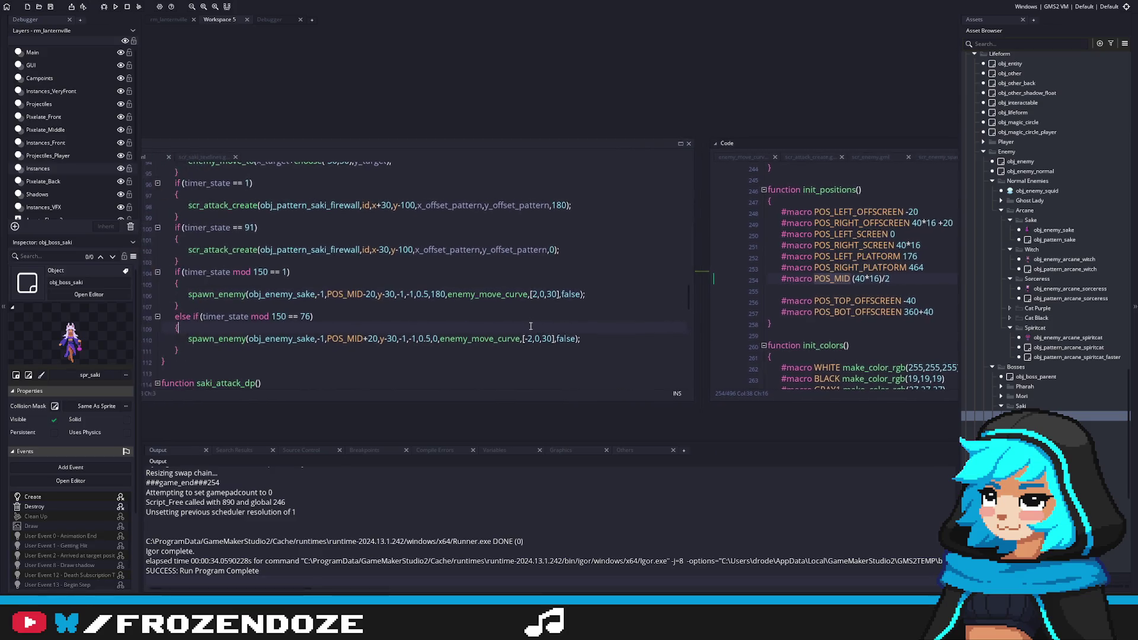
{"action": "left_click", "coordinate": [584, 291]}
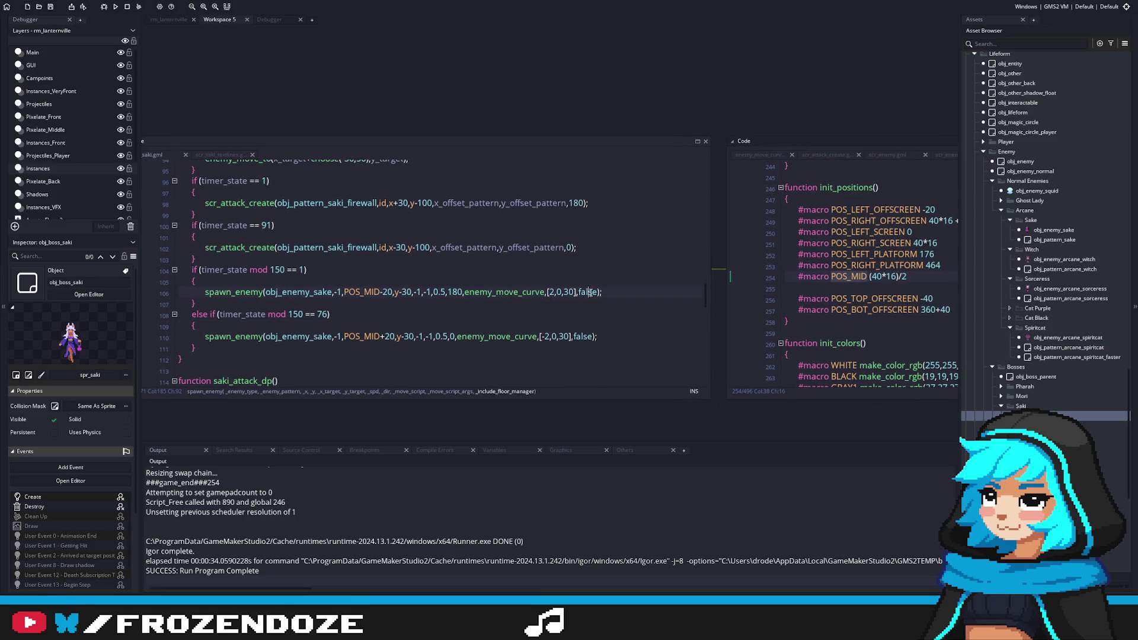
{"action": "type", "text": "true"}
{"action": "left_click", "coordinate": [584, 336]}
{"action": "type", "text": "true"}
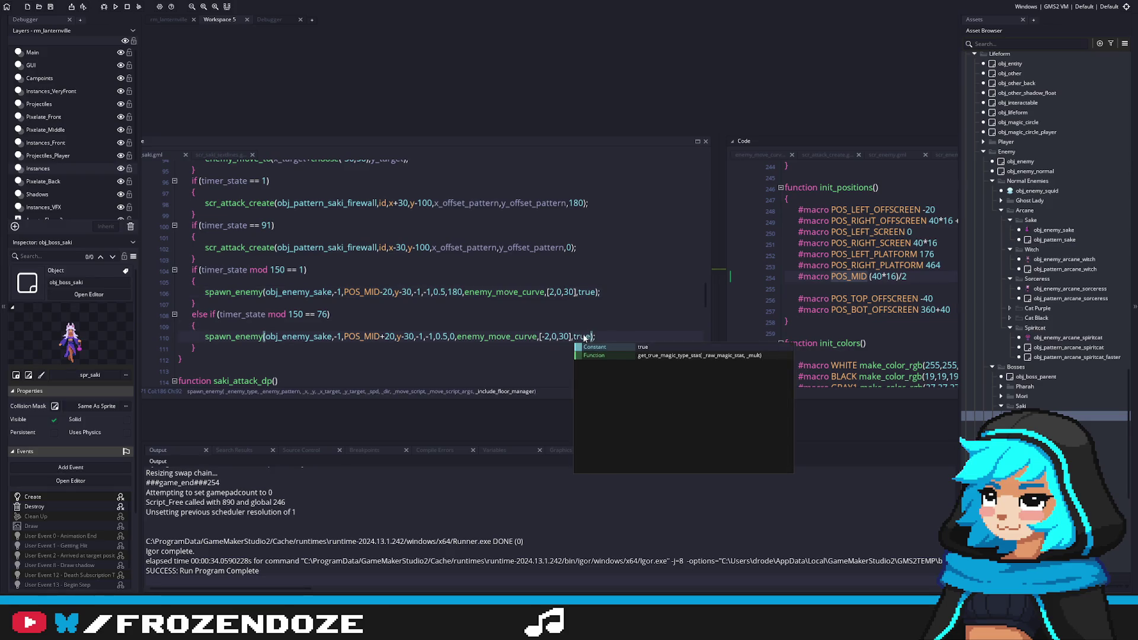
Replace y-30 with 30 in both spawn heights and run the game.
{"action": "left_click", "coordinate": [407, 338]}
{"action": "key", "text": "BackSpace"}
{"action": "left_click", "coordinate": [402, 292]}
{"action": "key", "text": "BackSpace"}
{"action": "key", "text": "BackSpace"}
{"action": "key", "text": "F5"}
{"action": "left_click", "coordinate": [475, 323]}
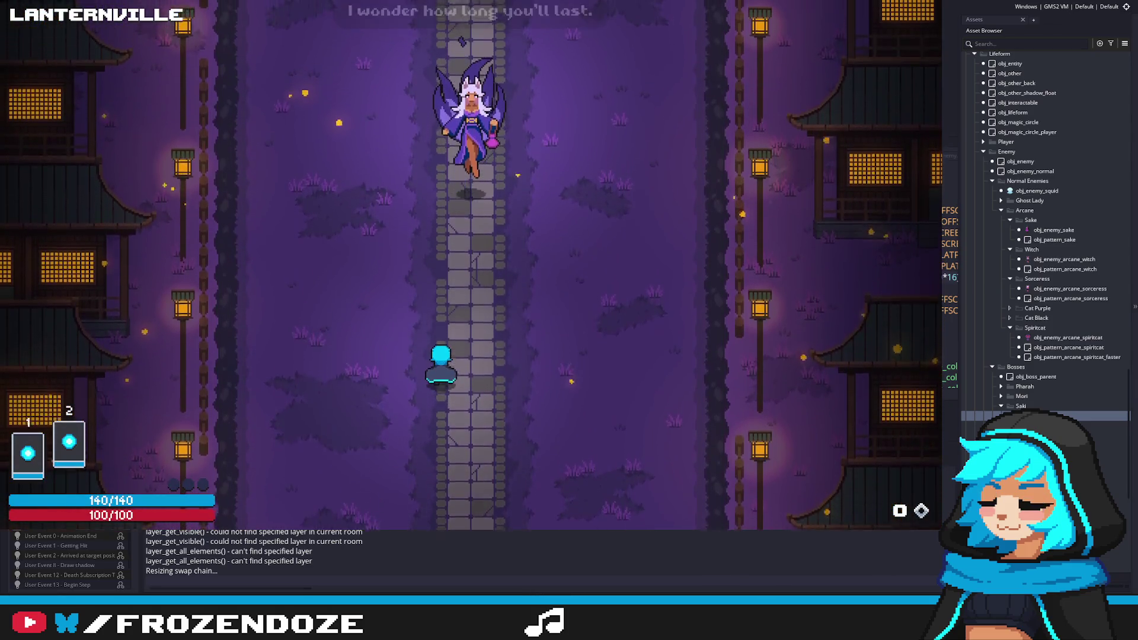
Dodge Saki's fire walls with WASD, quit the game, and return to the spawn height on line 106.
{"action": "key", "text": "d"}
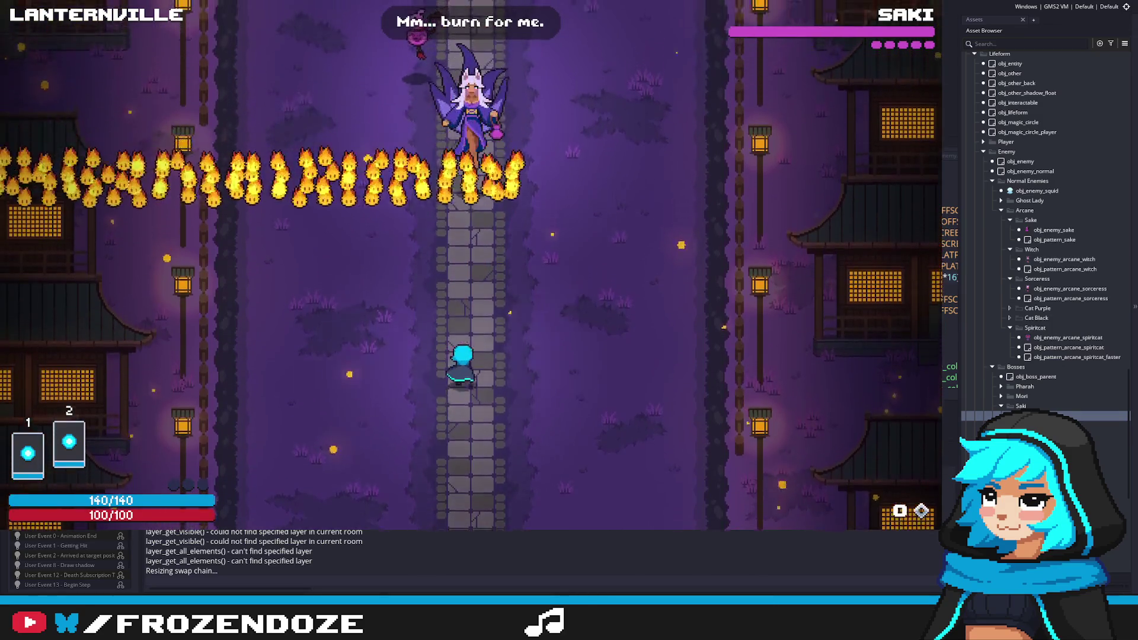
{"action": "key", "text": "a"}
{"action": "key", "text": "w"}
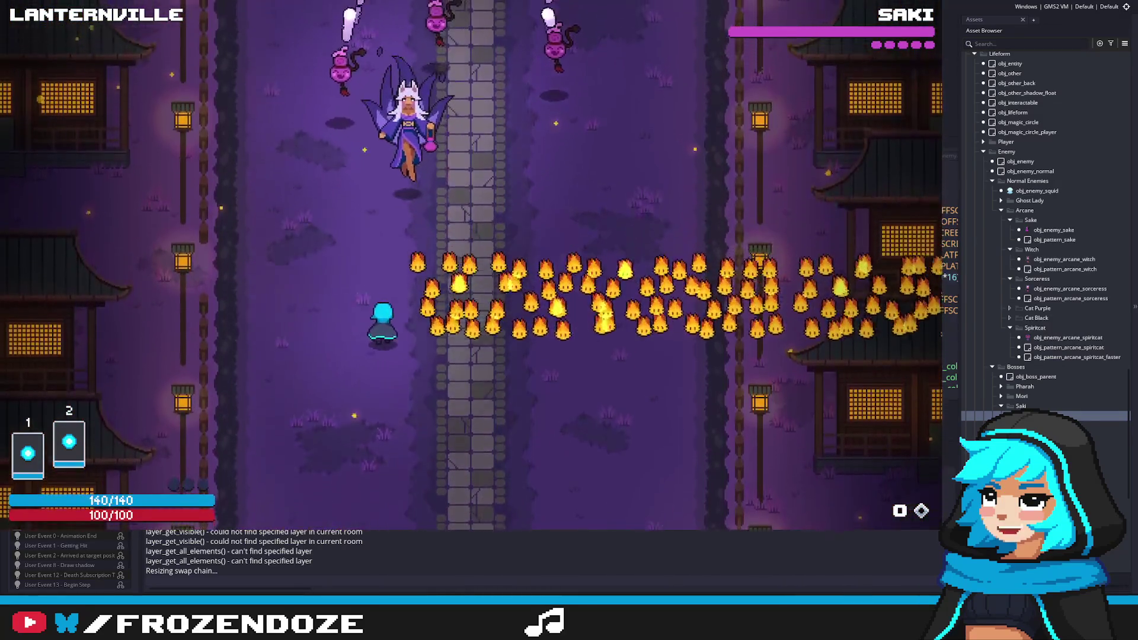
{"action": "key", "text": "d"}
{"action": "key", "text": "w"}
{"action": "key", "text": "d"}
{"action": "key", "text": "s"}
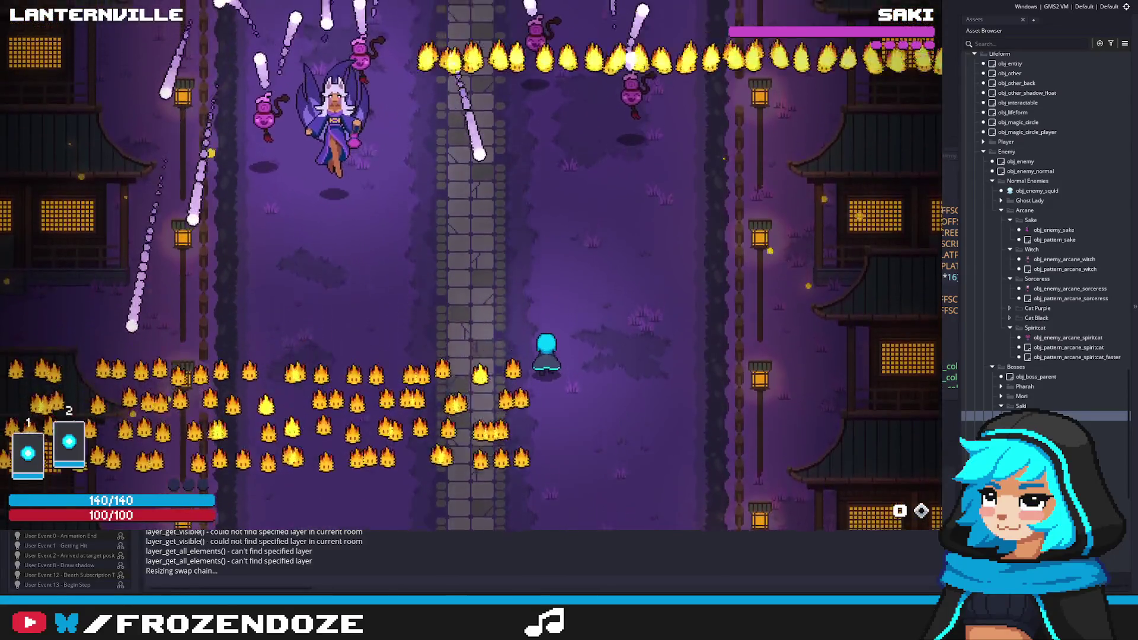
{"action": "key", "text": "a"}
{"action": "key", "text": "Escape"}
{"action": "left_click", "coordinate": [460, 294]}
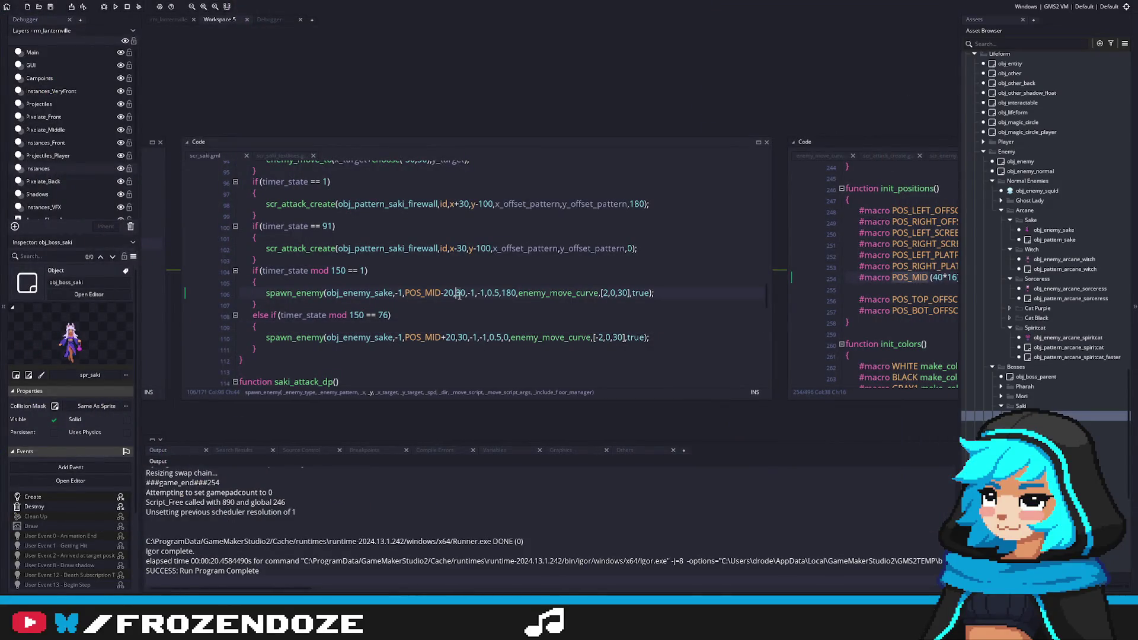
Change the sake spawn height from 30 to 60 and rerun the game with F5.
{"action": "double_click", "coordinate": [462, 337]}
{"action": "type", "text": "60,"}
{"action": "key", "text": "F5"}
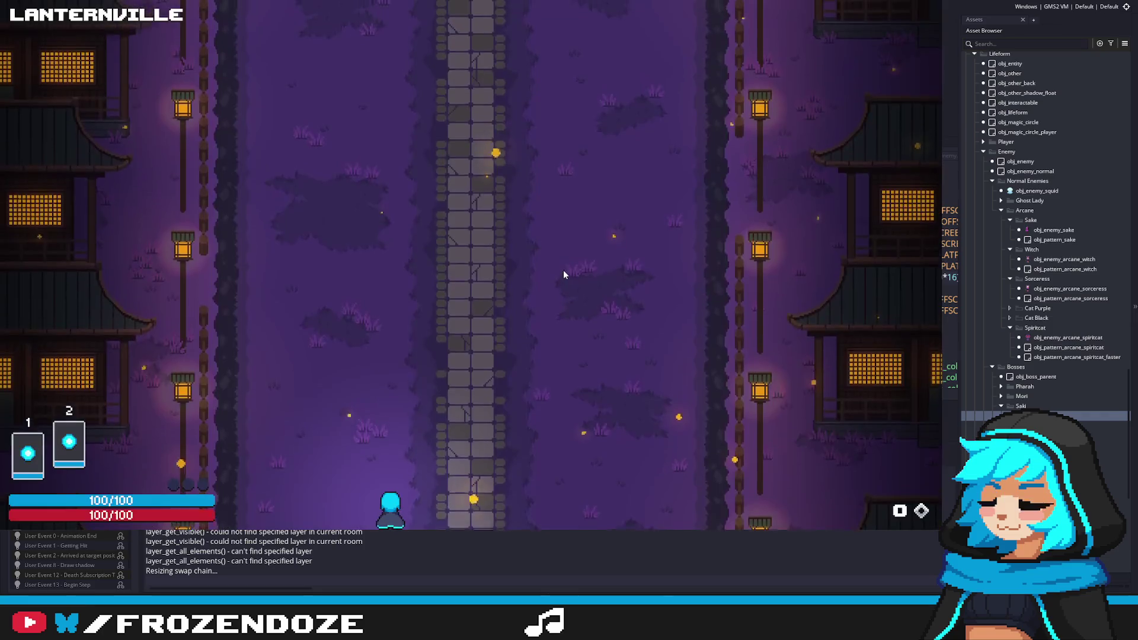
Dodge the fire walls spawned at height 60 during the Saki fight, then exit with Escape.
{"action": "key", "text": "w+d"}
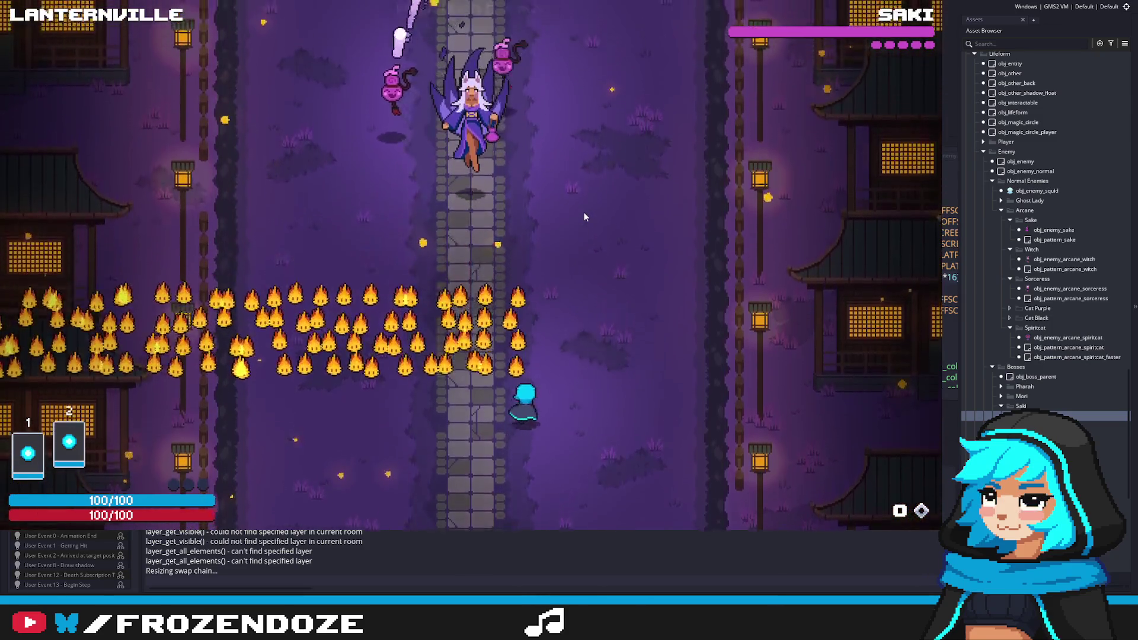
{"action": "key", "text": "a"}
{"action": "key", "text": "d"}
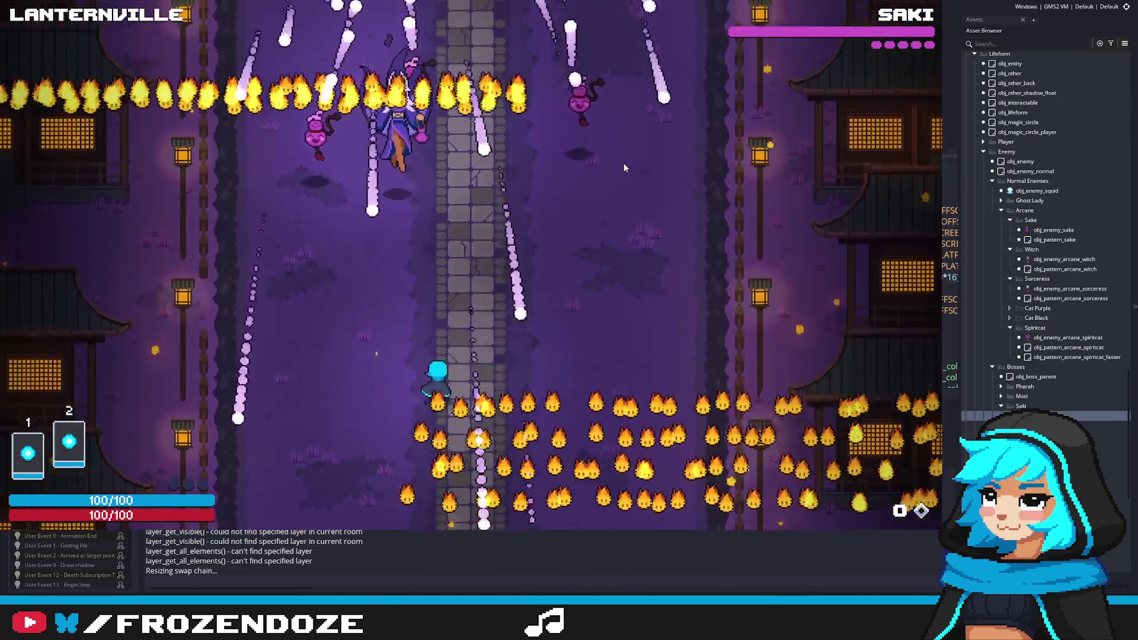
{"action": "key", "text": "a"}
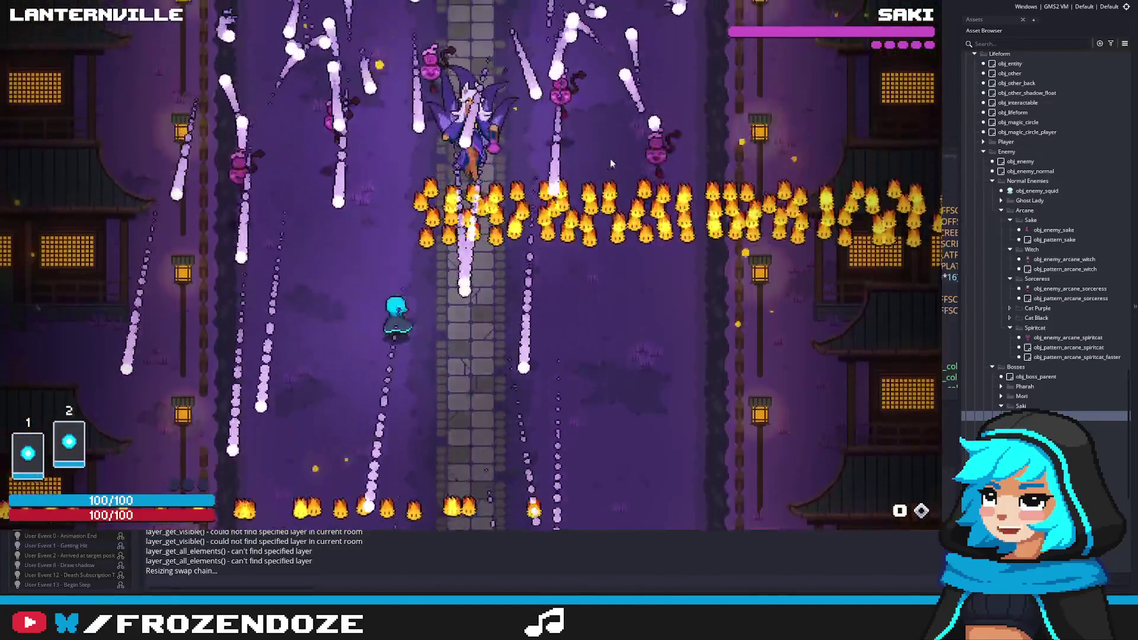
{"action": "key", "text": "d"}
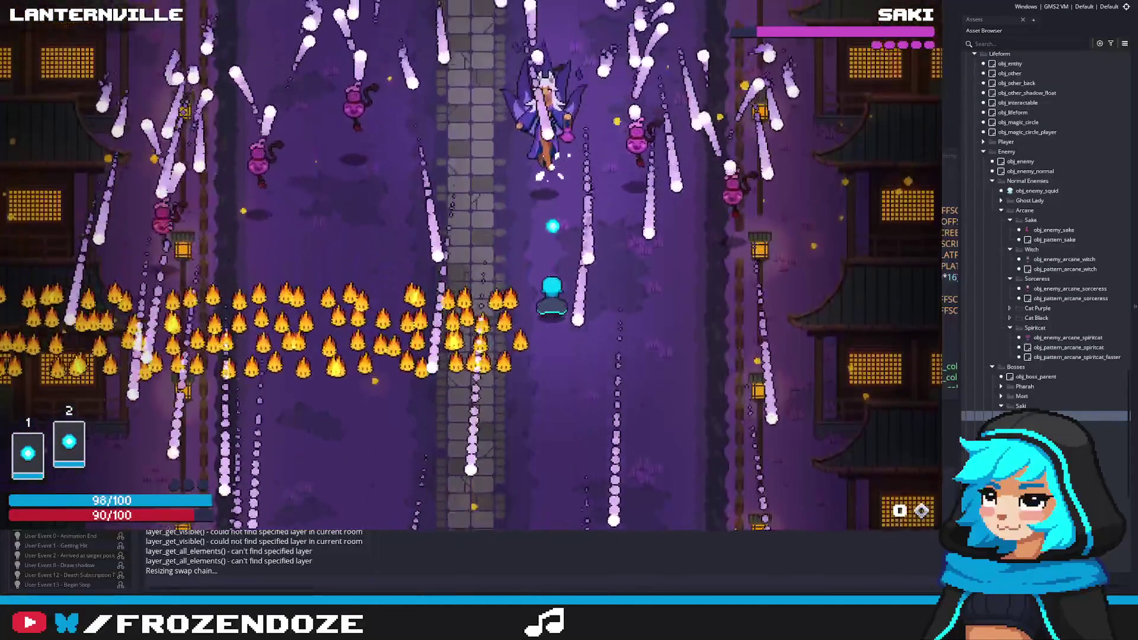
{"action": "key", "text": "s"}
{"action": "key", "text": "a"}
{"action": "key", "text": "d"}
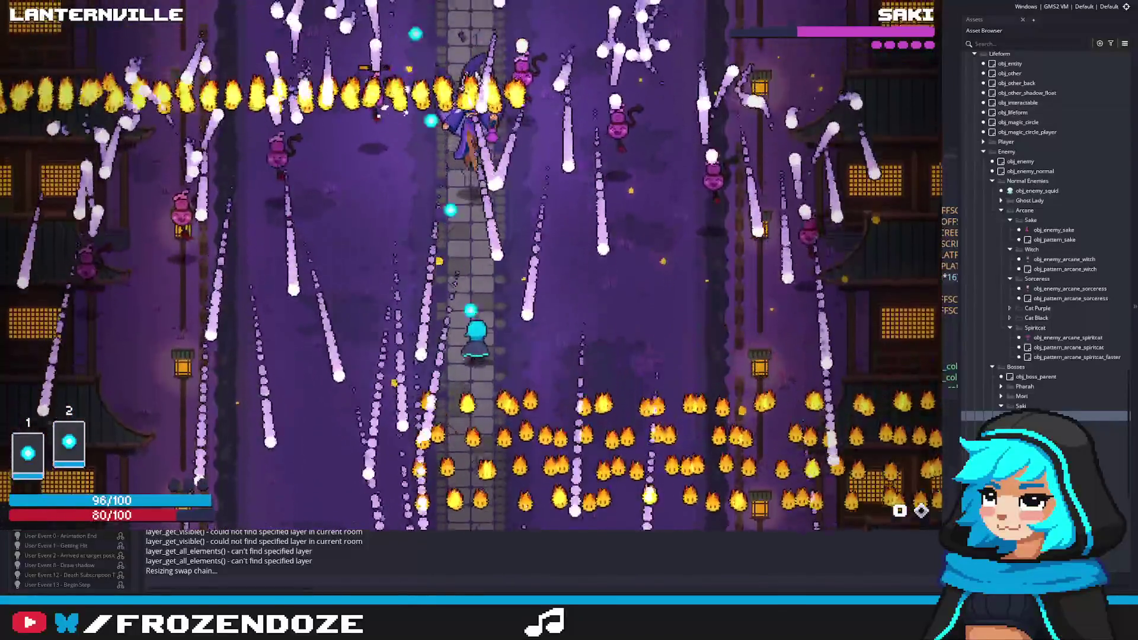
{"action": "key", "text": "a"}
{"action": "key", "text": "d"}
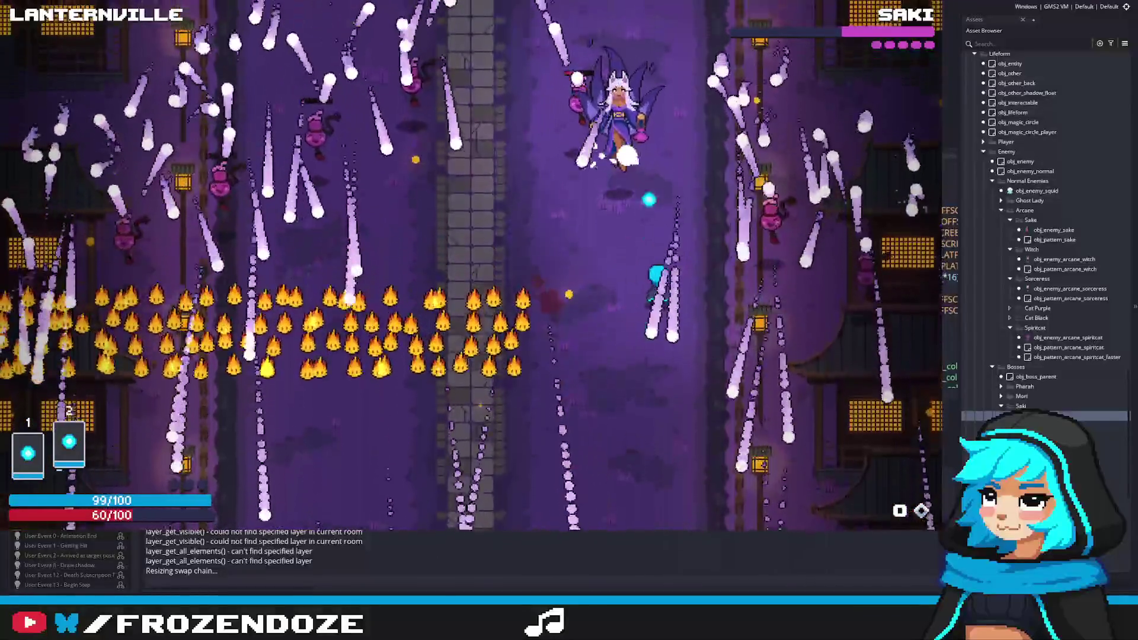
{"action": "key", "text": "a"}
{"action": "key", "text": "d"}
{"action": "key", "text": "d"}
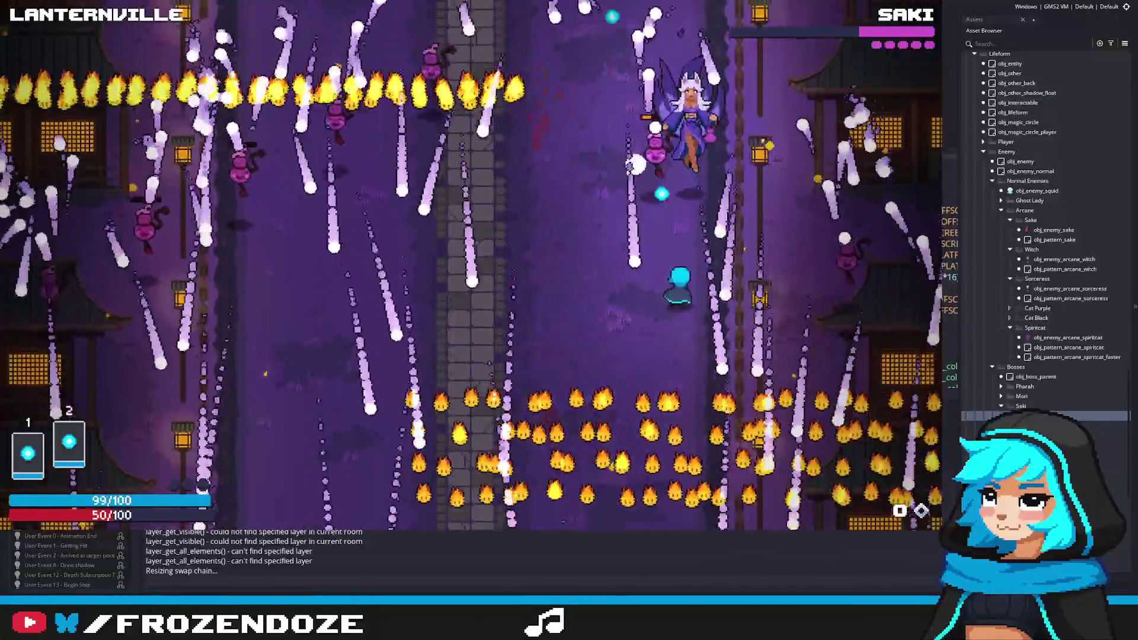
{"action": "key", "text": "a"}
{"action": "key", "text": "a"}
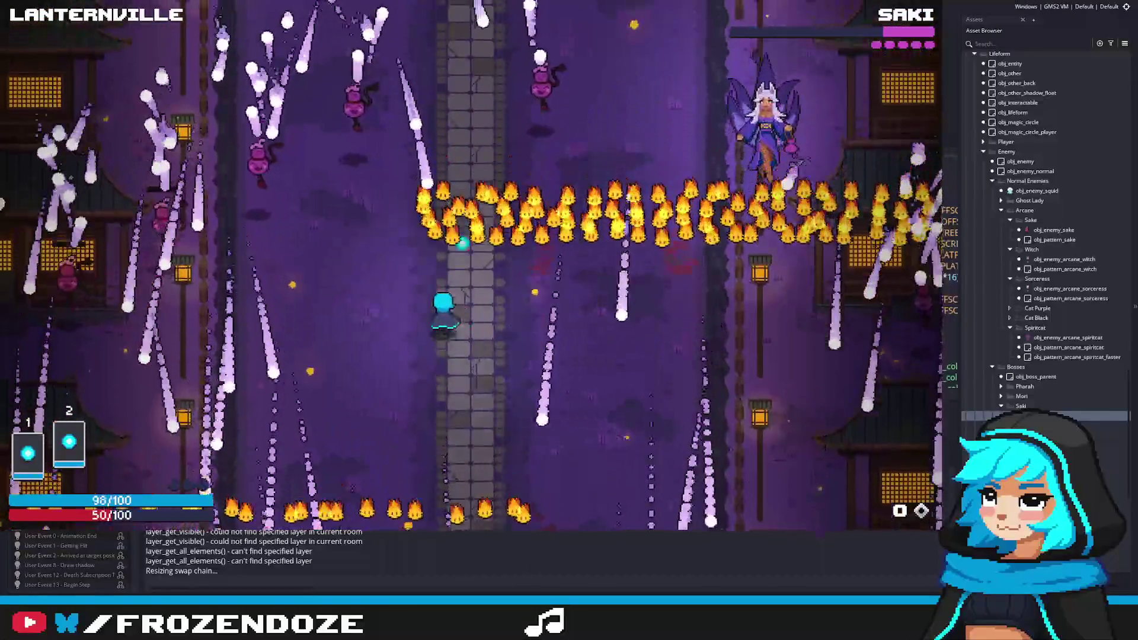
{"action": "key", "text": "d"}
{"action": "key", "text": "d"}
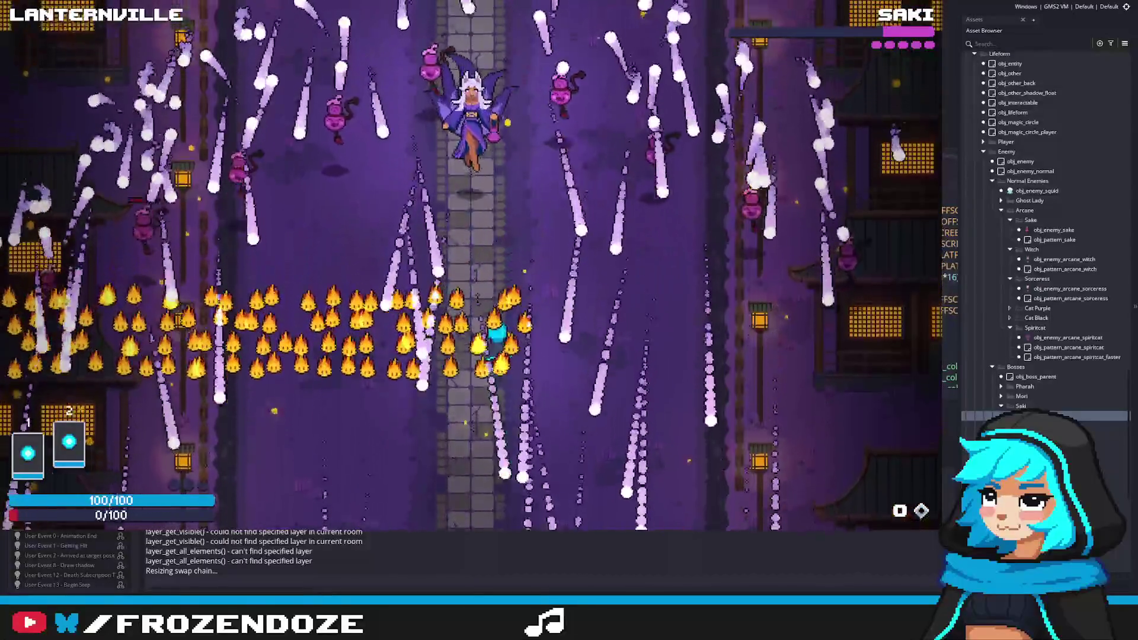
{"action": "key", "text": "Escape"}
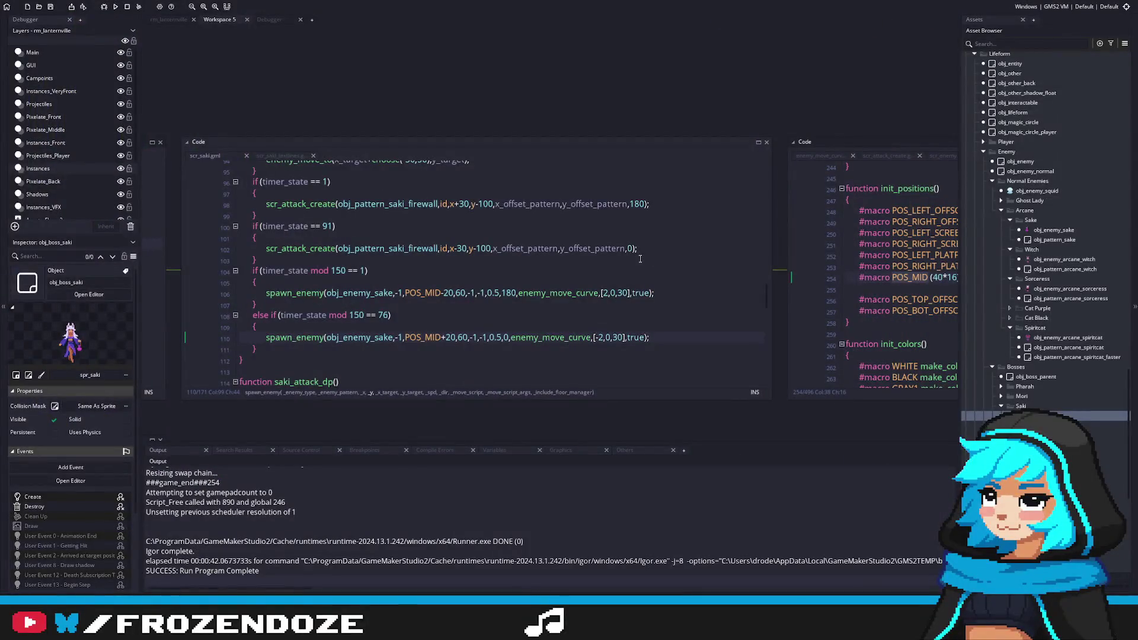
Review the enemy_move_to target in Saki's sake attack code.
{"action": "scroll", "coordinate": [336, 267], "scroll_direction": "up", "scroll_amount": 4}
{"action": "left_click", "coordinate": [497, 285]}
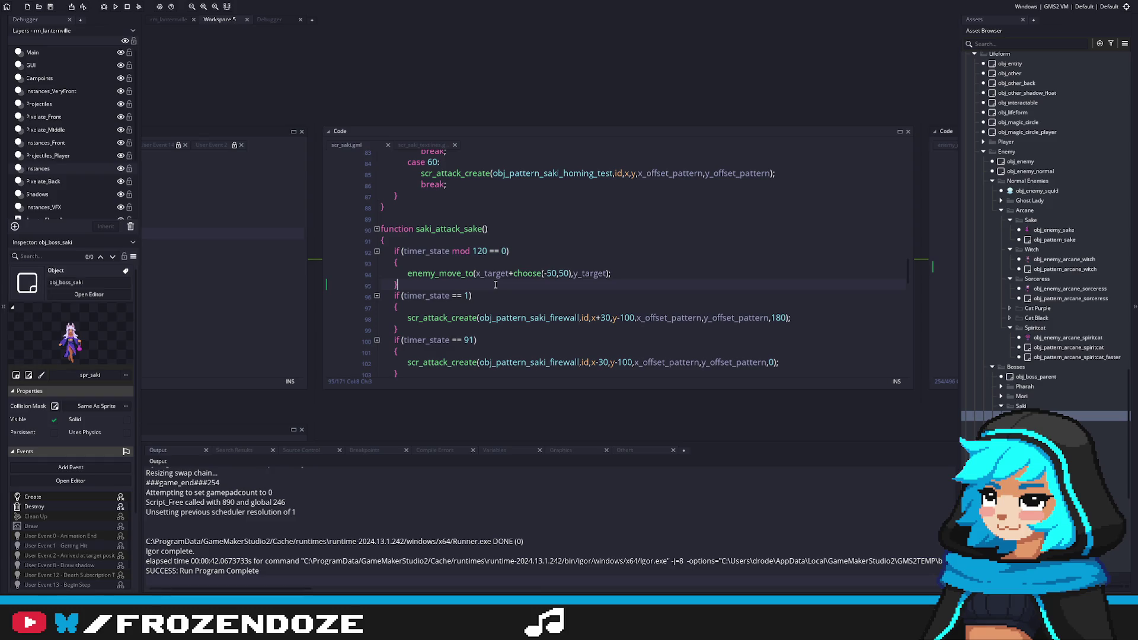
{"action": "left_click", "coordinate": [850, 295]}
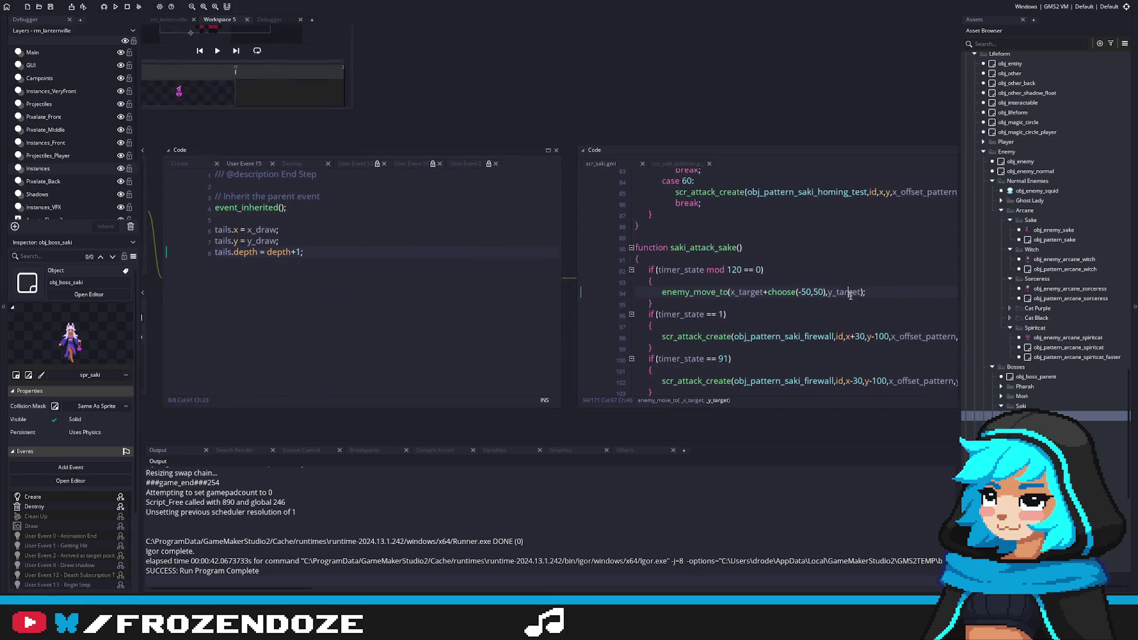
Open obj_boss_parent's User Event 14 and follow switch_boss_state to move_to_start_position.
{"action": "double_click", "coordinate": [1036, 377]}
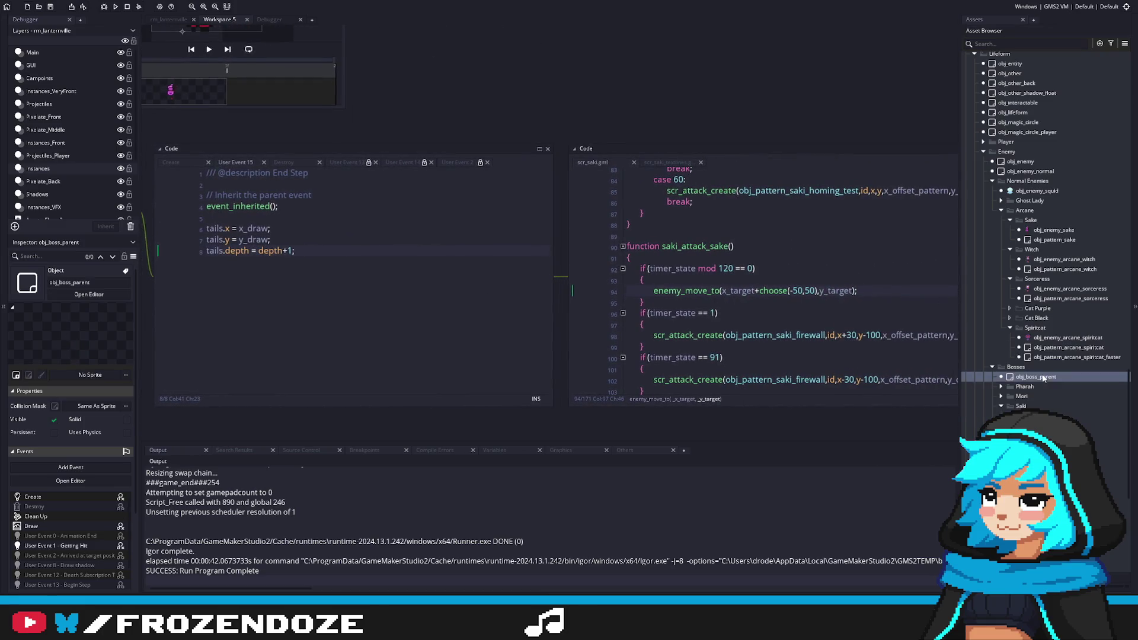
{"action": "scroll", "coordinate": [521, 281], "scroll_direction": "down", "scroll_amount": 3}
{"action": "scroll", "coordinate": [343, 192], "scroll_direction": "down", "scroll_amount": 1}
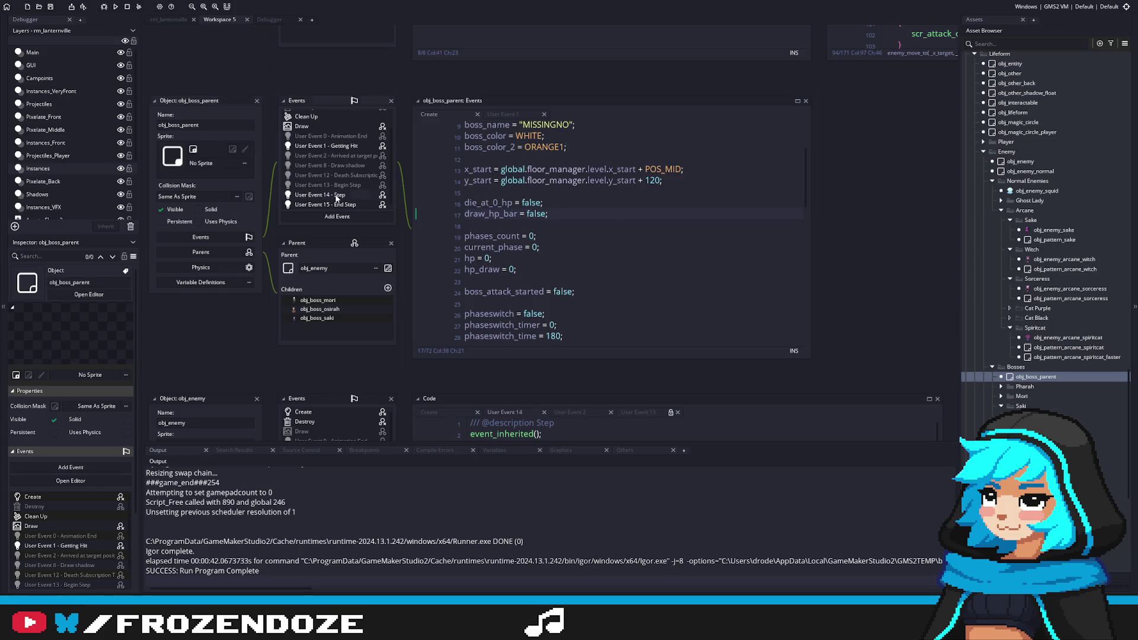
{"action": "left_click", "coordinate": [337, 196]}
{"action": "scroll", "coordinate": [516, 280], "scroll_direction": "down", "scroll_amount": 5}
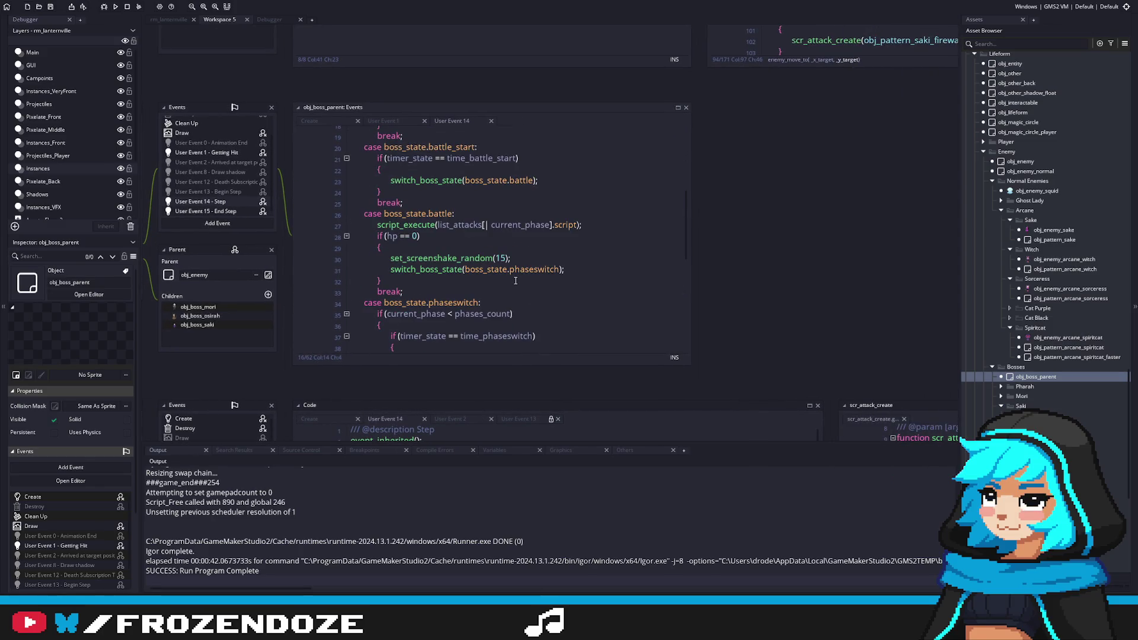
{"action": "scroll", "coordinate": [516, 281], "scroll_direction": "down", "scroll_amount": 5}
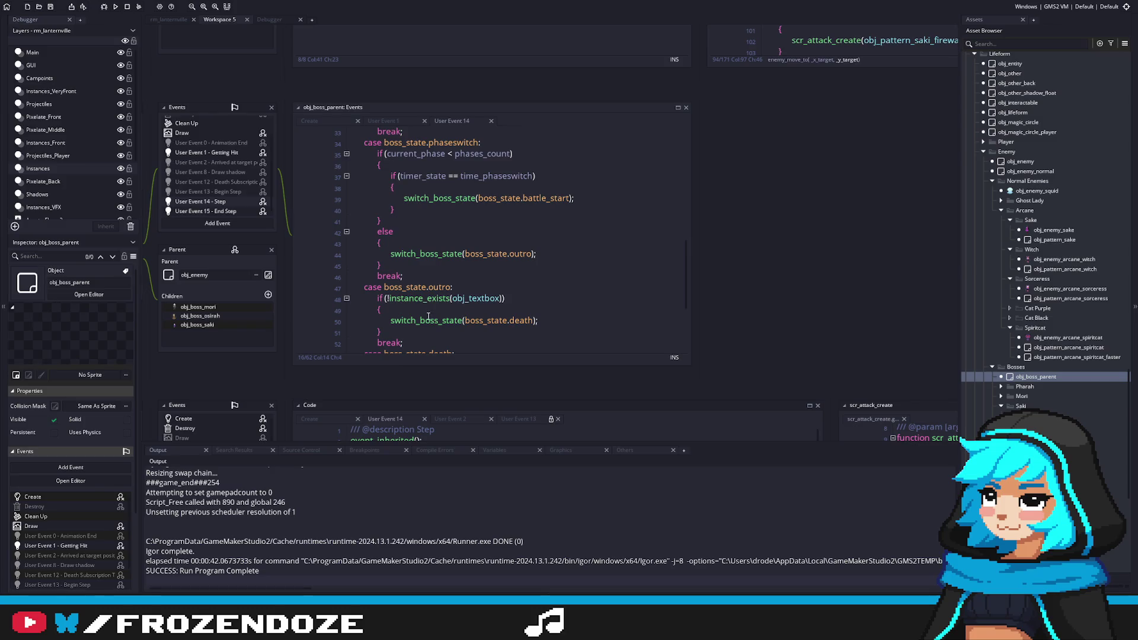
{"action": "middle_click", "coordinate": [428, 319]}
{"action": "scroll", "coordinate": [728, 293], "scroll_direction": "down", "scroll_amount": 9}
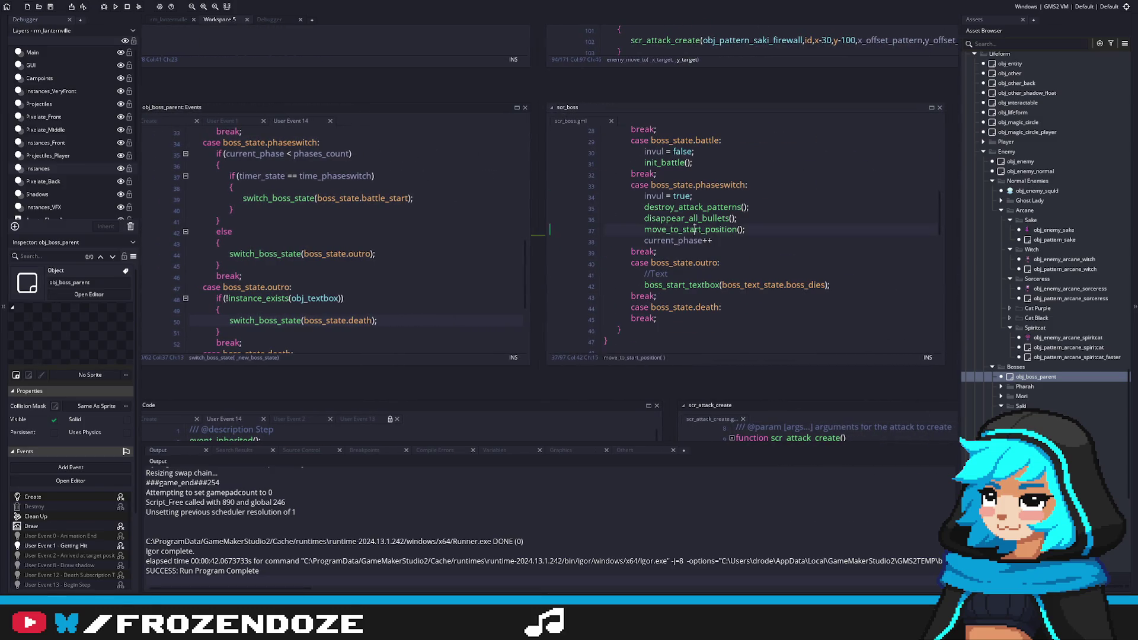
{"action": "middle_click", "coordinate": [694, 229]}
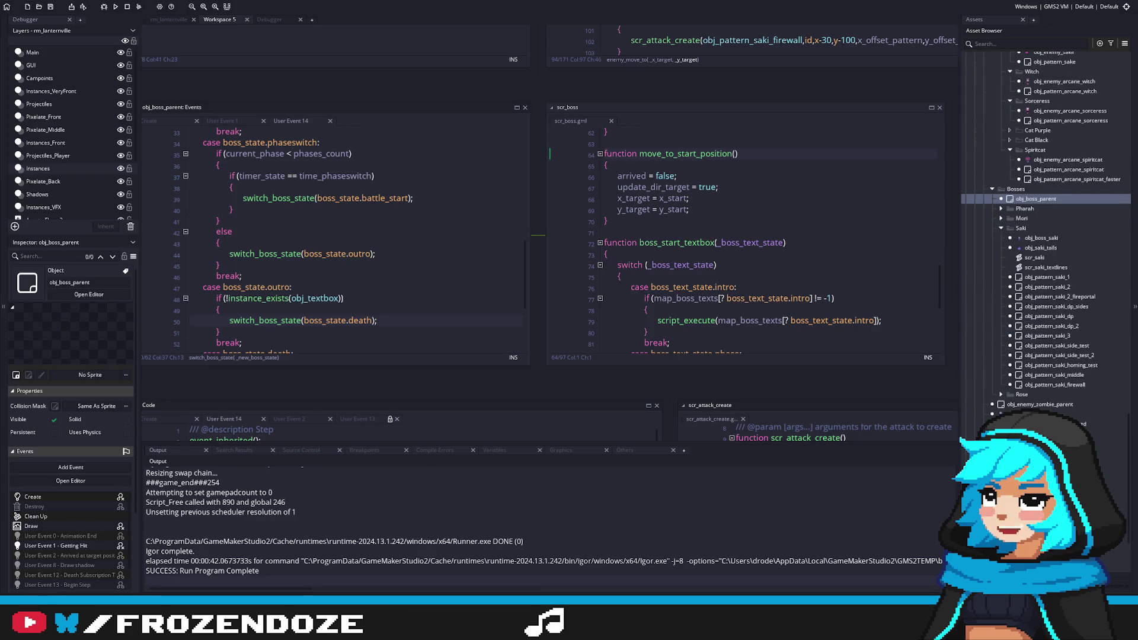
Read through move_to_start_position, then reopen obj_boss_saki's scr_saki code.
{"action": "scroll", "coordinate": [1049, 228], "scroll_direction": "down", "scroll_amount": 2}
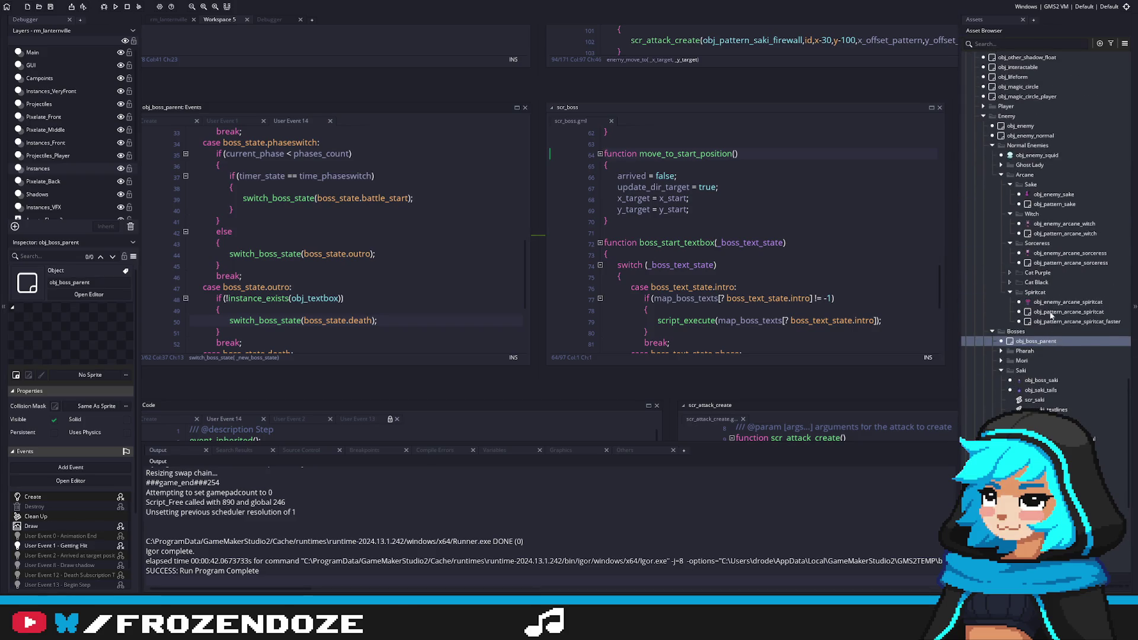
{"action": "scroll", "coordinate": [1046, 344], "scroll_direction": "up", "scroll_amount": 5}
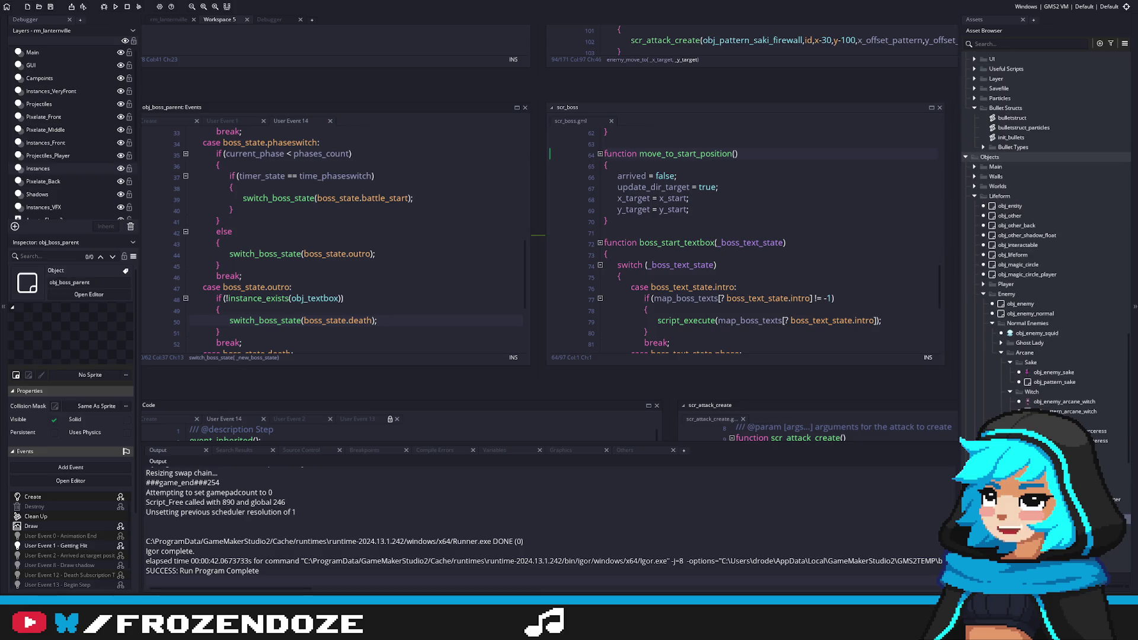
{"action": "scroll", "coordinate": [1046, 237], "scroll_direction": "down", "scroll_amount": 2}
{"action": "scroll", "coordinate": [1046, 237], "scroll_direction": "up", "scroll_amount": 10}
{"action": "scroll", "coordinate": [1046, 237], "scroll_direction": "down", "scroll_amount": 10}
{"action": "scroll", "coordinate": [1046, 237], "scroll_direction": "down", "scroll_amount": 5}
{"action": "double_click", "coordinate": [1042, 363]}
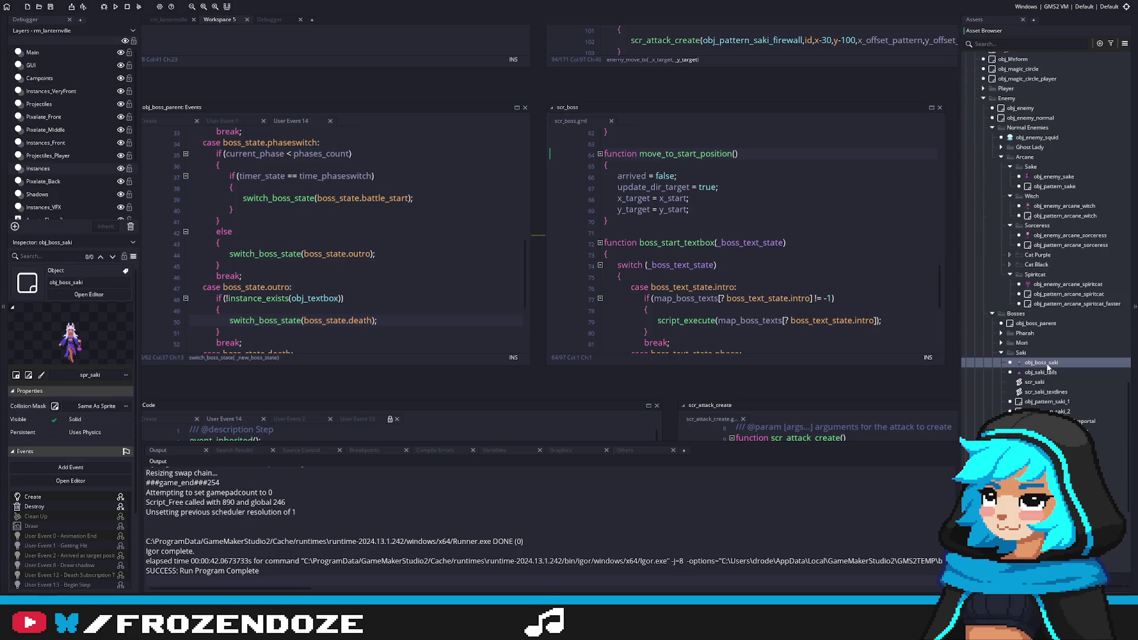
{"action": "left_click", "coordinate": [889, 284]}
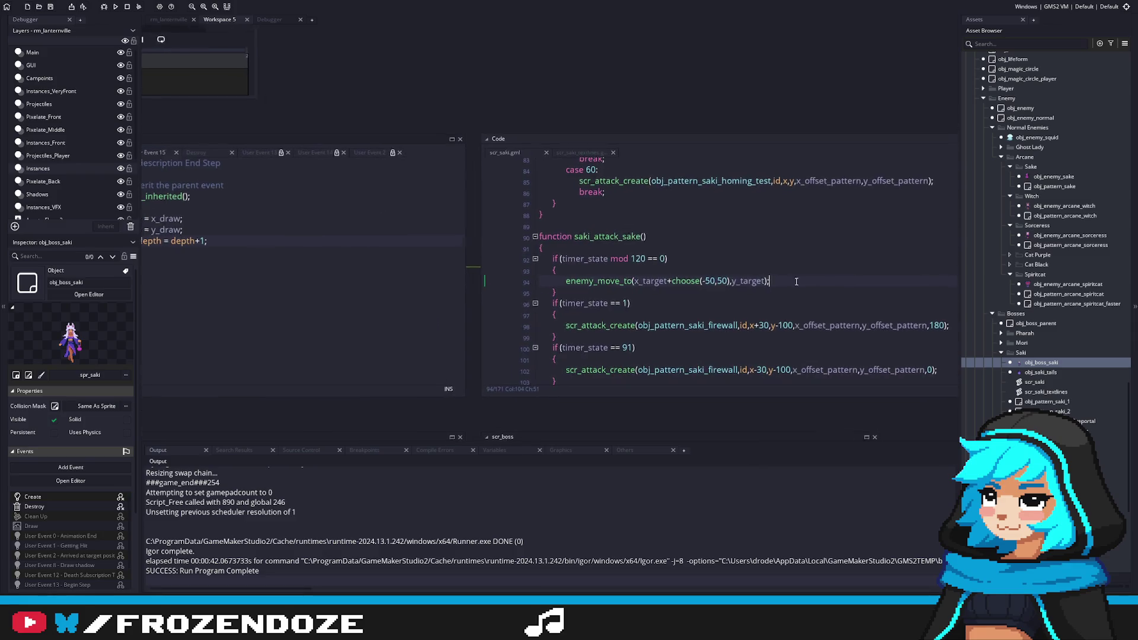
{"action": "left_click", "coordinate": [670, 280]}
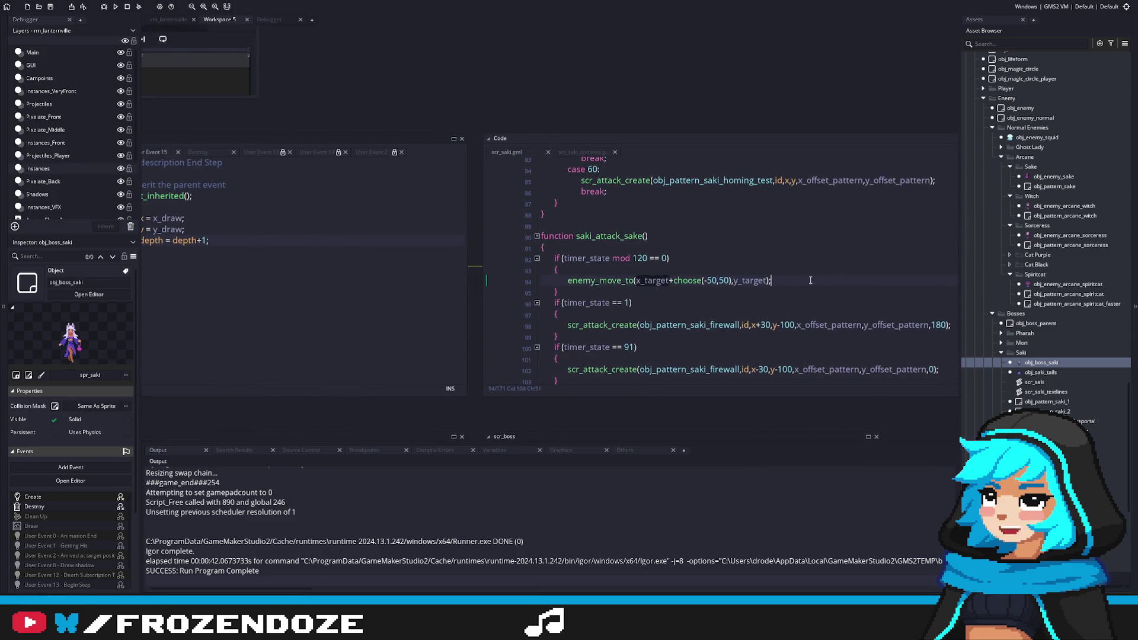
{"action": "left_click", "coordinate": [632, 293]}
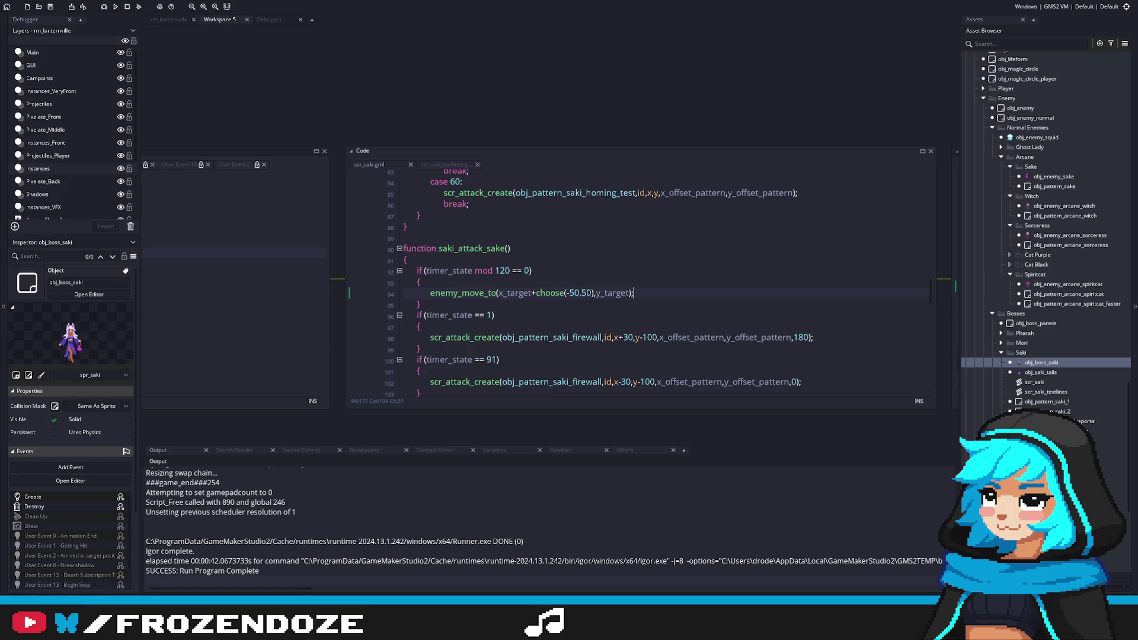
{"action": "mouse_move", "coordinate": [497, 311]}
{"action": "left_mouse_down"}
{"action": "mouse_move", "coordinate": [615, 312]}
{"action": "mouse_move", "coordinate": [586, 330]}
{"action": "mouse_move", "coordinate": [616, 303]}
{"action": "left_mouse_up"}
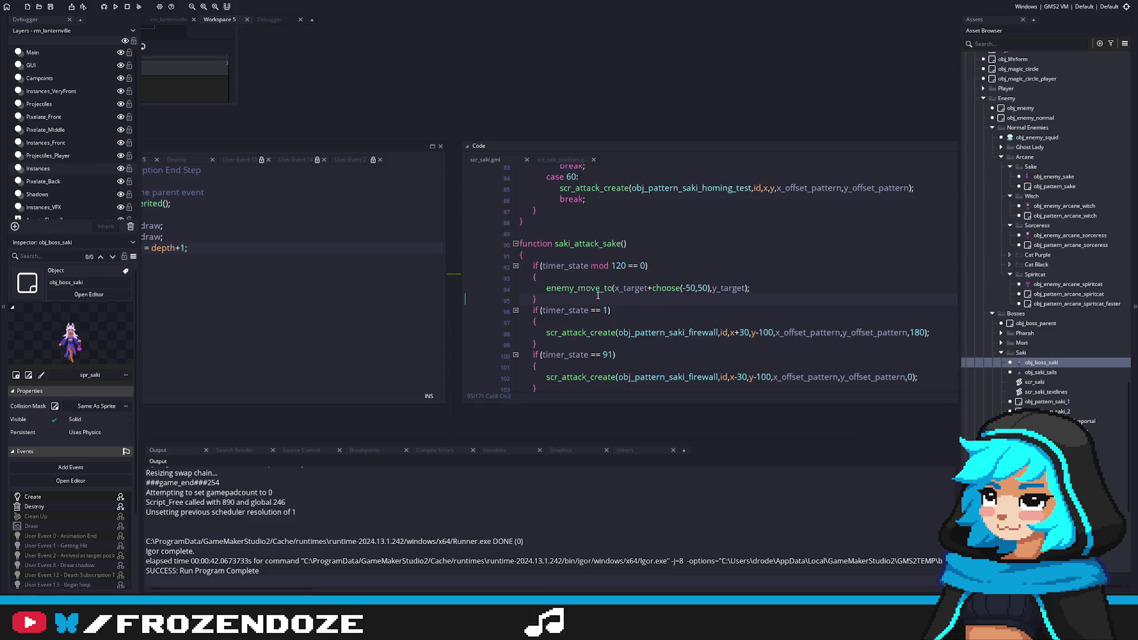
Insert a new line x = lerp(); after the 120-step block in saki_attack_sake.
{"action": "middle_click", "coordinate": [585, 287]}
{"action": "mouse_move", "coordinate": [325, 320]}
{"action": "left_mouse_down"}
{"action": "mouse_move", "coordinate": [629, 337]}
{"action": "mouse_move", "coordinate": [588, 332]}
{"action": "left_mouse_up"}
{"action": "key", "text": "Up"}
{"action": "key", "text": "Up"}
{"action": "key", "text": "Return"}
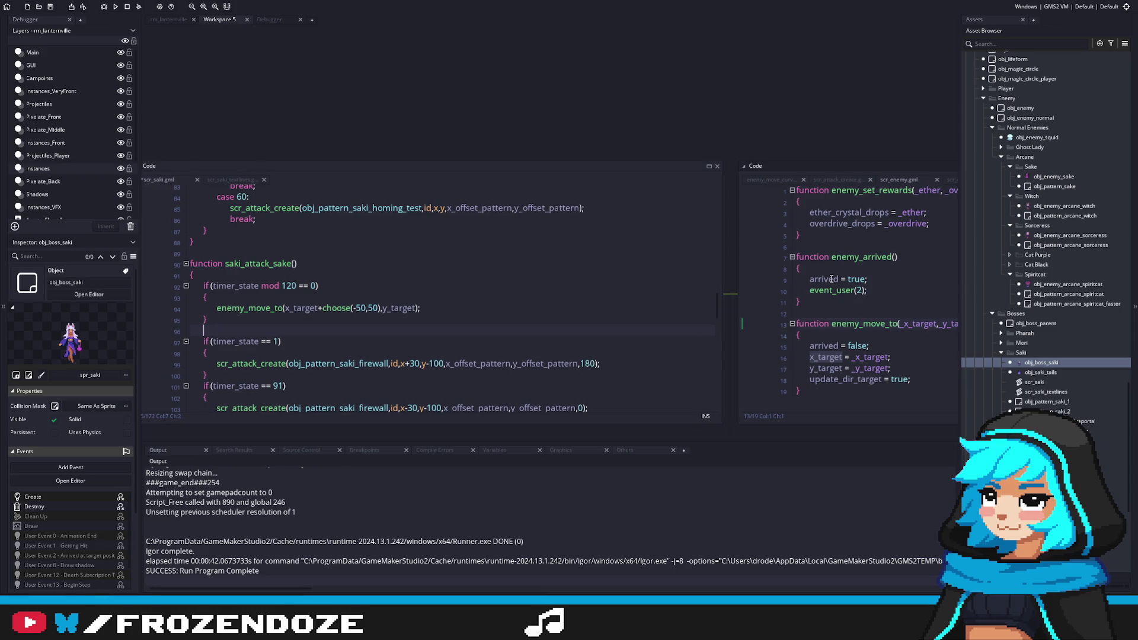
{"action": "type", "text": "x"}
{"action": "type", "text": " ="}
{"action": "type", "text": " lerp"}
{"action": "type", "text": "();"}
{"action": "left_click", "coordinate": [282, 341]}
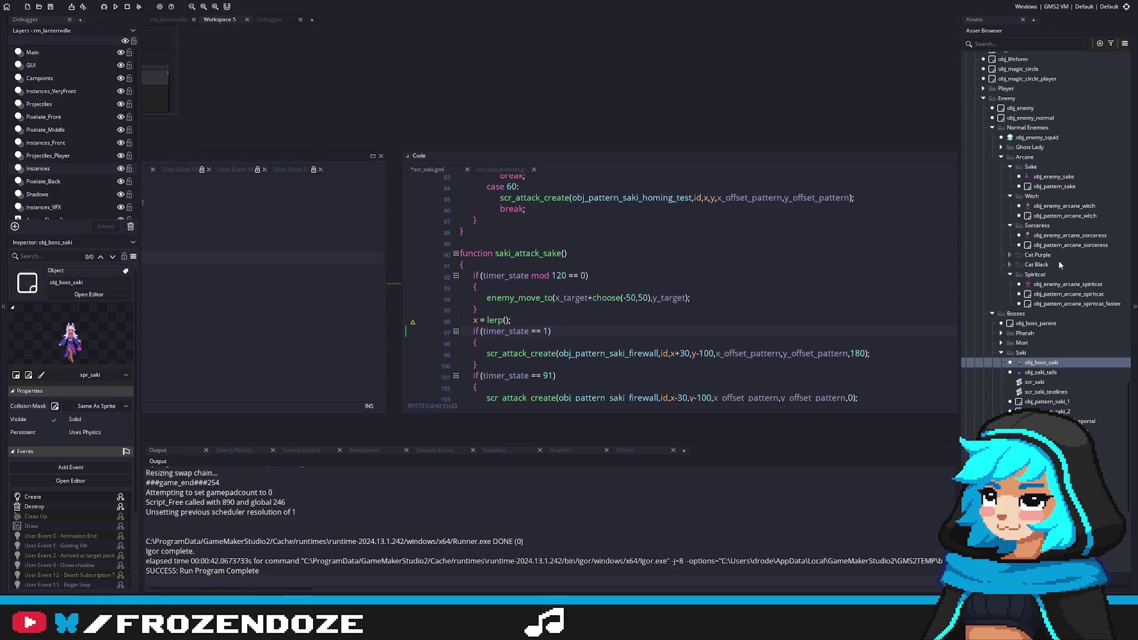
Check how obj_enemy's movement code uses lerp and min for the distance to x_target.
{"action": "double_click", "coordinate": [1020, 108]}
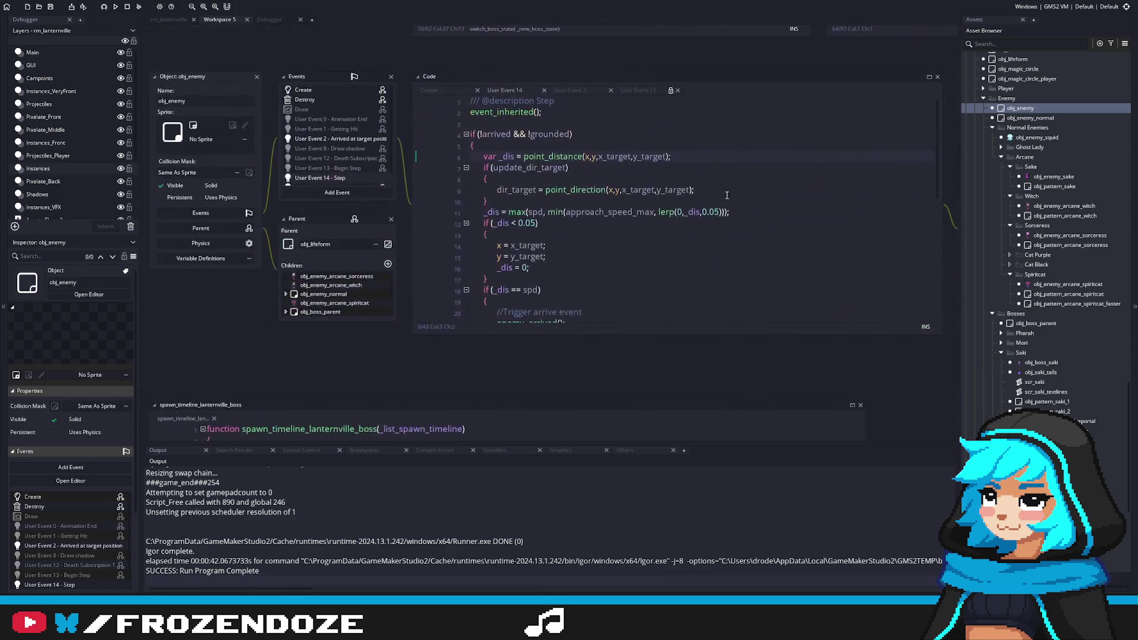
{"action": "scroll", "coordinate": [676, 212], "scroll_direction": "down", "scroll_amount": 1}
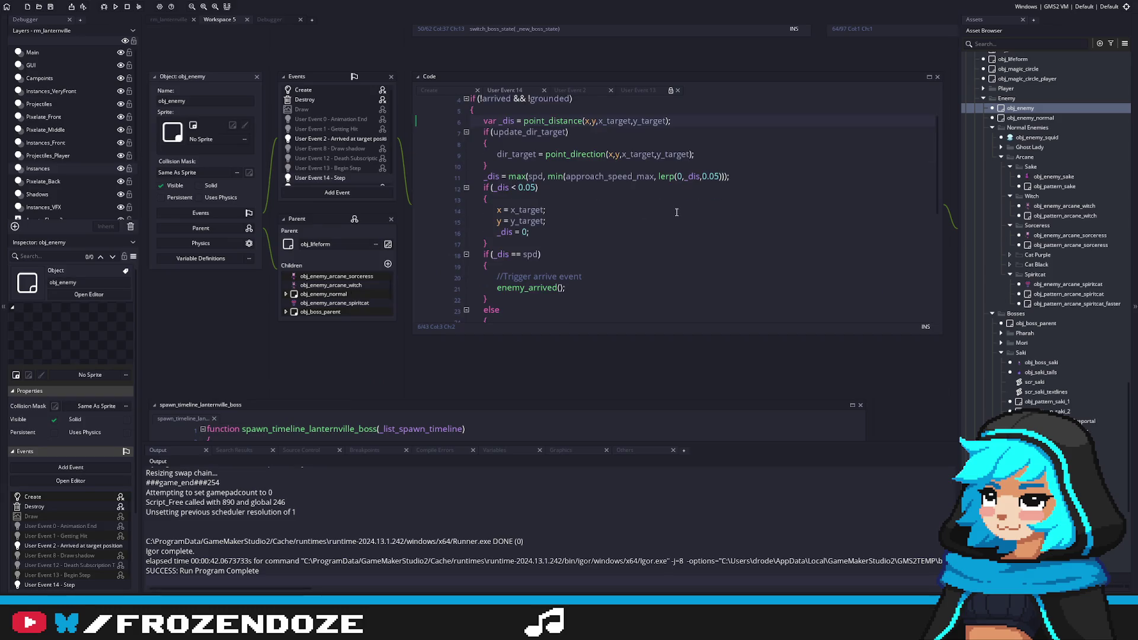
{"action": "left_click", "coordinate": [566, 251]}
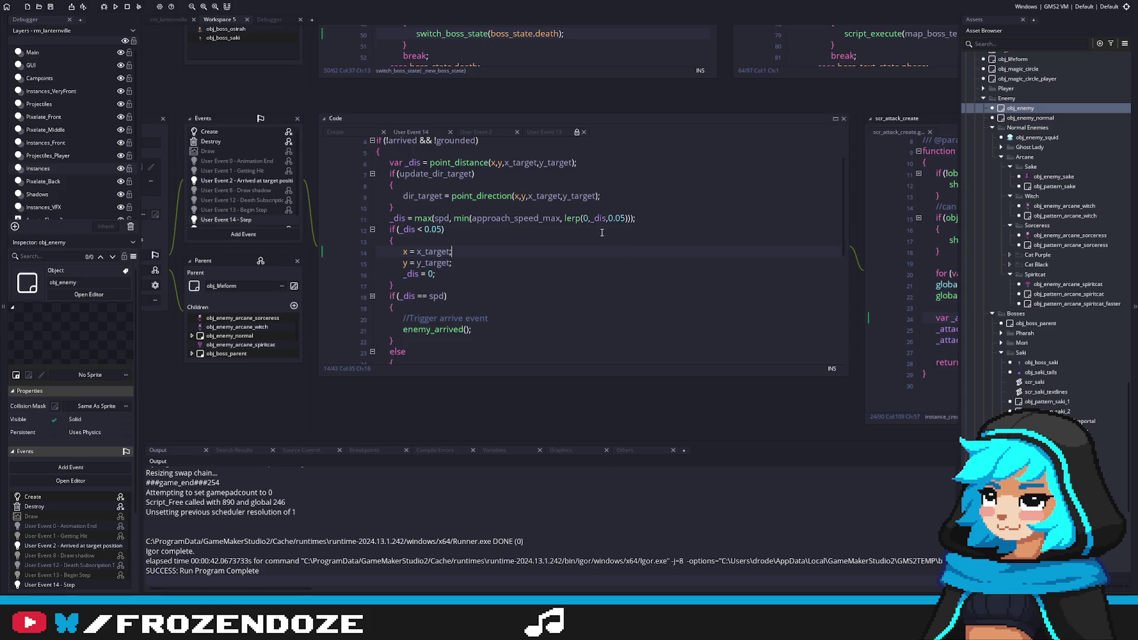
{"action": "left_click", "coordinate": [572, 264]}
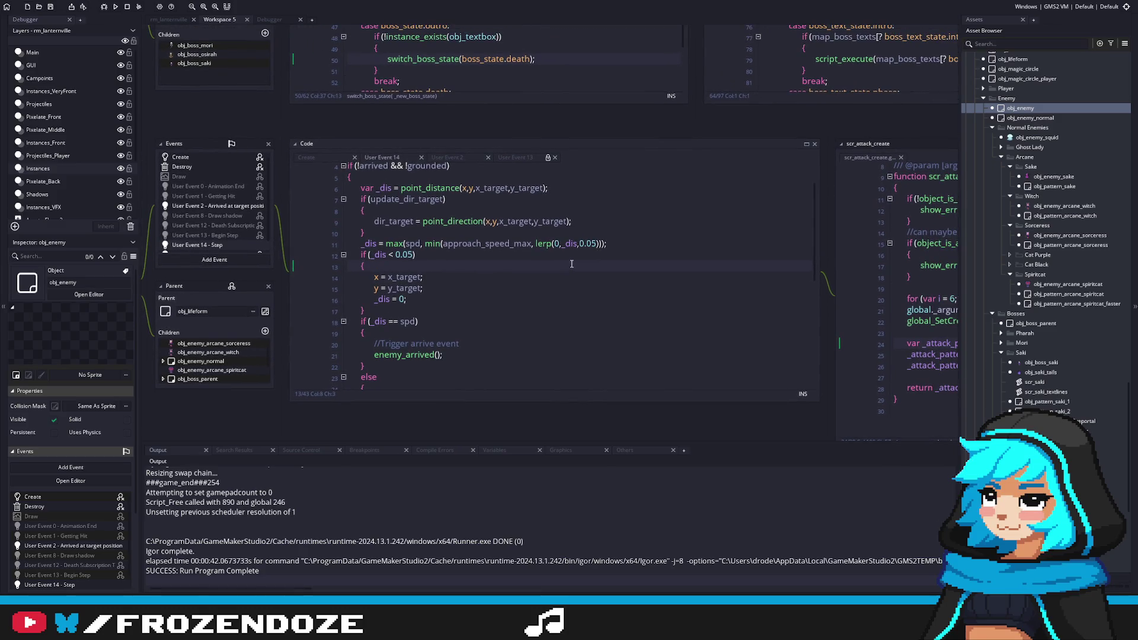
{"action": "left_click", "coordinate": [538, 244]}
{"action": "key", "text": "ctrl+Left"}
{"action": "key", "text": "ctrl+Left"}
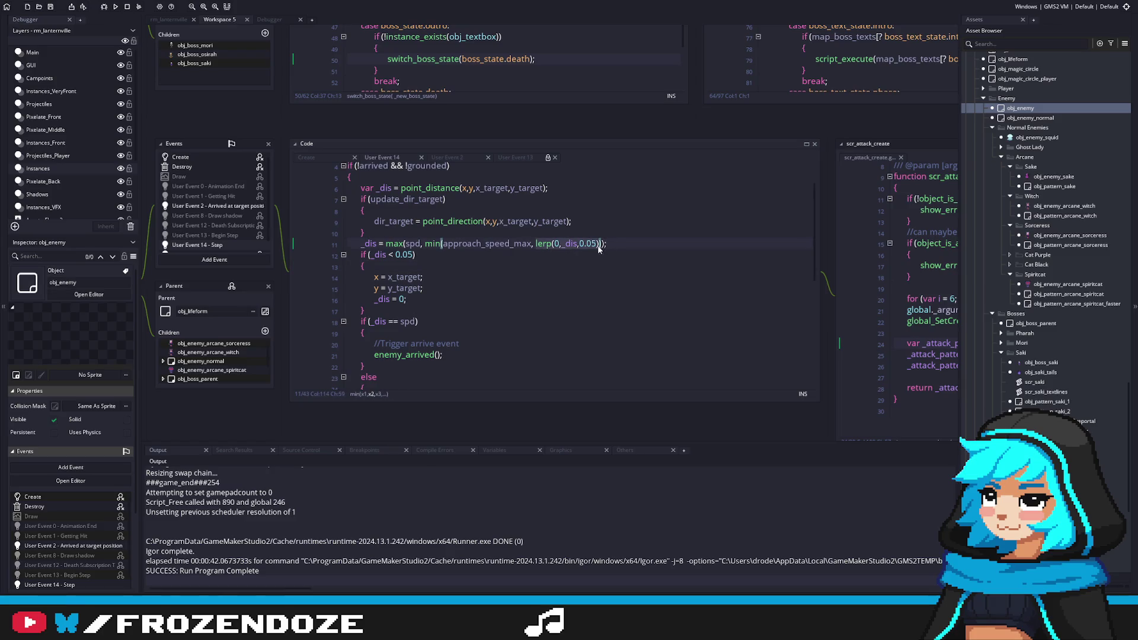
Reopen obj_boss_saki and place the caret inside the new lerp parentheses.
{"action": "double_click", "coordinate": [1041, 363]}
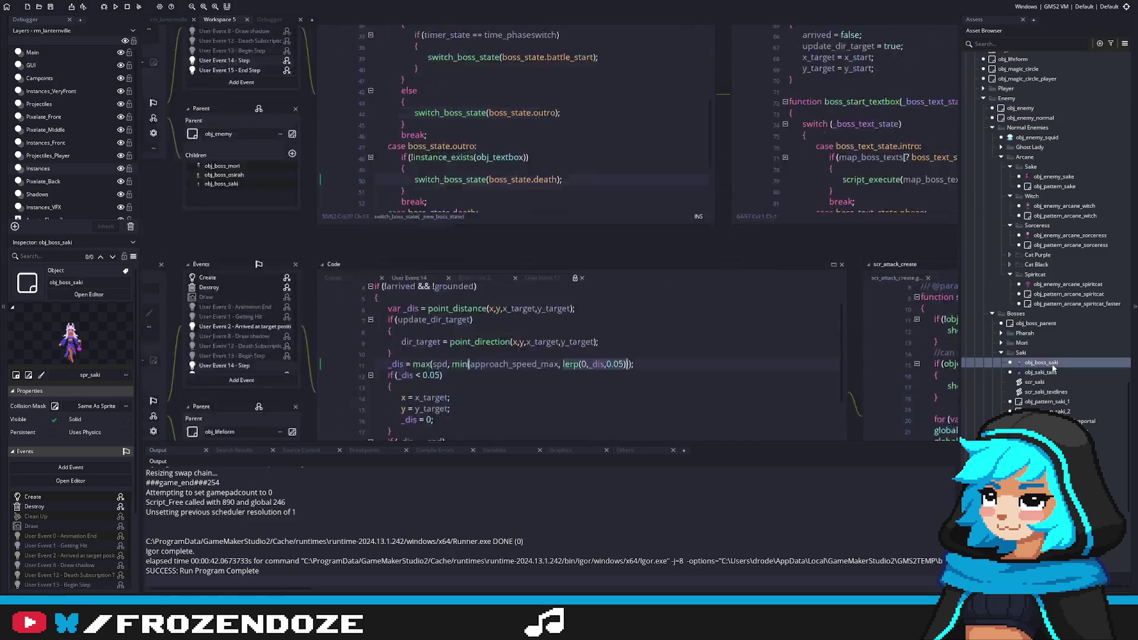
{"action": "left_click", "coordinate": [833, 325]}
{"action": "left_click", "coordinate": [497, 327]}
Fill in the lerp arguments 0,_dis,0.05, add the semicolon, and save.
{"action": "type", "text": "0, dis,0.05"}
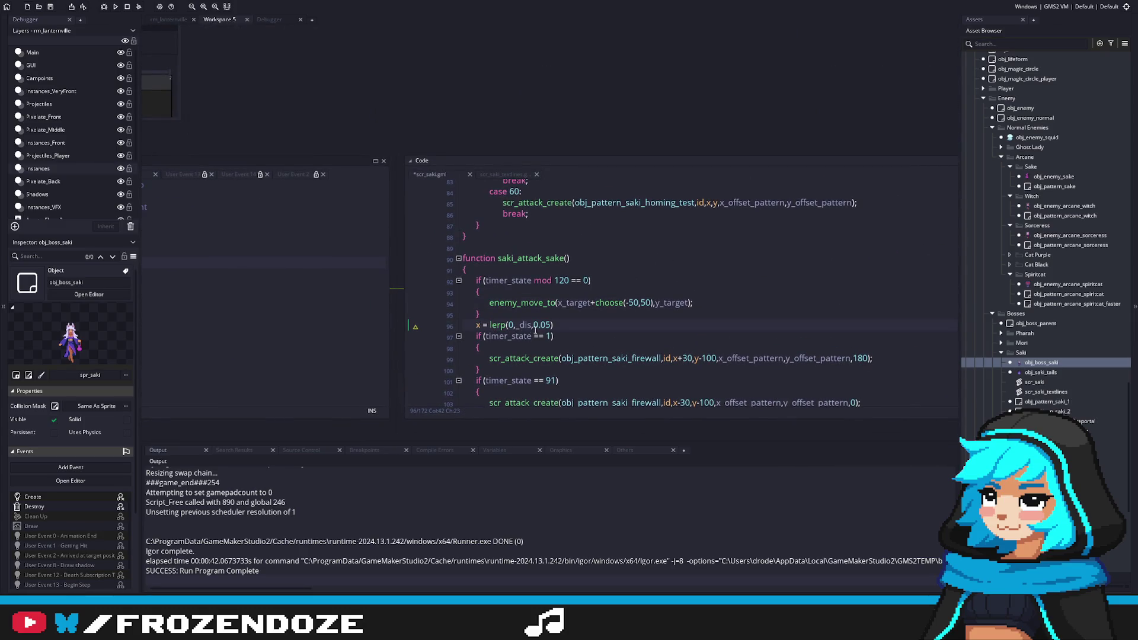
{"action": "scroll", "coordinate": [559, 322], "scroll_direction": "down", "scroll_amount": 1}
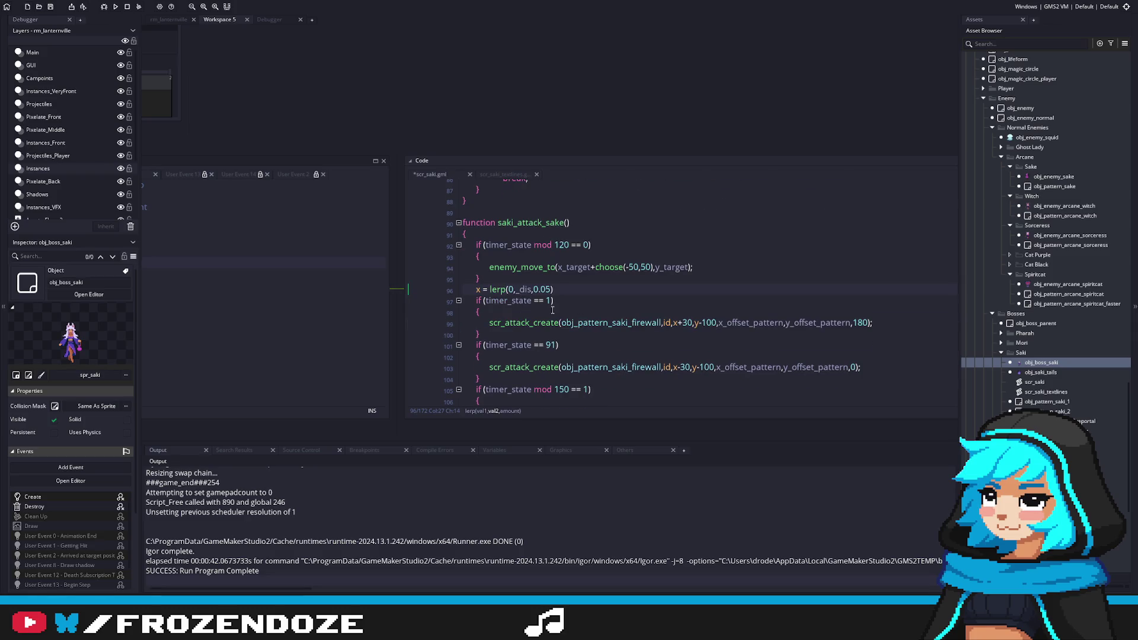
{"action": "left_click", "coordinate": [563, 293]}
{"action": "type", "text": ";;"}
{"action": "key", "text": "ctrl+s"}
Replace the first lerp argument 0 with x.
{"action": "left_click", "coordinate": [729, 287]}
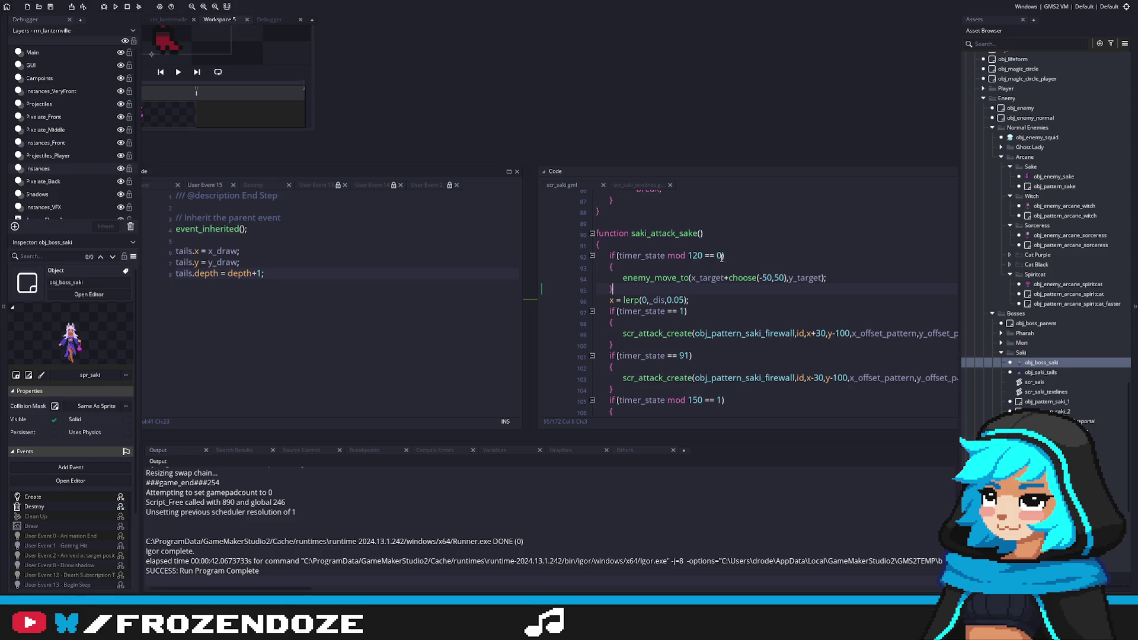
{"action": "left_click", "coordinate": [647, 300]}
{"action": "key", "text": "BackSpace"}
{"action": "type", "text": "x"}
{"action": "key", "text": "ctrl+Right"}
Replace _dis with x_target_attack from obj_boss_saki's Create variables and save.
{"action": "double_click", "coordinate": [32, 497]}
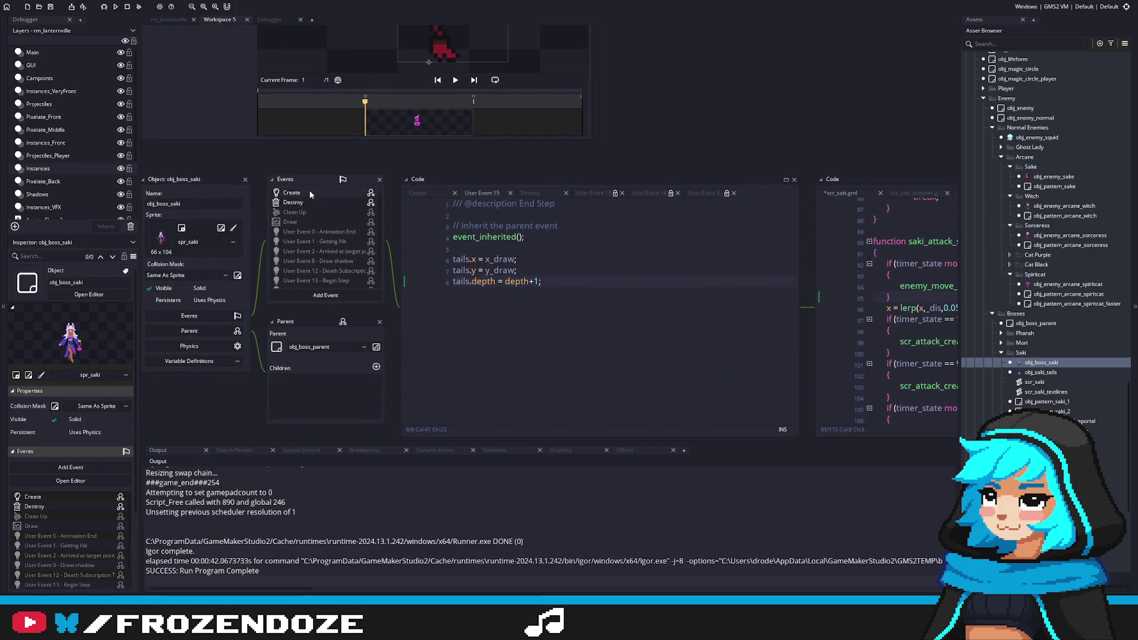
{"action": "left_click", "coordinate": [501, 315]}
{"action": "left_click_drag", "start_coordinate": [935, 308], "coordinate": [600, 279]}
{"action": "left_click", "coordinate": [600, 280]}
{"action": "double_click", "coordinate": [600, 280]}
{"action": "type", "text": "x_target_attack"}
{"action": "key", "text": "ctrl+s"}
Check the enemy_move_to definition and the Create event variables again.
{"action": "left_click", "coordinate": [705, 279]}
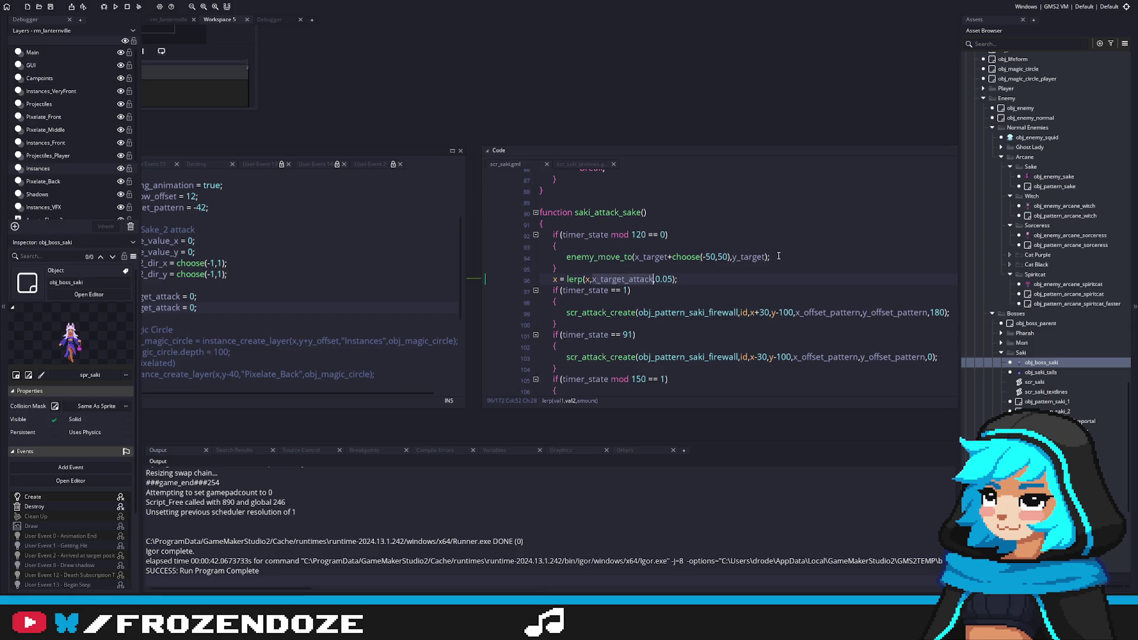
{"action": "left_click", "coordinate": [581, 259]}
{"action": "key", "text": "F12"}
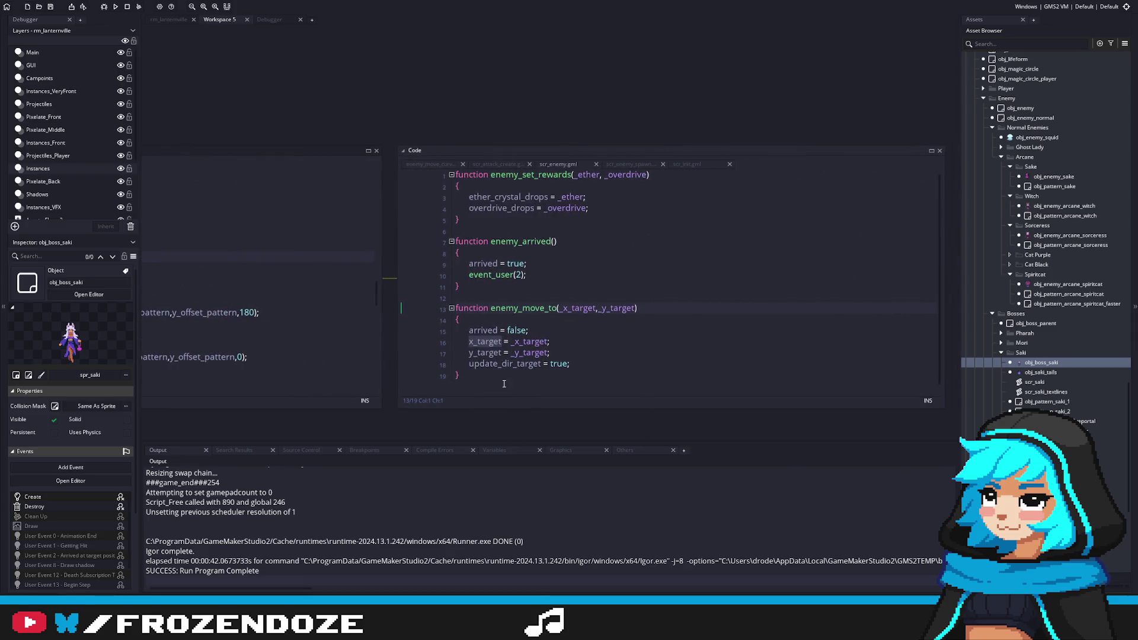
{"action": "left_click", "coordinate": [445, 310]}
{"action": "key", "text": "ctrl+w"}
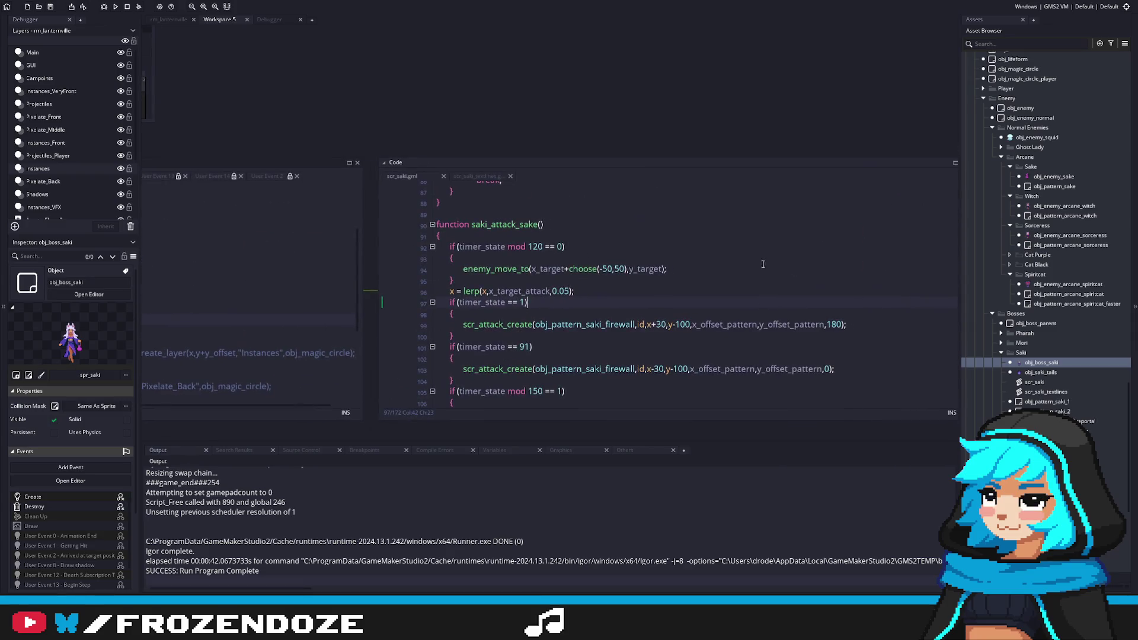
{"action": "left_click", "coordinate": [711, 298]}
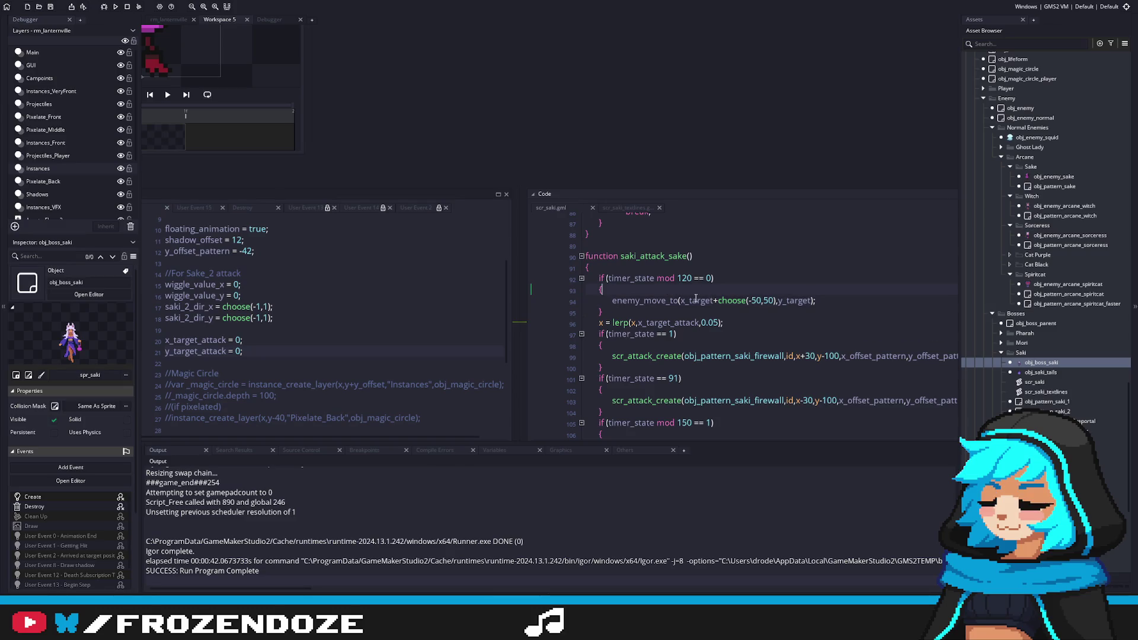
Replace the enemy_move_to call with the statement x_target_attack = x; in its place.
{"action": "left_click_drag", "start_coordinate": [817, 301], "coordinate": [431, 289]}
{"action": "key", "text": "BackSpace"}
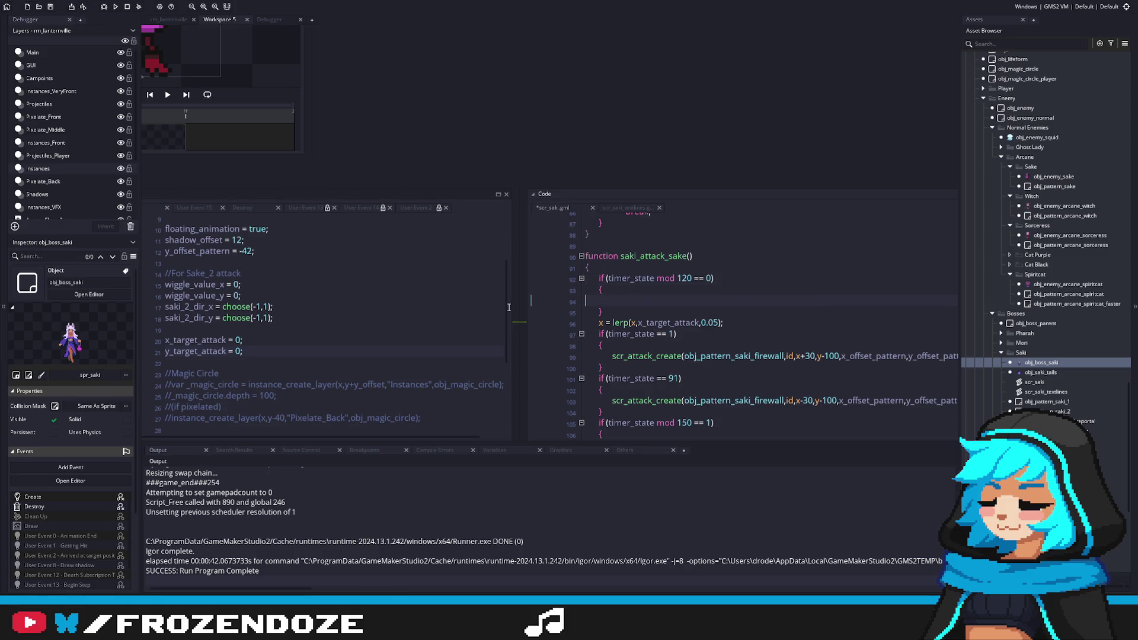
{"action": "type", "text": "x_target_attack"}
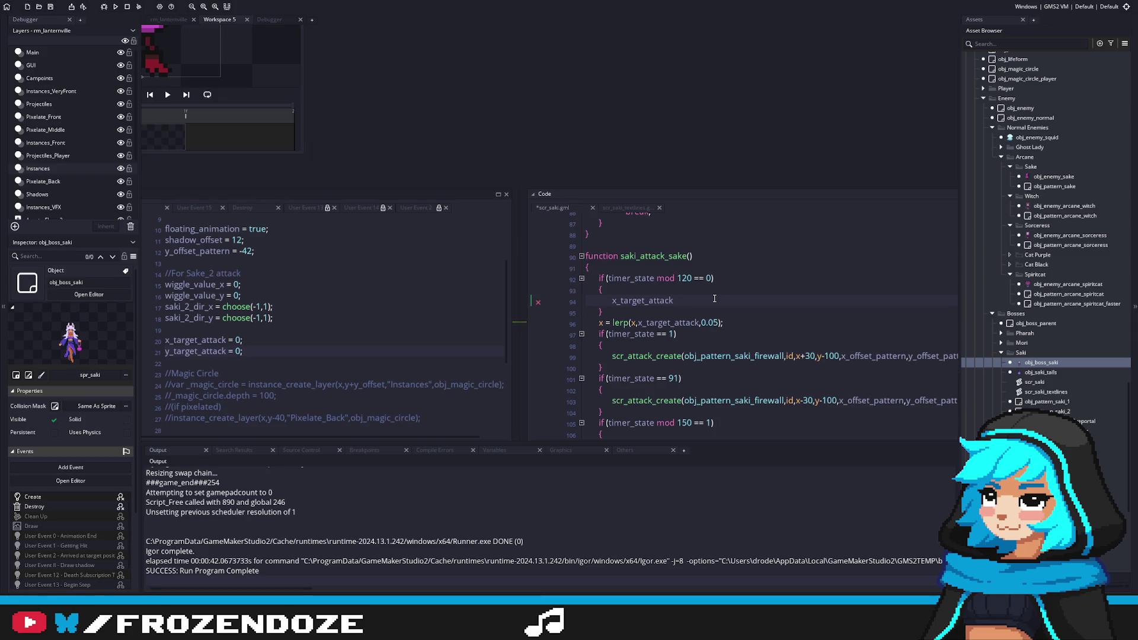
{"action": "type", "text": " ="}
{"action": "type", "text": " x_target_attack"}
Add an if (timer_state == 1) block at the function's top that sets x_target_attack = x.
{"action": "scroll", "coordinate": [664, 294], "scroll_direction": "up", "scroll_amount": 1}
{"action": "left_click", "coordinate": [631, 285]}
{"action": "key", "text": "Return"}
{"action": "type", "text": "if"}
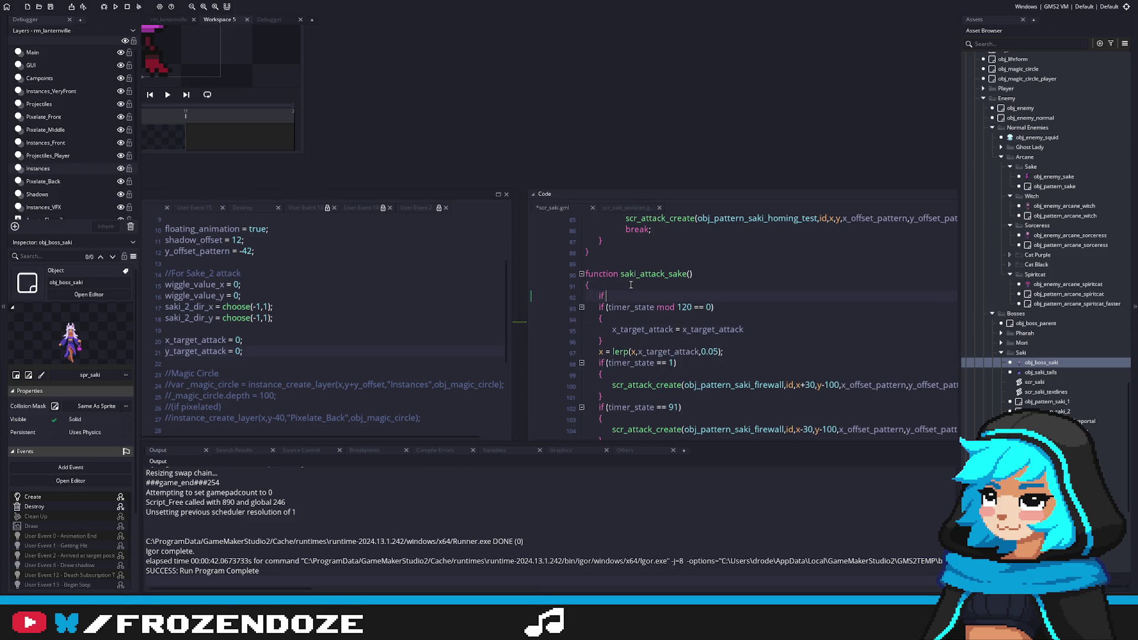
{"action": "type", "text": " (timer_state mod"}
{"action": "key", "text": "BackSpace"}
{"action": "key", "text": "BackSpace"}
{"action": "key", "text": "BackSpace"}
{"action": "type", "text": ")"}
{"action": "key", "text": "Return"}
{"action": "type", "text": "{"}
{"action": "key", "text": "Return"}
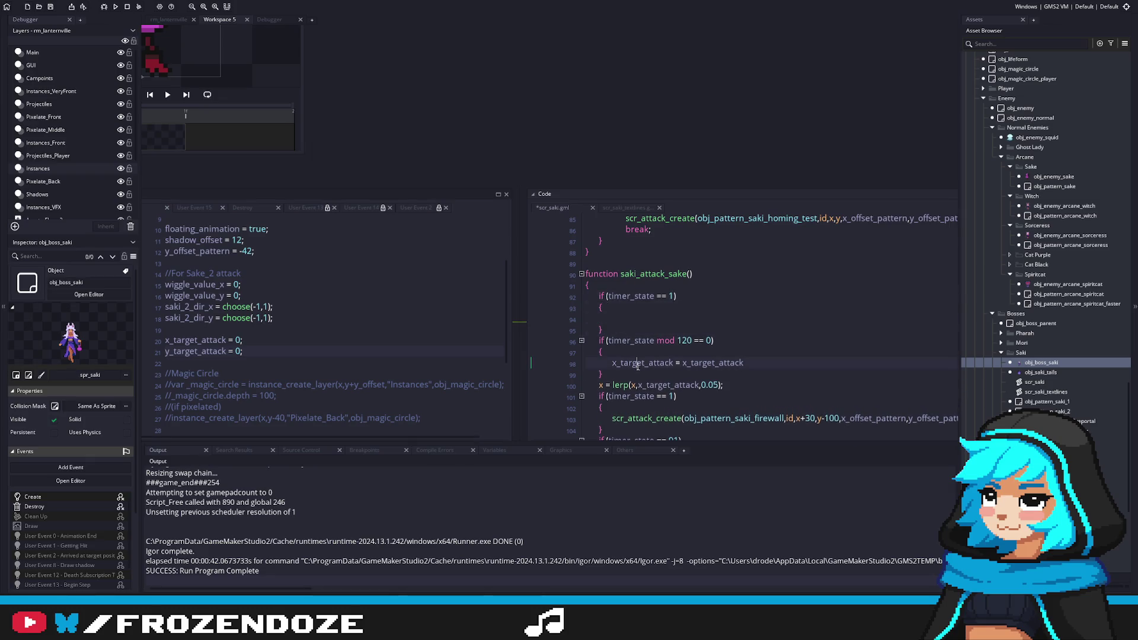
{"action": "type", "text": "x_target_attack = x;"}
Complete the 120-step line as x_target_attack = x_target_attack+choose(-50,50) and save.
{"action": "scroll", "coordinate": [745, 310], "scroll_direction": "down", "scroll_amount": 2}
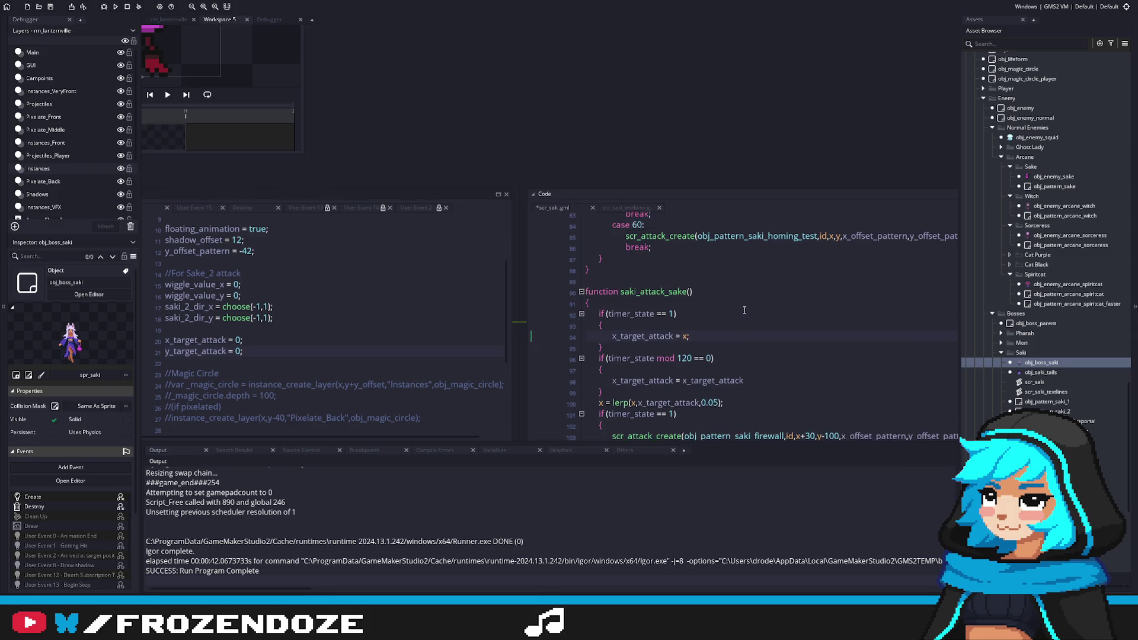
{"action": "left_click", "coordinate": [769, 330]}
{"action": "scroll", "coordinate": [769, 330], "scroll_direction": "down", "scroll_amount": 2}
{"action": "type", "text": "+choose(-5"}
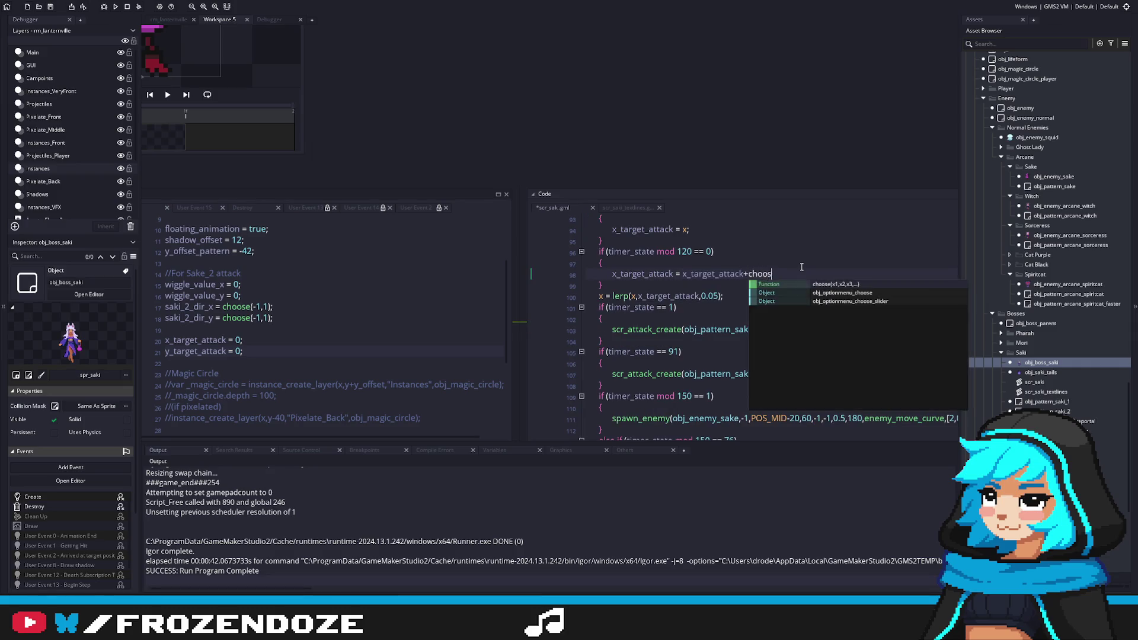
{"action": "type", "text": "0,50);"}
{"action": "key", "text": "ctrl+s"}
Add a //Movement comment after the lerp line, save, and run the game with F5.
{"action": "scroll", "coordinate": [764, 277], "scroll_direction": "up", "scroll_amount": 1}
{"action": "scroll", "coordinate": [711, 296], "scroll_direction": "right", "scroll_amount": 3}
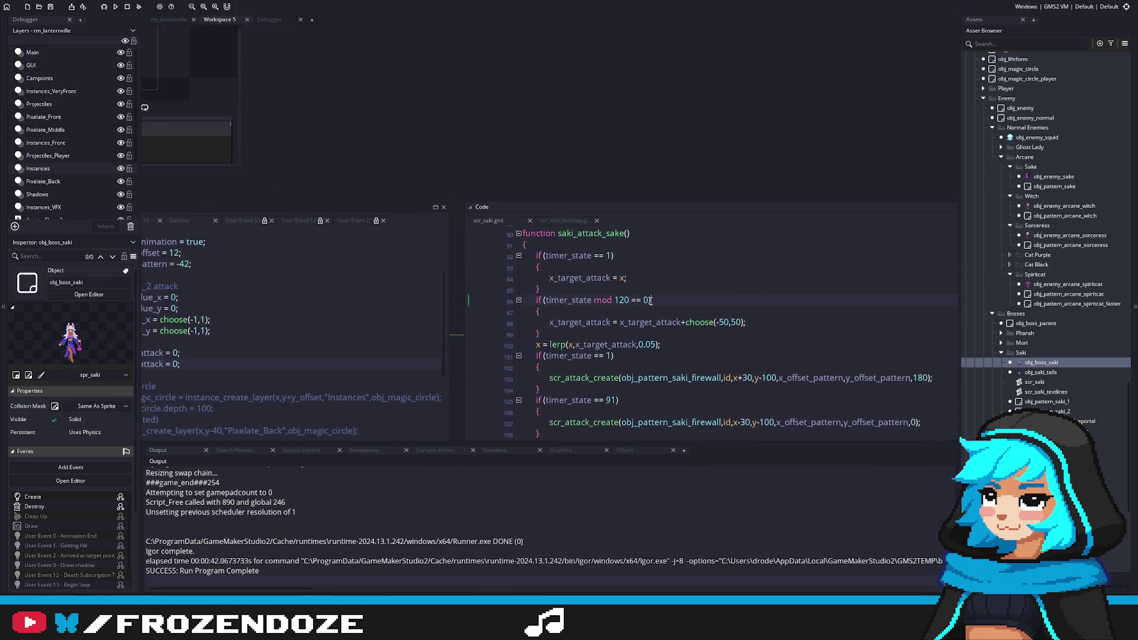
{"action": "left_click", "coordinate": [677, 350]}
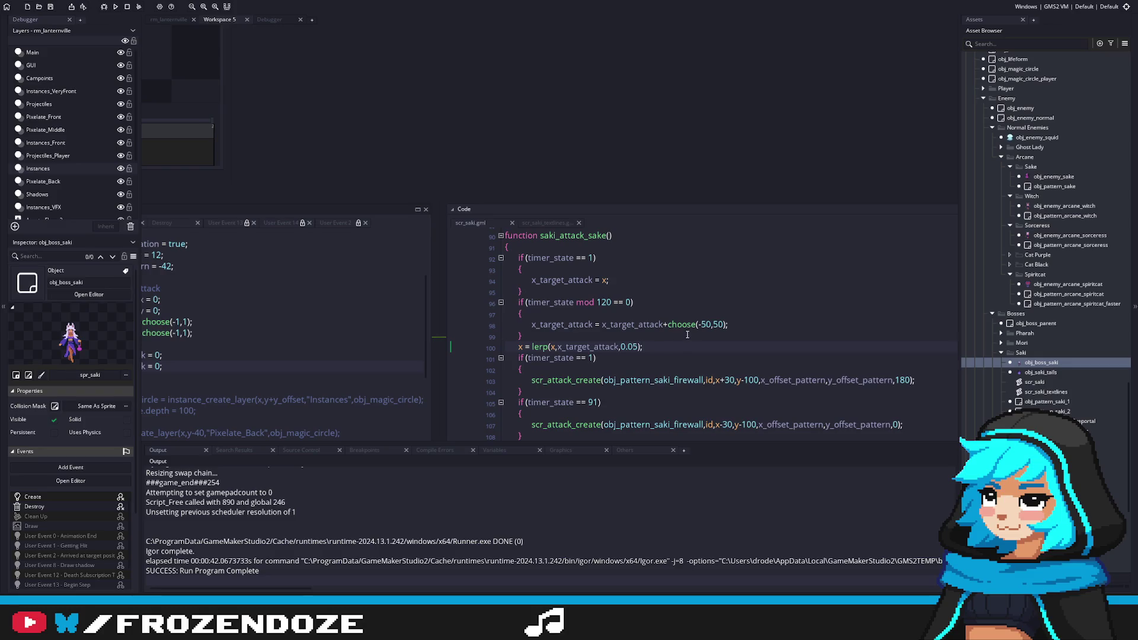
{"action": "key", "text": "Return"}
{"action": "key", "text": "Return"}
{"action": "type", "text": "//"}
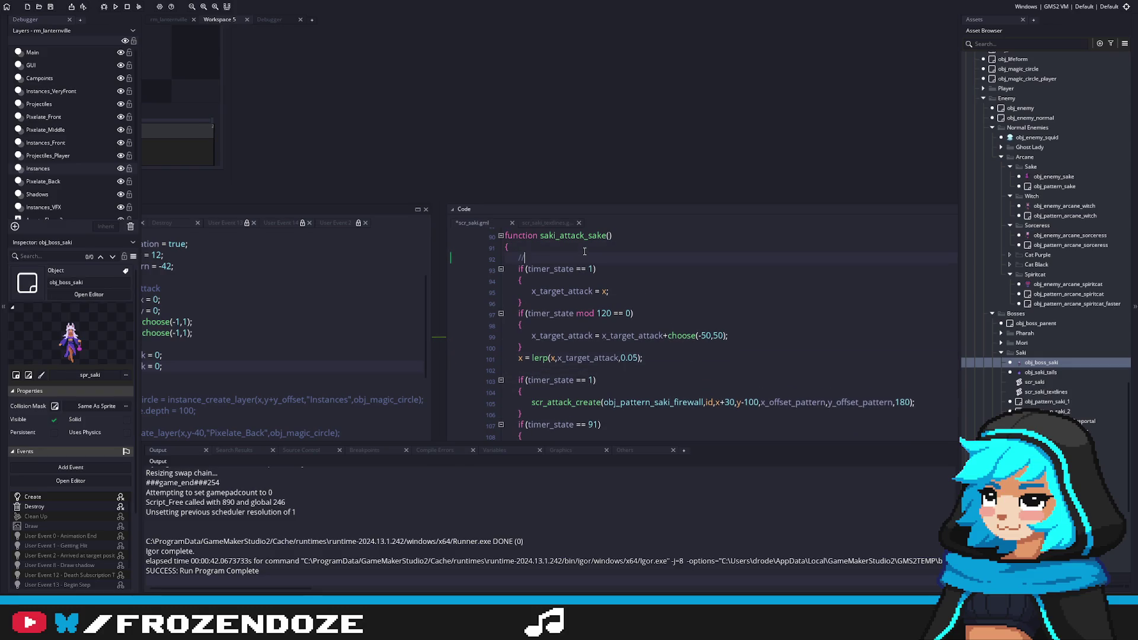
{"action": "type", "text": "Movement"}
{"action": "key", "text": "ctrl+s"}
{"action": "left_click", "coordinate": [792, 368]}
{"action": "key", "text": "F5"}
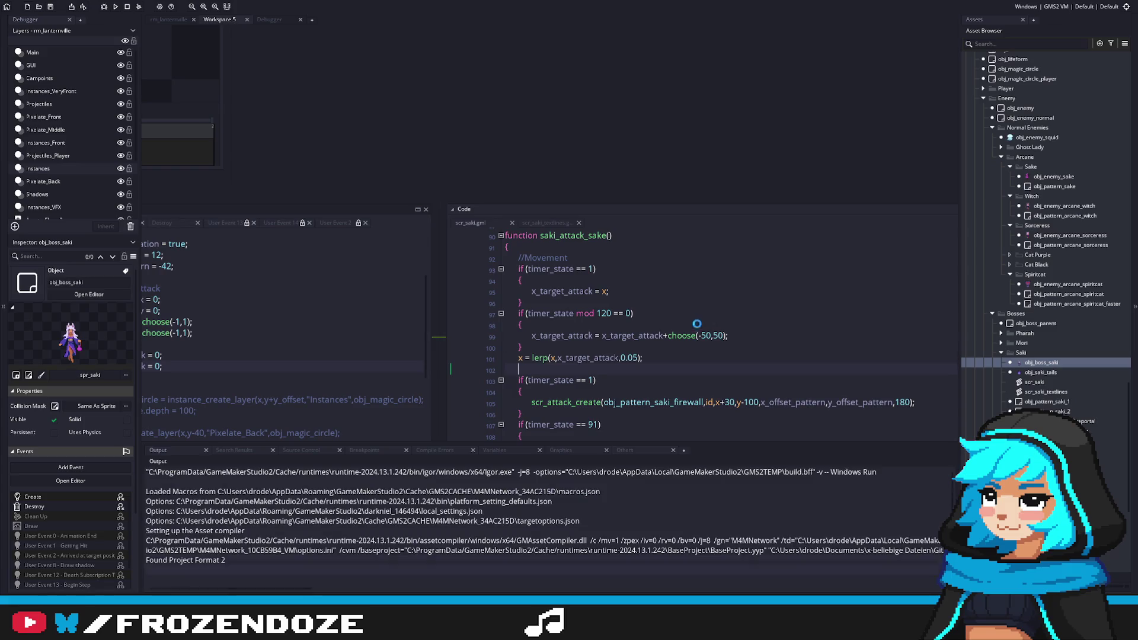
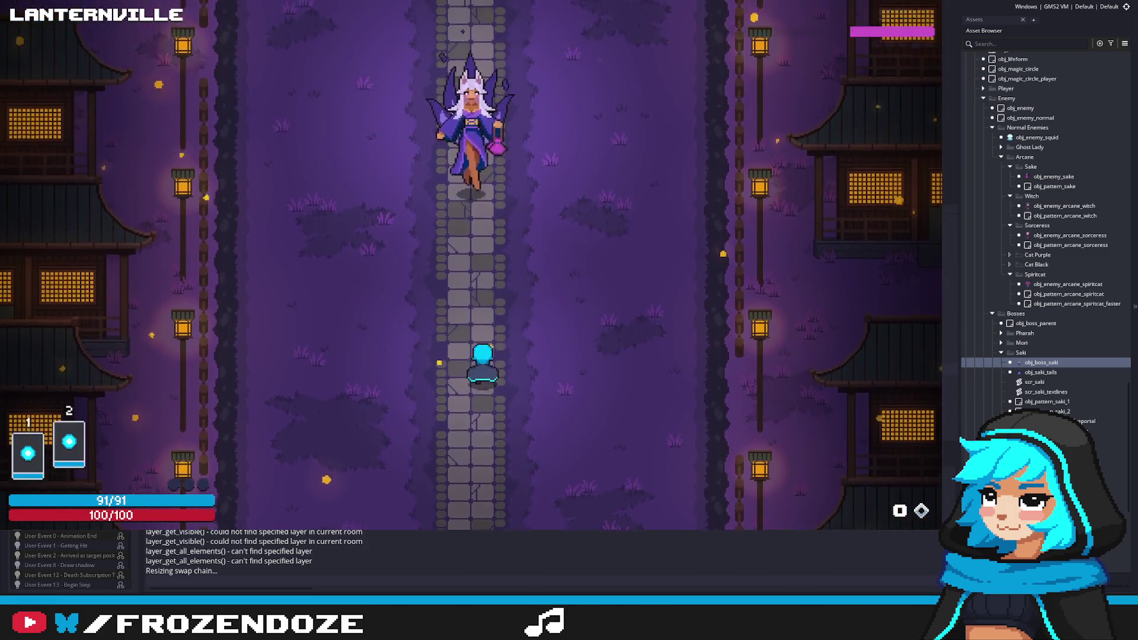
Dodge Saki's flame walls and beams using the A, D, W and S keys.
{"action": "key", "text": "d"}
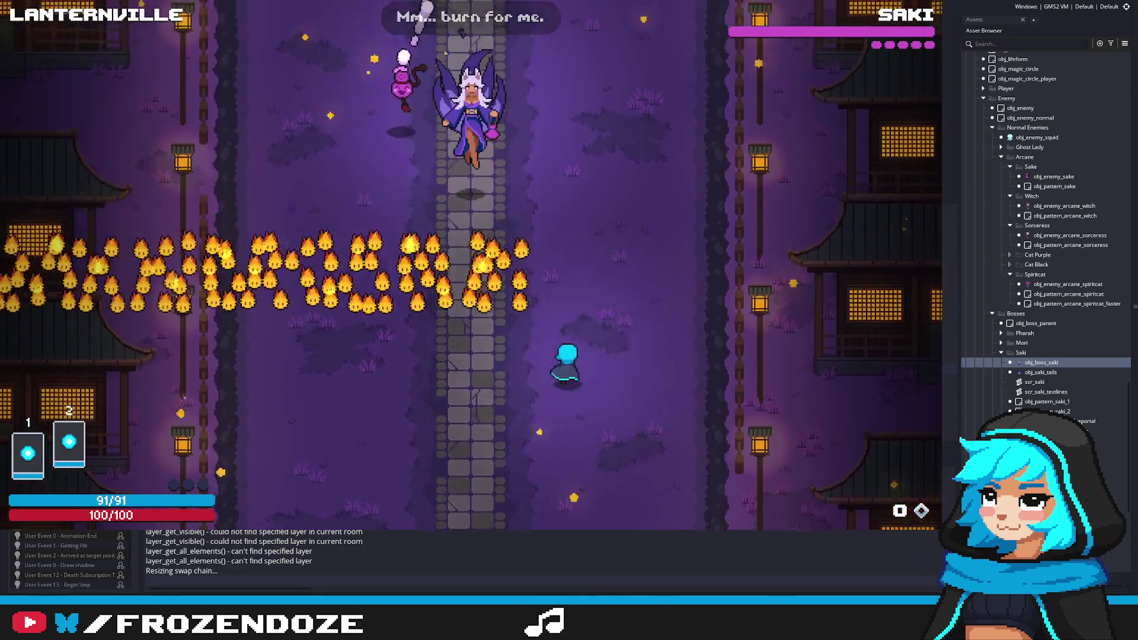
{"action": "key", "text": "a"}
{"action": "key", "text": "d"}
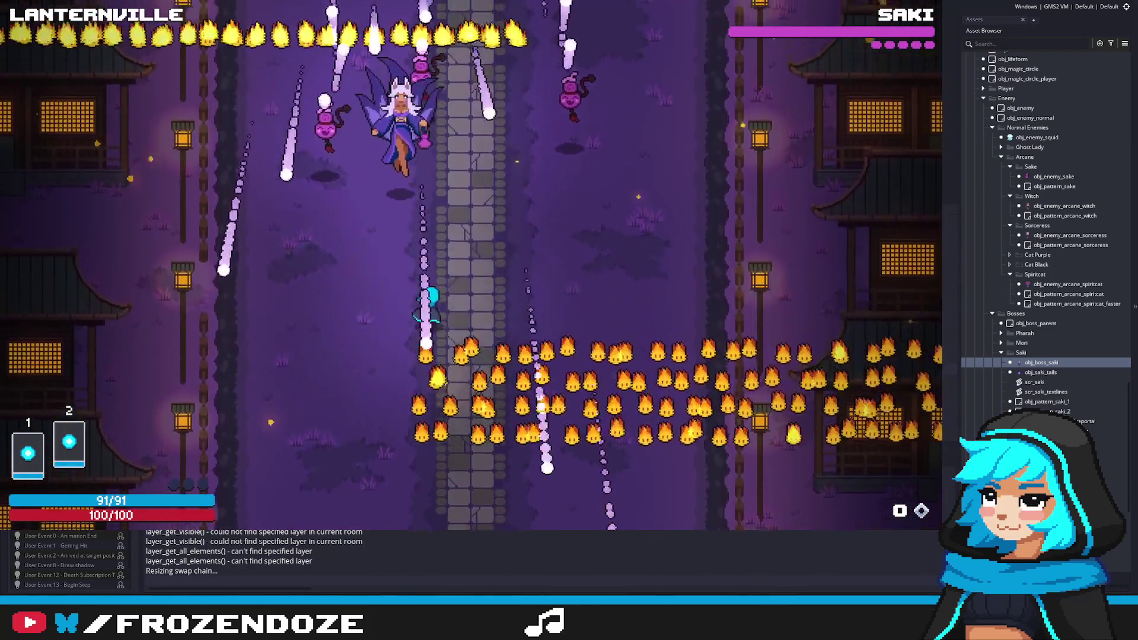
{"action": "key", "text": "d"}
{"action": "key", "text": "a"}
{"action": "key", "text": "s"}
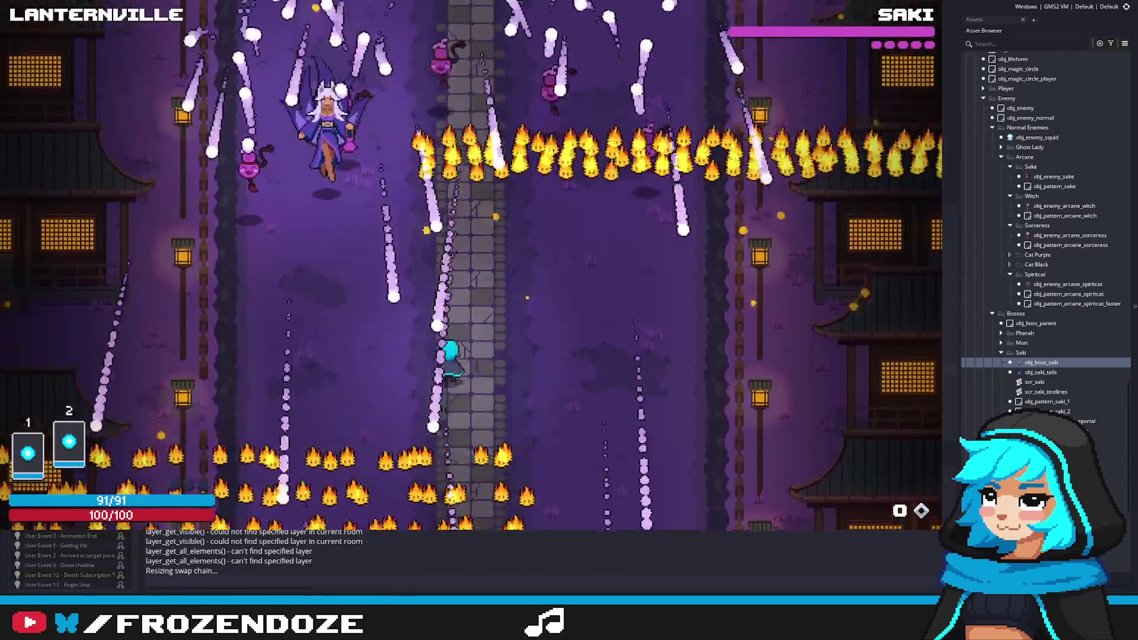
{"action": "key", "text": "a"}
{"action": "key", "text": "w"}
{"action": "key", "text": "d"}
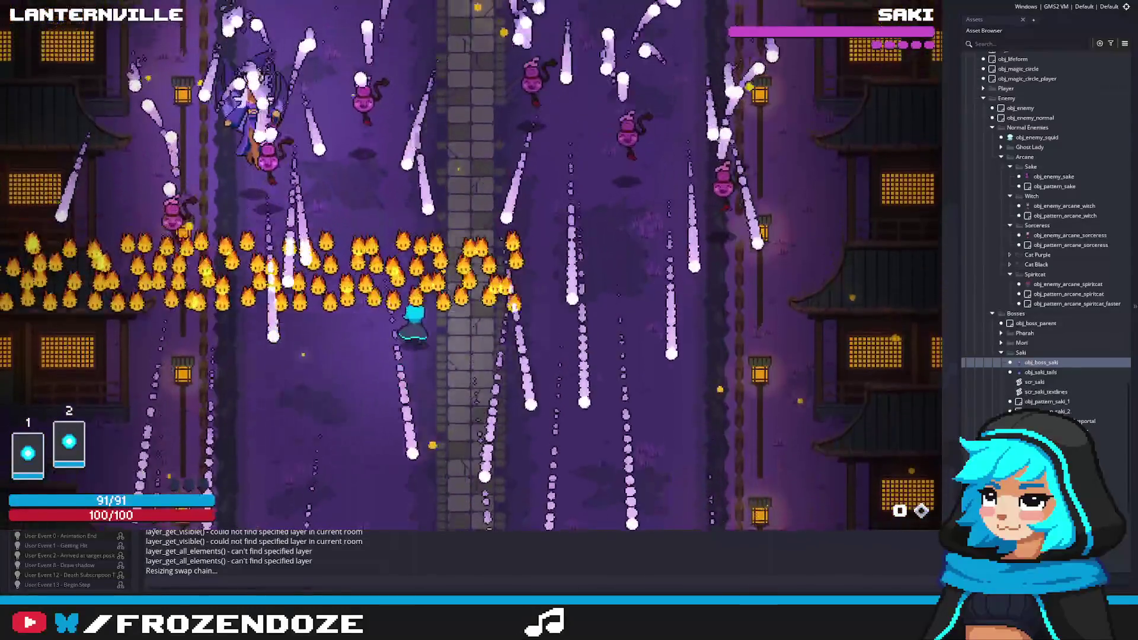
Keep dodging flame walls and projectiles along the path, then quit the game with Escape.
{"action": "key", "text": "w"}
{"action": "key", "text": "a"}
{"action": "key", "text": "d"}
{"action": "key", "text": "a"}
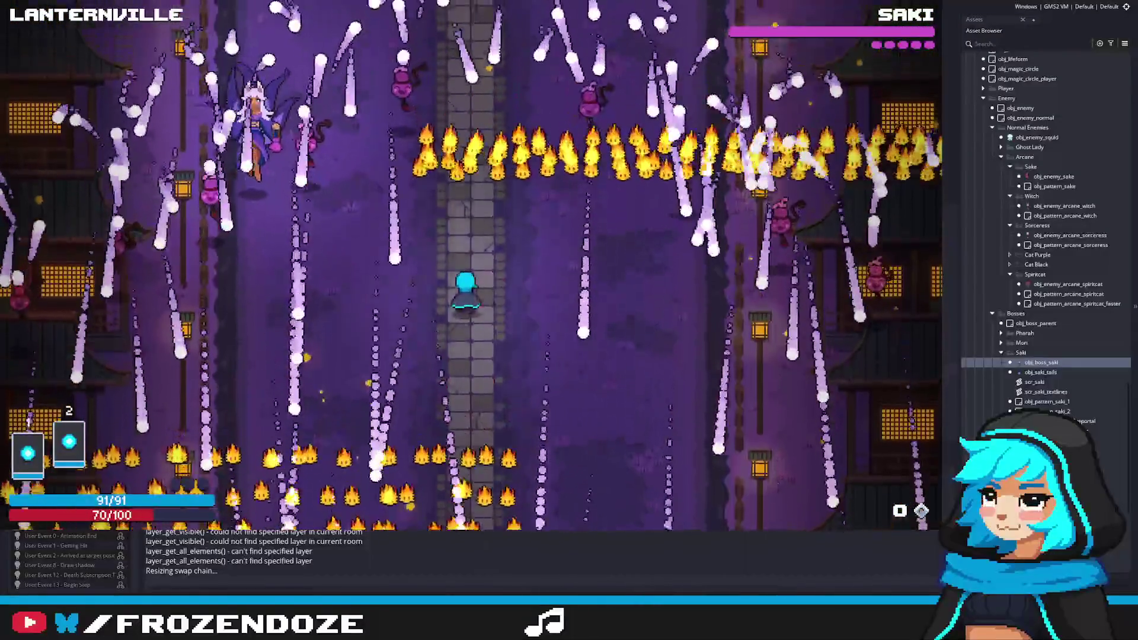
{"action": "key", "text": "a"}
{"action": "key", "text": "d"}
{"action": "key", "text": "Escape"}
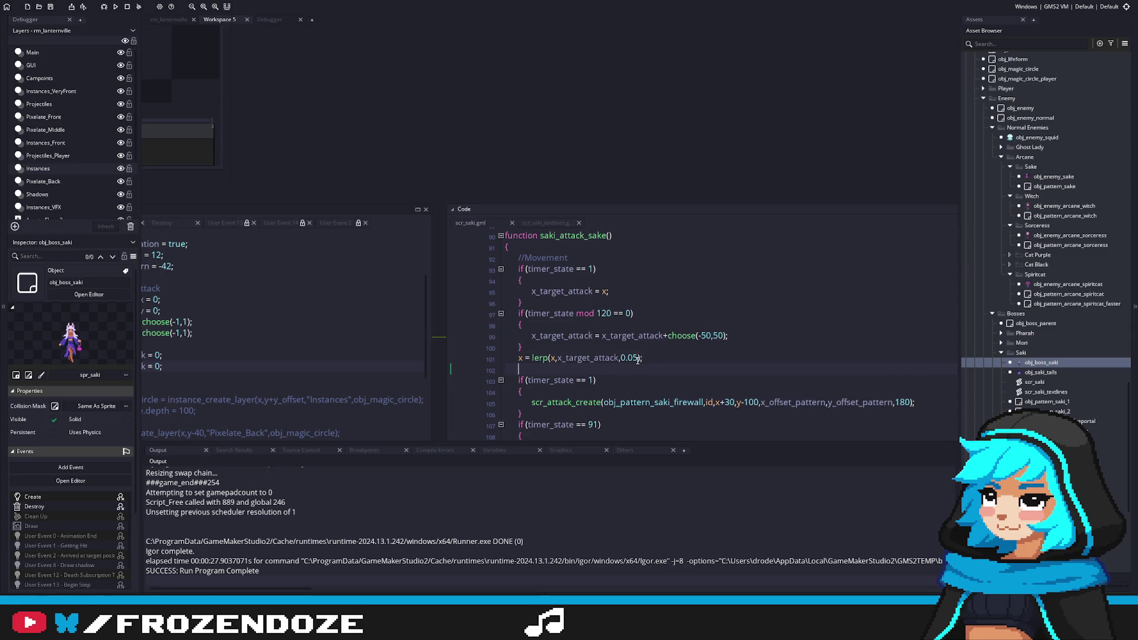
Change the lerp factor on line 101 from 0.05 to 0.03 and run the game with F5.
{"action": "left_click", "coordinate": [632, 359]}
{"action": "key", "text": "Delete"}
{"action": "type", "text": "3"}
{"action": "key", "text": "F5"}
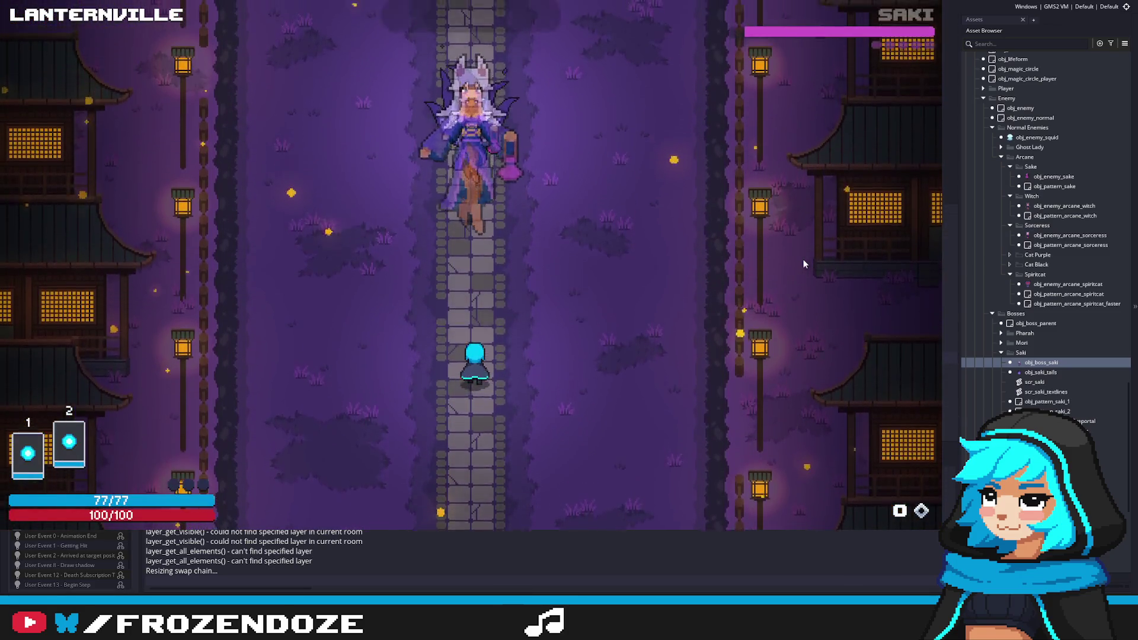
Dodge the flames and beams with the Left and Right arrow keys, then exit the game.
{"action": "key", "text": "Right"}
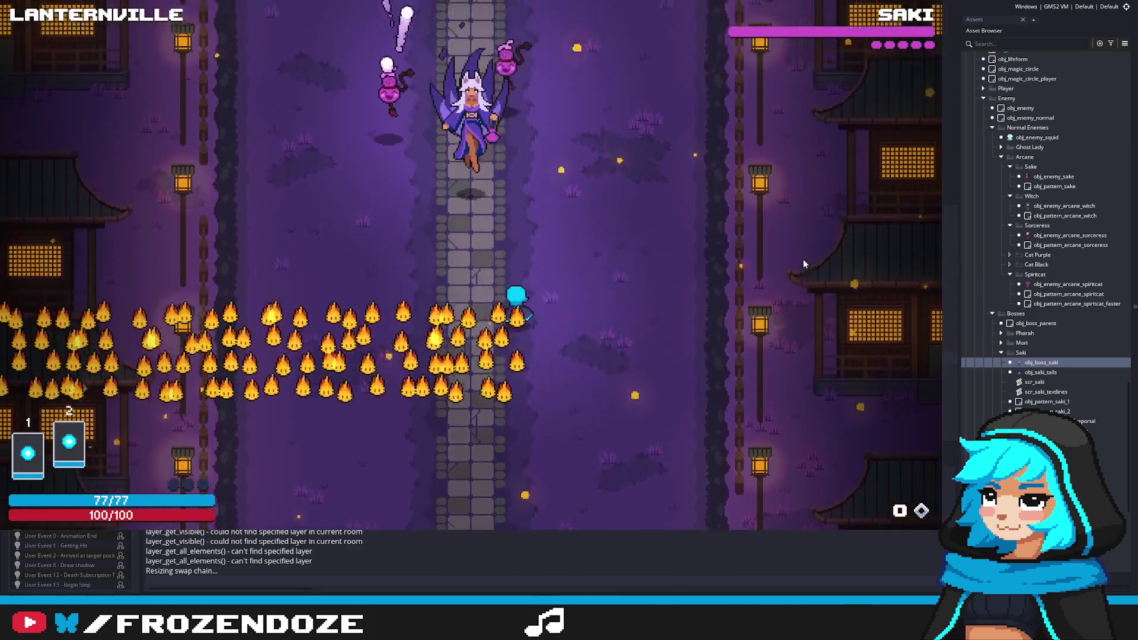
{"action": "key", "text": "Left"}
{"action": "key", "text": "Left"}
{"action": "key", "text": "Right"}
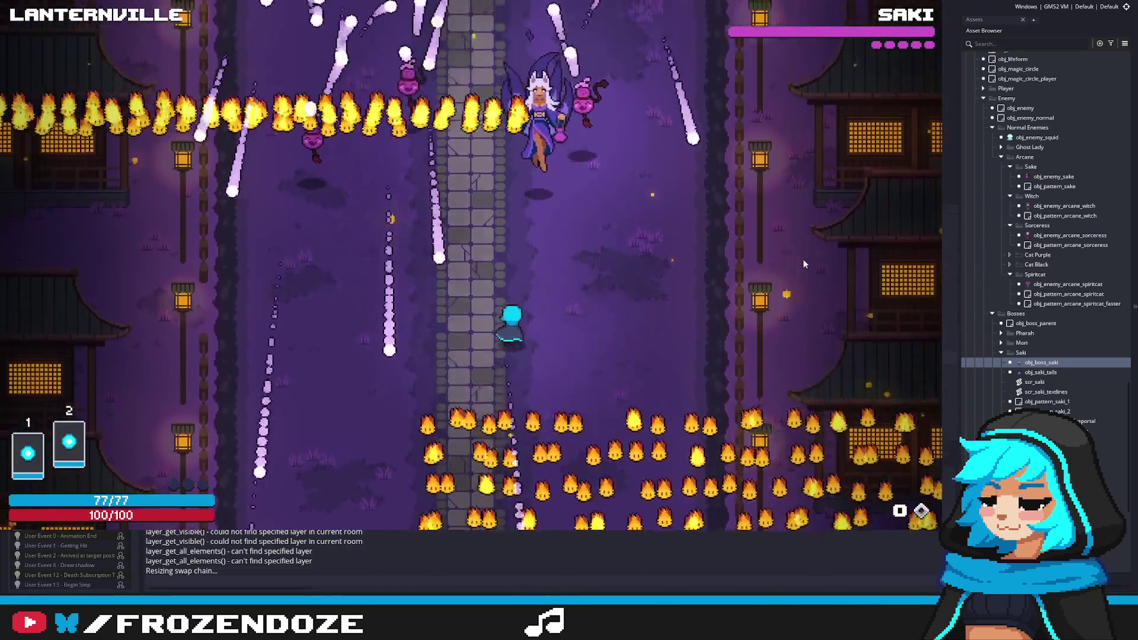
{"action": "key", "text": "Left"}
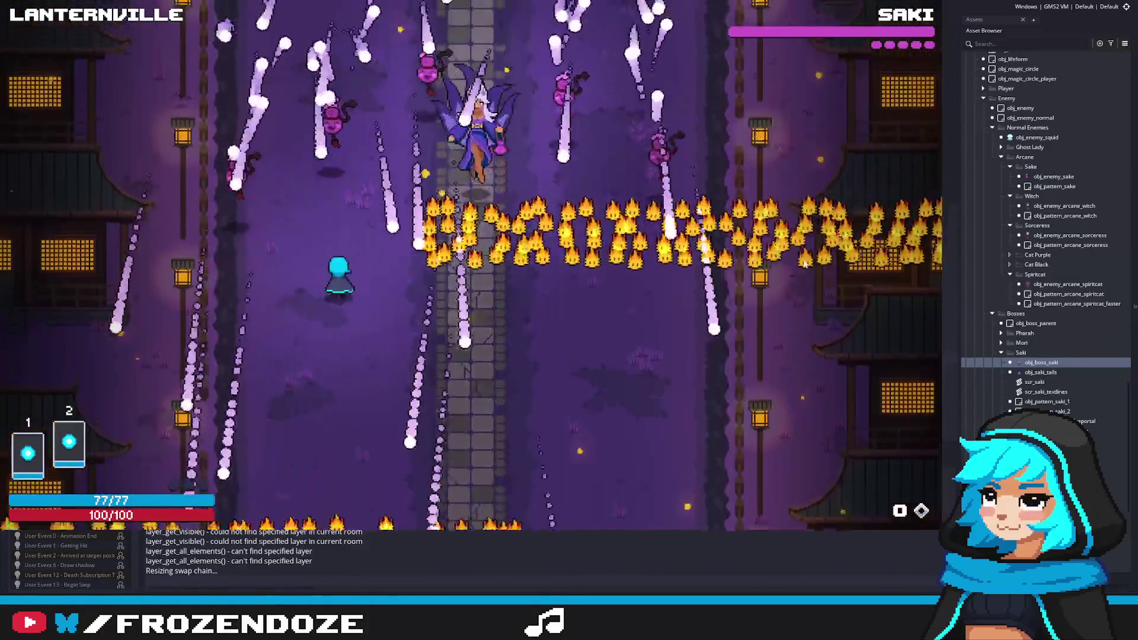
{"action": "key", "text": "Right"}
{"action": "key", "text": "Right"}
{"action": "key", "text": "Left"}
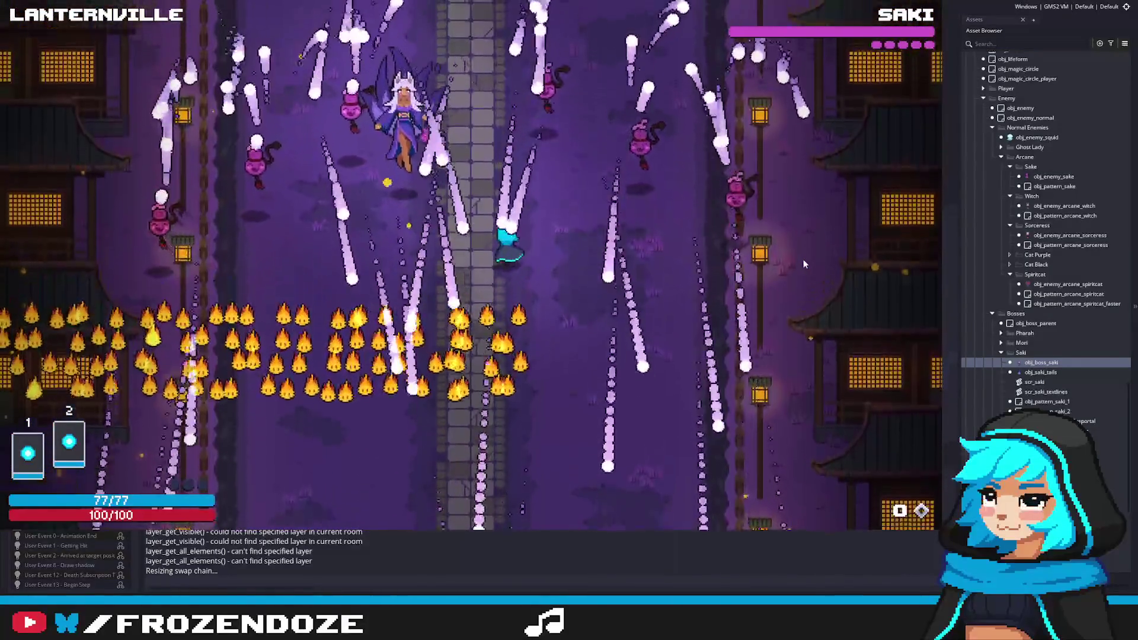
{"action": "key", "text": "Left"}
{"action": "key", "text": "Right"}
{"action": "key", "text": "Escape"}
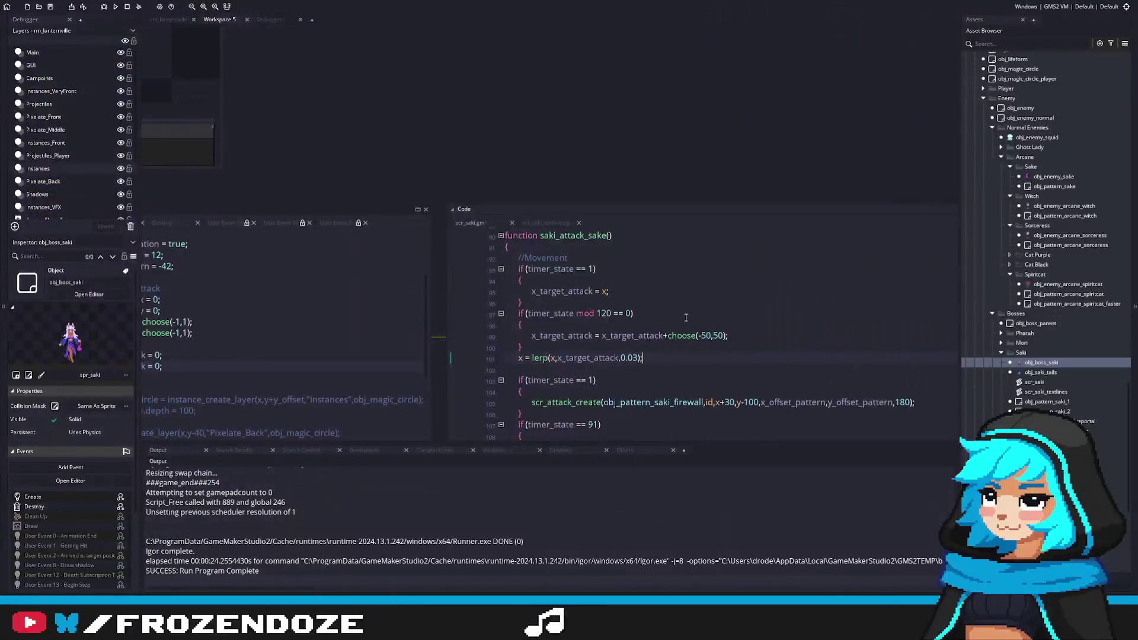
Change the retarget interval on line 97 from 120 to 180, test-run it, then close the game.
{"action": "left_click", "coordinate": [598, 313]}
{"action": "key", "text": "Delete"}
{"action": "type", "text": "8"}
{"action": "key", "text": "F5"}
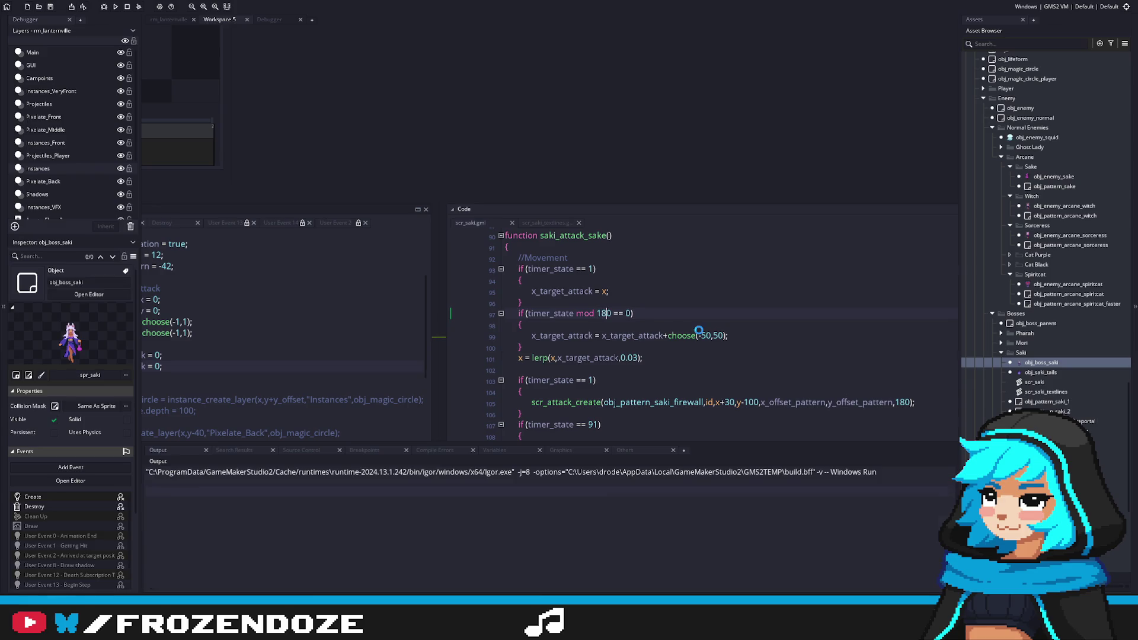
{"action": "scroll", "coordinate": [695, 380], "scroll_direction": "down", "scroll_amount": 1}
{"action": "scroll", "coordinate": [695, 380], "scroll_direction": "down", "scroll_amount": 1}
{"action": "scroll", "coordinate": [706, 374], "scroll_direction": "down", "scroll_amount": 1}
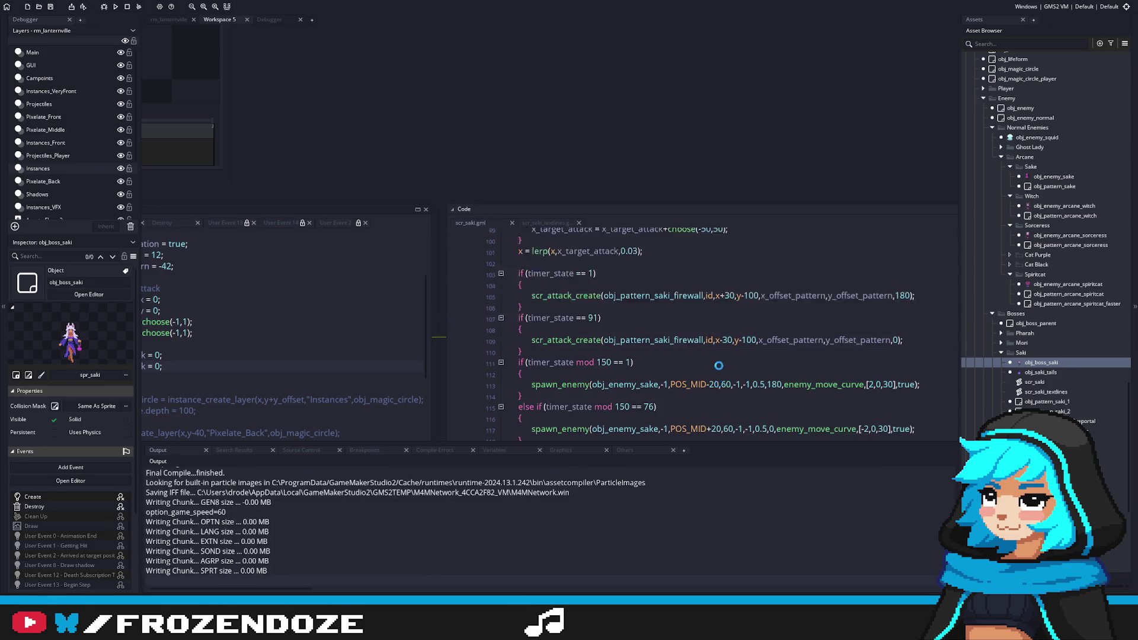
{"action": "scroll", "coordinate": [718, 366], "scroll_direction": "up", "scroll_amount": 3}
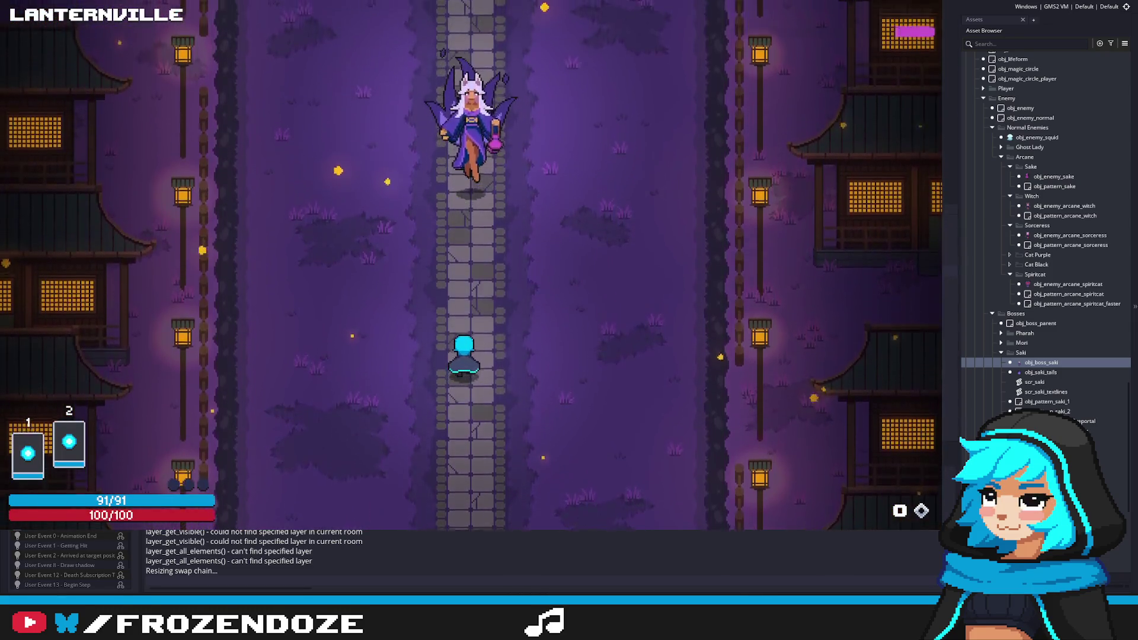
{"action": "key", "text": "Escape"}
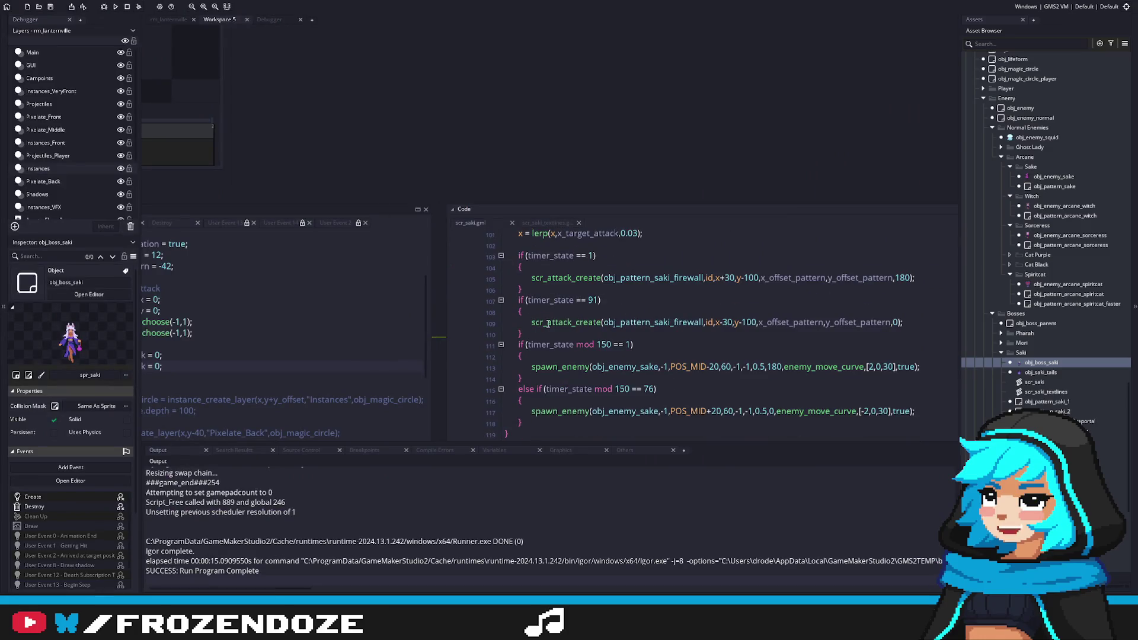
Comment out both firewall scr_attack_create calls with Ctrl+K, save, and relaunch.
{"action": "key", "text": "ctrl+k"}
{"action": "key", "text": "Up"}
{"action": "key", "text": "Up"}
{"action": "key", "text": "Up"}
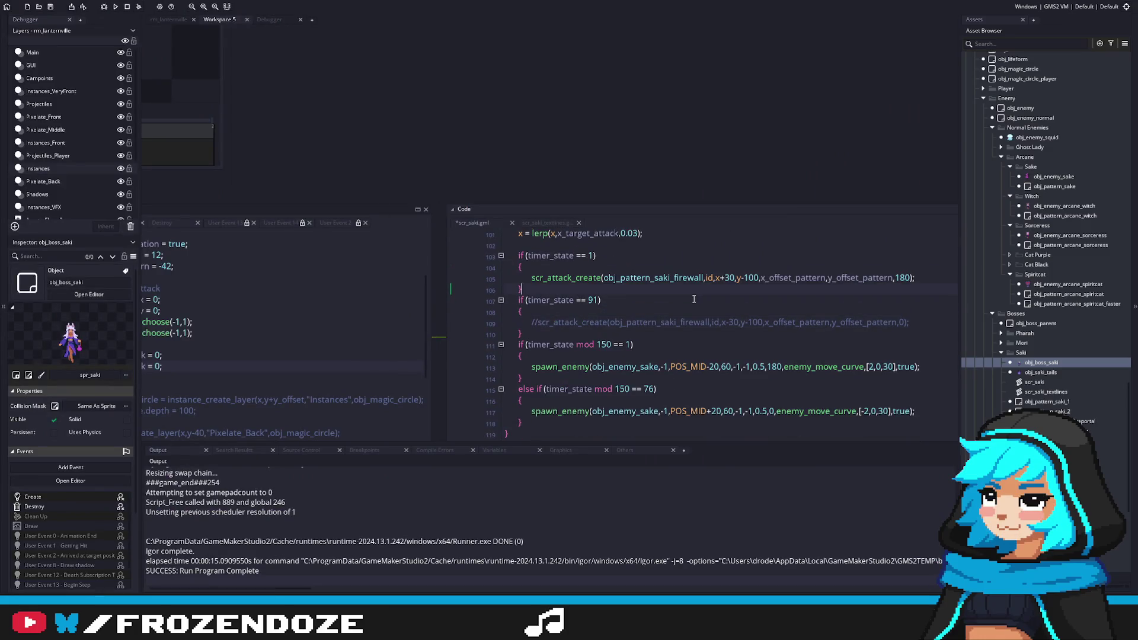
{"action": "key", "text": "ctrl+k"}
{"action": "key", "text": "F4"}
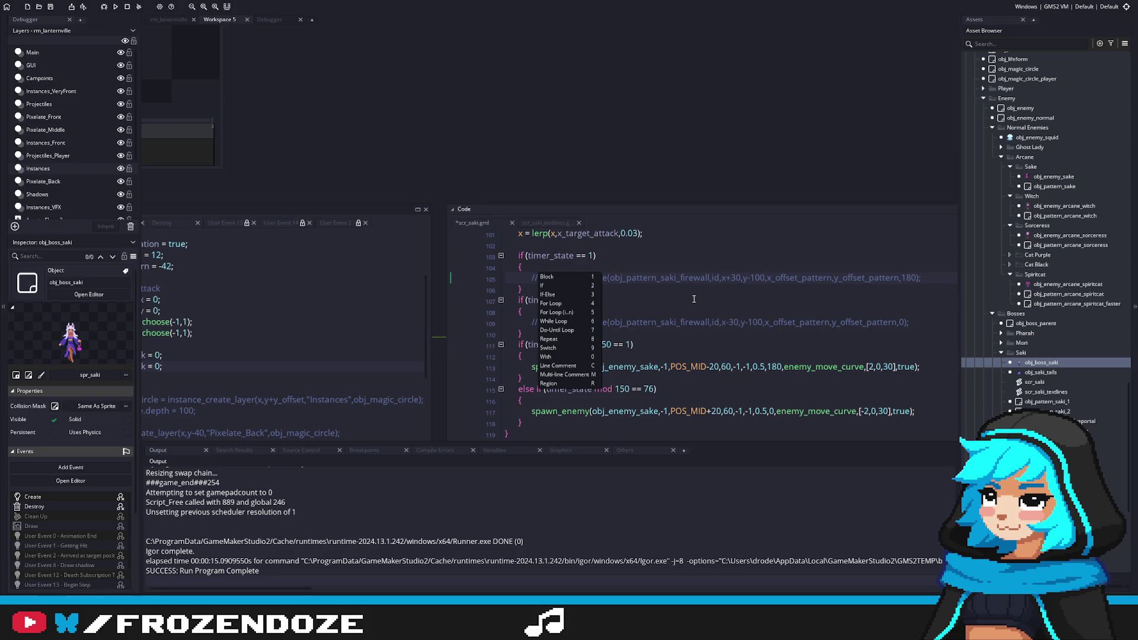
{"action": "key", "text": "F5"}
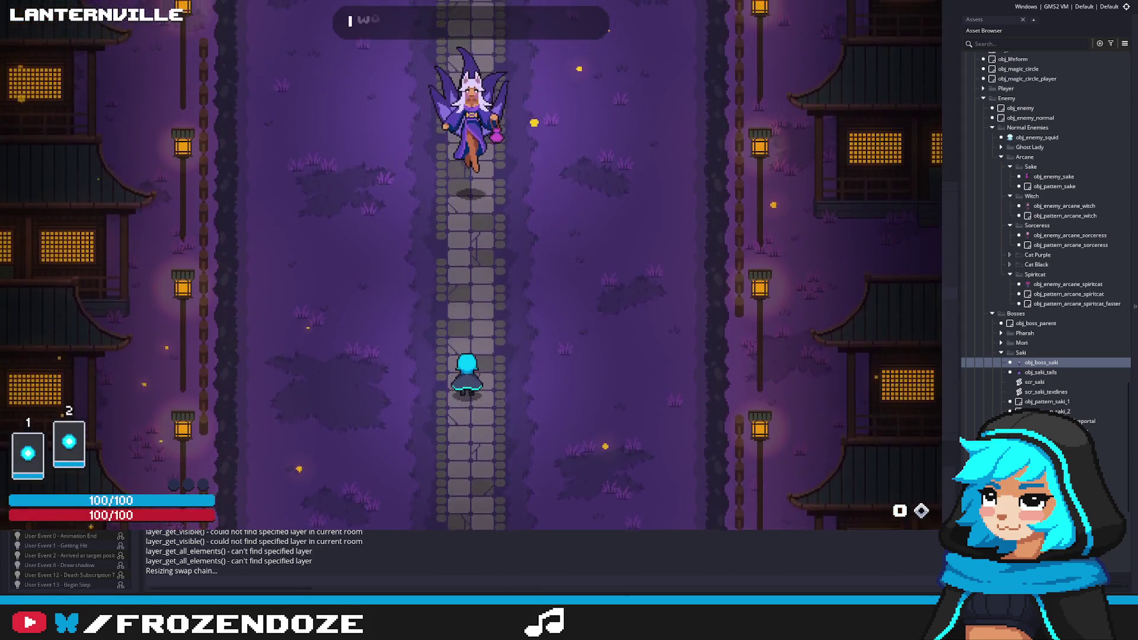
Move around the arena and stone path while firing at Saki.
{"action": "key", "text": "a"}
{"action": "key", "text": "w"}
{"action": "key", "text": "d"}
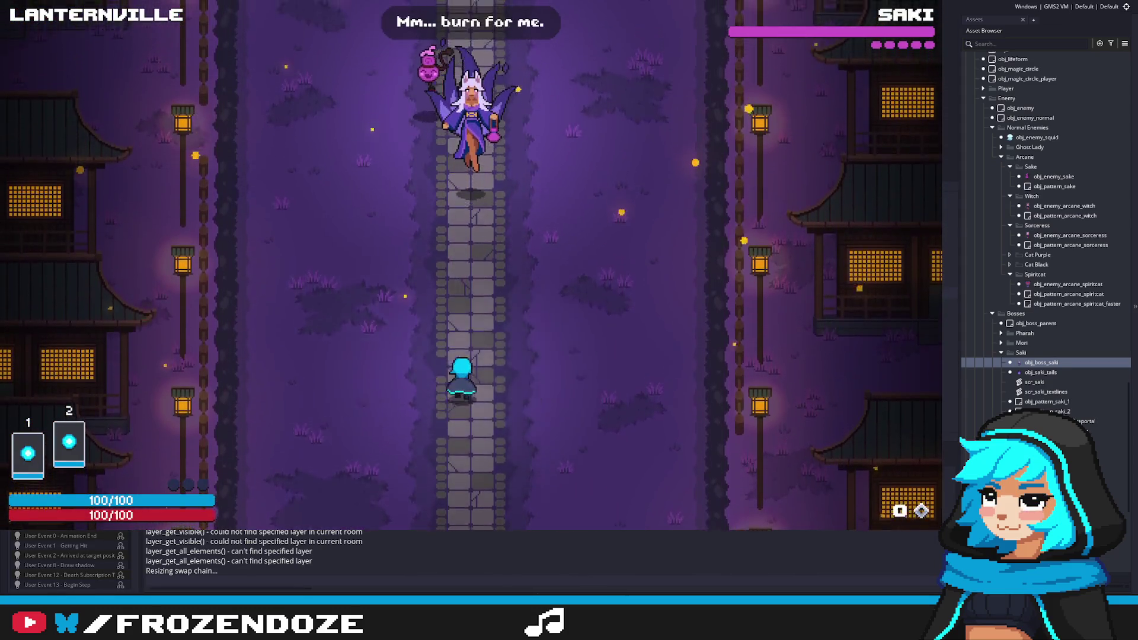
{"action": "key", "text": "a"}
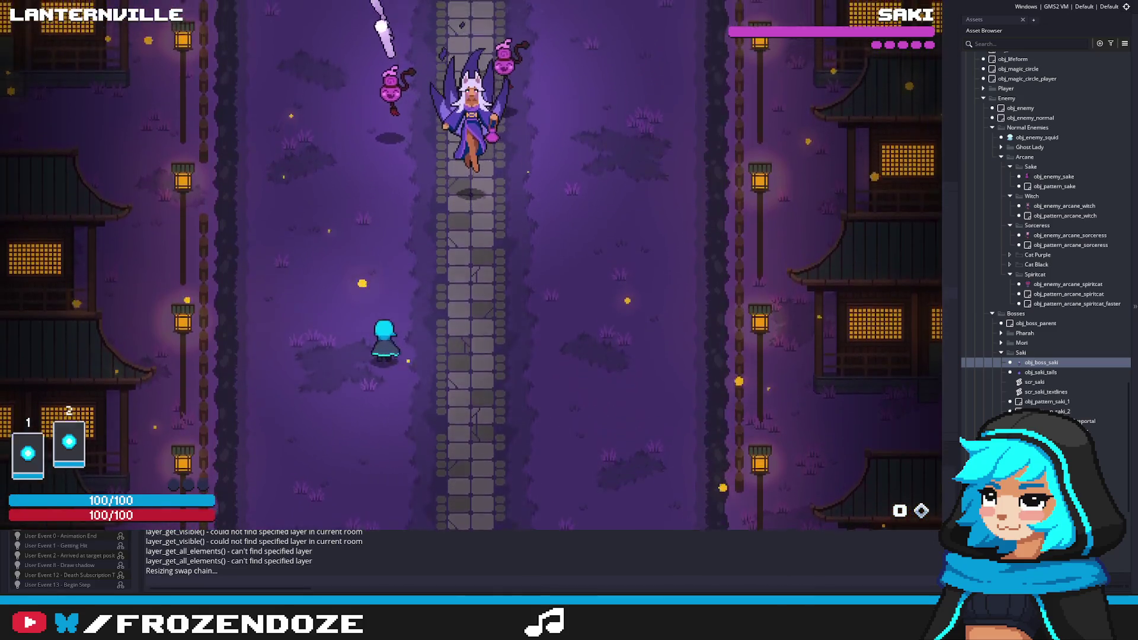
{"action": "key", "text": "a"}
{"action": "key", "text": "d"}
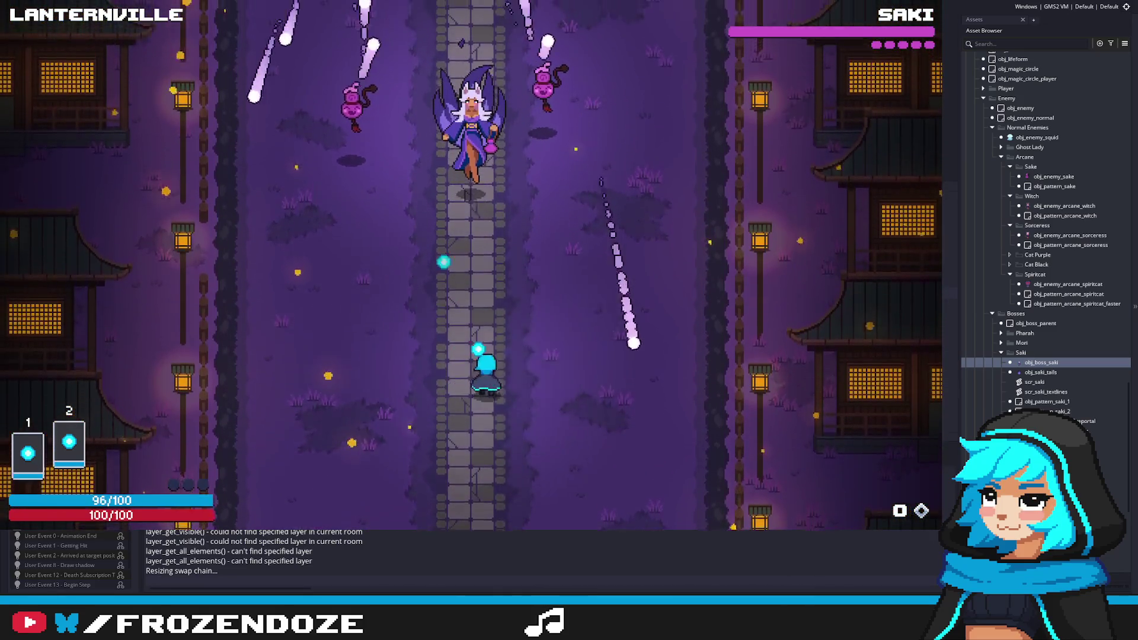
{"action": "key", "text": "a"}
{"action": "key", "text": "d"}
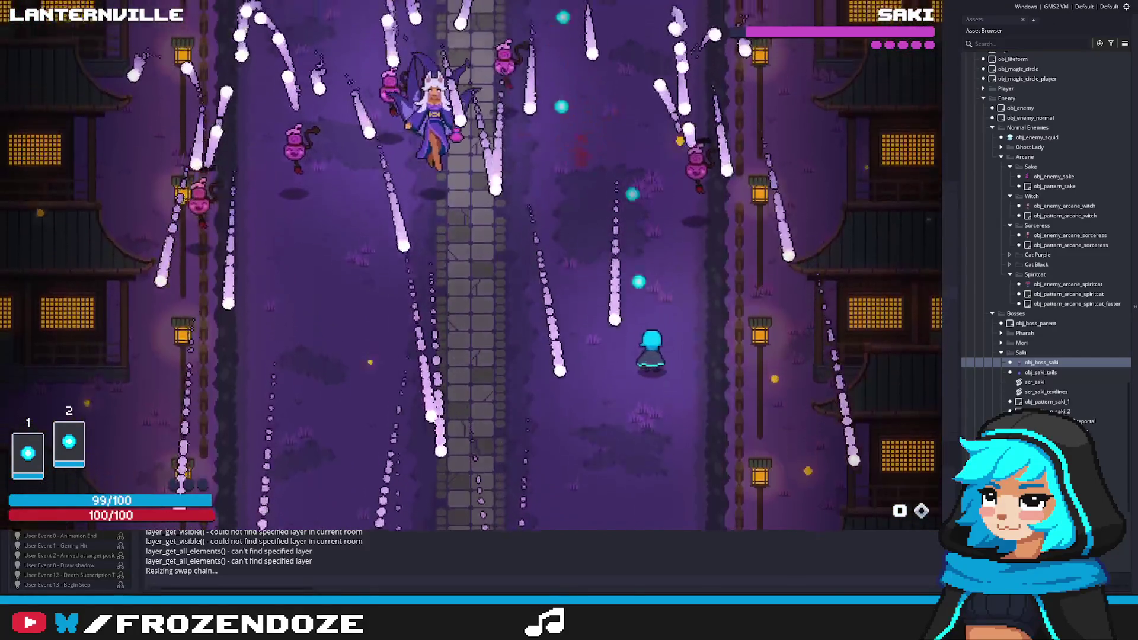
{"action": "key", "text": "w"}
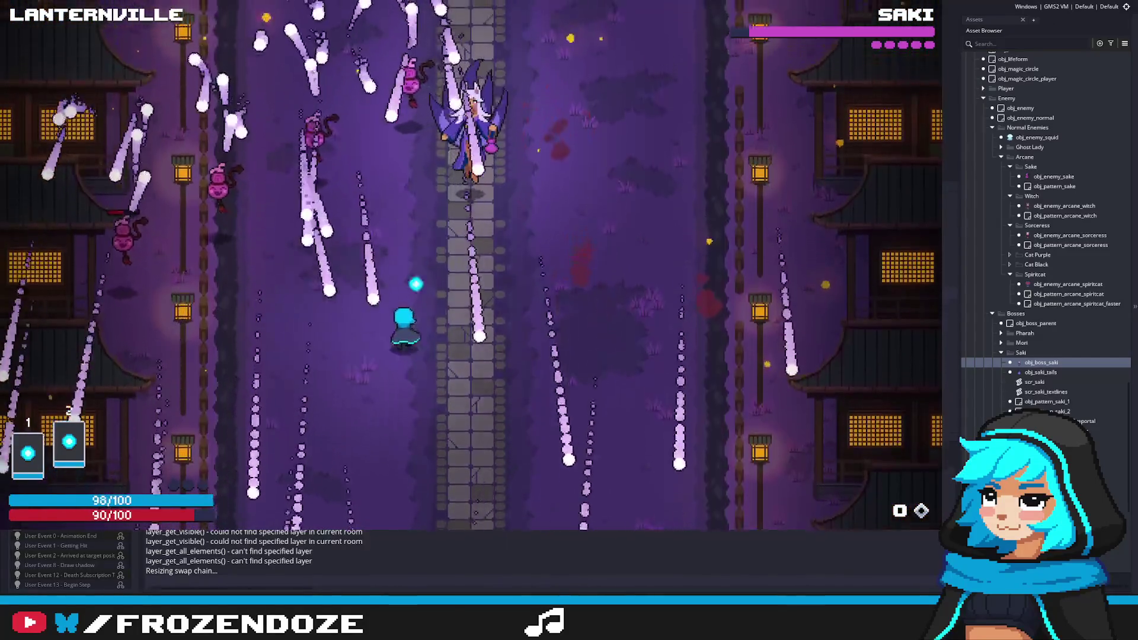
{"action": "key", "text": "a"}
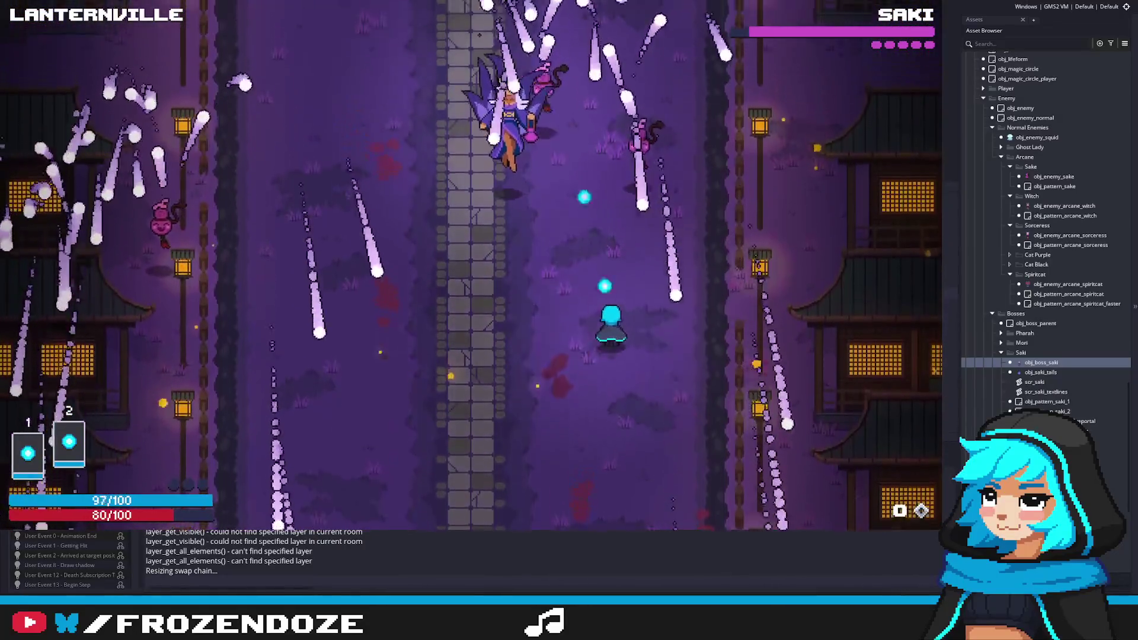
{"action": "key", "text": "a"}
{"action": "key", "text": "d"}
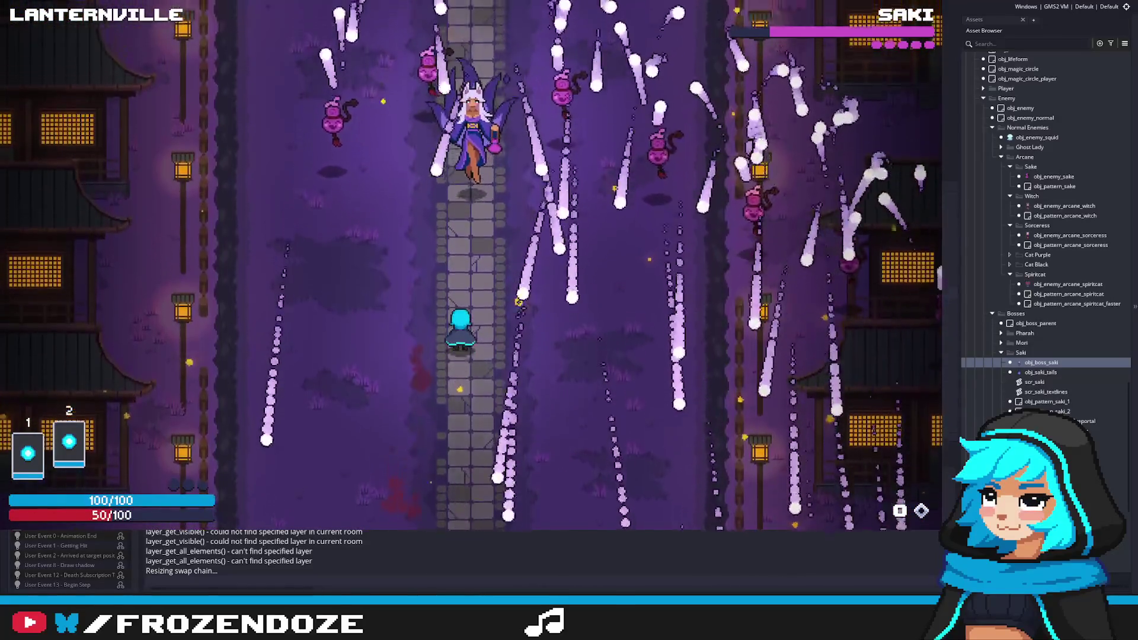
Dodge Saki's beams left and right, then quit the game back to the code.
{"action": "key", "text": "d"}
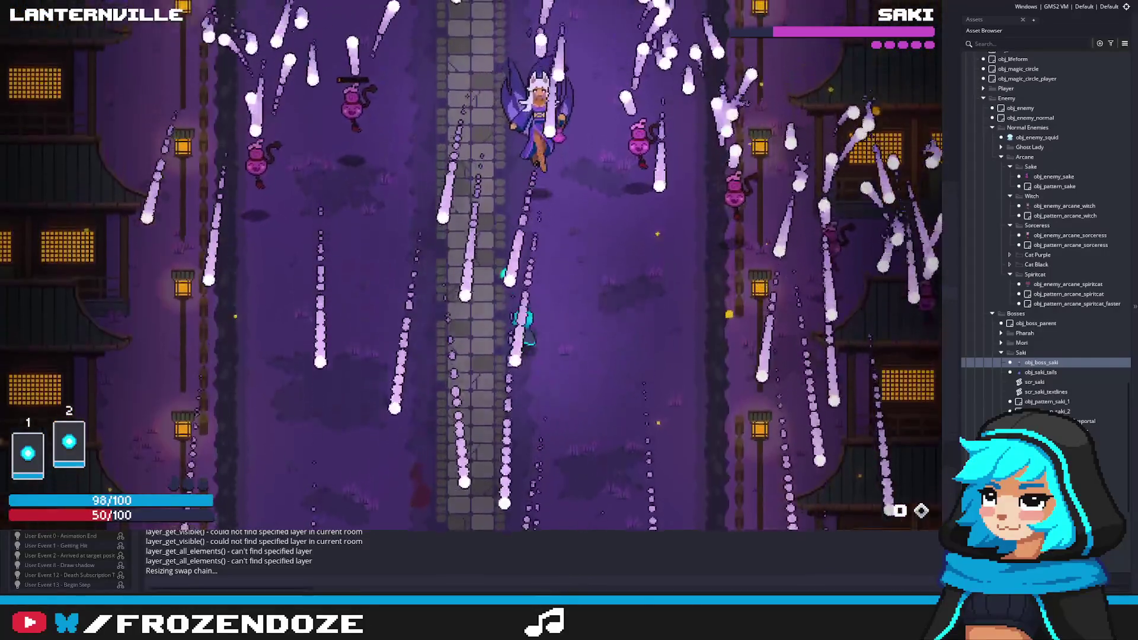
{"action": "key", "text": "a"}
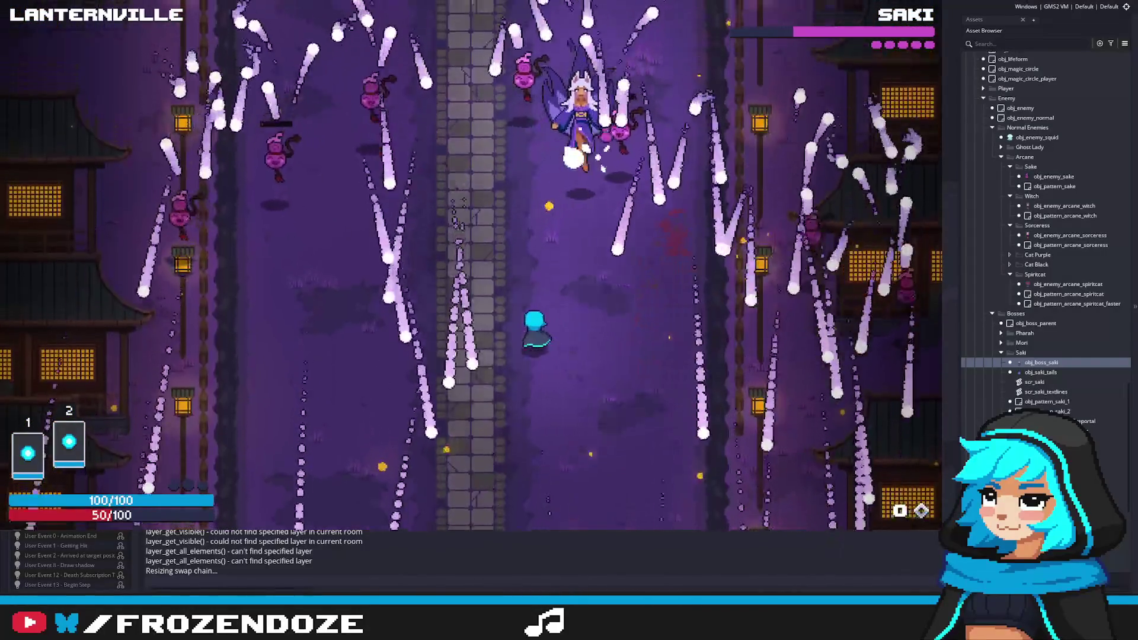
{"action": "key", "text": "d"}
{"action": "key", "text": "a"}
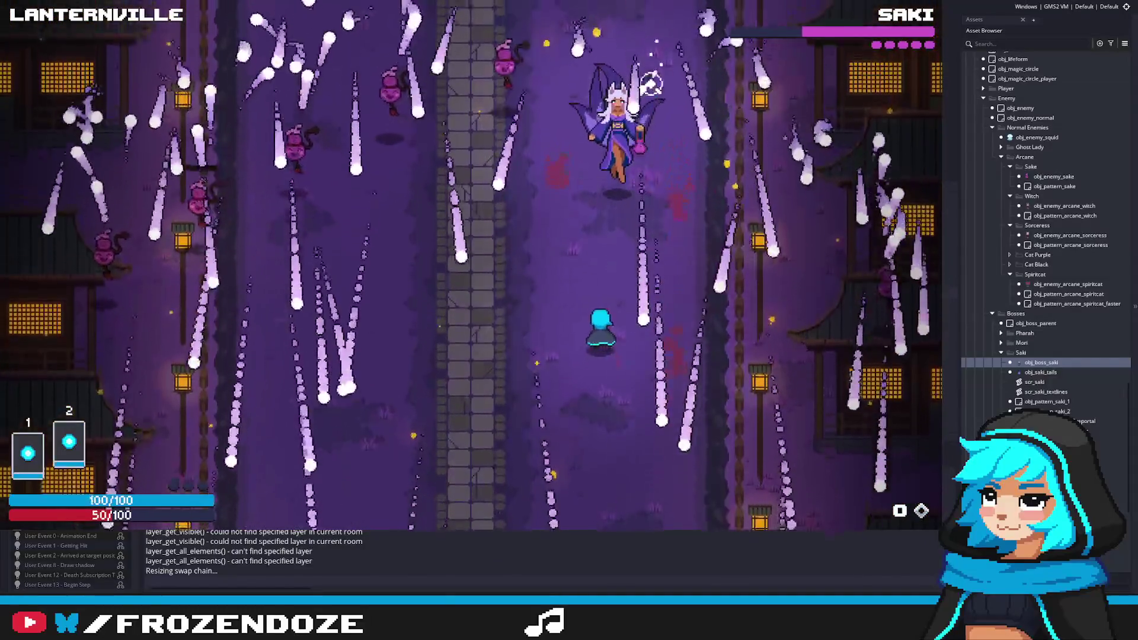
{"action": "key", "text": "a"}
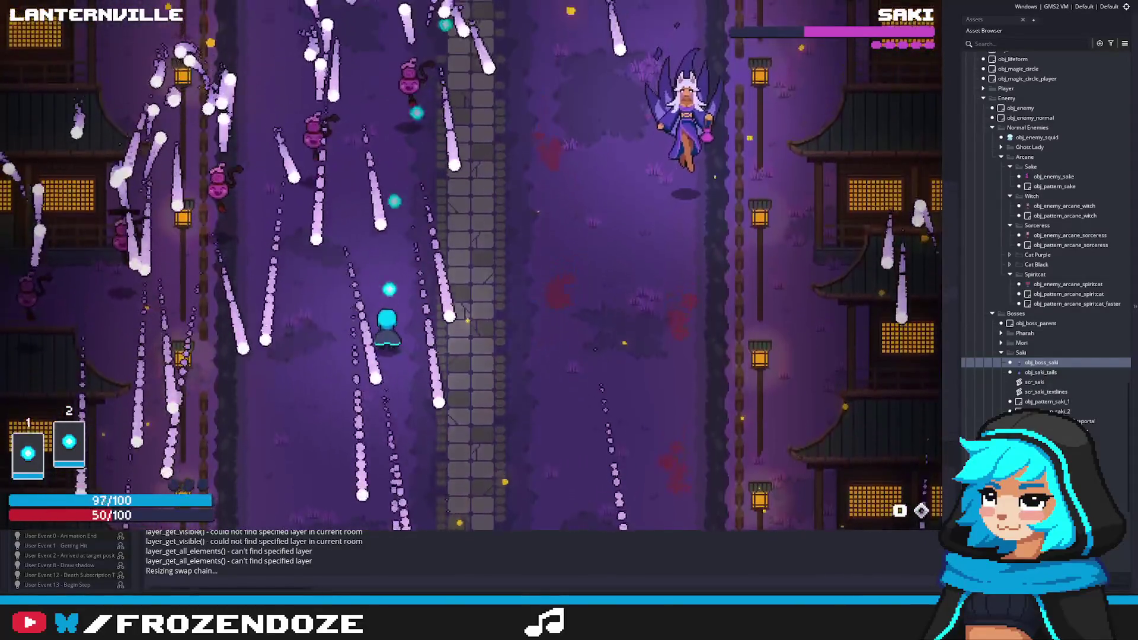
{"action": "key", "text": "d"}
{"action": "key", "text": "a"}
{"action": "key", "text": "d"}
{"action": "key", "text": "a"}
{"action": "key", "text": "Escape"}
{"action": "scroll", "coordinate": [611, 317], "scroll_direction": "up", "scroll_amount": 2}
Add 'var _x_move = 0;' on a new line inside the mod 180 block on line 98.
{"action": "left_click", "coordinate": [708, 329]}
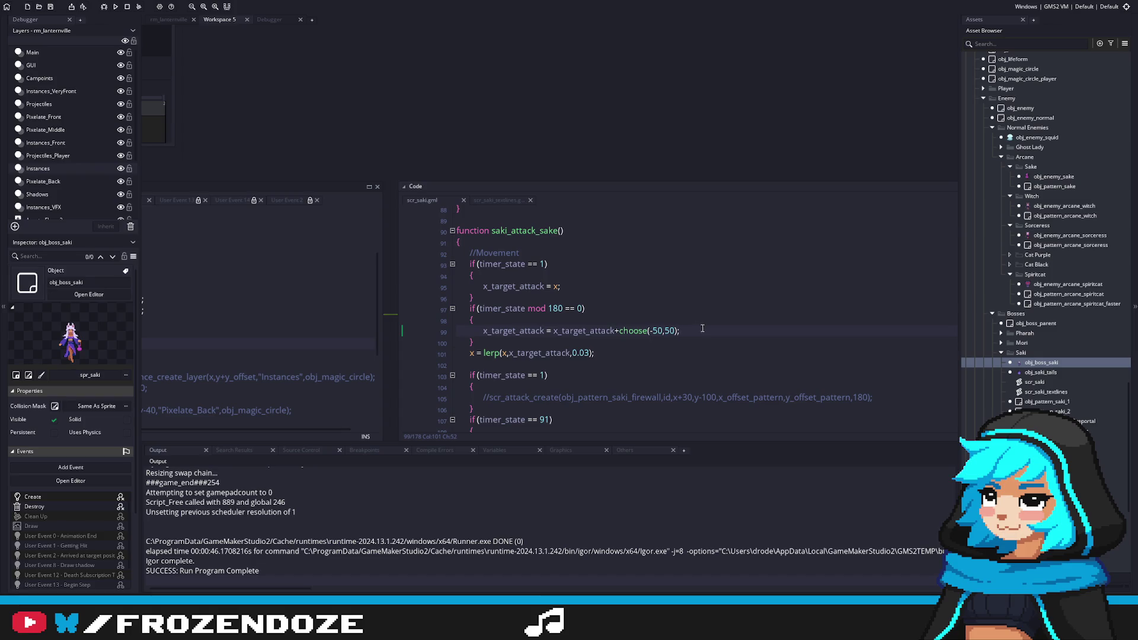
{"action": "key", "text": "Home"}
{"action": "key", "text": "ctrl+Right"}
{"action": "key", "text": "ctrl+Right"}
{"action": "left_click", "coordinate": [579, 322]}
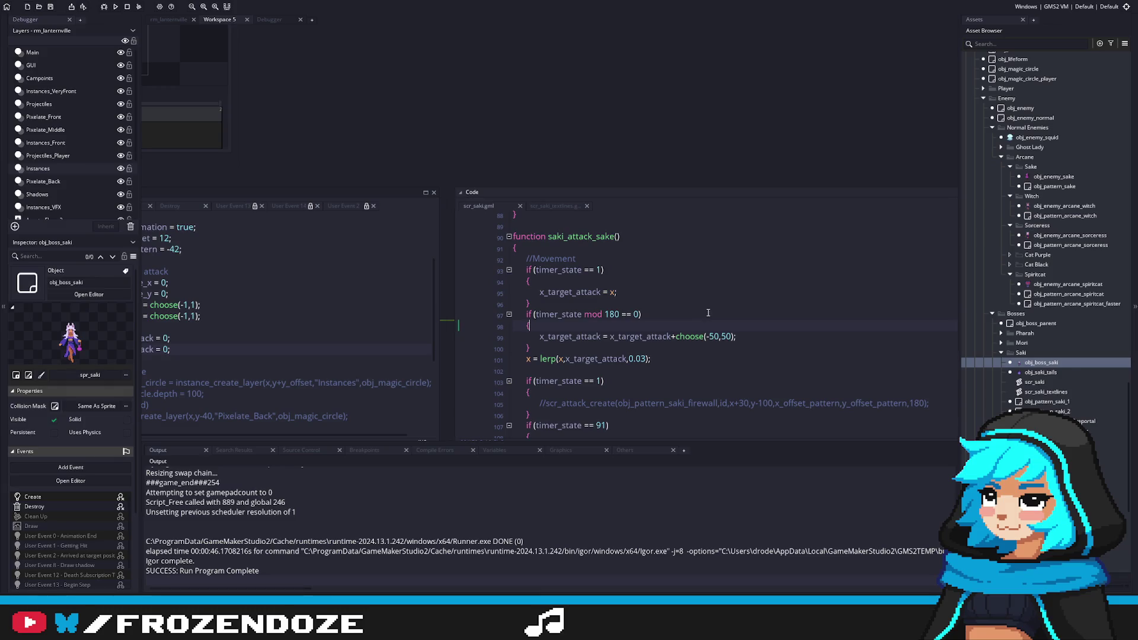
{"action": "key", "text": "Return"}
{"action": "type", "text": "var _"}
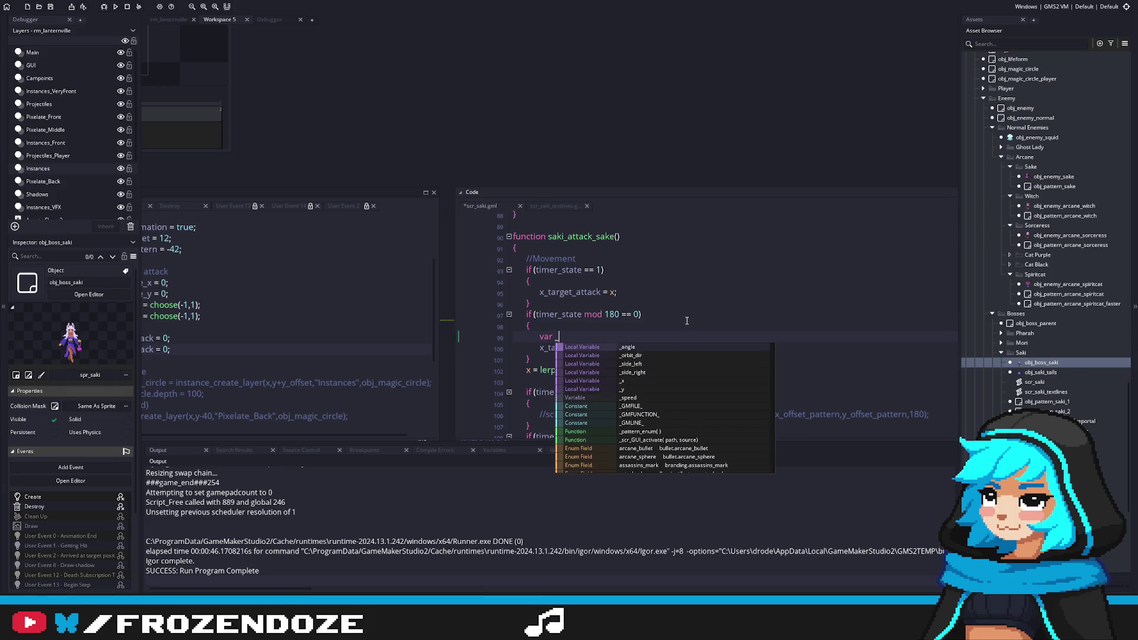
{"action": "key", "text": "Escape"}
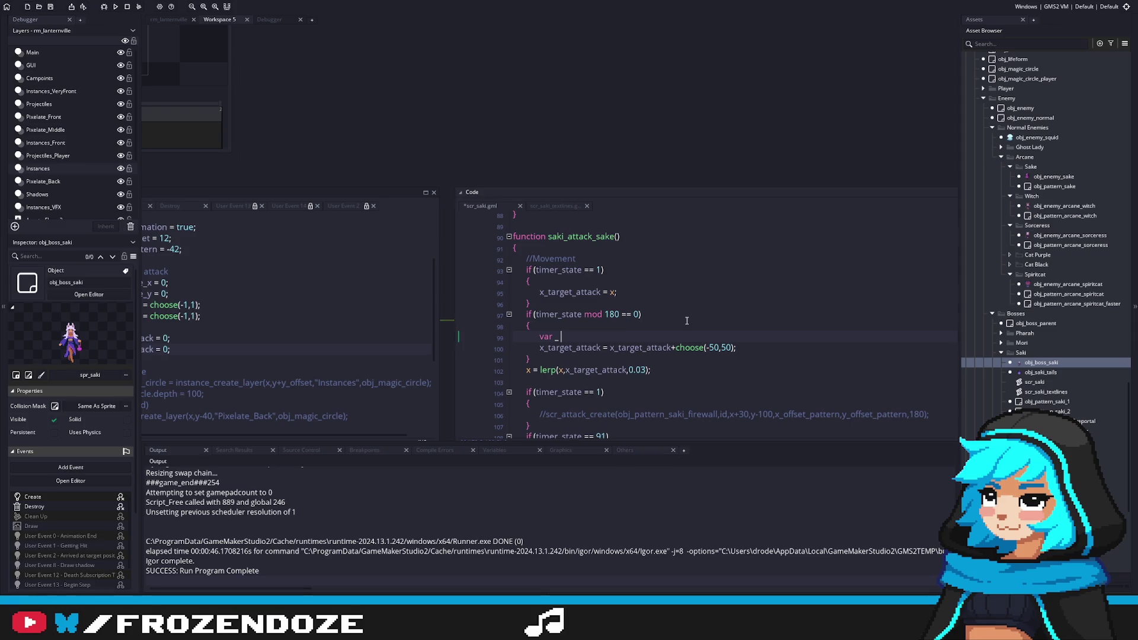
{"action": "key", "text": "ctrl+space"}
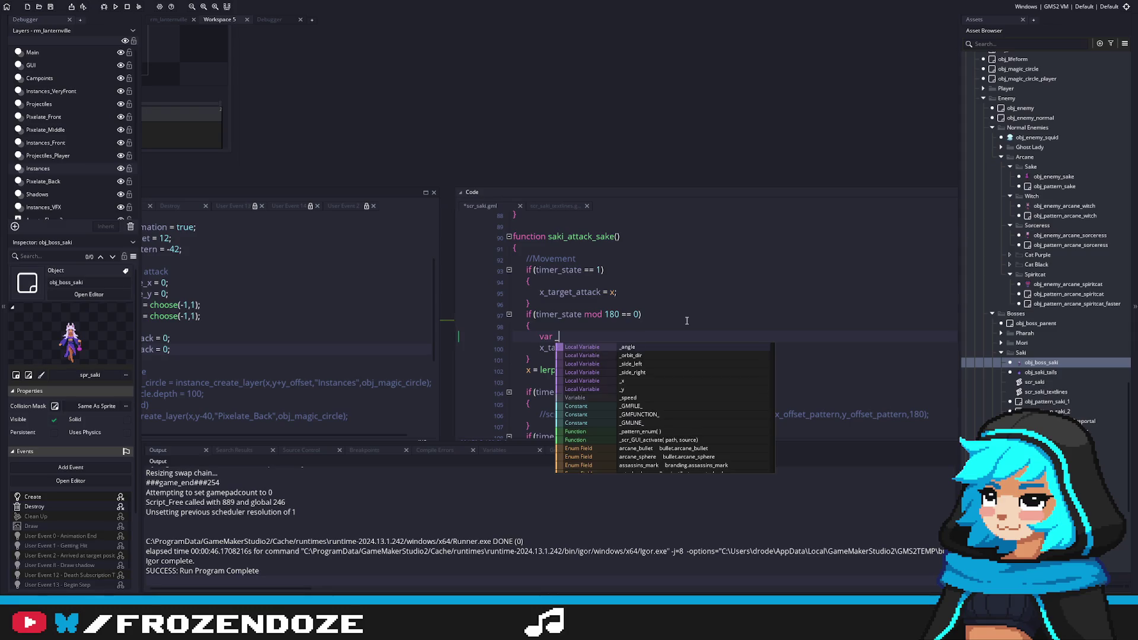
{"action": "type", "text": "new"}
{"action": "key", "text": "BackSpace"}
{"action": "key", "text": "BackSpace"}
{"action": "key", "text": "BackSpace"}
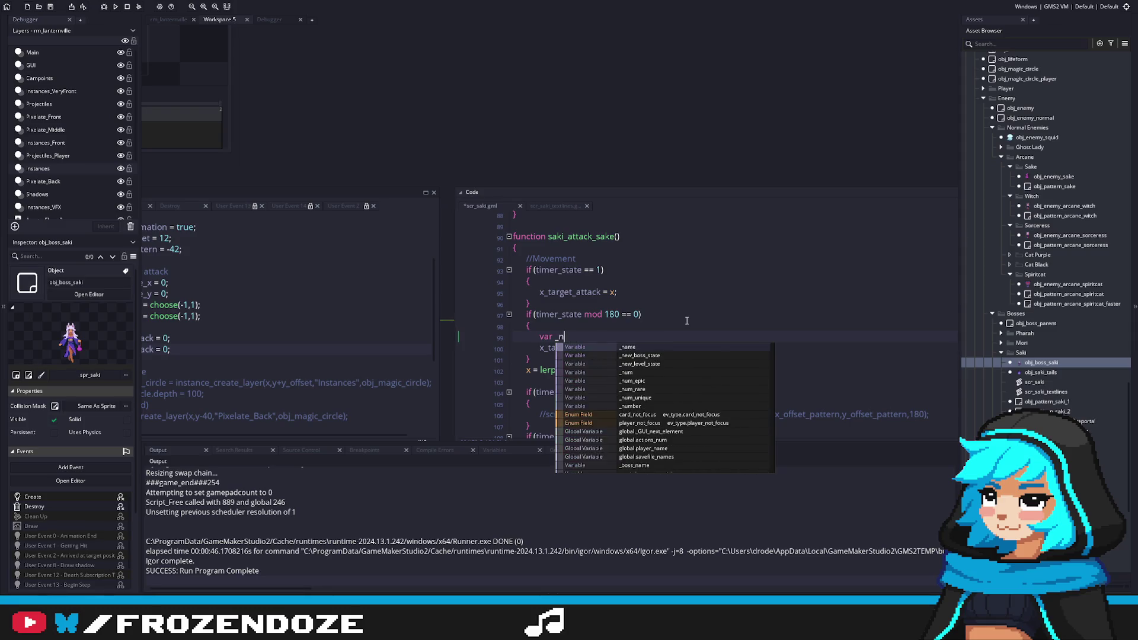
{"action": "type", "text": "xmov"}
{"action": "key", "text": "BackSpace"}
{"action": "key", "text": "BackSpace"}
{"action": "key", "text": "BackSpace"}
{"action": "type", "text": "_move ="}
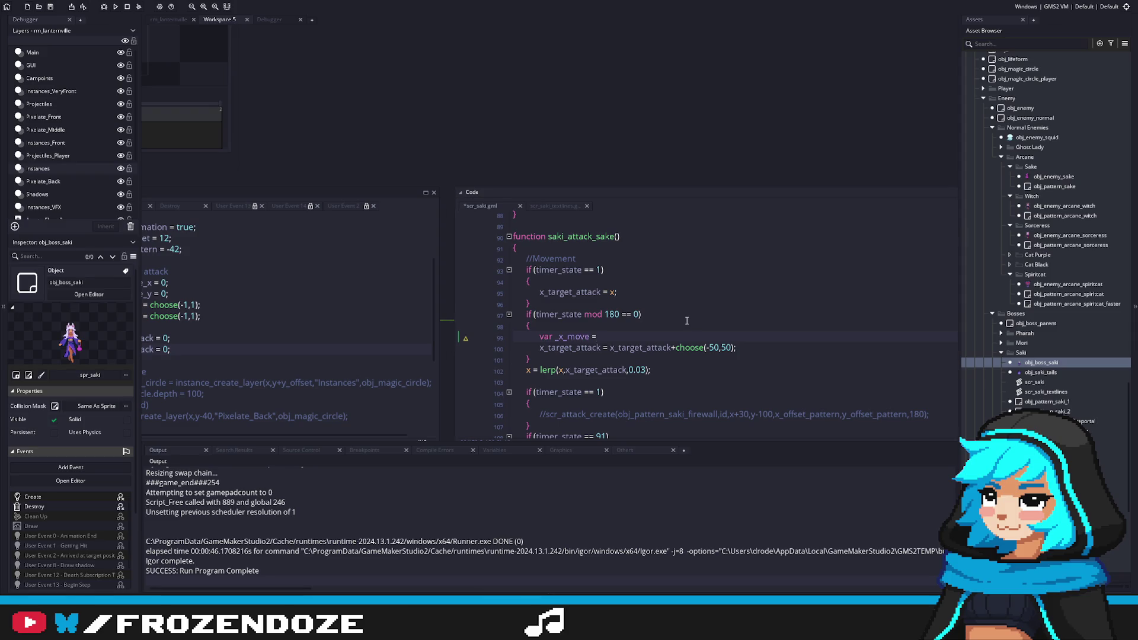
{"action": "type", "text": "9"}
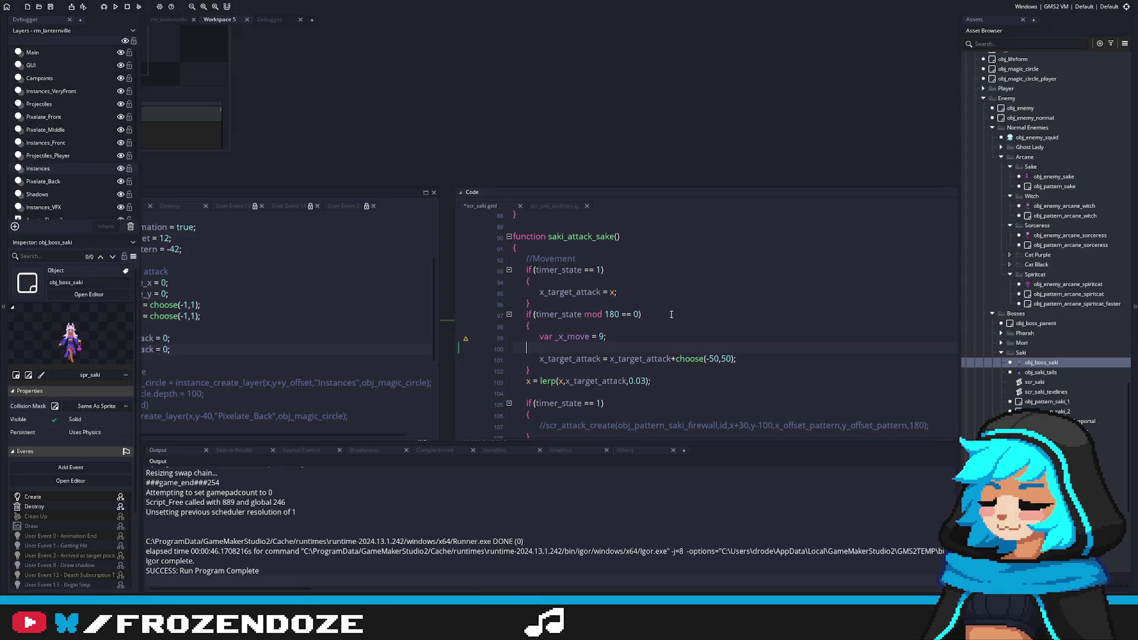
{"action": "type", "text": "0;"}
Start an if condition below it with x as the left-hand operand.
{"action": "key", "text": "Return"}
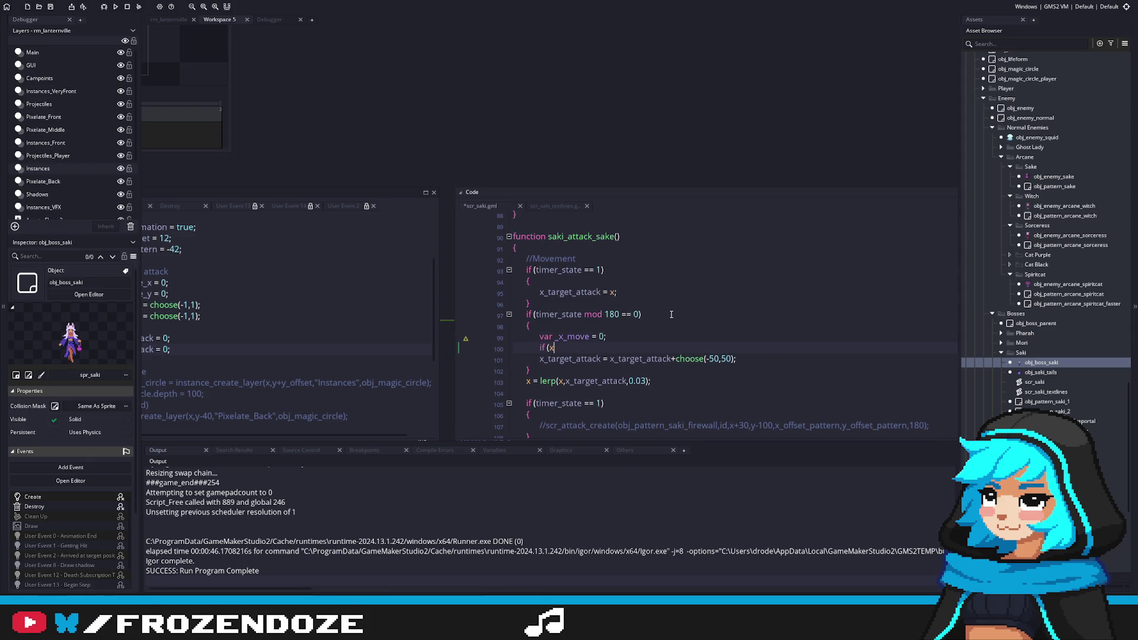
{"action": "type", "text": "_target_att"}
{"action": "key", "text": "Return"}
{"action": "double_click", "coordinate": [607, 350]}
{"action": "type", "text": "x"}
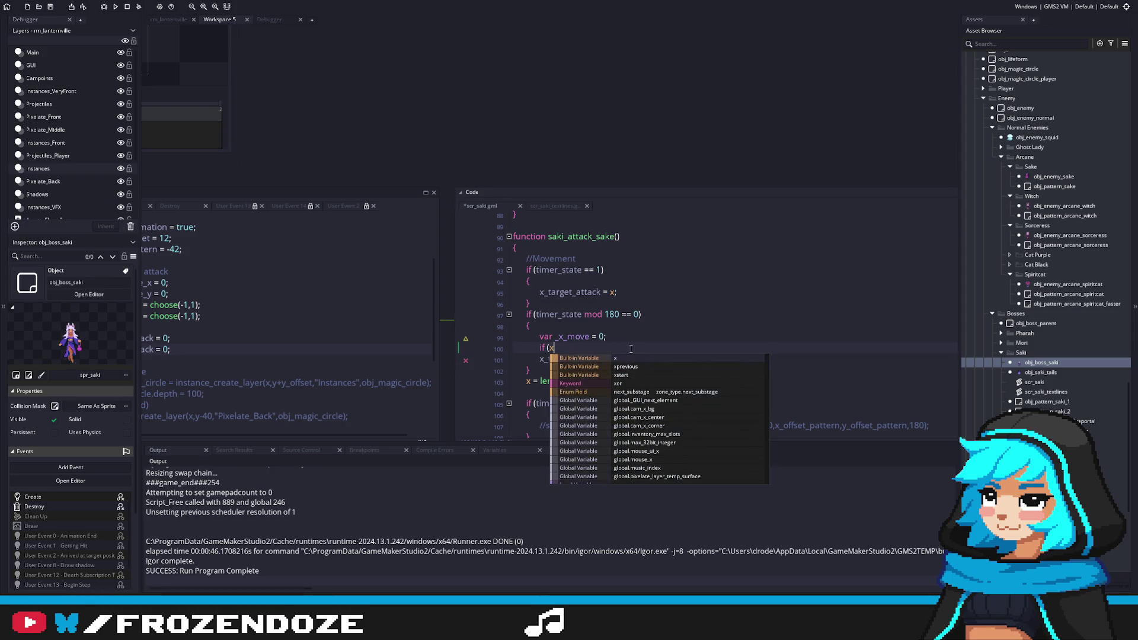
{"action": "key", "text": "Escape"}
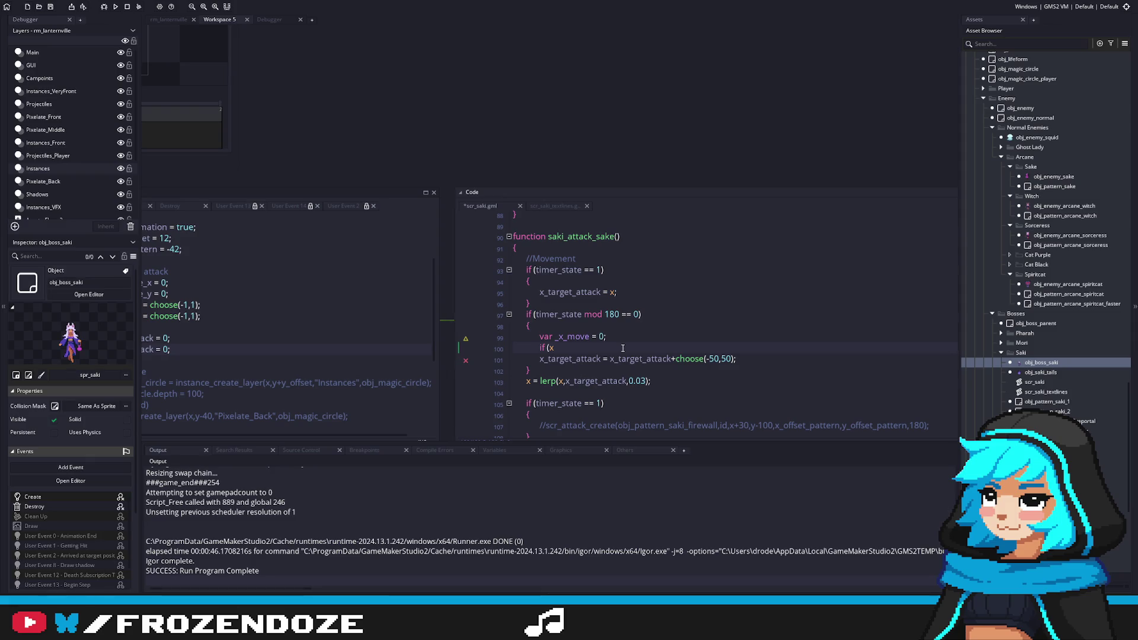
{"action": "left_click", "coordinate": [605, 345]}
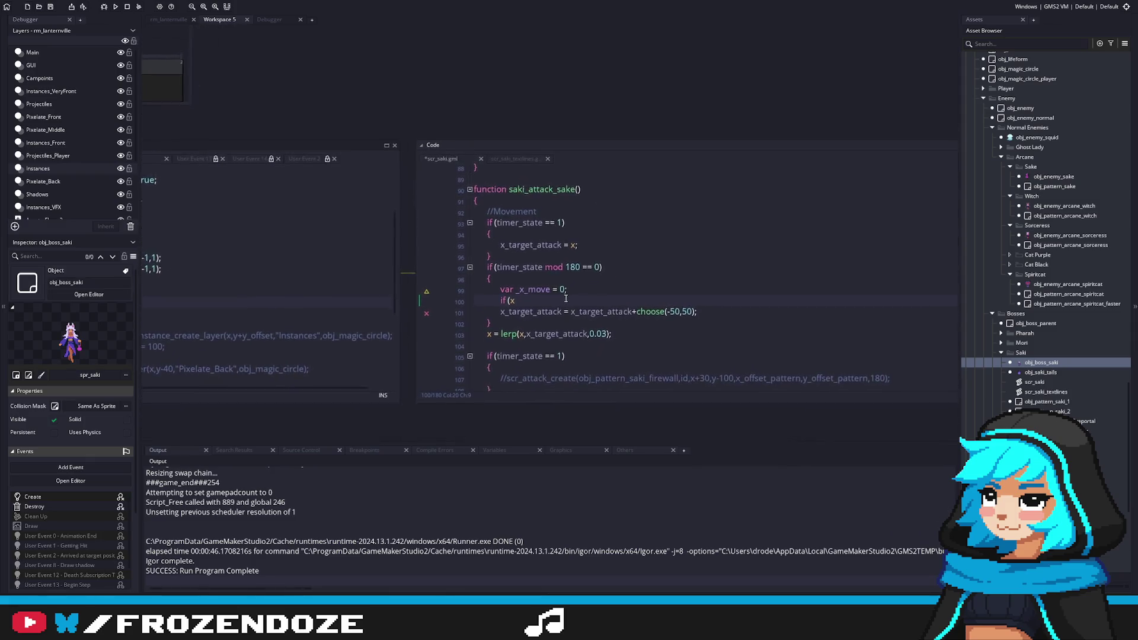
{"action": "left_click_drag", "start_coordinate": [589, 321], "coordinate": [607, 311]}
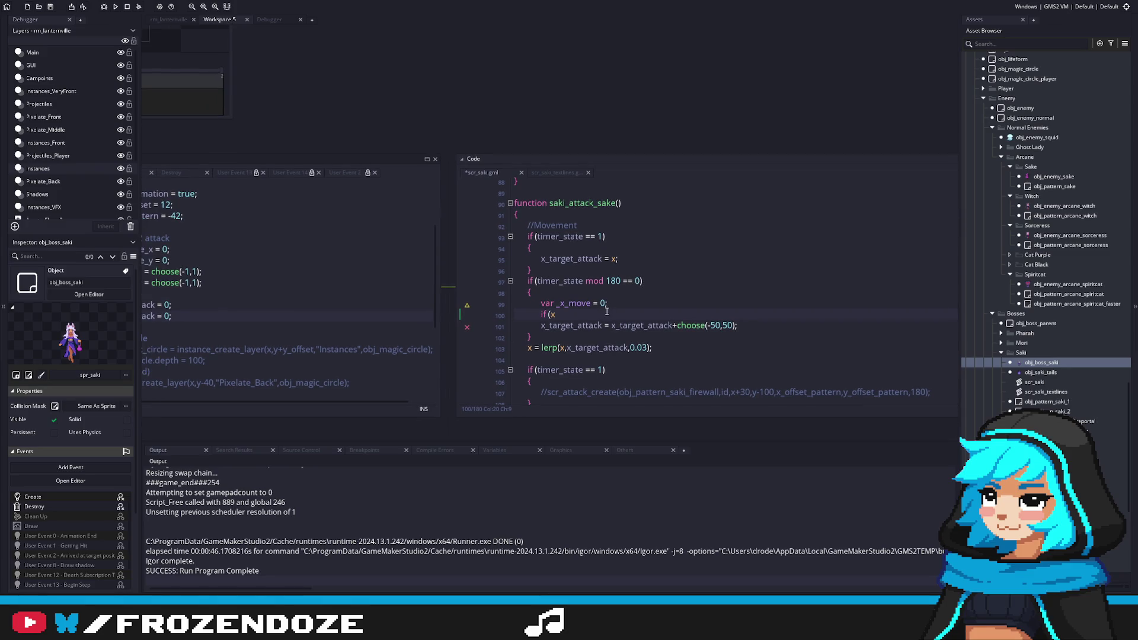
{"action": "scroll", "coordinate": [606, 312], "scroll_direction": "down", "scroll_amount": 3}
{"action": "scroll", "coordinate": [605, 313], "scroll_direction": "up", "scroll_amount": 2}
Complete the comparison as 'x > global.floor_manager.end_x' using autocomplete.
{"action": "type", "text": "<"}
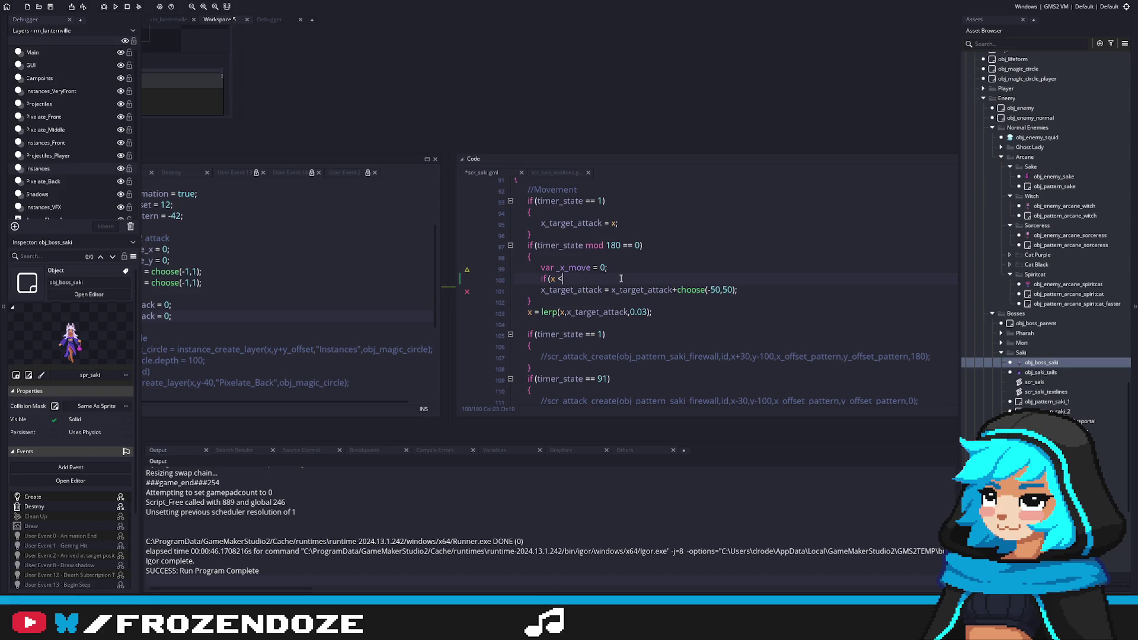
{"action": "key", "text": "BackSpace"}
{"action": "type", "text": "> "}
{"action": "type", "text": "global."}
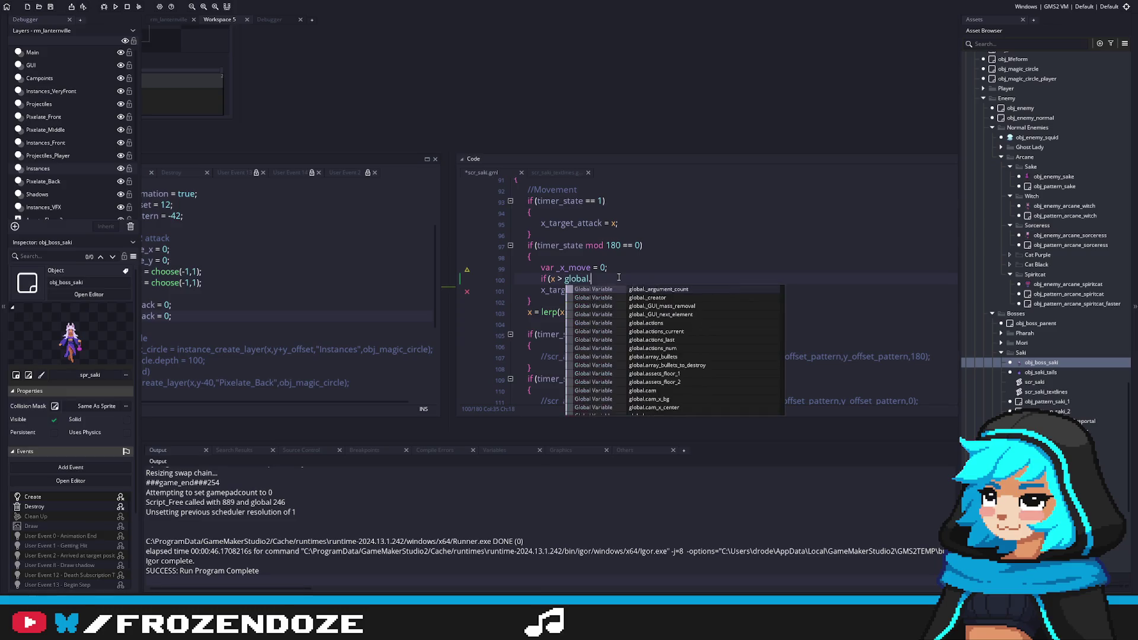
{"action": "type", "text": "floor"}
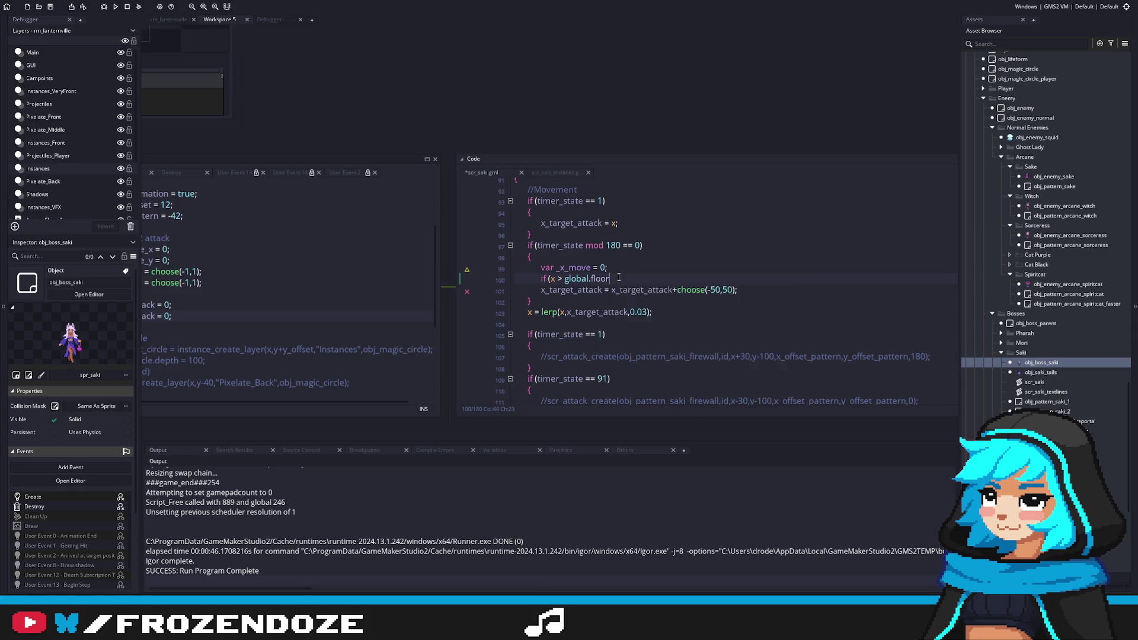
{"action": "type", "text": "_manager."}
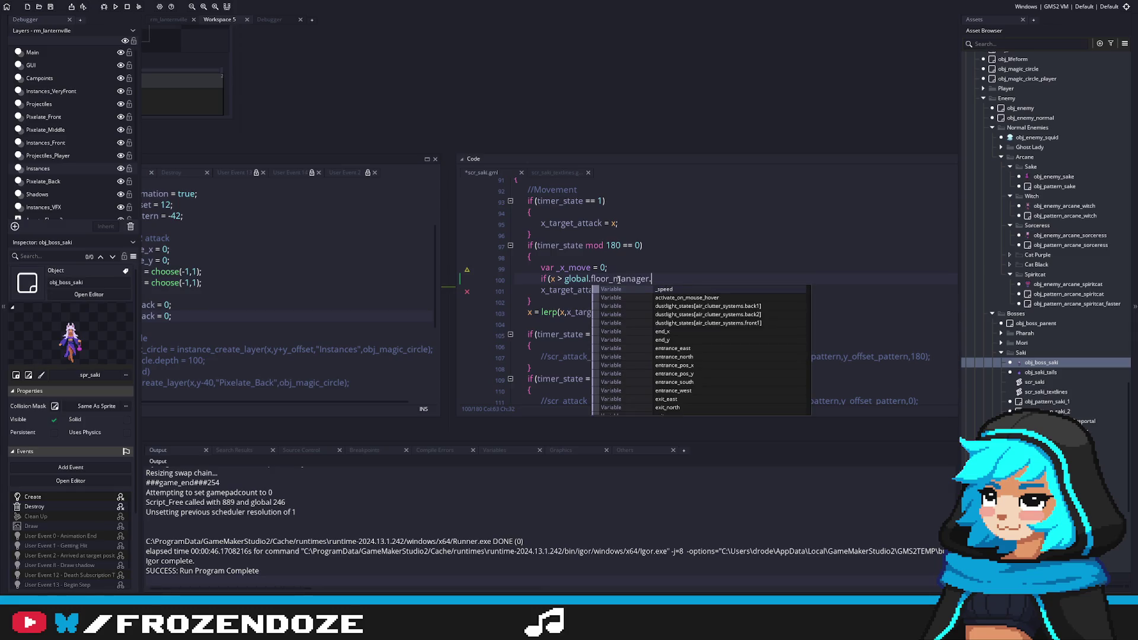
{"action": "scroll", "coordinate": [713, 336], "scroll_direction": "down", "scroll_amount": 1}
{"action": "scroll", "coordinate": [712, 337], "scroll_direction": "up", "scroll_amount": 1}
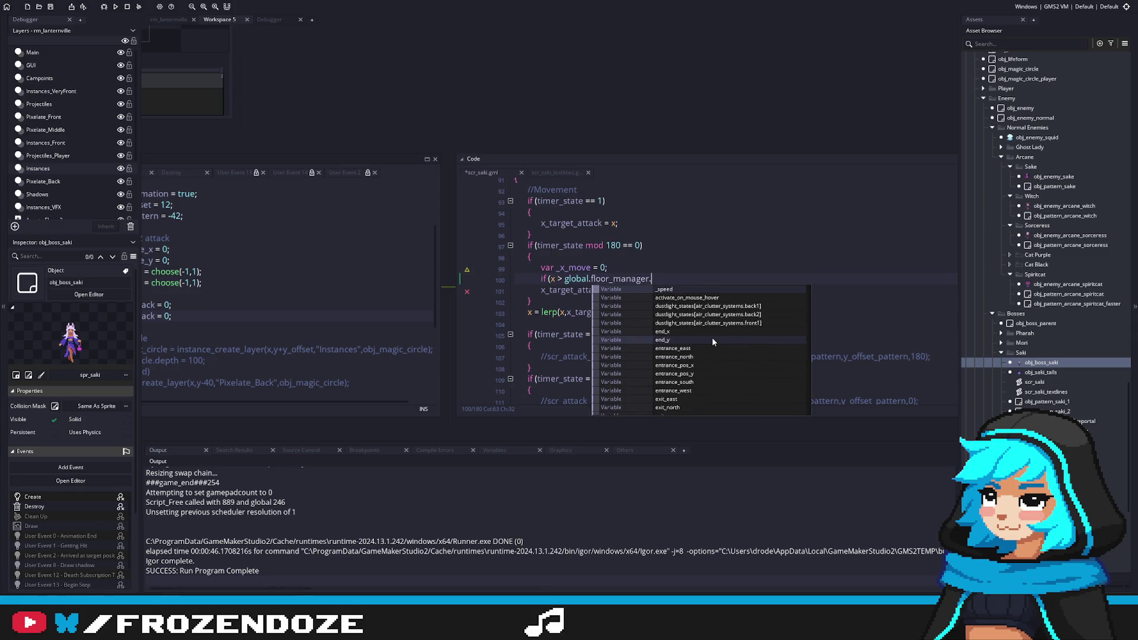
{"action": "left_click", "coordinate": [680, 331]}
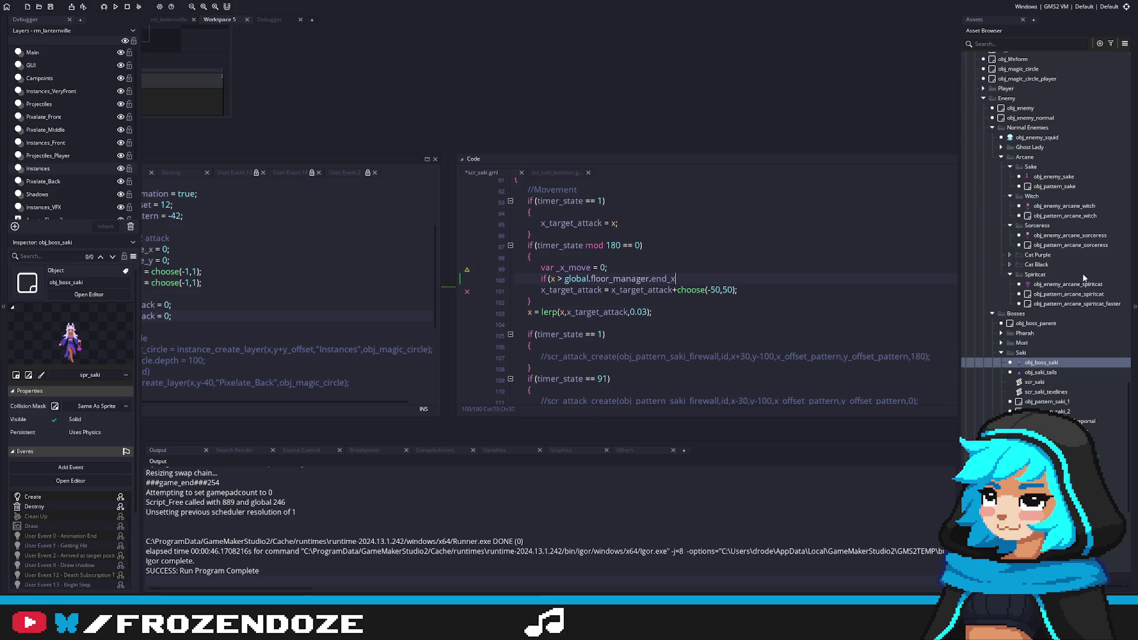
Scroll the Asset Browser down and expand the Main objects folder.
{"action": "scroll", "coordinate": [1084, 273], "scroll_direction": "up", "scroll_amount": 10}
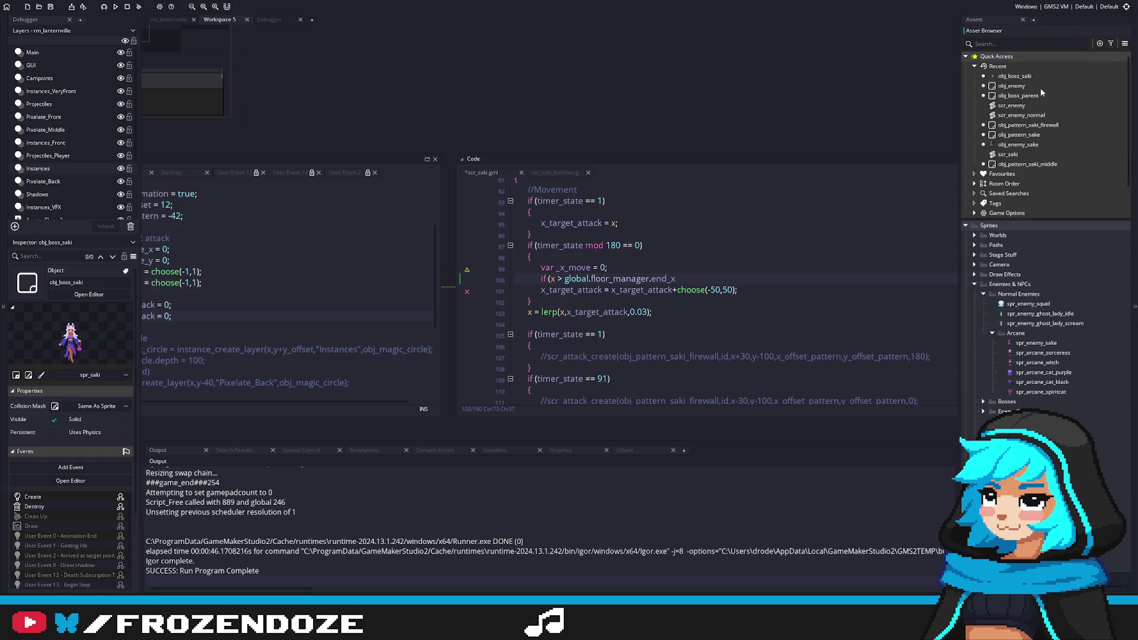
{"action": "scroll", "coordinate": [1045, 293], "scroll_direction": "down", "scroll_amount": 10}
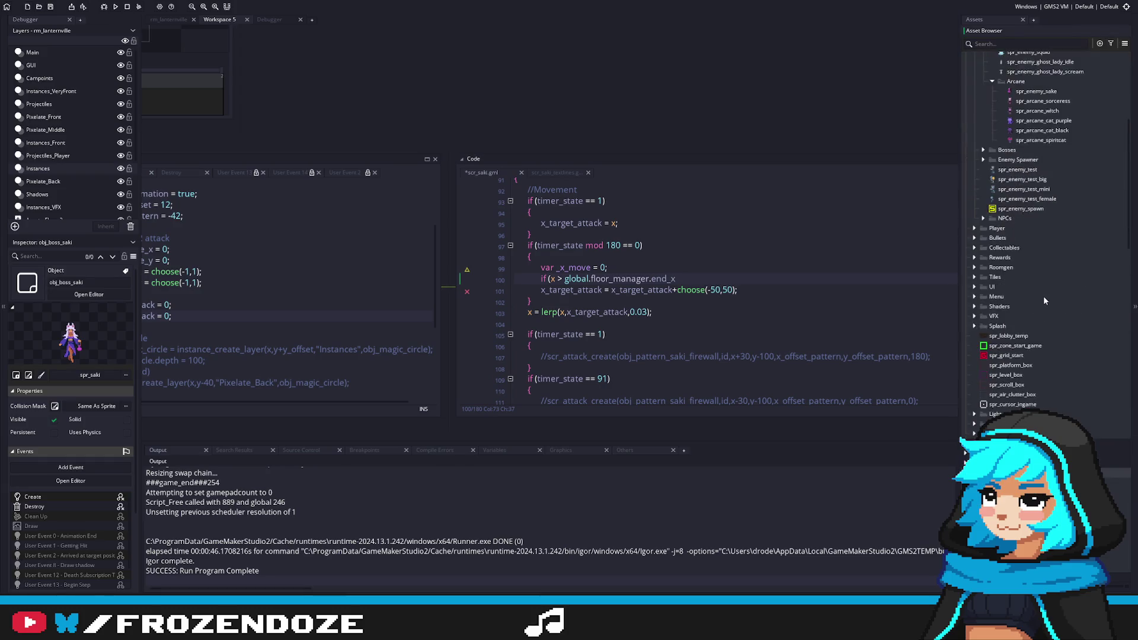
{"action": "scroll", "coordinate": [1047, 364], "scroll_direction": "down", "scroll_amount": 10}
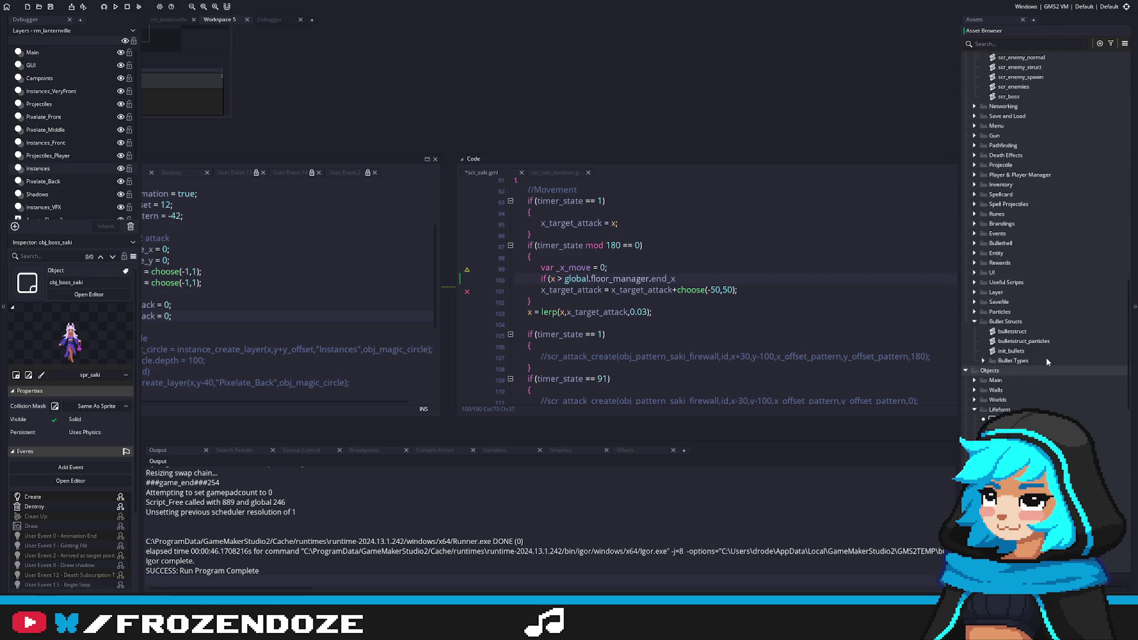
{"action": "scroll", "coordinate": [1049, 373], "scroll_direction": "down", "scroll_amount": 3}
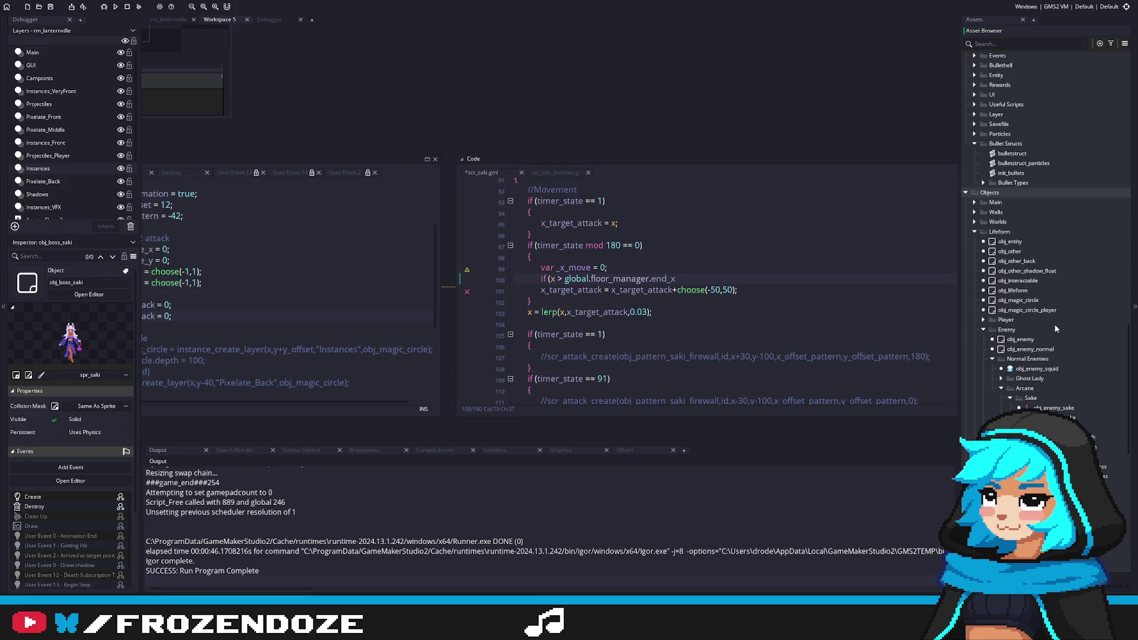
{"action": "left_click", "coordinate": [975, 202]}
Open obj_floor_manager from the Floor Manager folder and review its Create code, selecting the platform variable on line 23.
{"action": "left_click", "coordinate": [983, 232]}
{"action": "left_click", "coordinate": [1036, 242]}
{"action": "double_click", "coordinate": [1036, 242]}
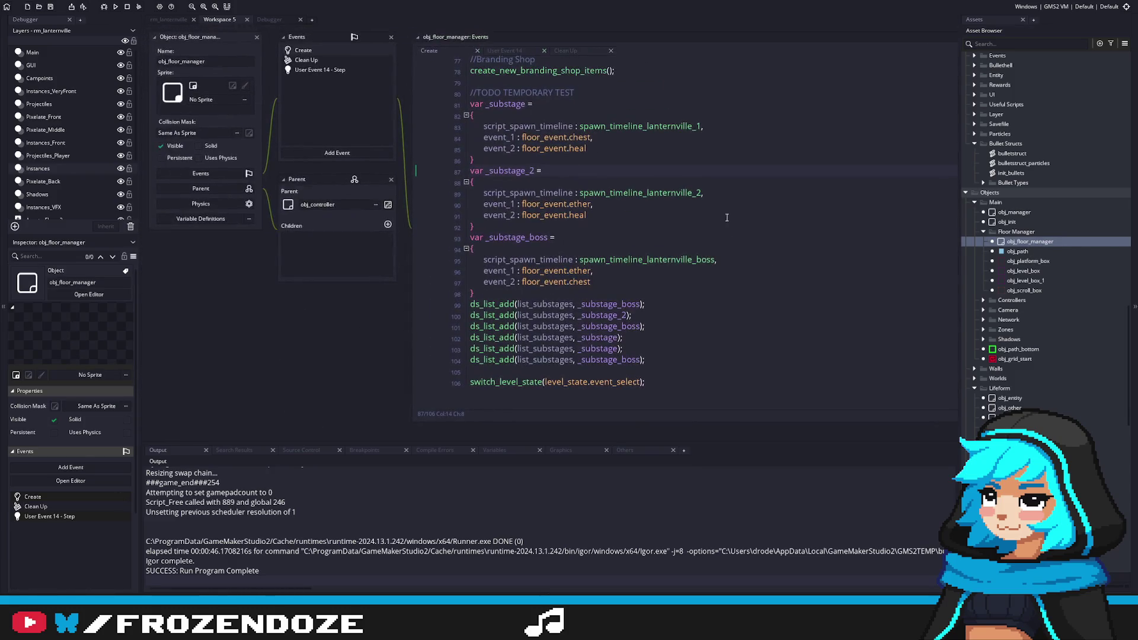
{"action": "scroll", "coordinate": [654, 300], "scroll_direction": "up", "scroll_amount": 9}
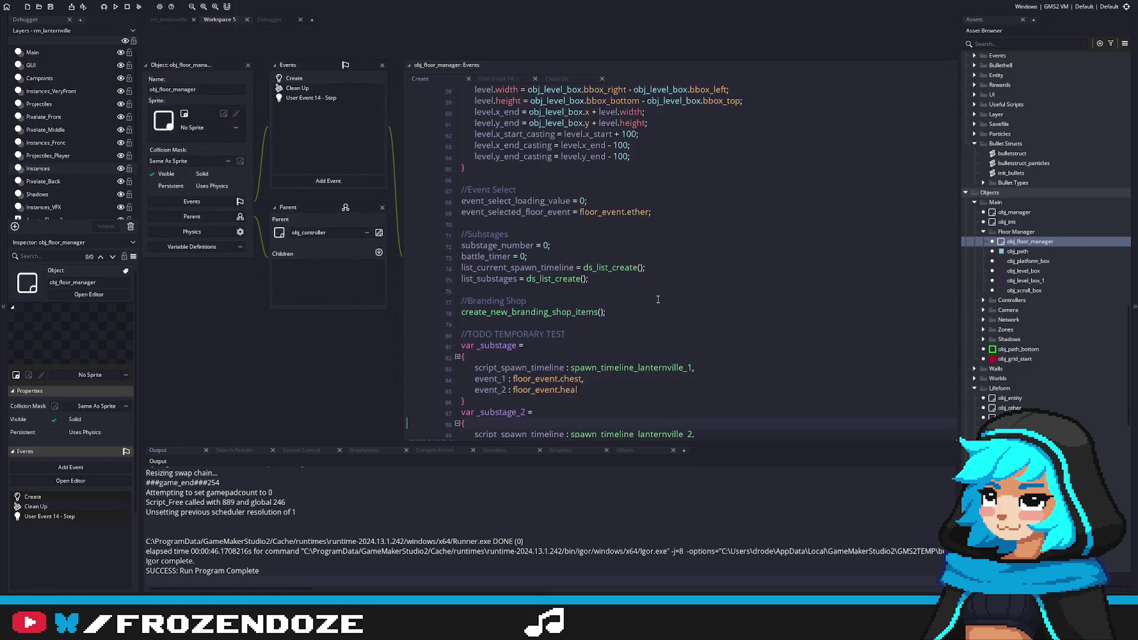
{"action": "scroll", "coordinate": [537, 255], "scroll_direction": "up", "scroll_amount": 3}
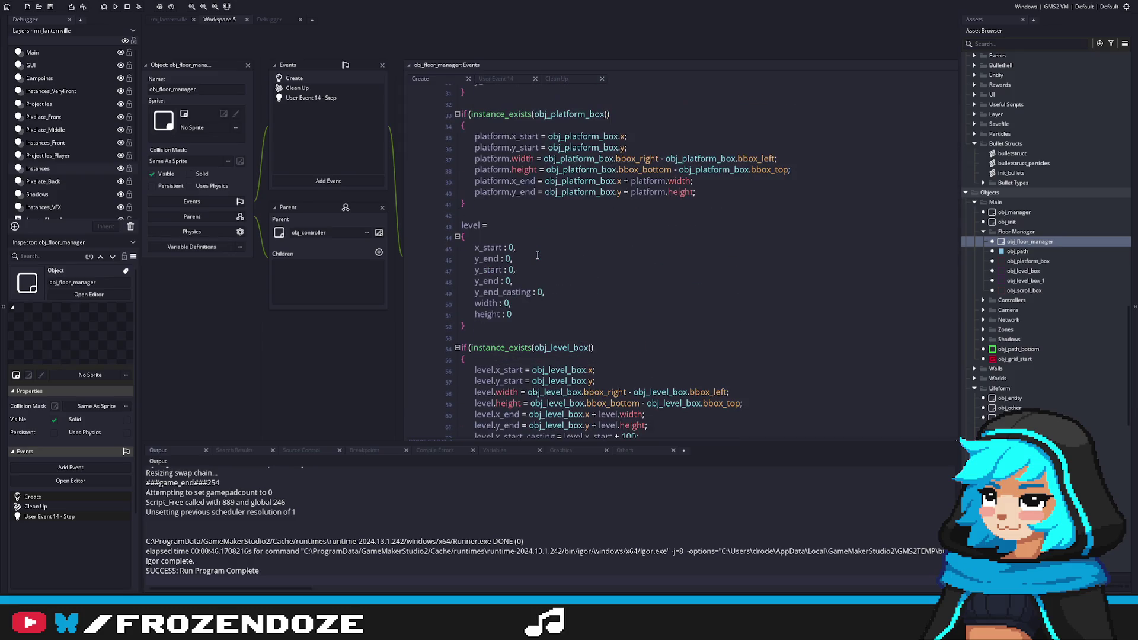
{"action": "scroll", "coordinate": [537, 254], "scroll_direction": "down", "scroll_amount": 3}
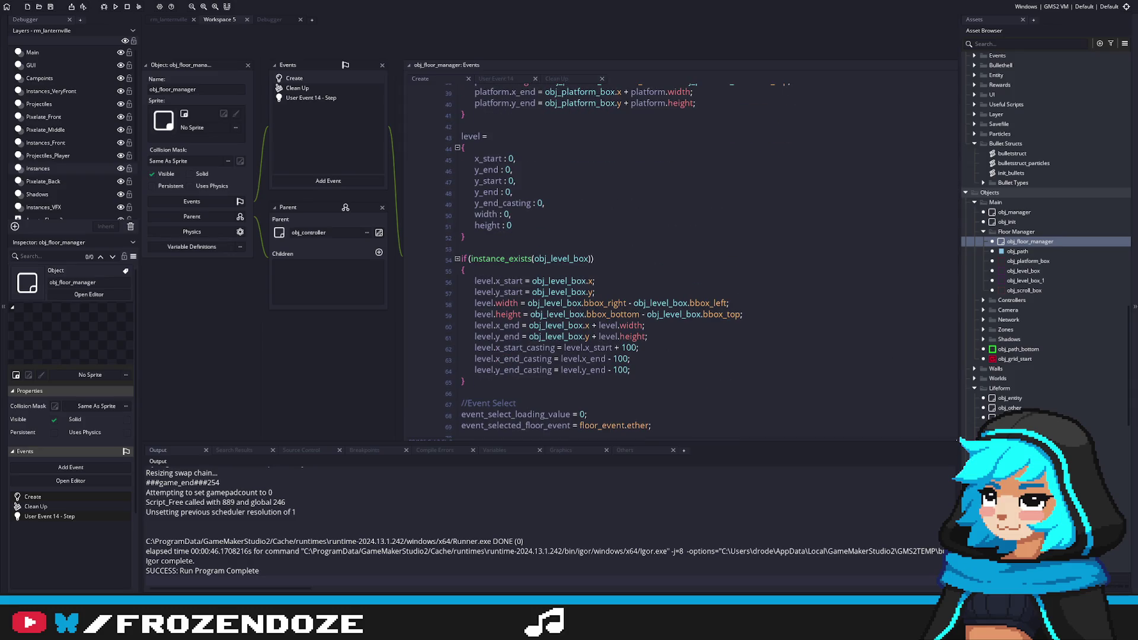
{"action": "scroll", "coordinate": [752, 339], "scroll_direction": "up", "scroll_amount": 6}
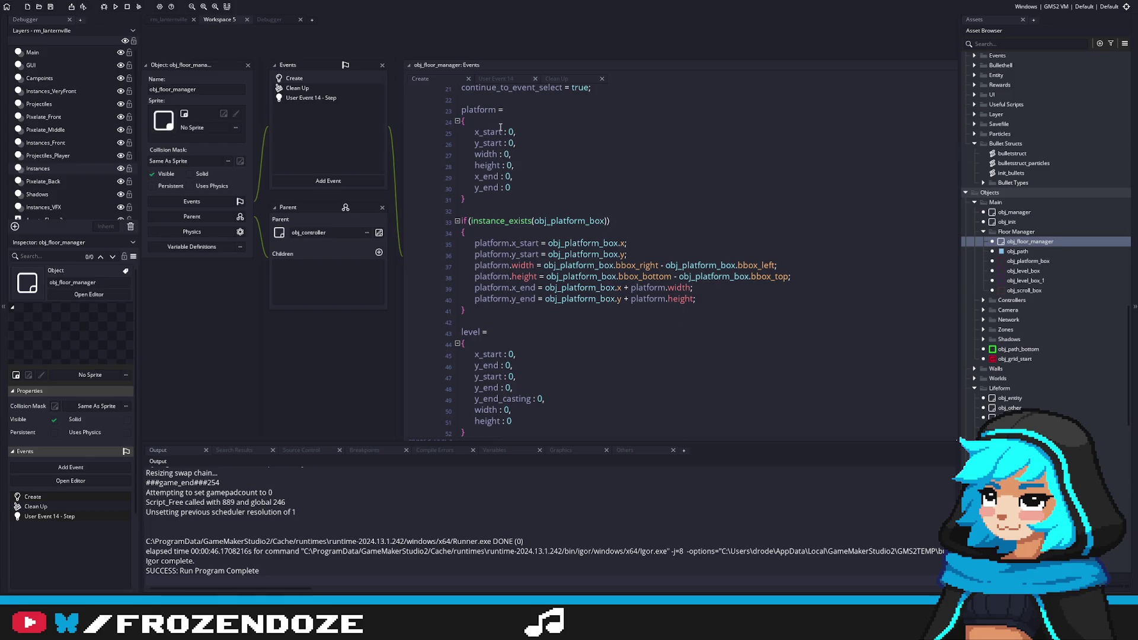
{"action": "scroll", "coordinate": [566, 219], "scroll_direction": "down", "scroll_amount": 4}
{"action": "scroll", "coordinate": [562, 313], "scroll_direction": "up", "scroll_amount": 2}
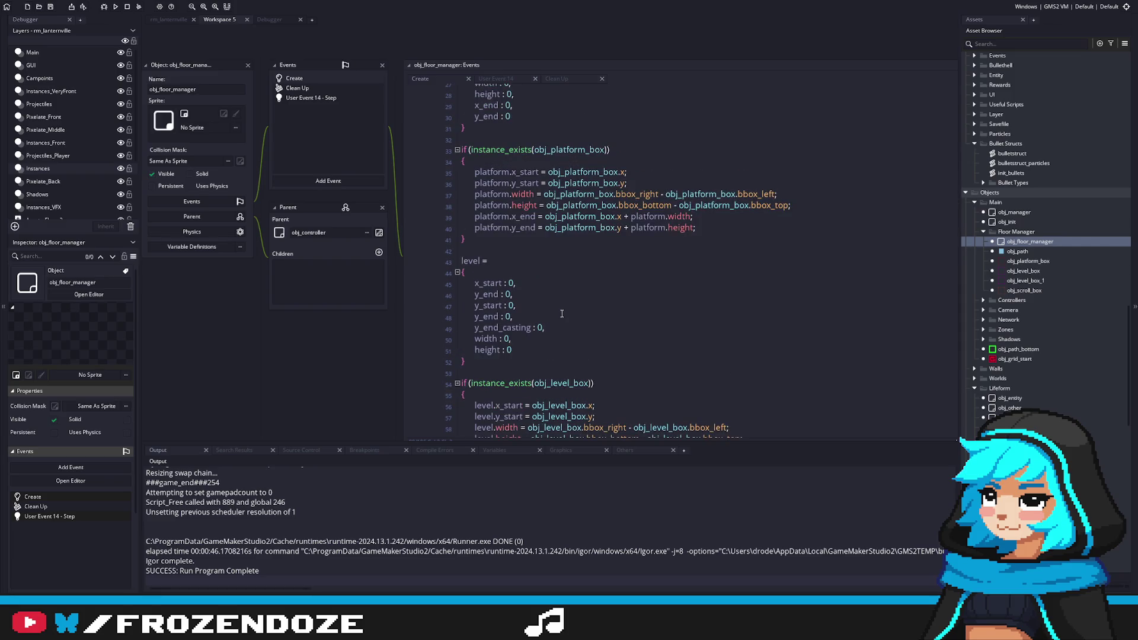
{"action": "scroll", "coordinate": [562, 313], "scroll_direction": "up", "scroll_amount": 3}
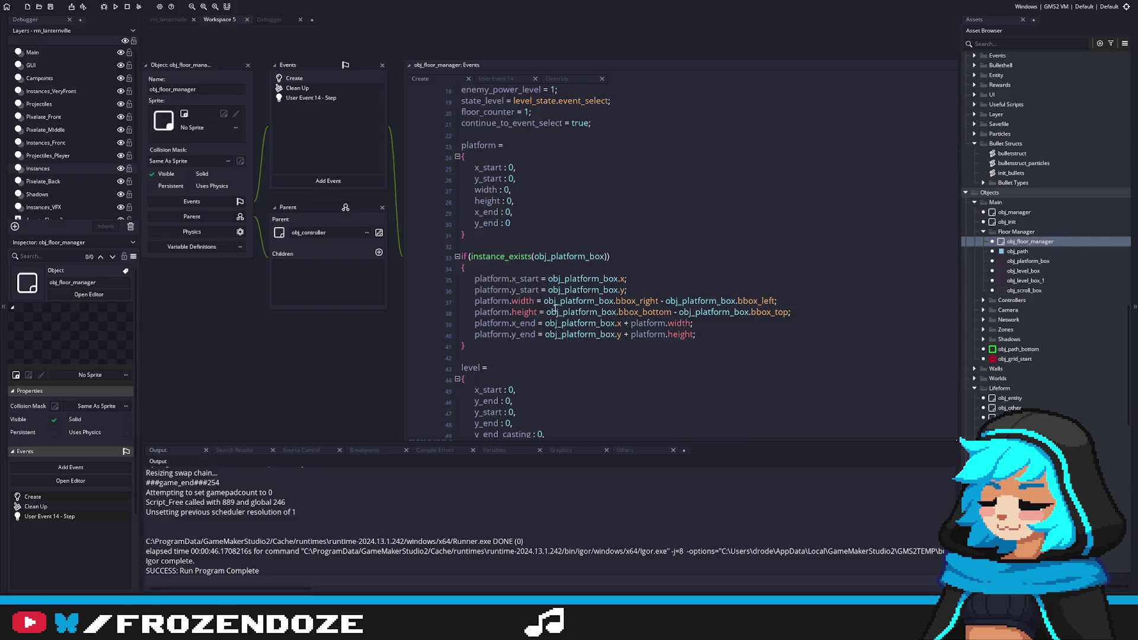
{"action": "double_click", "coordinate": [474, 146]}
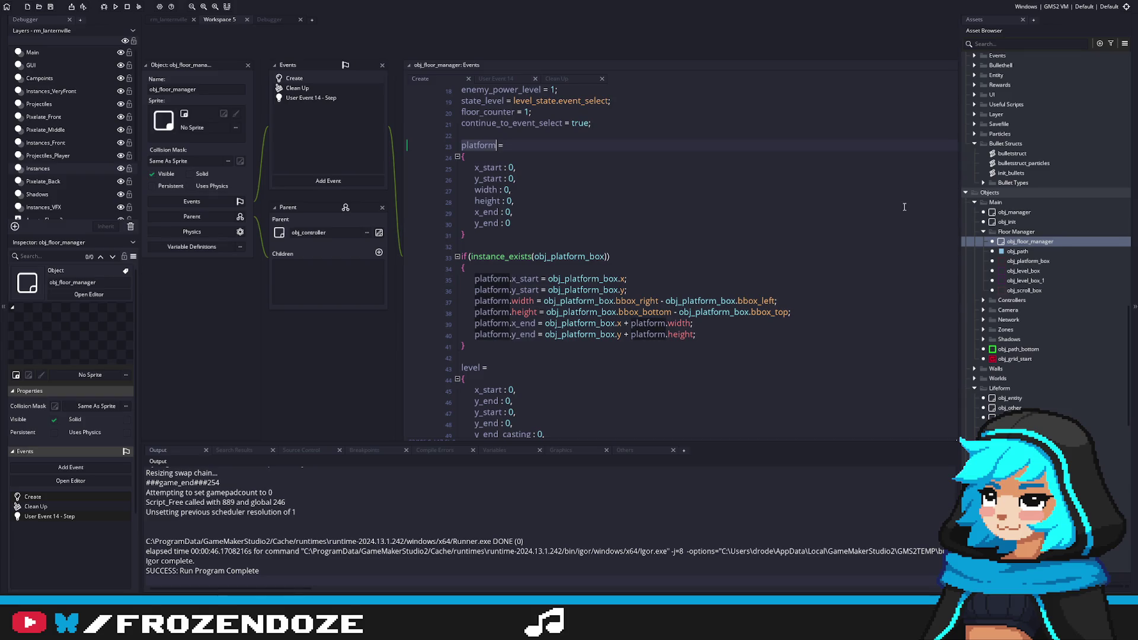
Open obj_boss_saki from the Asset Browser.
{"action": "scroll", "coordinate": [1044, 316], "scroll_direction": "down", "scroll_amount": 5}
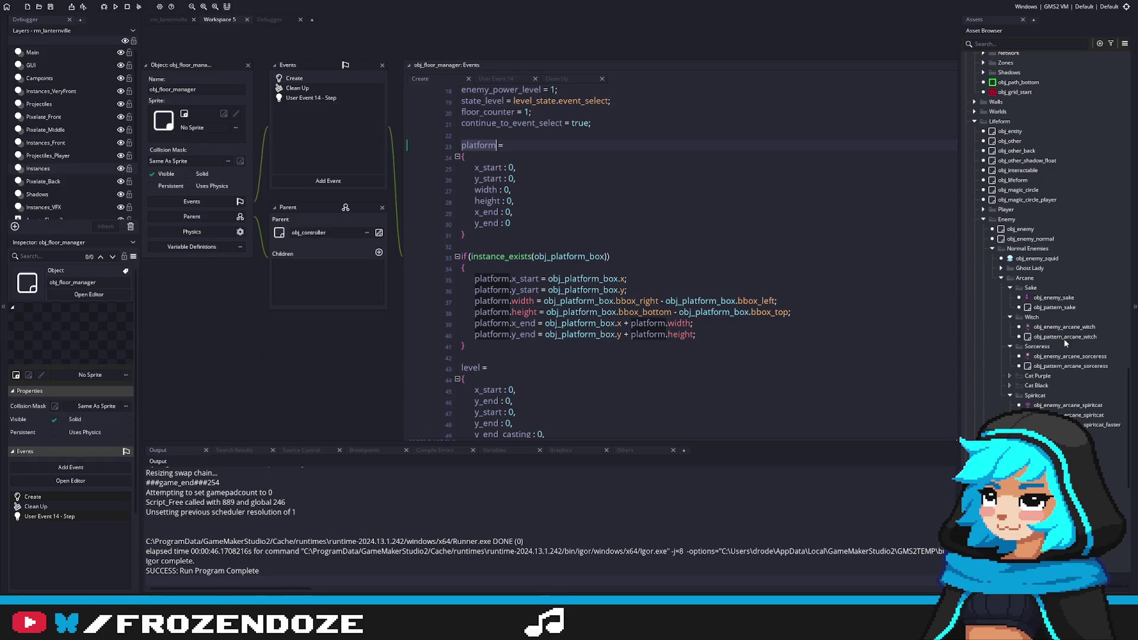
{"action": "scroll", "coordinate": [1066, 334], "scroll_direction": "down", "scroll_amount": 3}
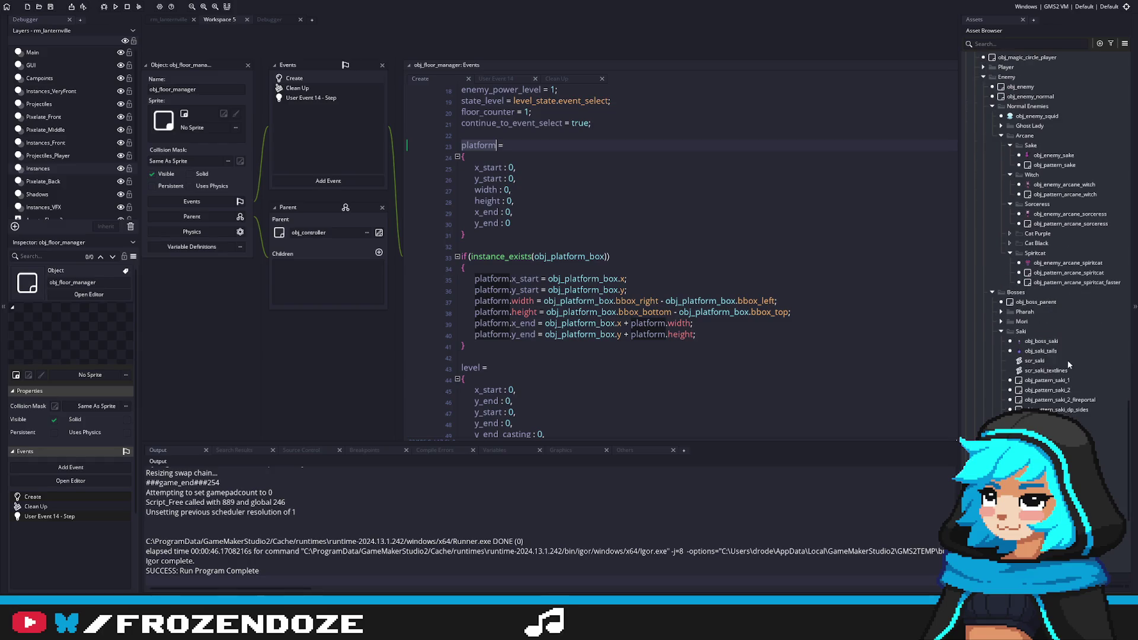
{"action": "scroll", "coordinate": [1068, 359], "scroll_direction": "up", "scroll_amount": 2}
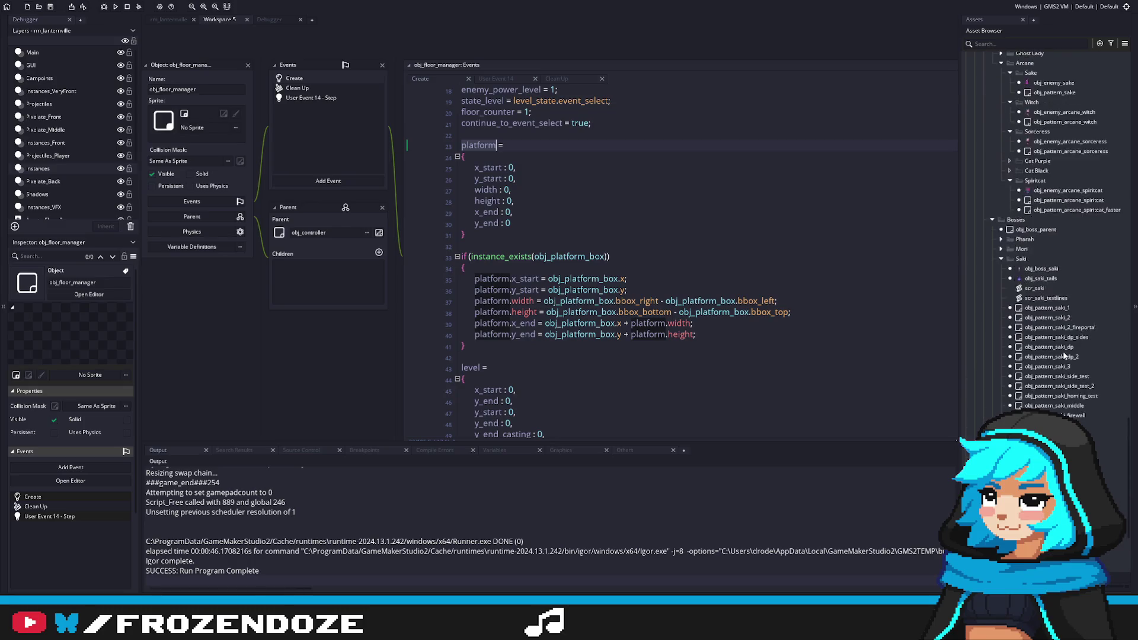
{"action": "scroll", "coordinate": [1055, 326], "scroll_direction": "up", "scroll_amount": 3}
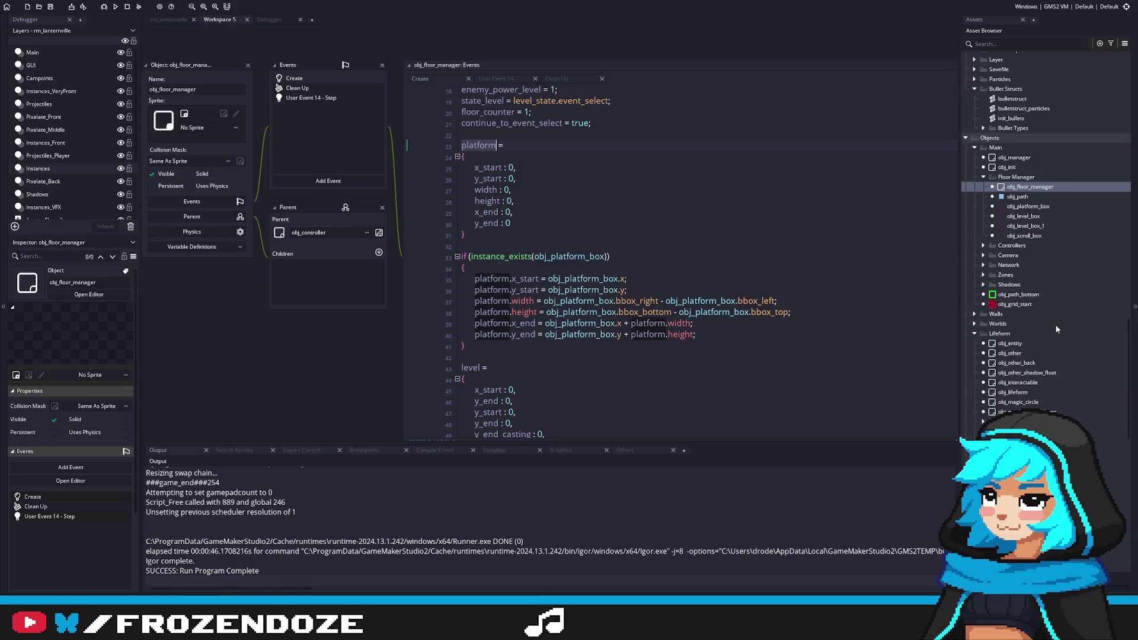
{"action": "scroll", "coordinate": [1051, 337], "scroll_direction": "down", "scroll_amount": 5}
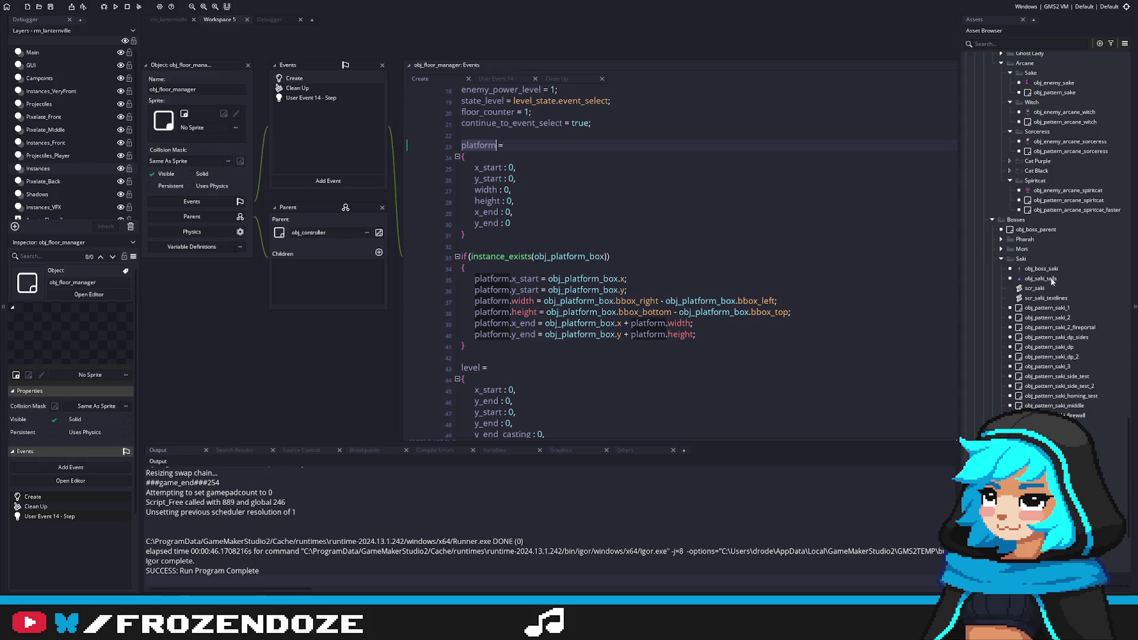
{"action": "left_click", "coordinate": [1055, 270]}
{"action": "double_click", "coordinate": [1055, 270]}
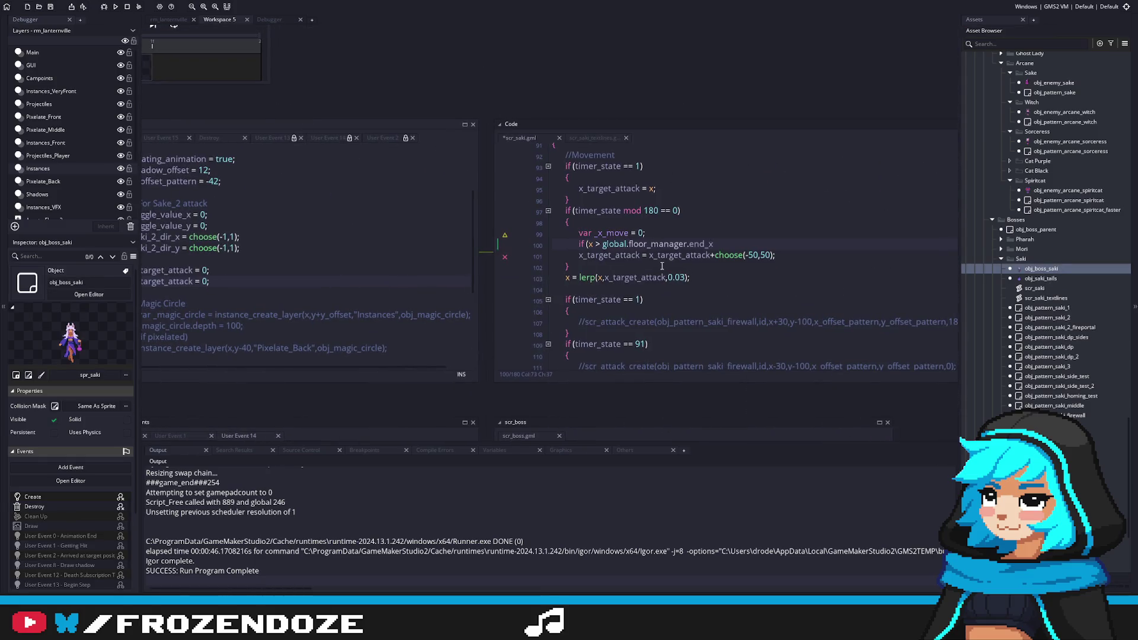
Write the right-edge check, if x+50 exceeds platform.end_x, and open its block.
{"action": "key", "text": "ctrl+BackSpace"}
{"action": "left_click", "coordinate": [701, 243]}
{"action": "double_click", "coordinate": [701, 244]}
{"action": "type", "text": "platform.end"}
{"action": "key", "text": "Return"}
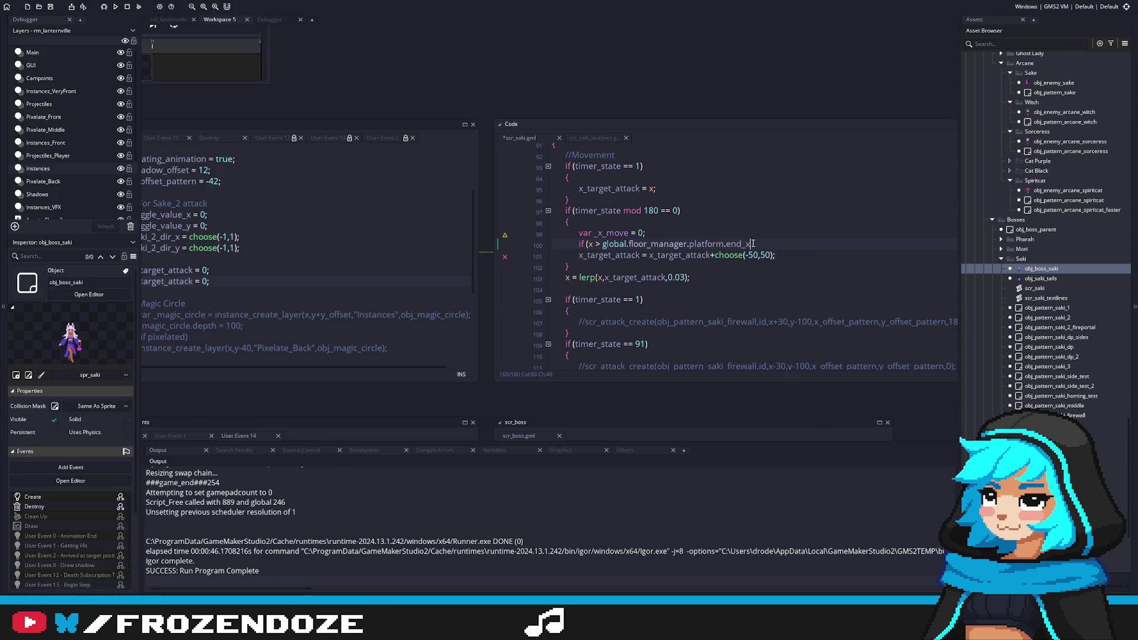
{"action": "scroll", "coordinate": [729, 261], "scroll_direction": "up", "scroll_amount": 1}
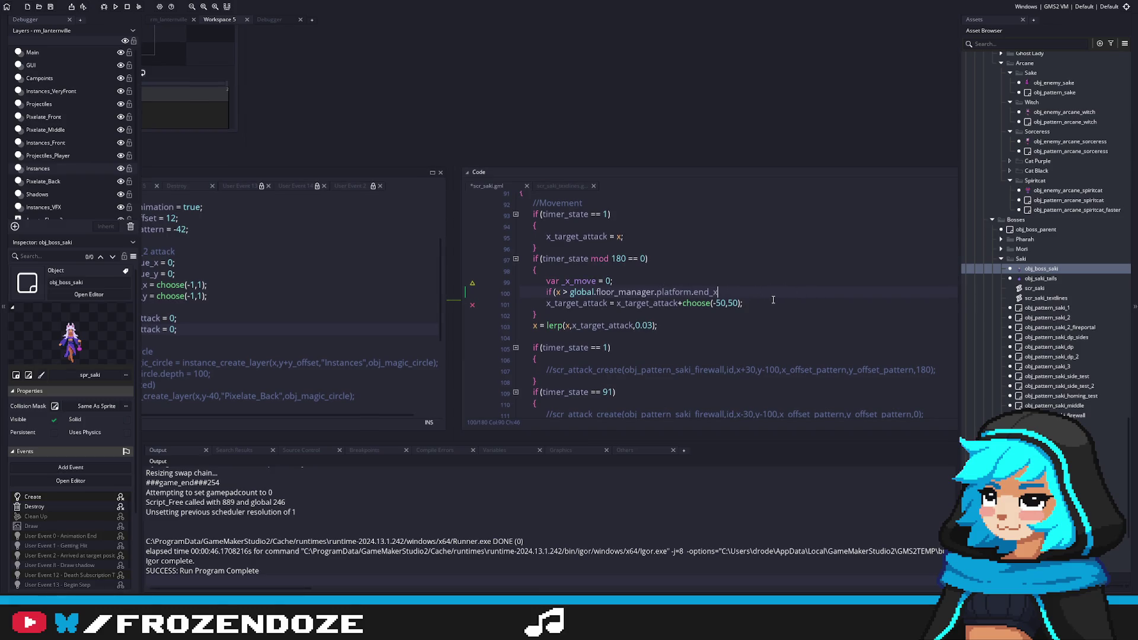
{"action": "left_click", "coordinate": [561, 292]}
{"action": "type", "text": "+50"}
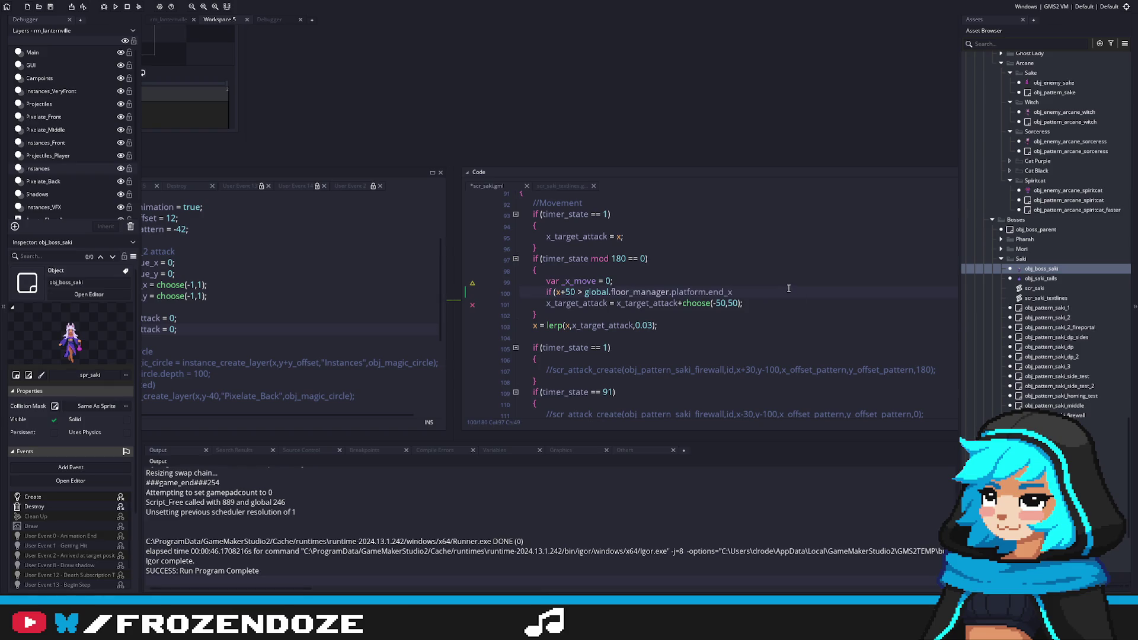
{"action": "type", "text": ")"}
{"action": "key", "text": "Return"}
{"action": "type", "text": "{"}
{"action": "key", "text": "Return"}
{"action": "key", "text": "ctrl+s"}
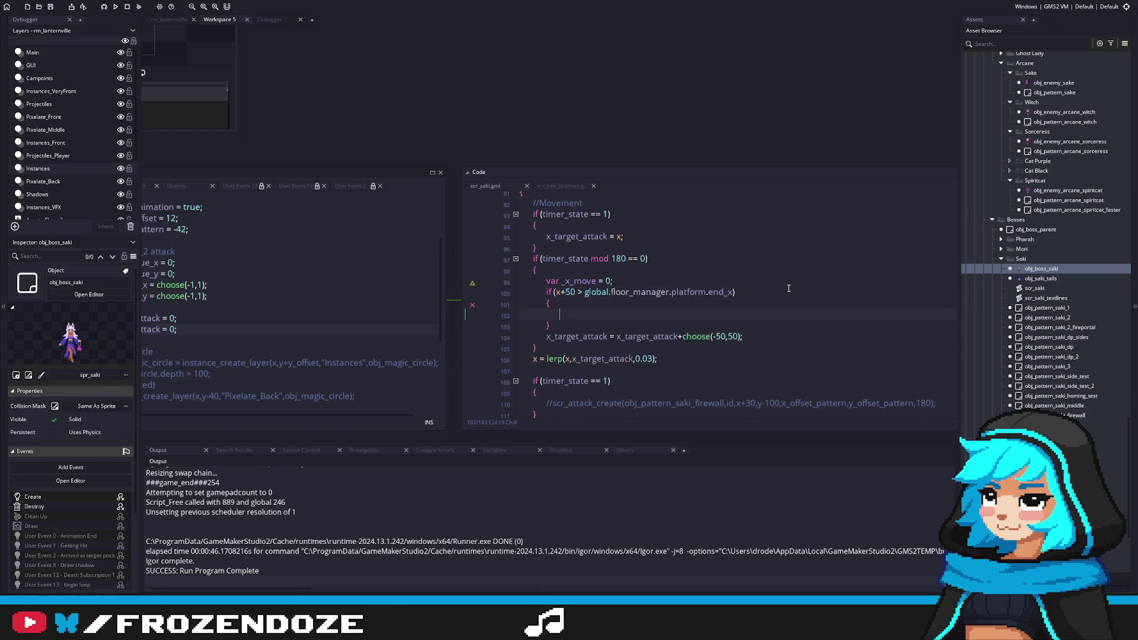
Inside the right-edge block, set _x_move to -50.
{"action": "left_click_drag", "start_coordinate": [558, 282], "coordinate": [613, 282]}
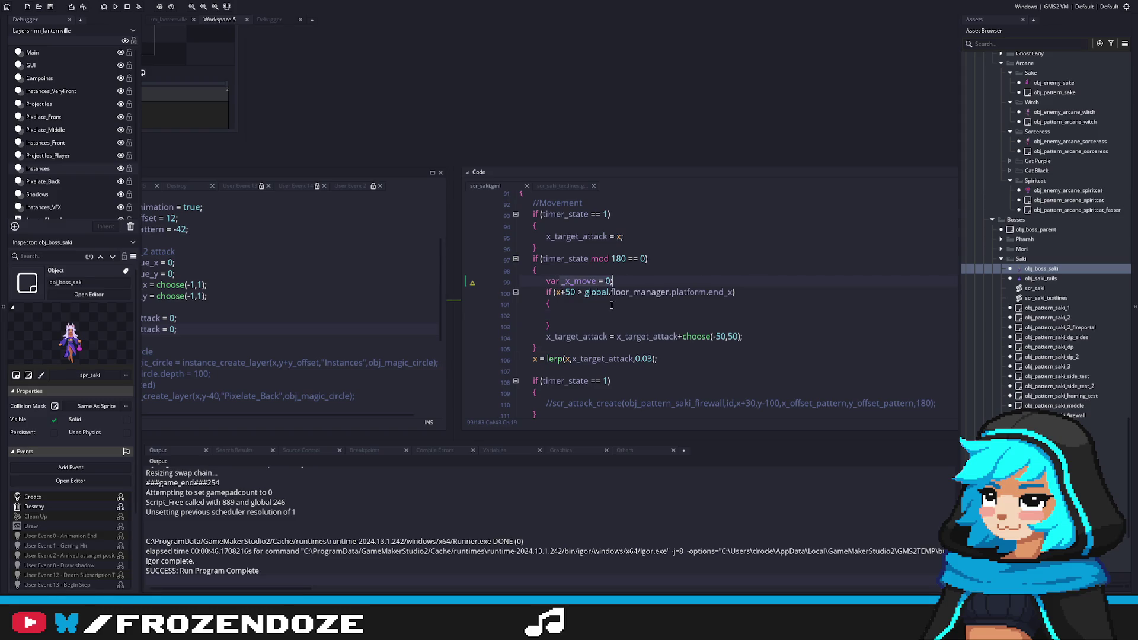
{"action": "key", "text": "ctrl+c"}
{"action": "left_click", "coordinate": [585, 314]}
{"action": "key", "text": "ctrl+v"}
{"action": "key", "text": "Left"}
{"action": "key", "text": "Left"}
{"action": "type", "text": "-"}
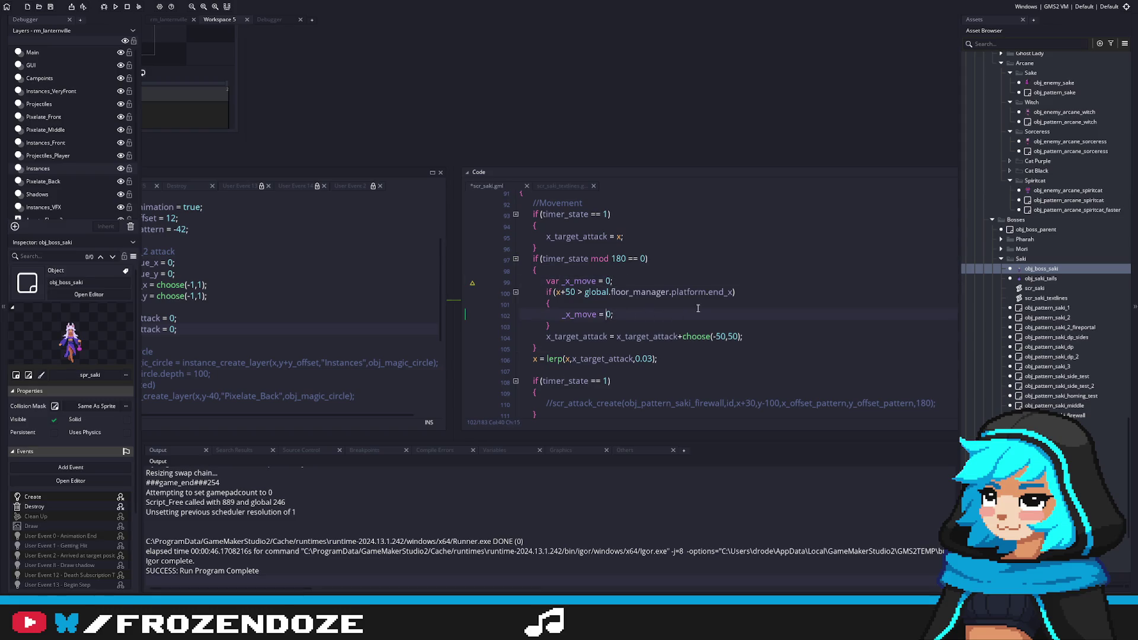
{"action": "type", "text": "5"}
{"action": "key", "text": "End"}
{"action": "left_click", "coordinate": [570, 325]}
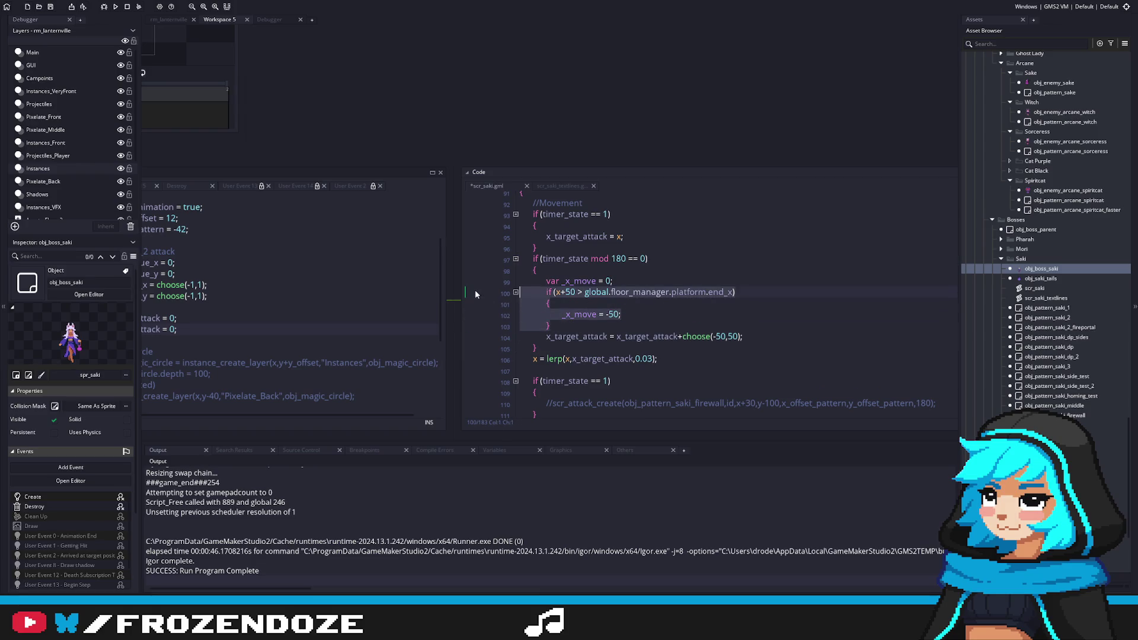
Add an else-if branch: when x-50 is below platform.start_x, set _x_move to 50.
{"action": "key", "text": "Return"}
{"action": "type", "text": "else"}
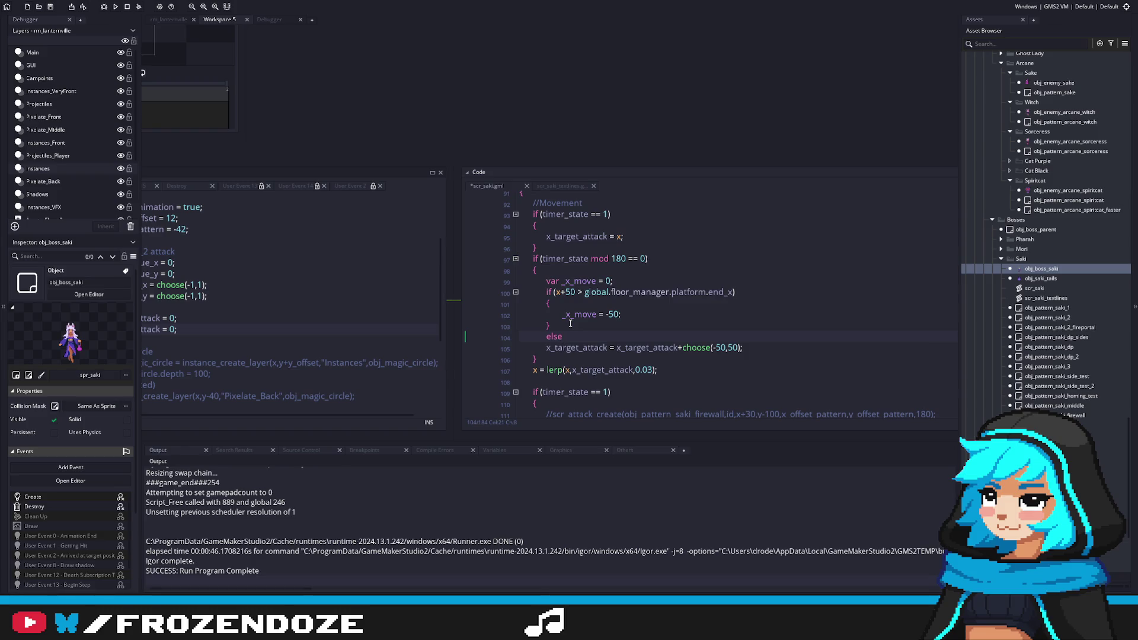
{"action": "key", "text": "ctrl+v"}
{"action": "left_click", "coordinate": [600, 336]}
{"action": "key", "text": "BackSpace"}
{"action": "type", "text": "<"}
{"action": "left_click", "coordinate": [583, 336]}
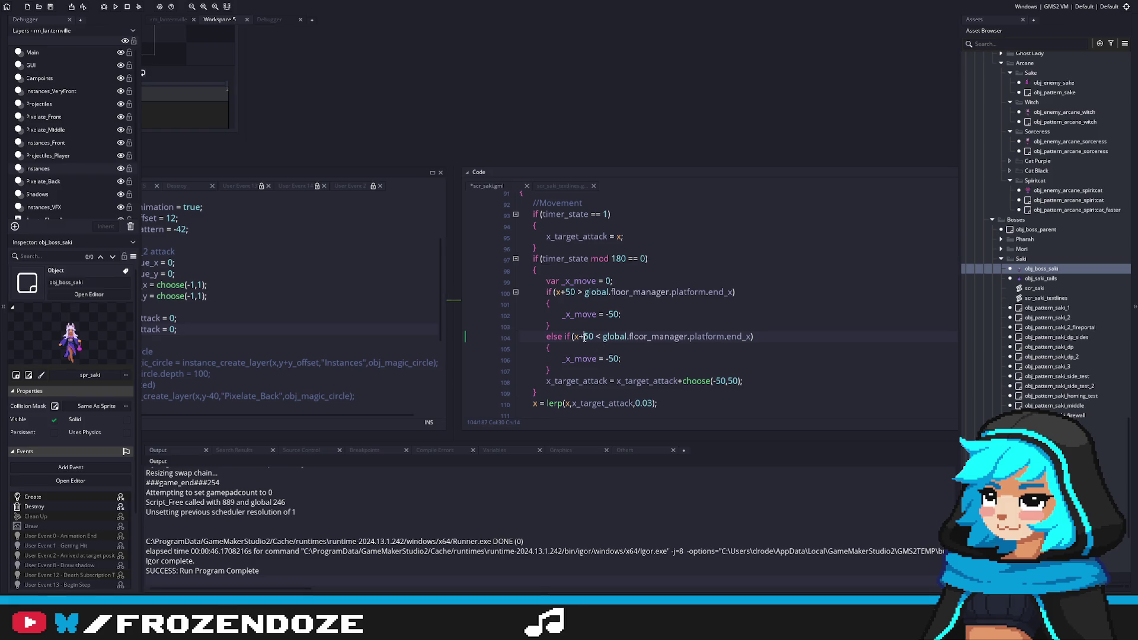
{"action": "key", "text": "BackSpace"}
{"action": "type", "text": "-"}
{"action": "double_click", "coordinate": [741, 336]}
{"action": "type", "text": "start_x"}
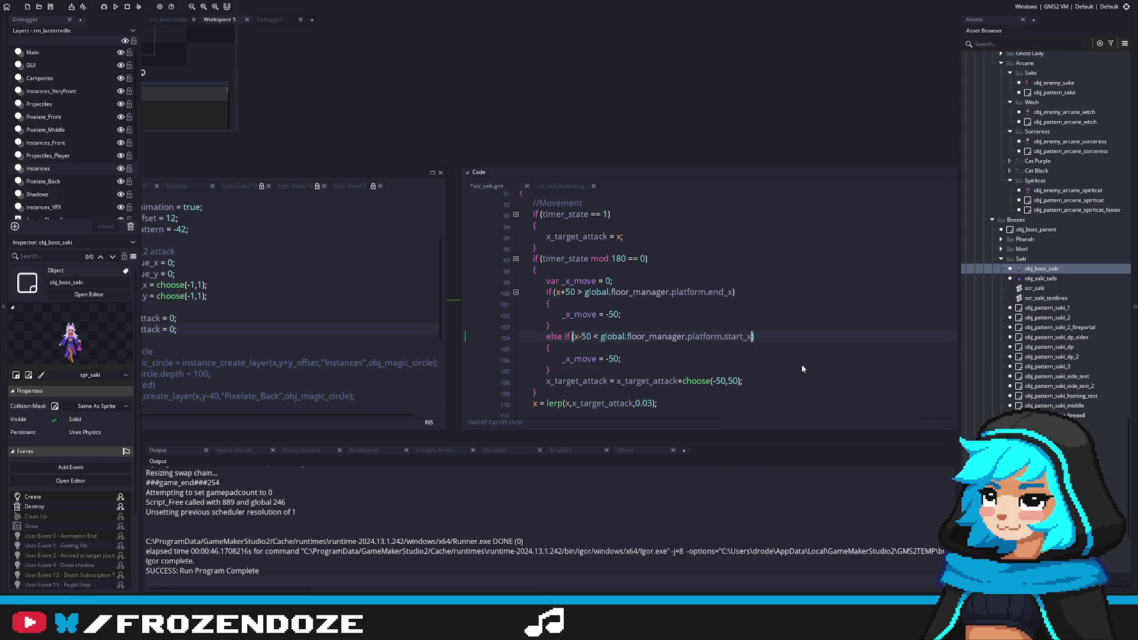
{"action": "left_click", "coordinate": [611, 359]}
{"action": "key", "text": "BackSpace"}
{"action": "key", "text": "ctrl+s"}
Add an else branch setting _x_move = choose(-50,50); and save.
{"action": "left_click", "coordinate": [628, 369]}
{"action": "key", "text": "Return"}
{"action": "type", "text": "else"}
{"action": "key", "text": "Return"}
{"action": "type", "text": "{"}
{"action": "key", "text": "Return"}
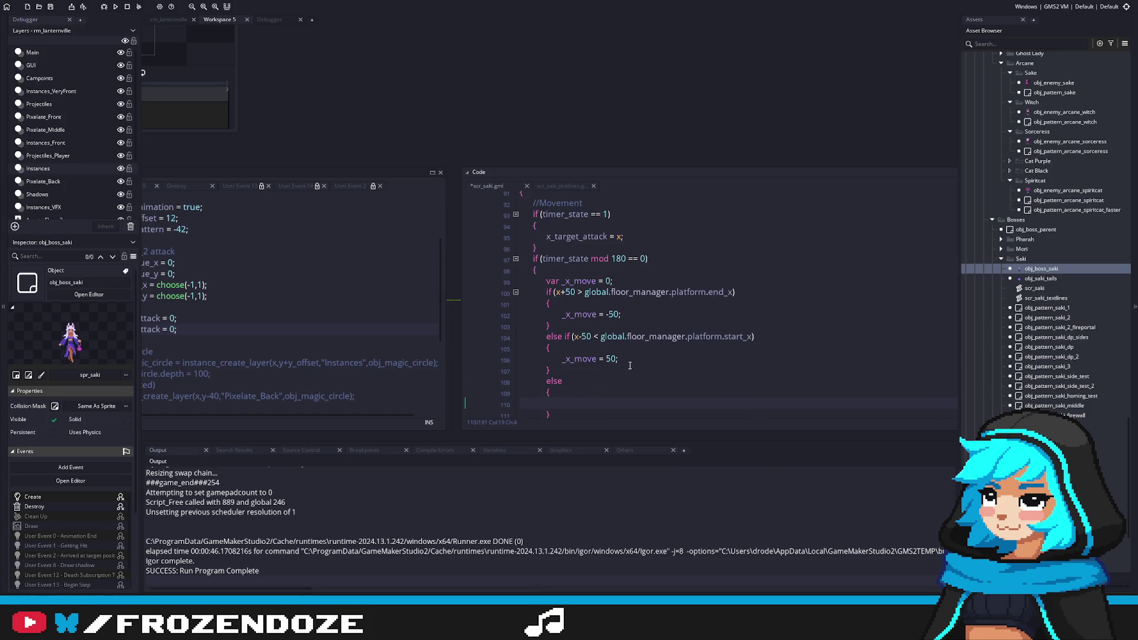
{"action": "scroll", "coordinate": [592, 267], "scroll_direction": "down", "scroll_amount": 1}
{"action": "type", "text": "_x_move"}
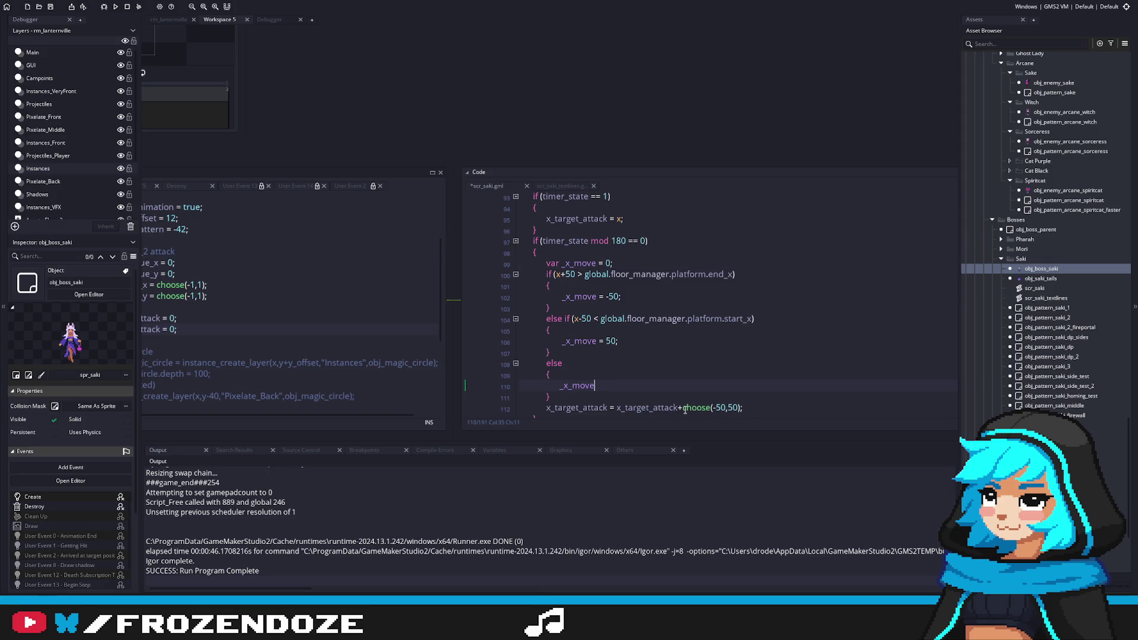
{"action": "type", "text": " = choose(-50,50);"}
{"action": "key", "text": "ctrl+s"}
Replace choose(-50,50) in the x_target_attack line with _x_move, then run the game.
{"action": "scroll", "coordinate": [652, 337], "scroll_direction": "down", "scroll_amount": 2}
{"action": "left_click", "coordinate": [592, 316]}
{"action": "left_click_drag", "start_coordinate": [684, 338], "coordinate": [740, 339]}
{"action": "type", "text": "_x_move"}
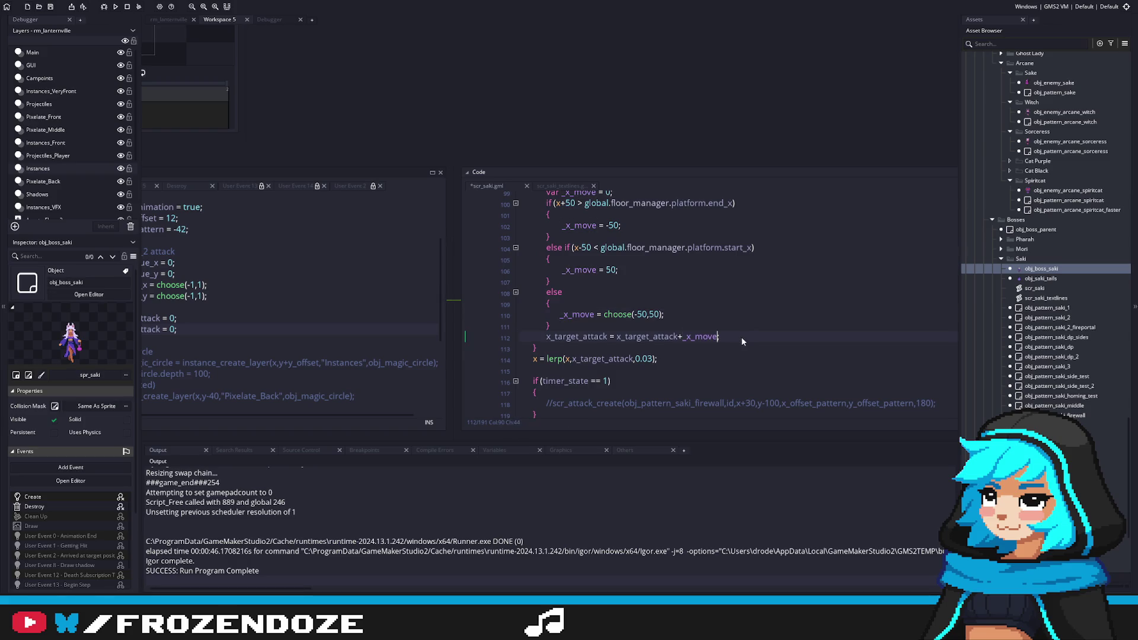
{"action": "key", "text": "F5"}
{"action": "scroll", "coordinate": [694, 320], "scroll_direction": "up", "scroll_amount": 1}
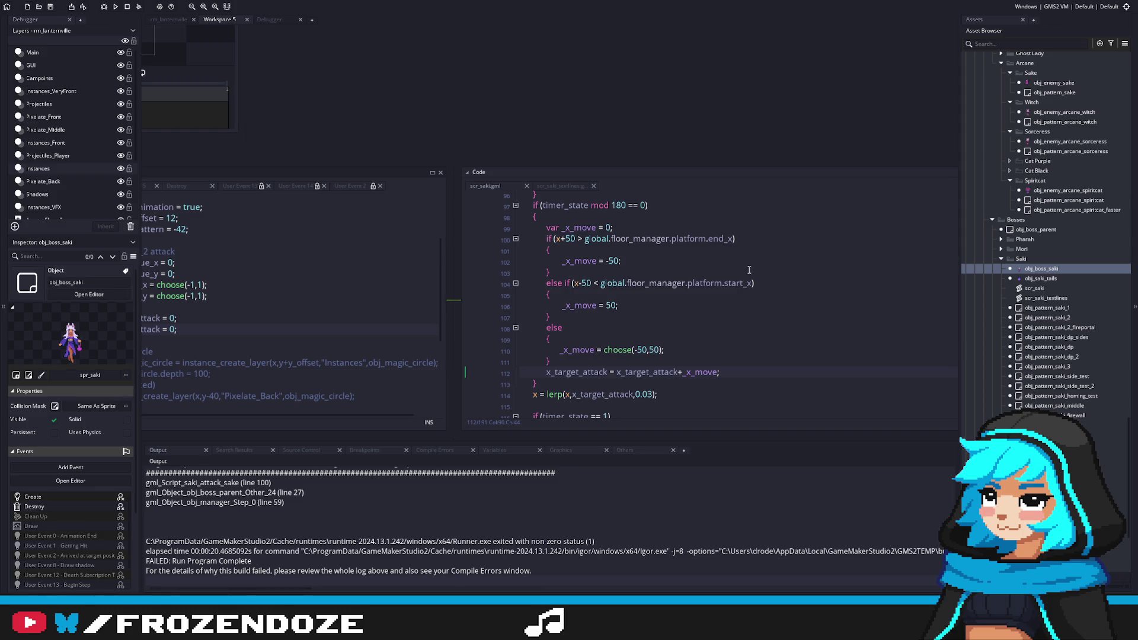
Check obj_floor_manager's platform struct, which names its fields x_start and x_end, then reopen the Saki boss object.
{"action": "scroll", "coordinate": [1008, 184], "scroll_direction": "up", "scroll_amount": 5}
{"action": "scroll", "coordinate": [1082, 330], "scroll_direction": "up", "scroll_amount": 9}
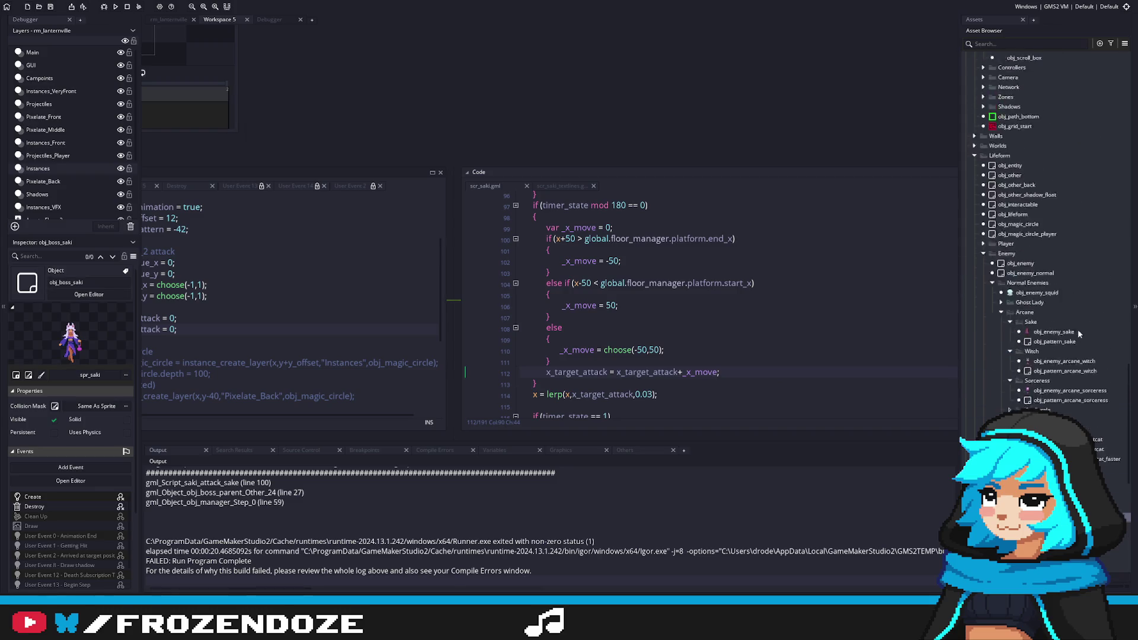
{"action": "double_click", "coordinate": [1038, 115]}
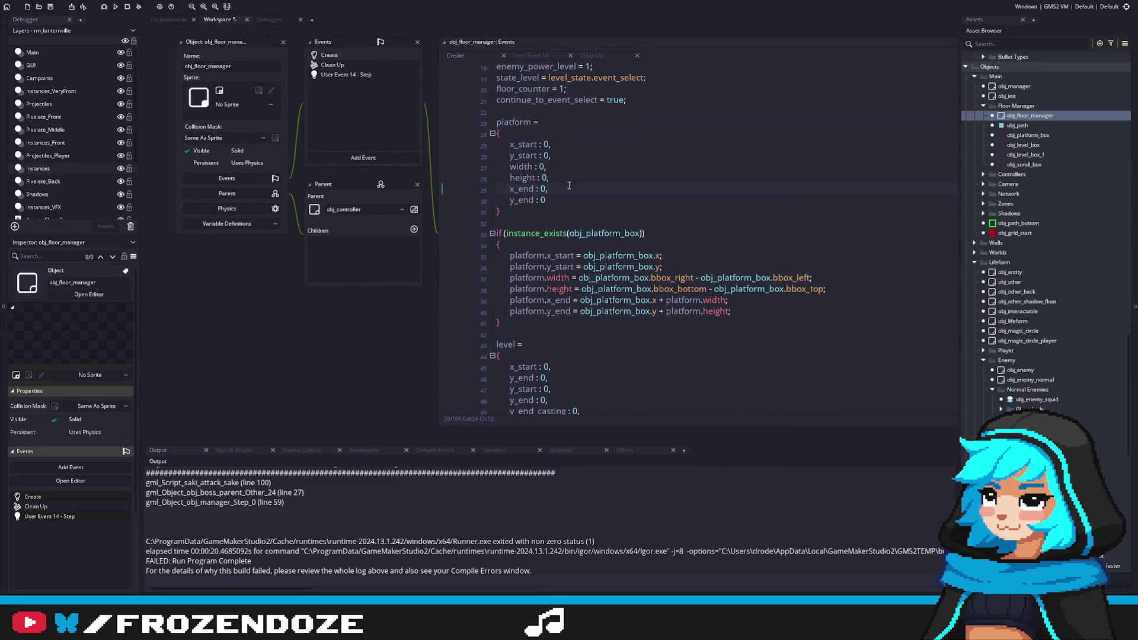
{"action": "scroll", "coordinate": [566, 180], "scroll_direction": "down", "scroll_amount": 2}
{"action": "scroll", "coordinate": [589, 205], "scroll_direction": "up", "scroll_amount": 1}
{"action": "double_click", "coordinate": [520, 152]}
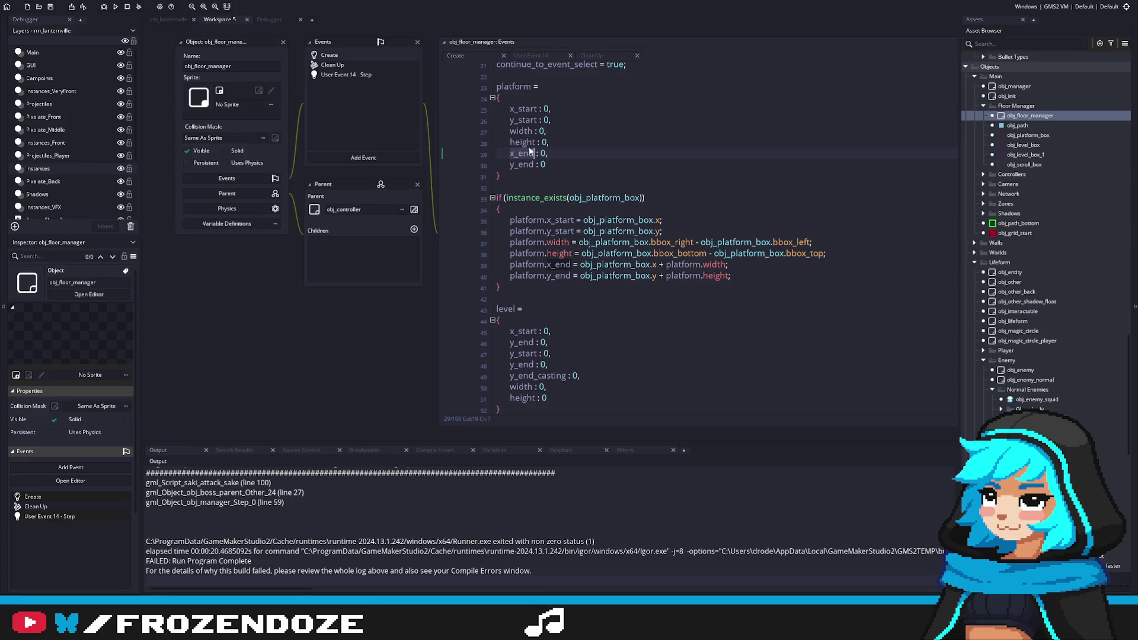
{"action": "scroll", "coordinate": [1076, 266], "scroll_direction": "down", "scroll_amount": 5}
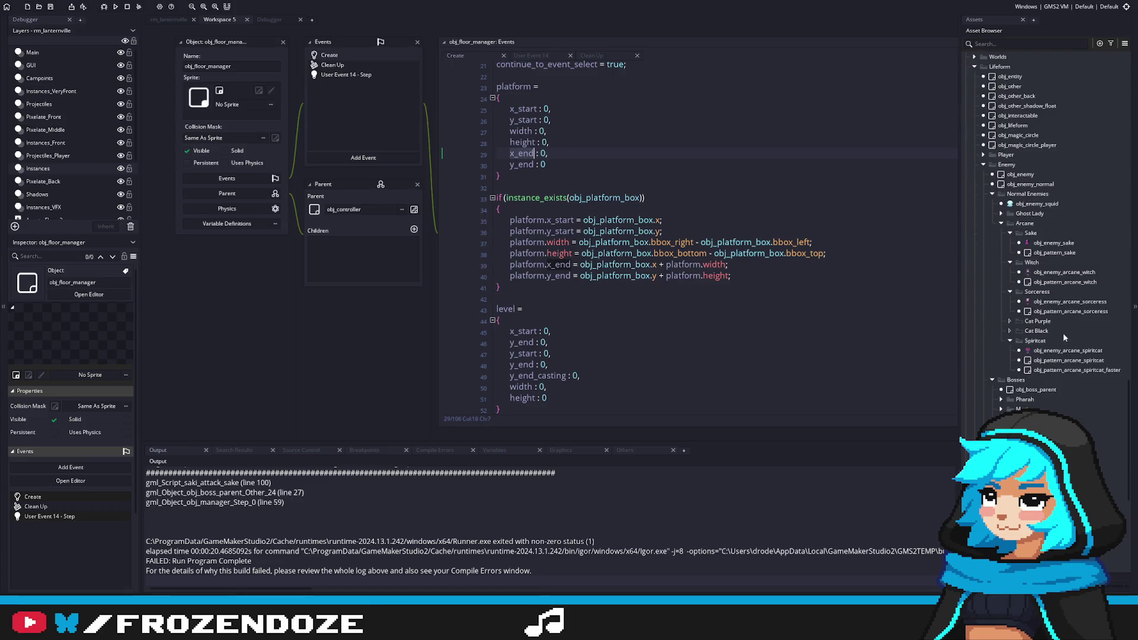
{"action": "scroll", "coordinate": [1055, 251], "scroll_direction": "down", "scroll_amount": 5}
{"action": "left_click", "coordinate": [1001, 205]}
{"action": "double_click", "coordinate": [1041, 215]}
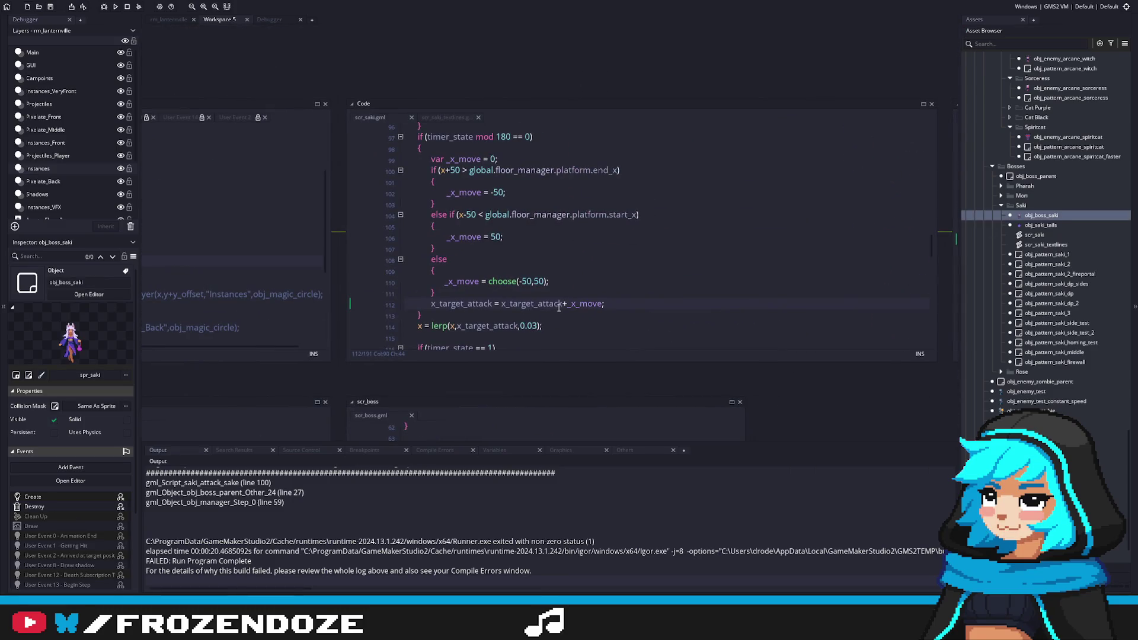
Rename platform.end_x to x_end and start_x to x_start in scr_saki, then rerun the game.
{"action": "double_click", "coordinate": [669, 208]}
{"action": "type", "text": "x_end"}
{"action": "double_click", "coordinate": [686, 253]}
{"action": "type", "text": "x_end"}
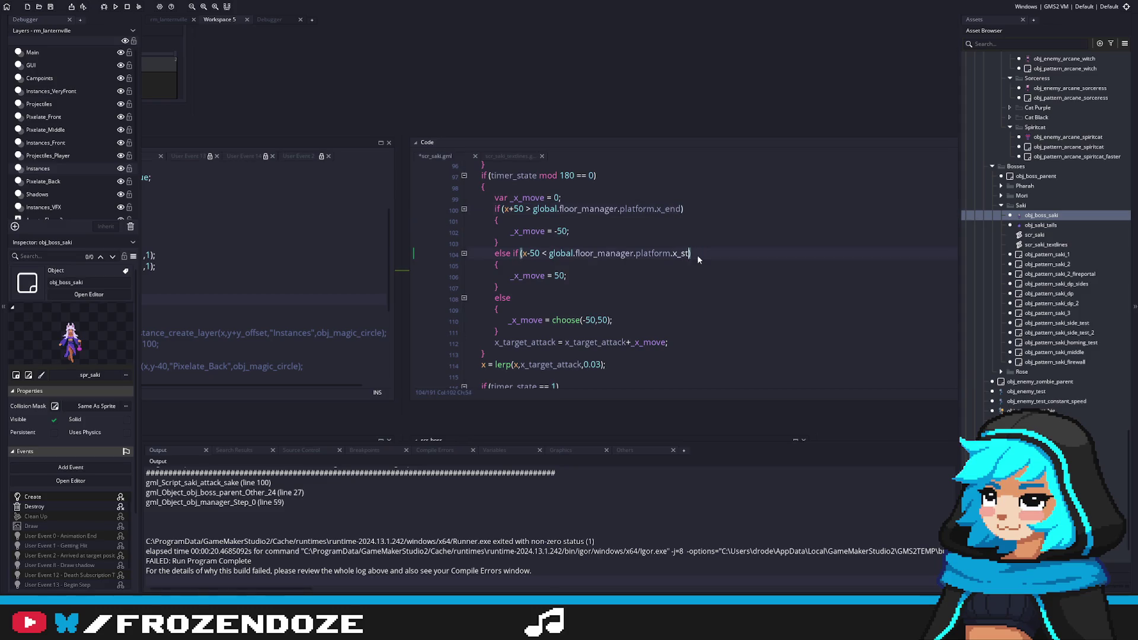
{"action": "type", "text": "art"}
{"action": "key", "text": "F5"}
{"action": "left_click", "coordinate": [723, 227]}
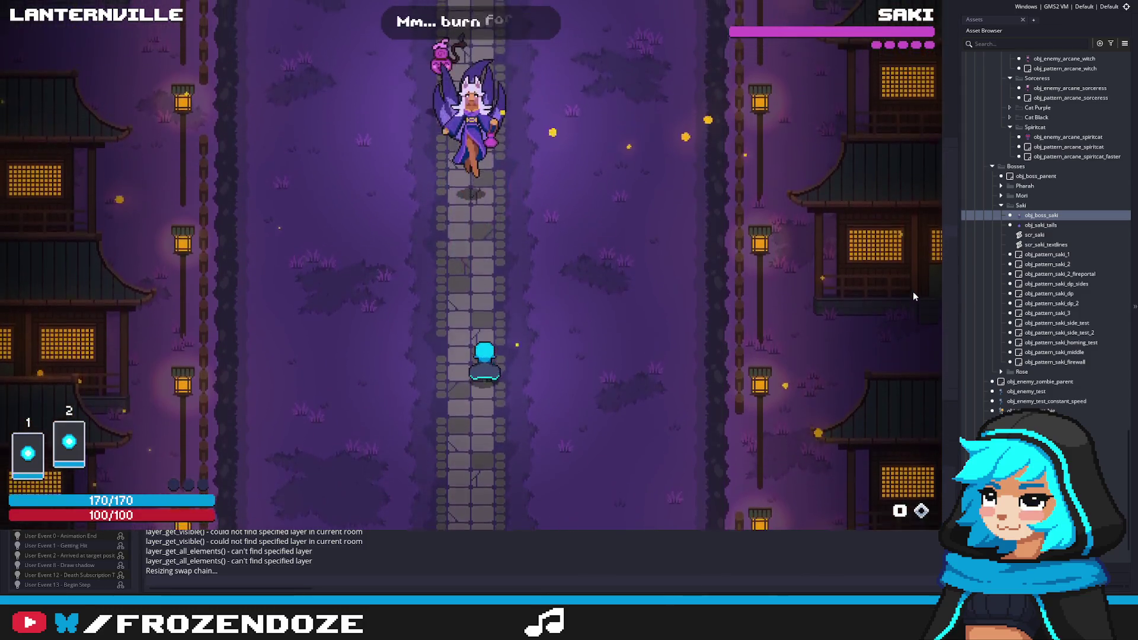
Weave the player through Saki's falling bullets in Lanternville using the arrow keys.
{"action": "key", "text": "Left"}
{"action": "key", "text": "Right"}
{"action": "key", "text": "Left"}
{"action": "key", "text": "Down"}
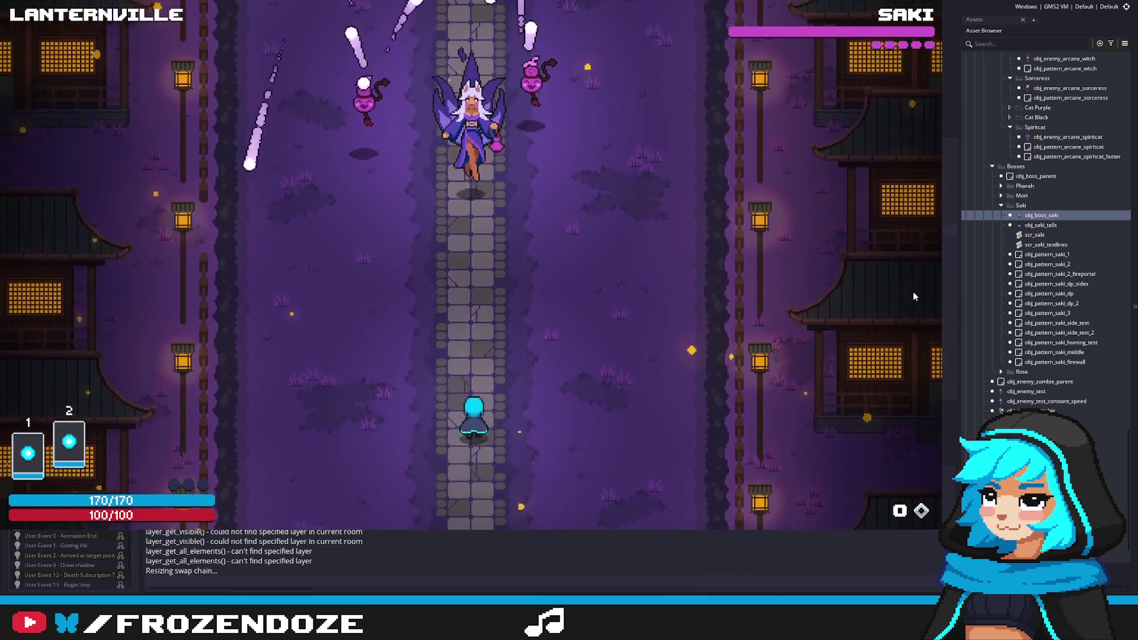
{"action": "key", "text": "Right"}
{"action": "key", "text": "Down"}
{"action": "key", "text": "Up"}
{"action": "key", "text": "Left"}
{"action": "key", "text": "Up"}
{"action": "key", "text": "Down"}
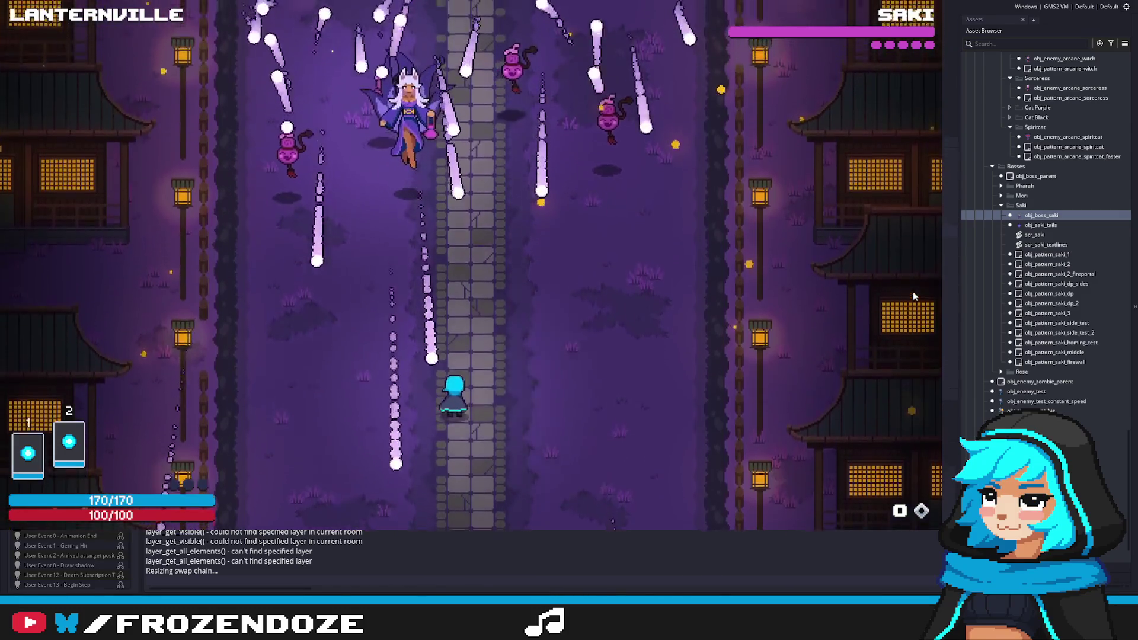
{"action": "key", "text": "Right"}
{"action": "key", "text": "Up"}
{"action": "key", "text": "Right"}
{"action": "key", "text": "Left"}
{"action": "key", "text": "Up"}
{"action": "key", "text": "Left"}
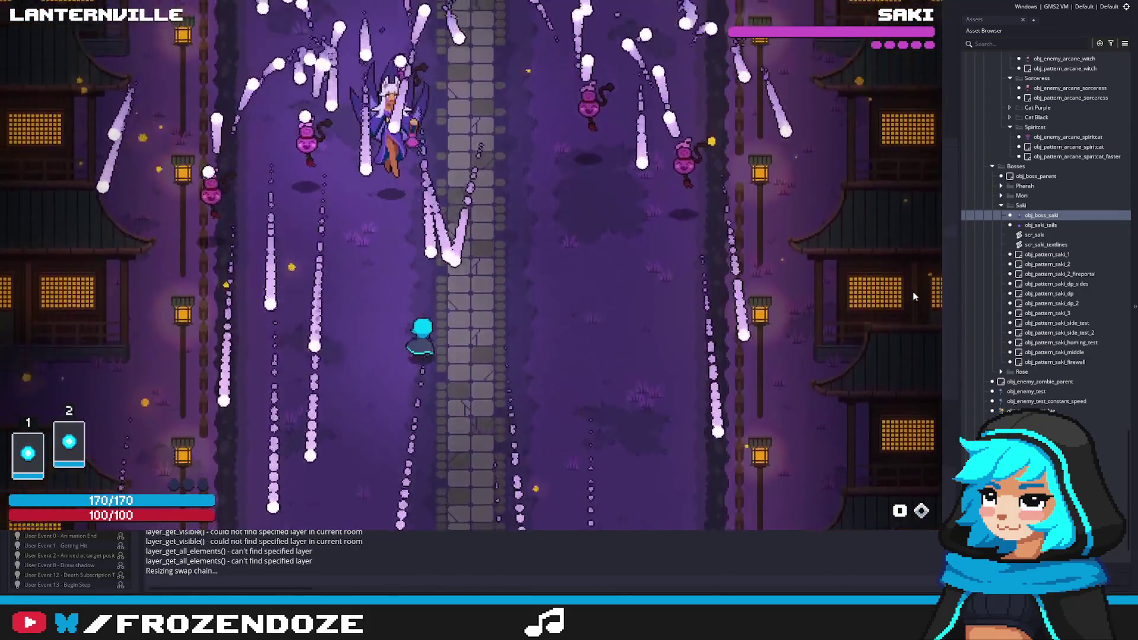
{"action": "key", "text": "Right"}
{"action": "key", "text": "Left"}
{"action": "key", "text": "Up"}
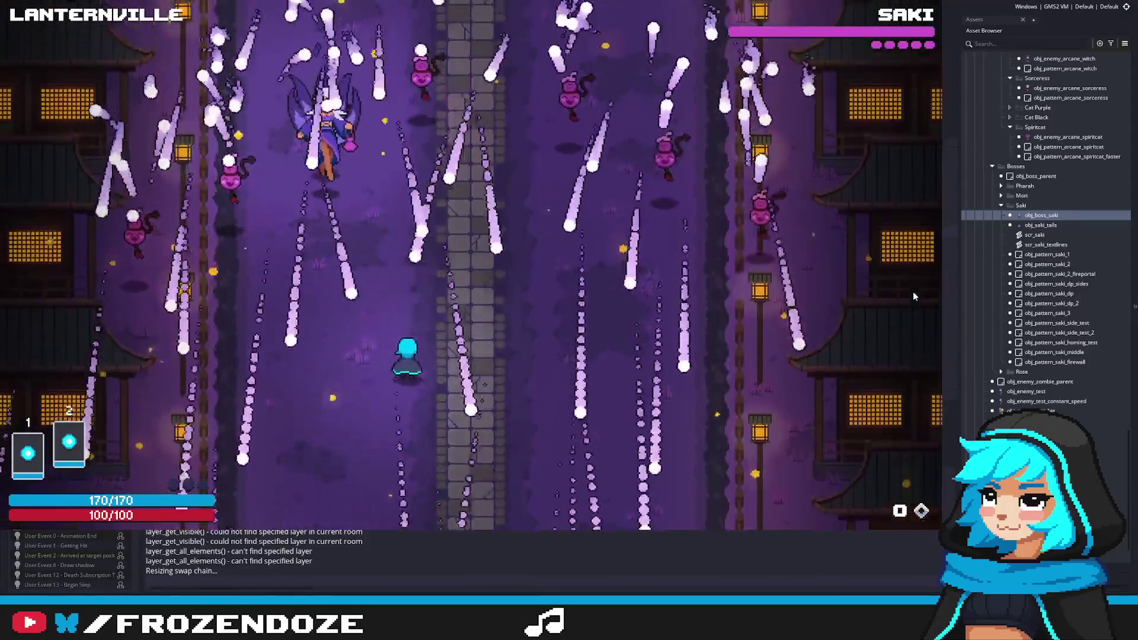
{"action": "key", "text": "Right"}
{"action": "key", "text": "Left"}
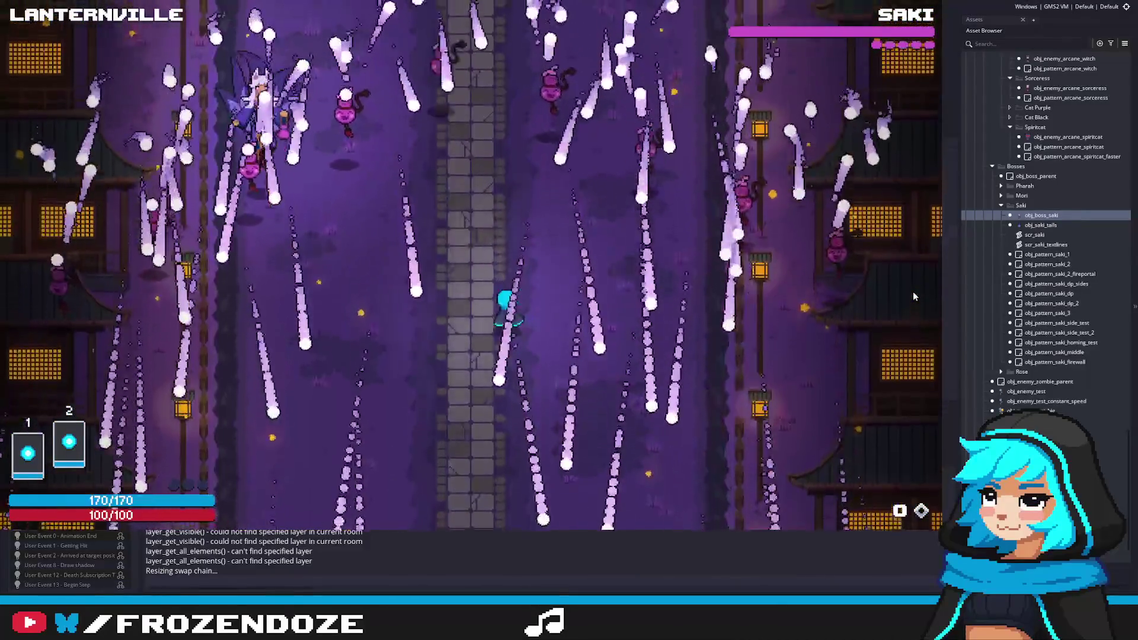
{"action": "key", "text": "Right"}
{"action": "key", "text": "Right"}
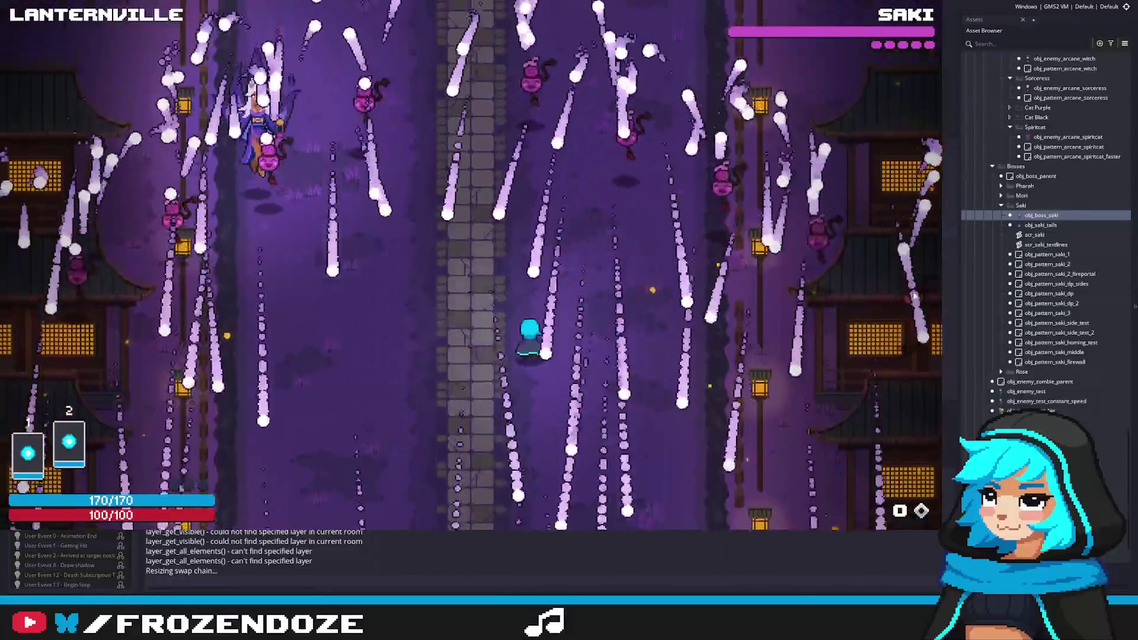
{"action": "key", "text": "Left"}
{"action": "key", "text": "Right"}
{"action": "key", "text": "Right"}
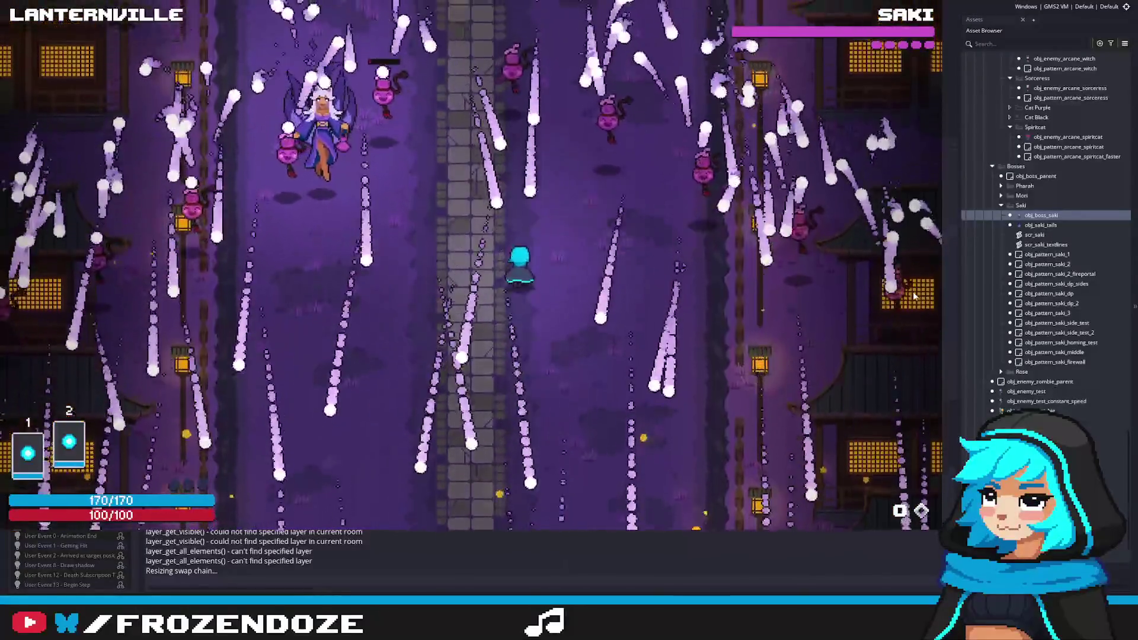
{"action": "key", "text": "Left"}
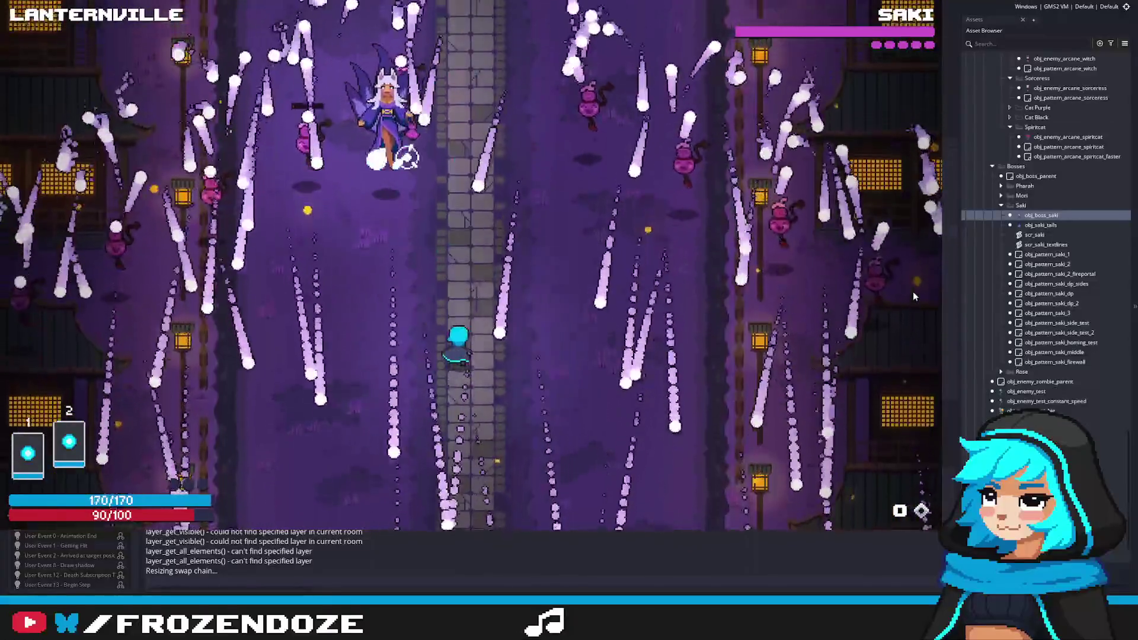
{"action": "key", "text": "Right"}
{"action": "key", "text": "Left"}
{"action": "key", "text": "Left"}
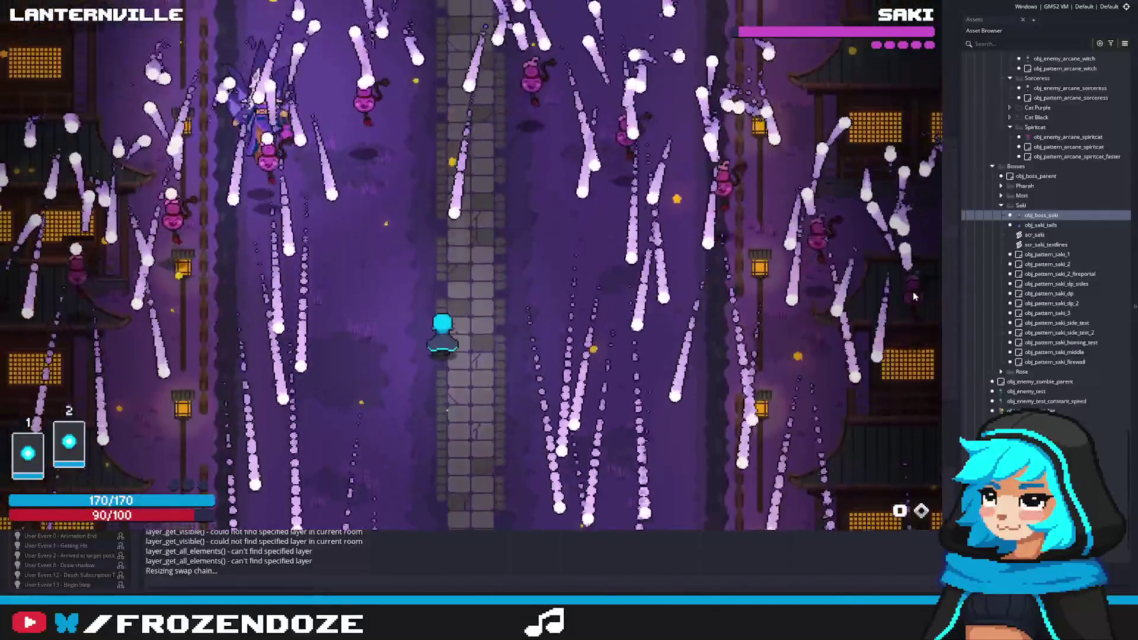
Keep dodging across the street between bullet streams, edging up toward Saki and back.
{"action": "key", "text": "Left"}
{"action": "key", "text": "Right"}
{"action": "key", "text": "Left"}
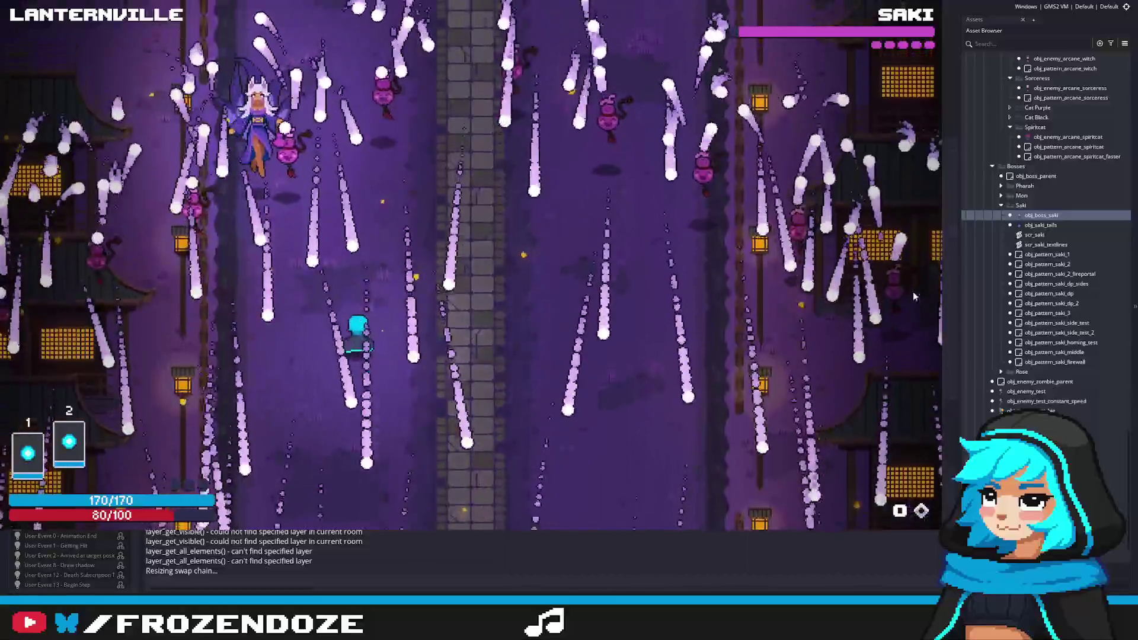
{"action": "key", "text": "Right"}
{"action": "key", "text": "Left"}
{"action": "key", "text": "Right"}
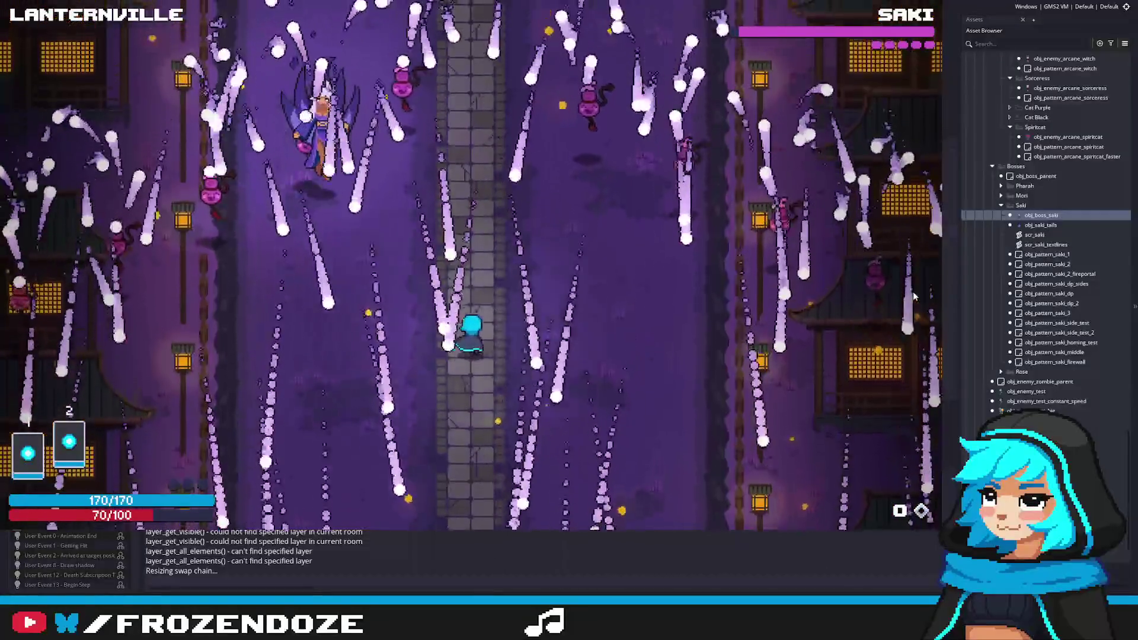
{"action": "key", "text": "Left"}
{"action": "key", "text": "Right"}
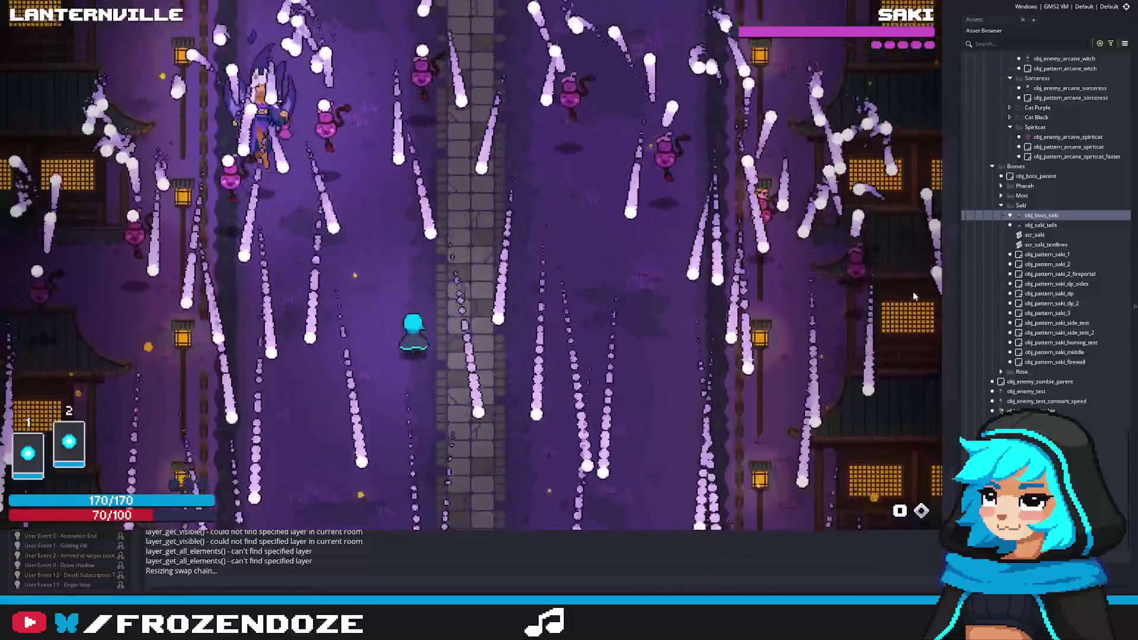
{"action": "key", "text": "Left"}
{"action": "key", "text": "Right"}
{"action": "key", "text": "Up"}
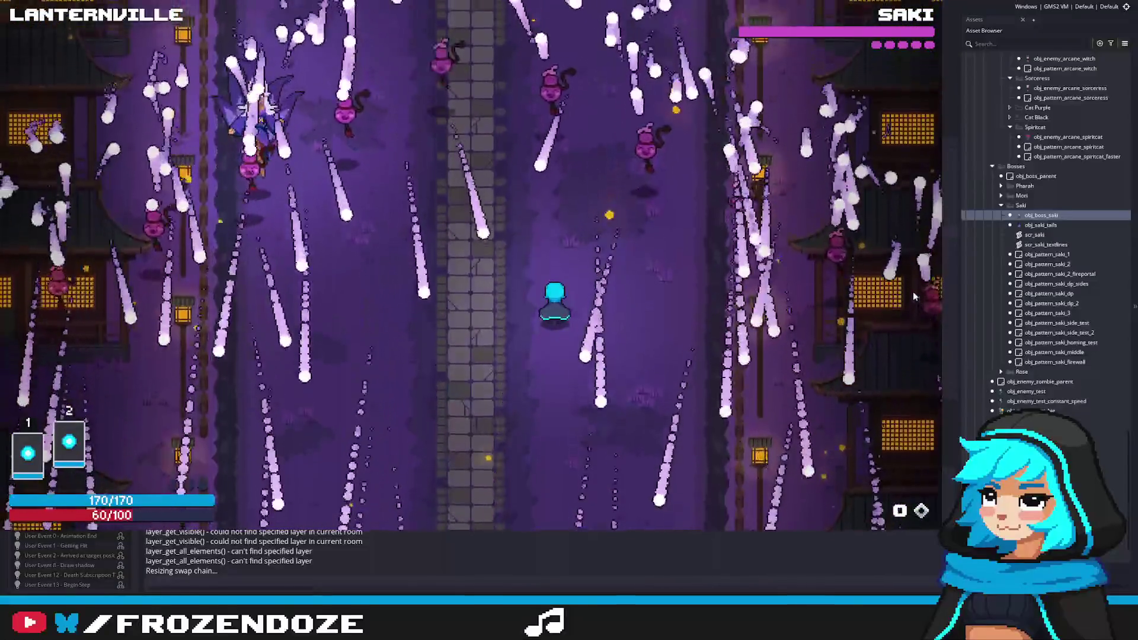
{"action": "key", "text": "Left"}
{"action": "key", "text": "Right"}
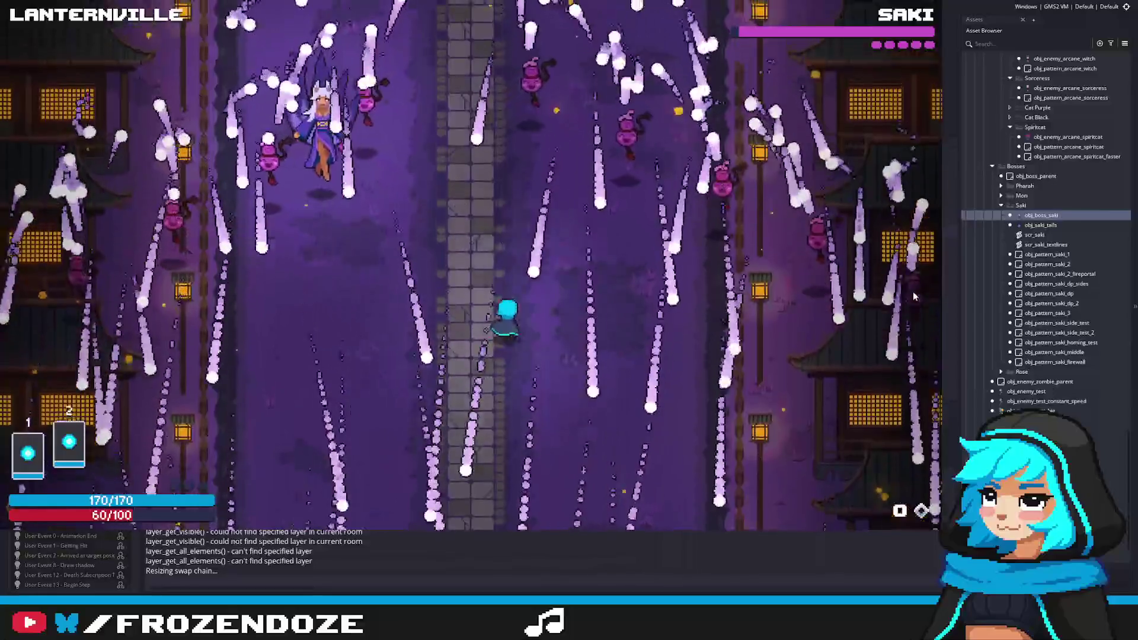
{"action": "key", "text": "Up"}
{"action": "key", "text": "Left"}
{"action": "key", "text": "Down"}
{"action": "key", "text": "Right"}
{"action": "key", "text": "Up"}
{"action": "key", "text": "Left"}
{"action": "key", "text": "Down"}
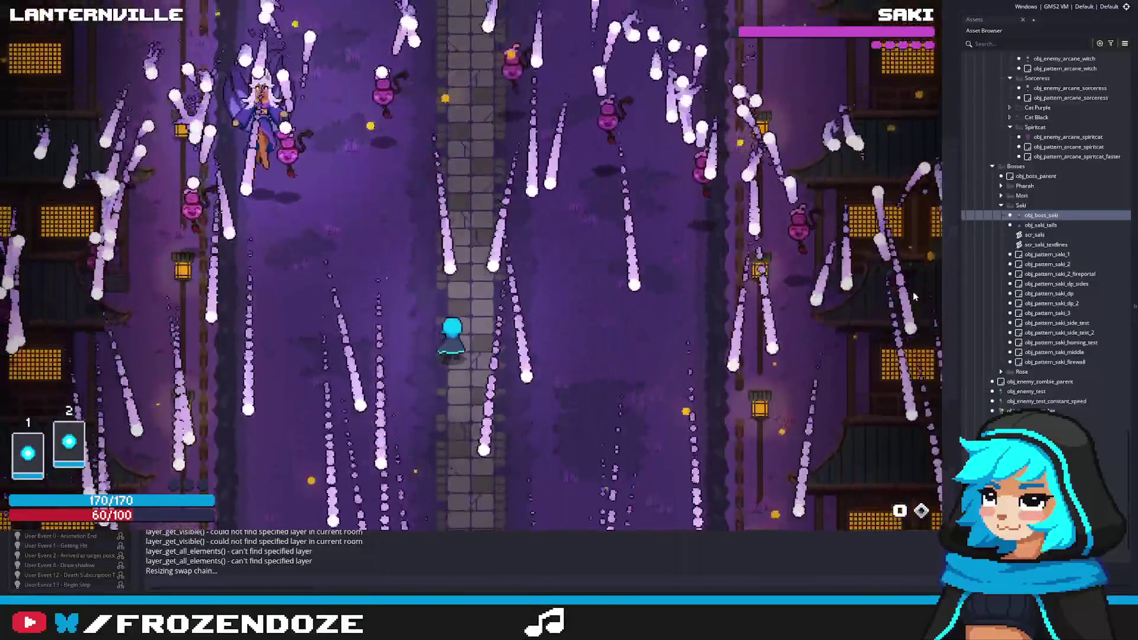
{"action": "key", "text": "Right"}
{"action": "key", "text": "Left"}
{"action": "key", "text": "Up"}
{"action": "key", "text": "Right"}
{"action": "key", "text": "Down"}
{"action": "key", "text": "Up"}
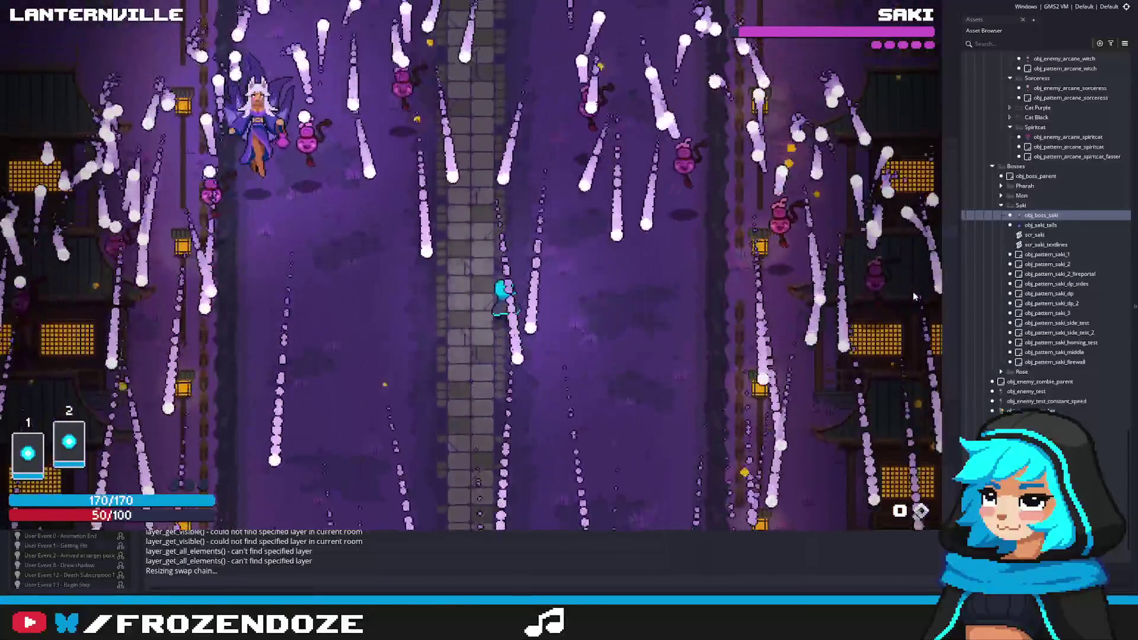
{"action": "key", "text": "Left"}
{"action": "key", "text": "Left"}
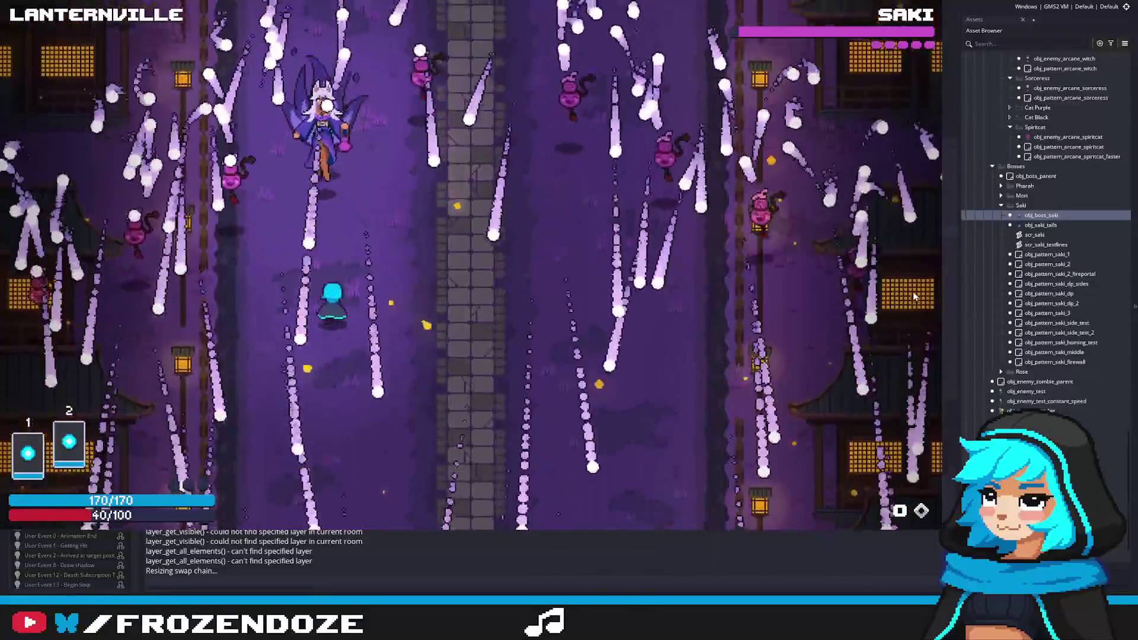
{"action": "key", "text": "Right"}
{"action": "key", "text": "Up"}
{"action": "key", "text": "Down"}
{"action": "key", "text": "Left"}
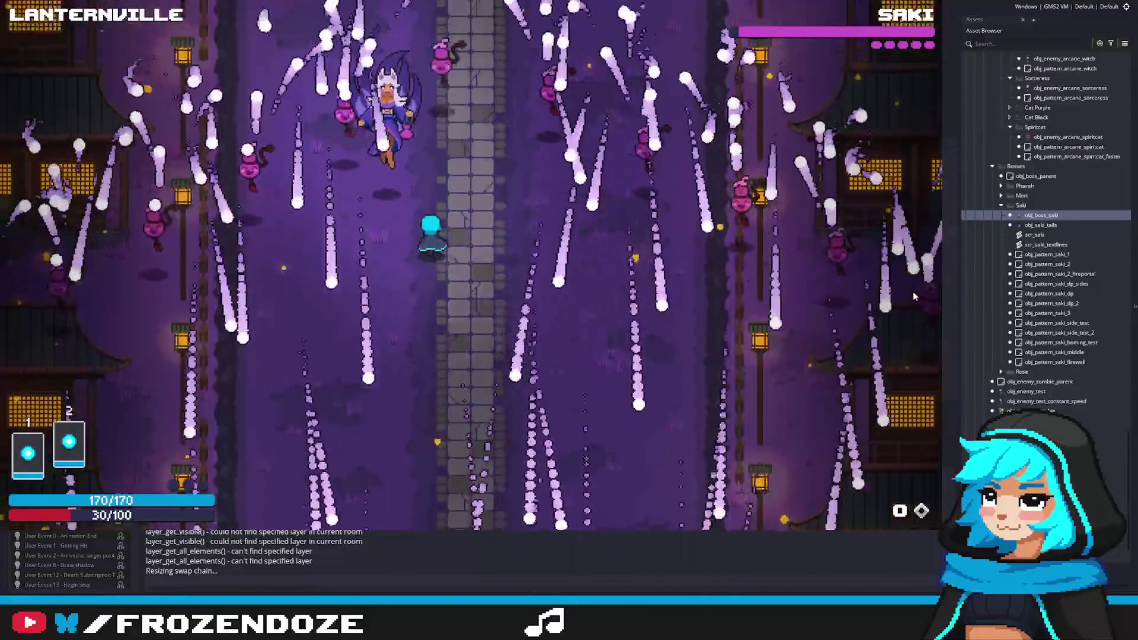
{"action": "key", "text": "Down"}
{"action": "key", "text": "Right"}
{"action": "key", "text": "Left"}
{"action": "key", "text": "Left"}
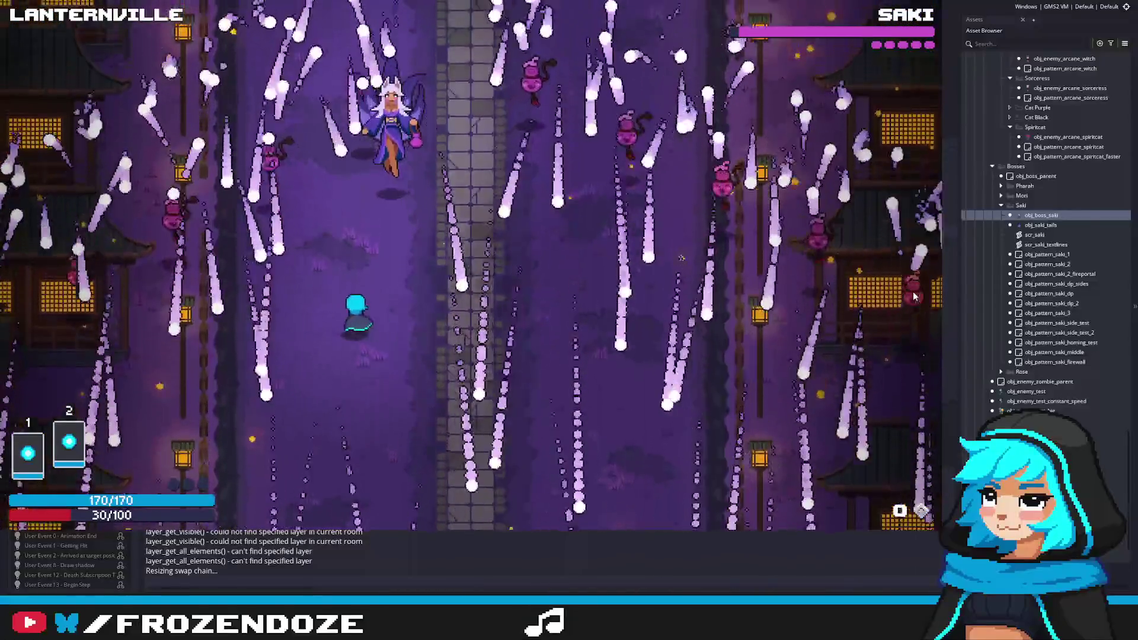
{"action": "key", "text": "Right"}
{"action": "key", "text": "Down"}
{"action": "key", "text": "Right"}
{"action": "key", "text": "Left"}
{"action": "key", "text": "Up"}
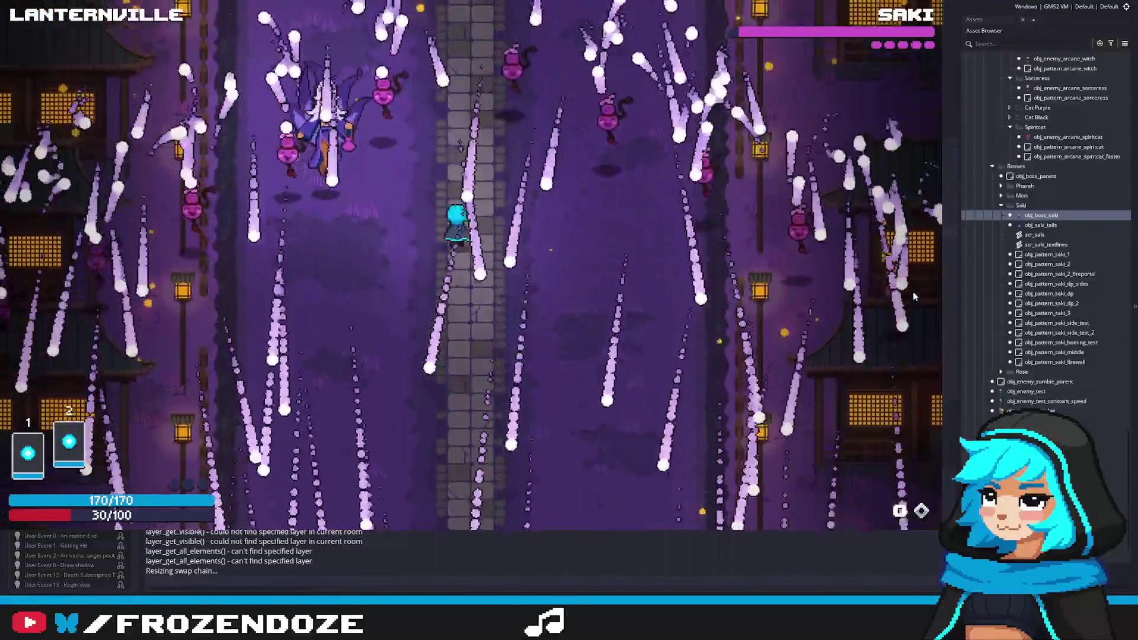
{"action": "key", "text": "Right"}
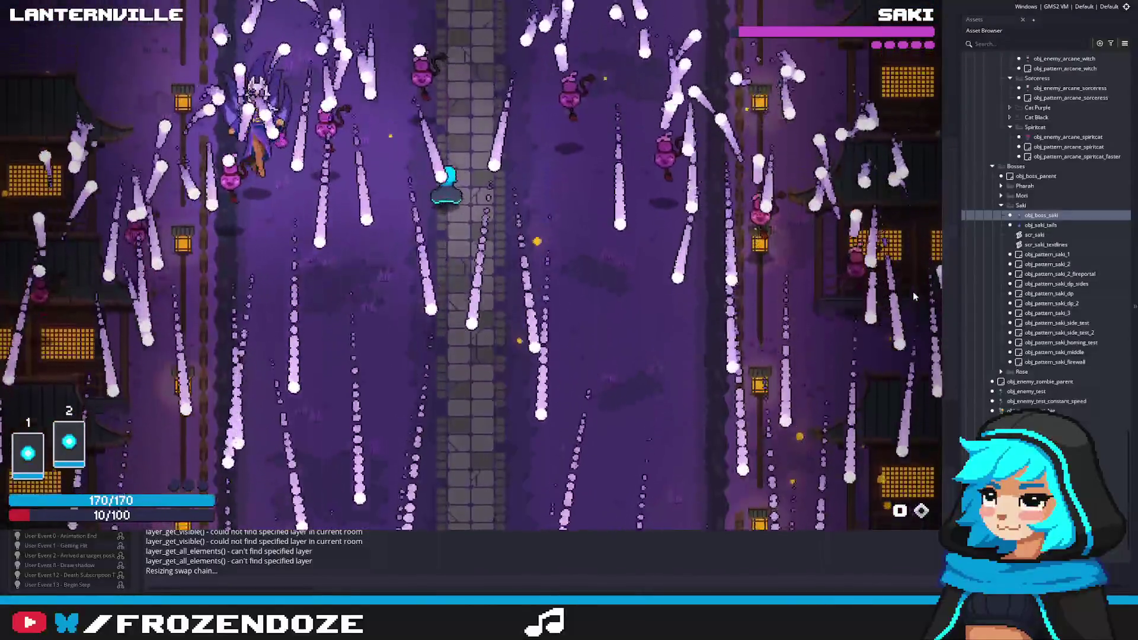
{"action": "key", "text": "Down"}
{"action": "key", "text": "Left"}
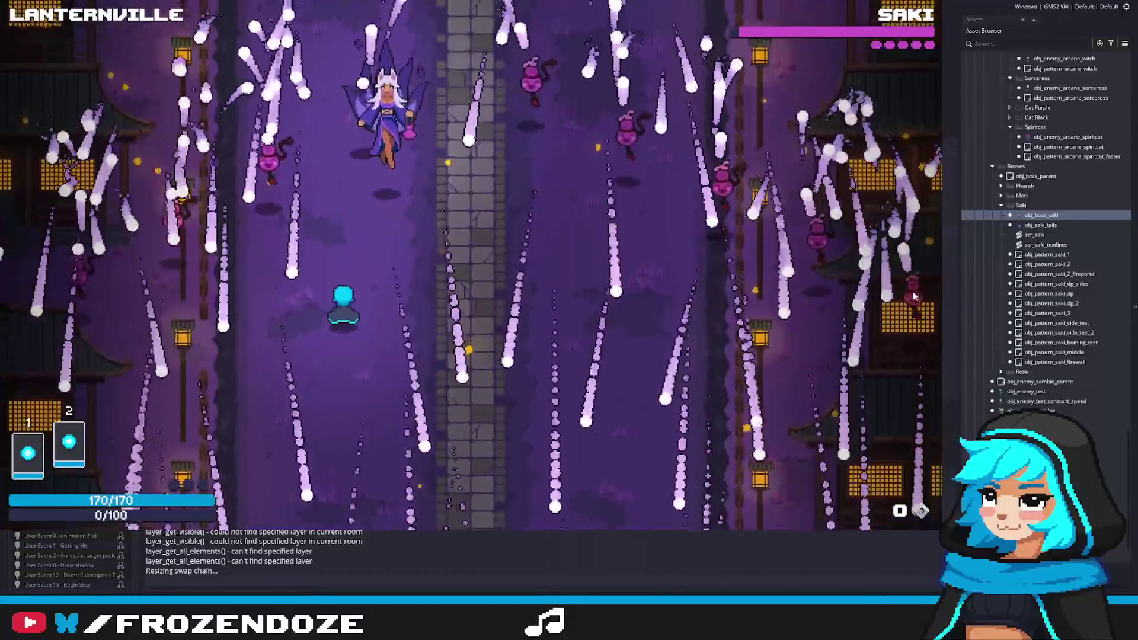
{"action": "key", "text": "Right"}
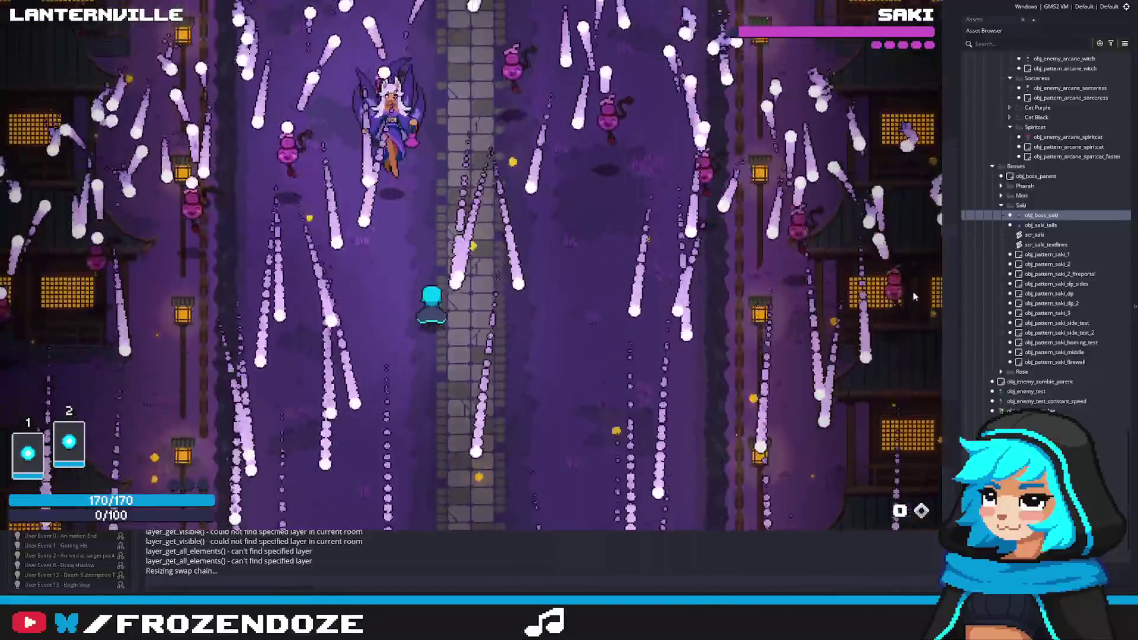
{"action": "key", "text": "Up"}
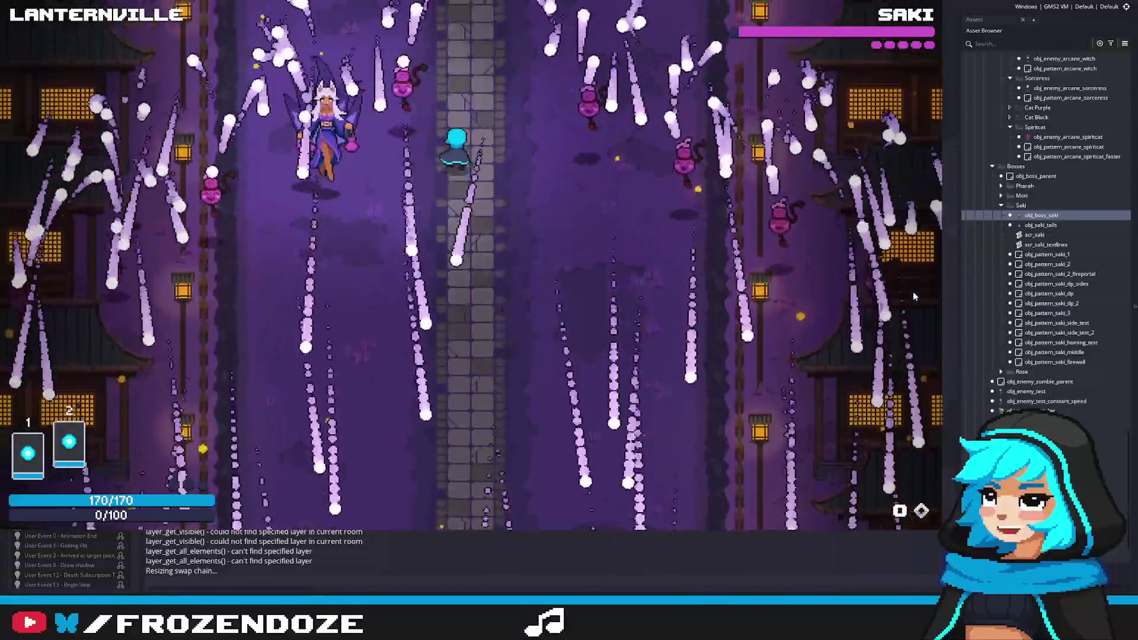
{"action": "key", "text": "Down"}
{"action": "key", "text": "Left"}
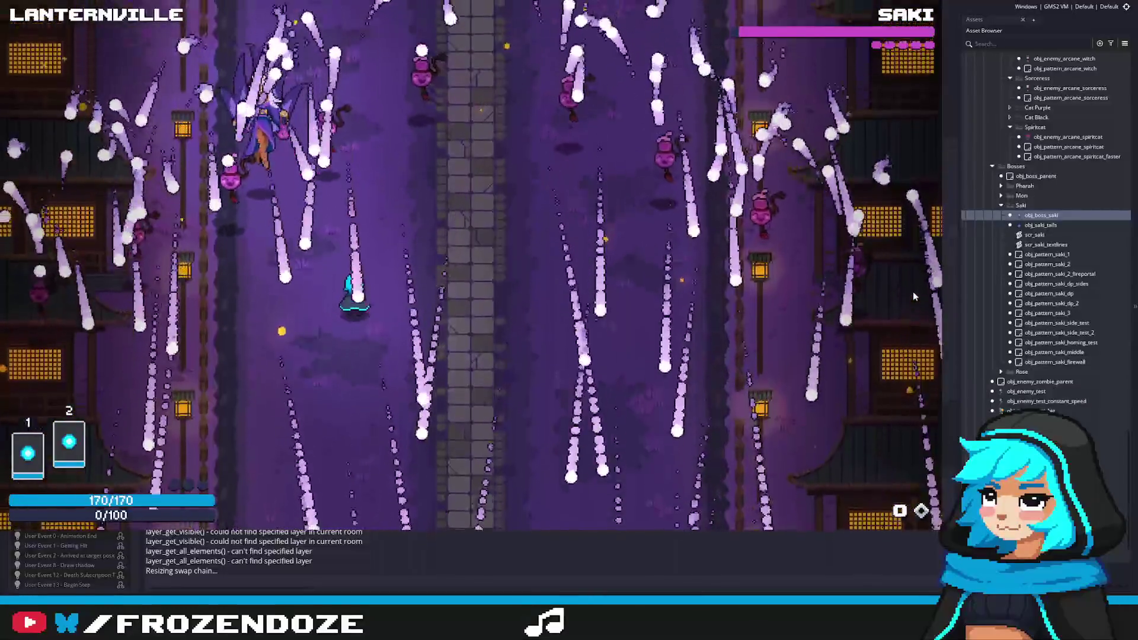
{"action": "key", "text": "Right"}
{"action": "key", "text": "Up"}
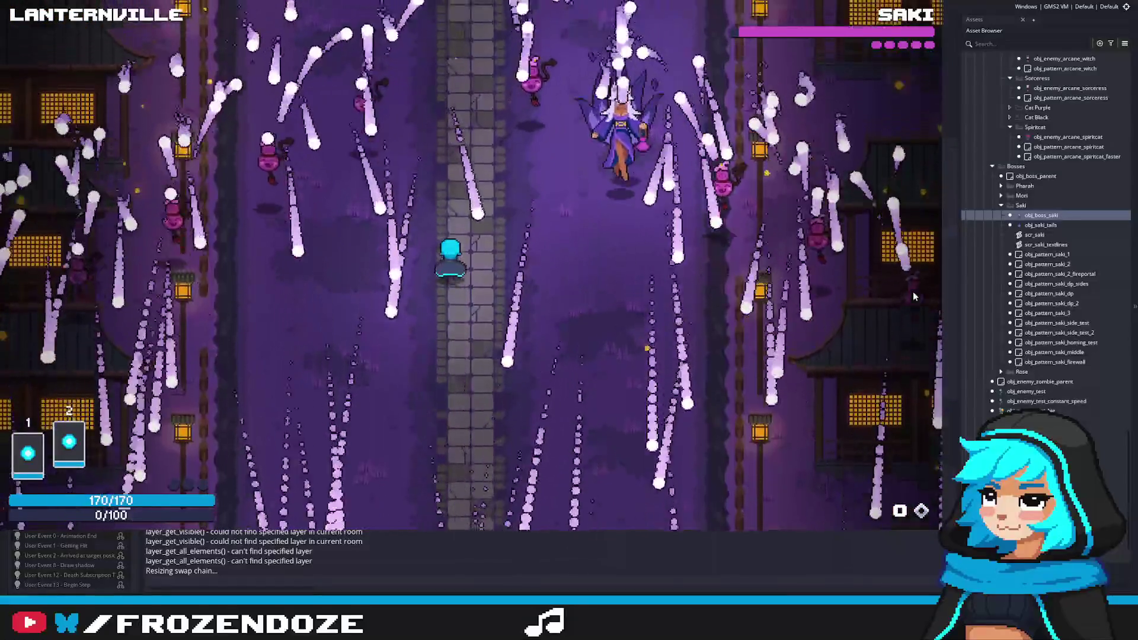
Move with WASD while firing at Saki, then close the game with Escape.
{"action": "key", "text": "d"}
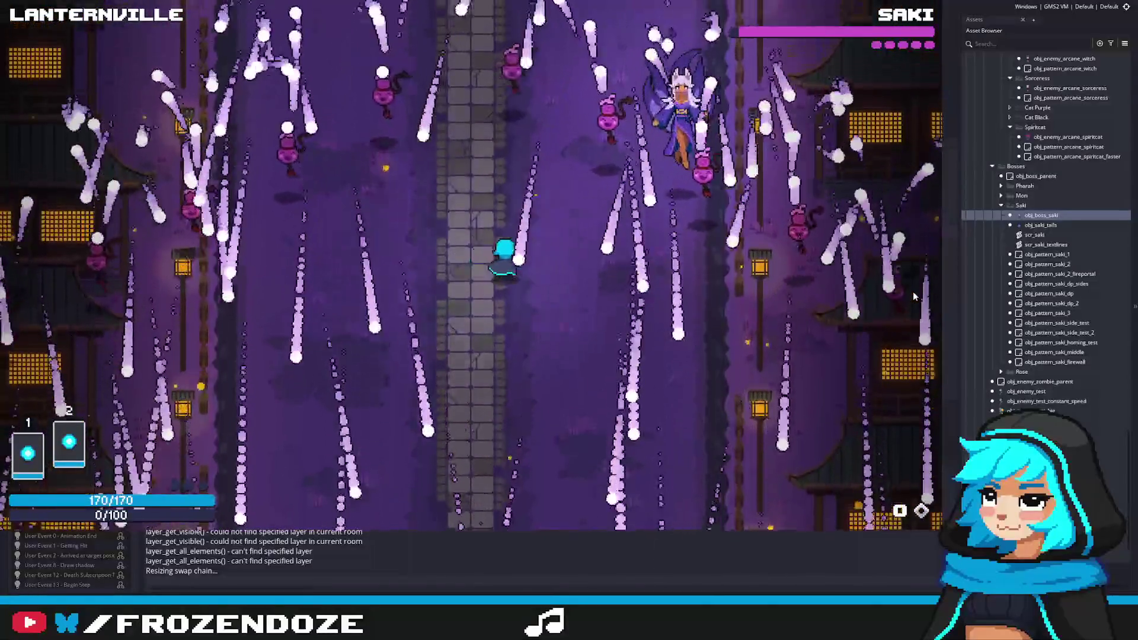
{"action": "key", "text": "s"}
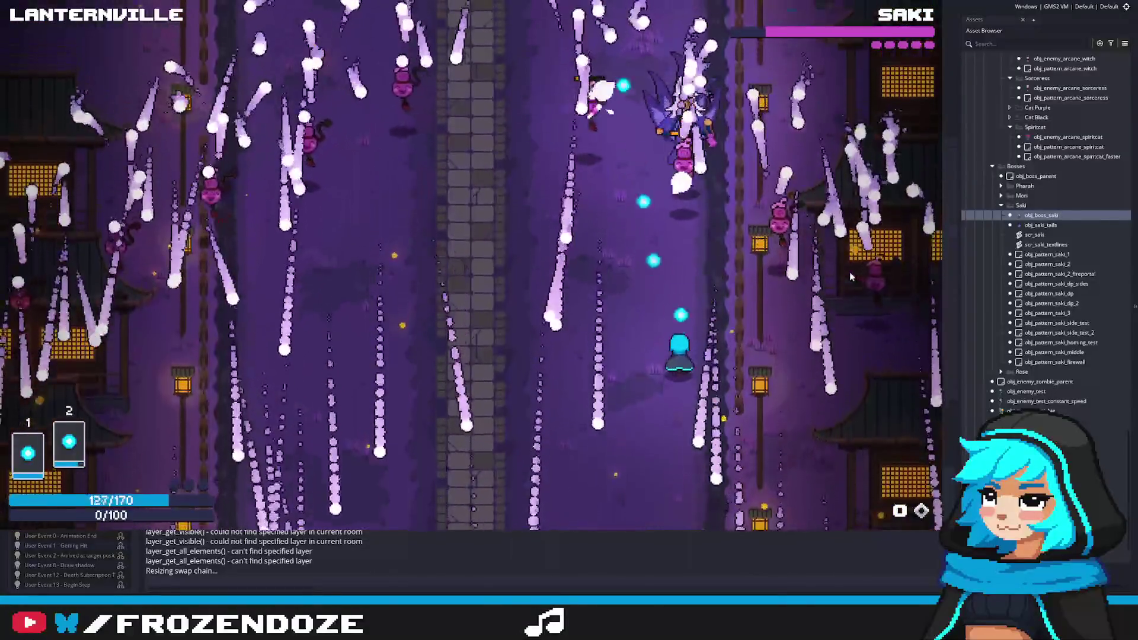
{"action": "key", "text": "a"}
{"action": "key", "text": "w"}
{"action": "key", "text": "Escape"}
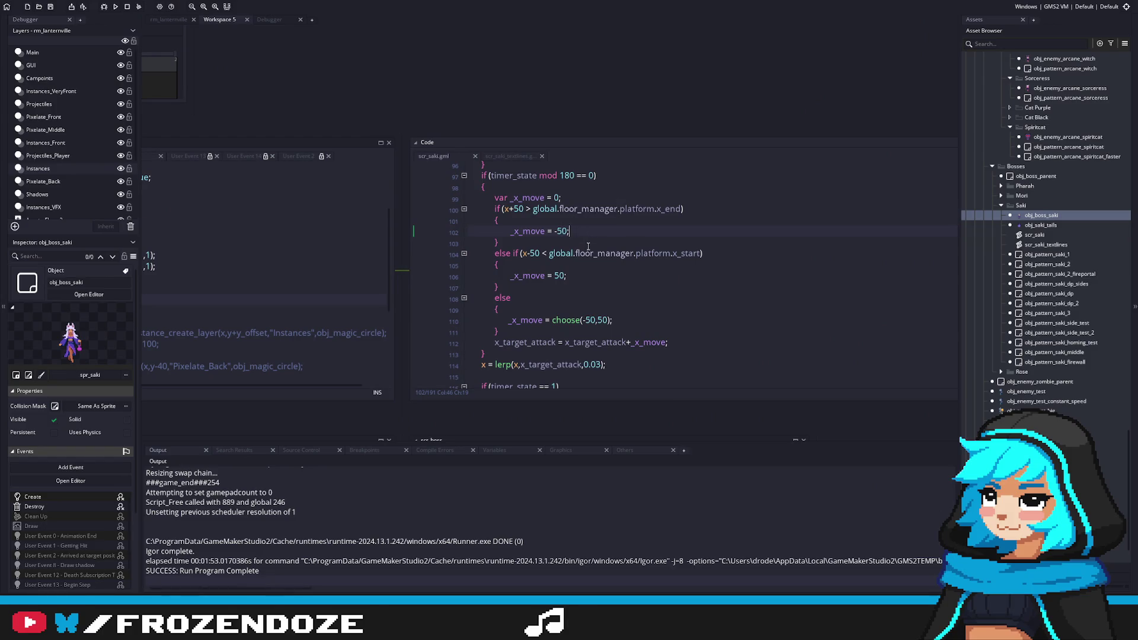
Add 'var _distance = 60;' after line 98 and use _distance in Saki's edge checks.
{"action": "left_click", "coordinate": [566, 190]}
{"action": "scroll", "coordinate": [578, 276], "scroll_direction": "up", "scroll_amount": 2}
{"action": "key", "text": "Return"}
{"action": "type", "text": "var _d"}
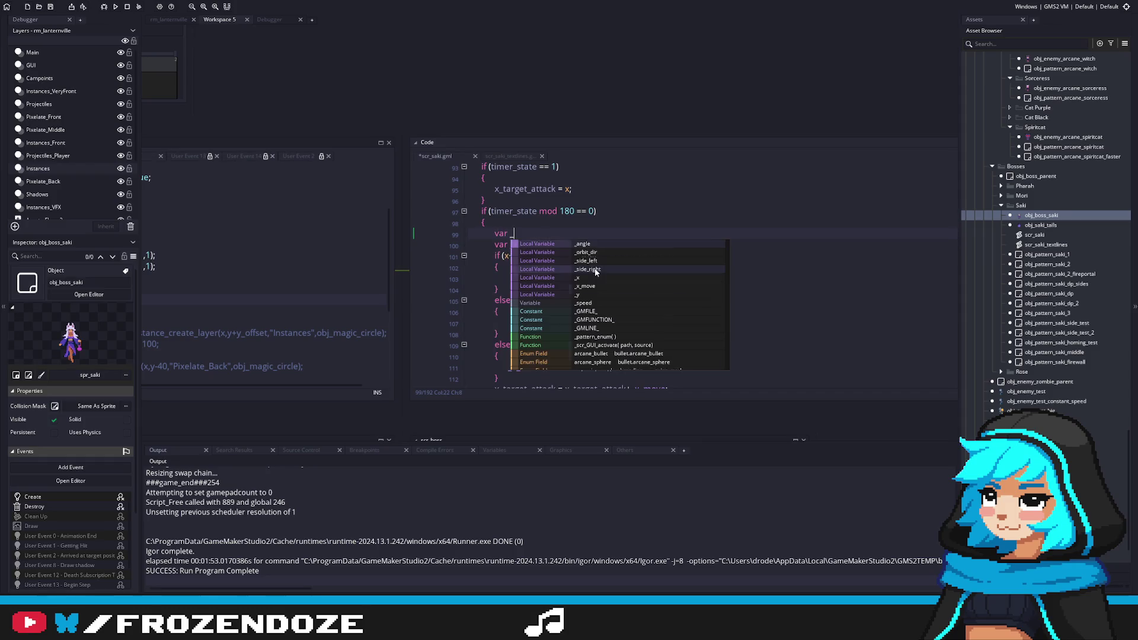
{"action": "type", "text": "istanc"}
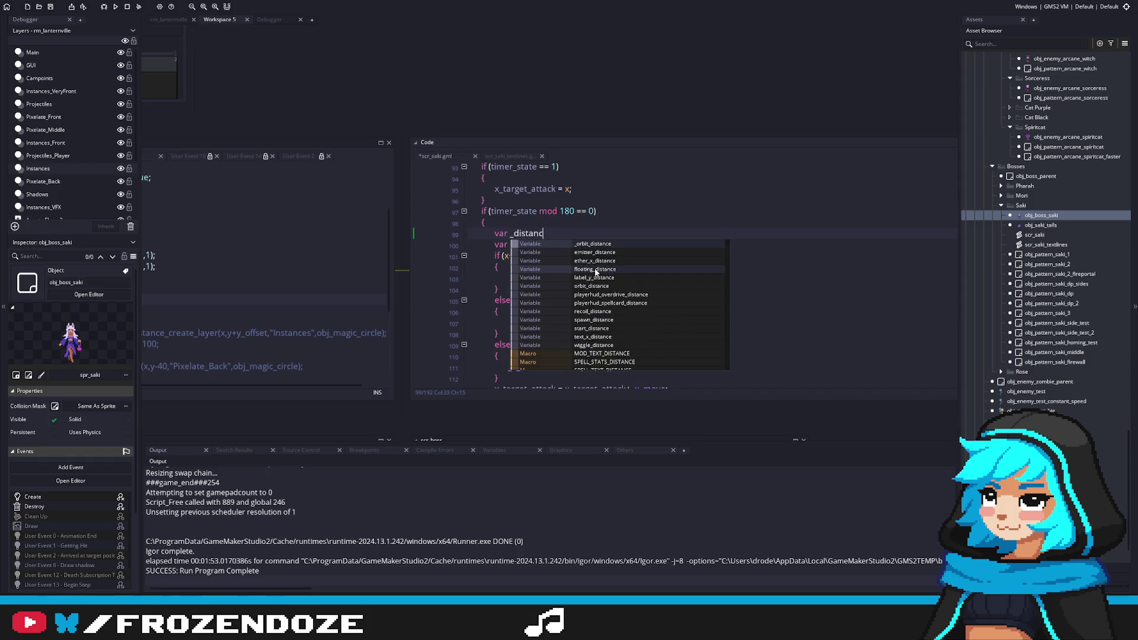
{"action": "type", "text": "e = 60;"}
{"action": "scroll", "coordinate": [546, 212], "scroll_direction": "down", "scroll_amount": 1}
{"action": "type", "text": "_distance"}
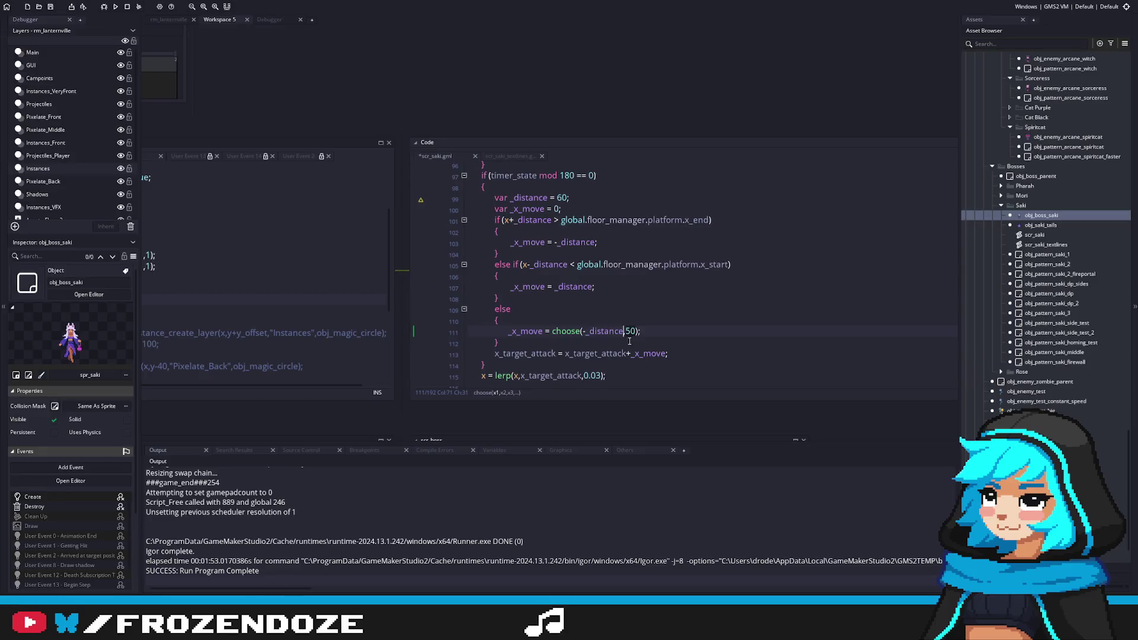
Save scr_saki and launch a fresh test build of the game.
{"action": "key", "text": "F5"}
{"action": "left_click", "coordinate": [668, 300]}
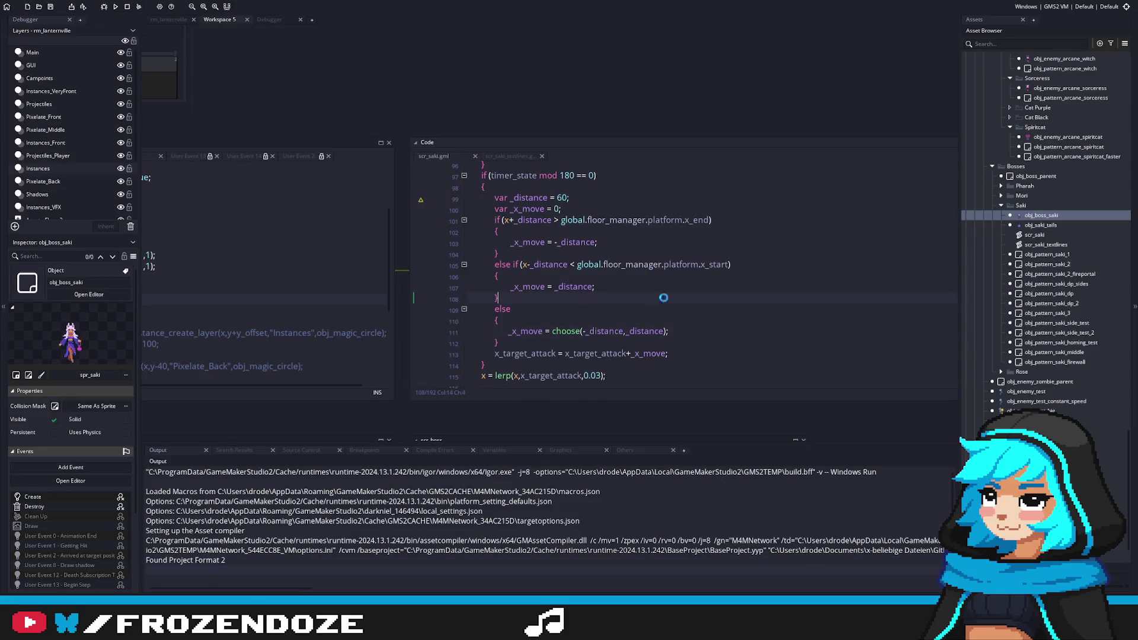
{"action": "scroll", "coordinate": [668, 300], "scroll_direction": "up", "scroll_amount": 2}
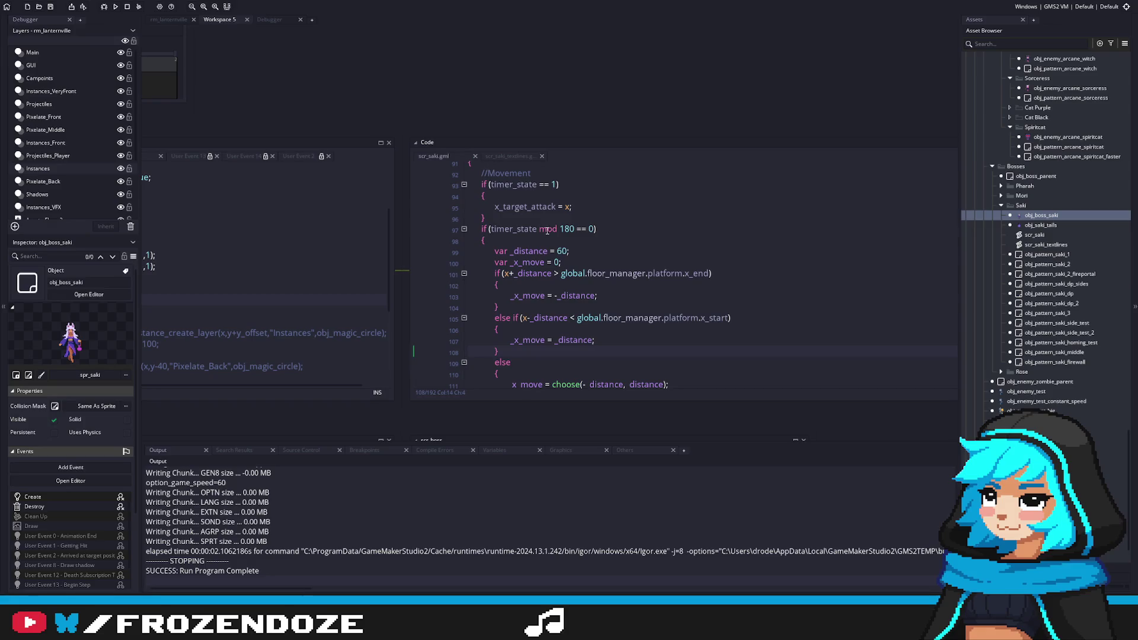
{"action": "key", "text": "F5"}
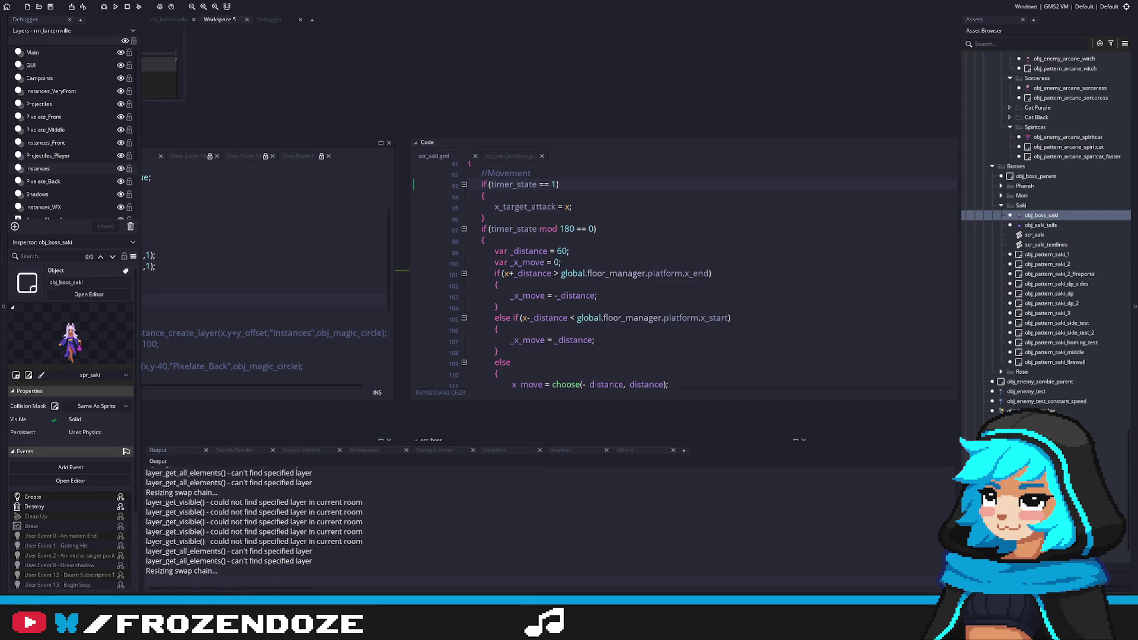
Set the second spawn_enemy call on line 131 to 90, then save and rebuild the game.
{"action": "scroll", "coordinate": [644, 341], "scroll_direction": "down", "scroll_amount": 8}
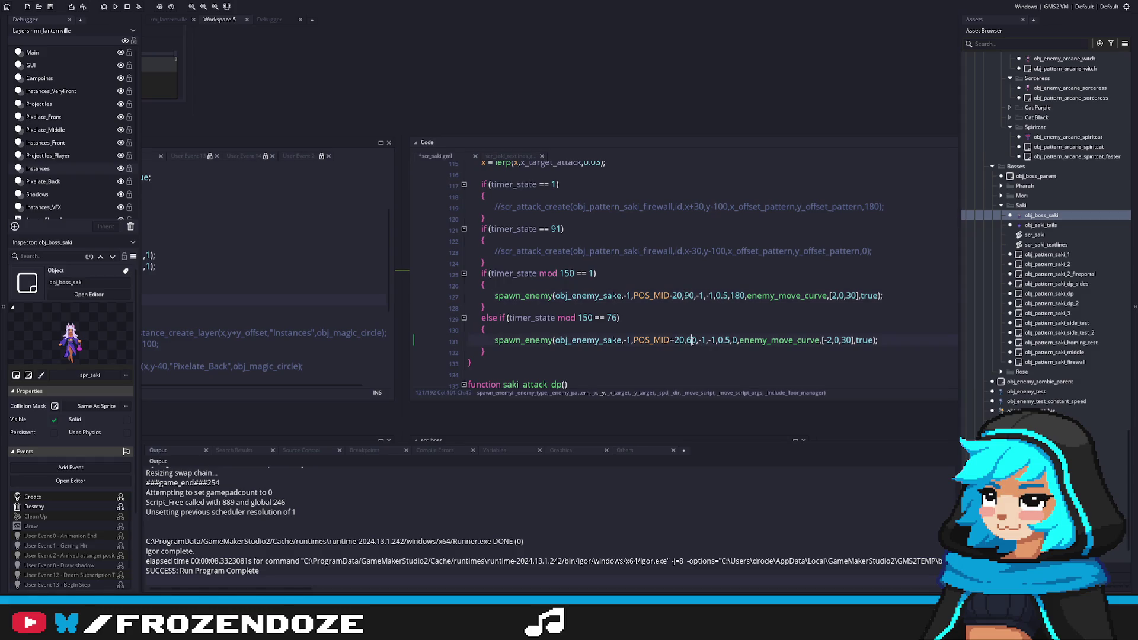
{"action": "key", "text": "F5"}
{"action": "left_click", "coordinate": [741, 284]}
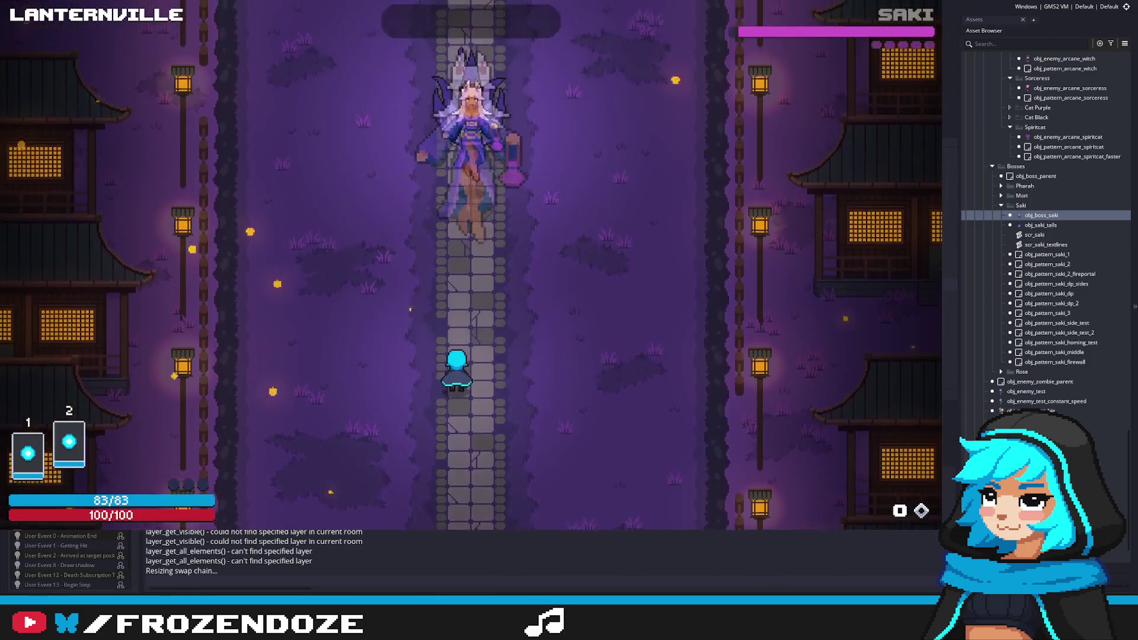
Dodge Saki's opening bullets with WASD while firing, then quit the run with Escape.
{"action": "key", "text": "d"}
{"action": "key", "text": "a"}
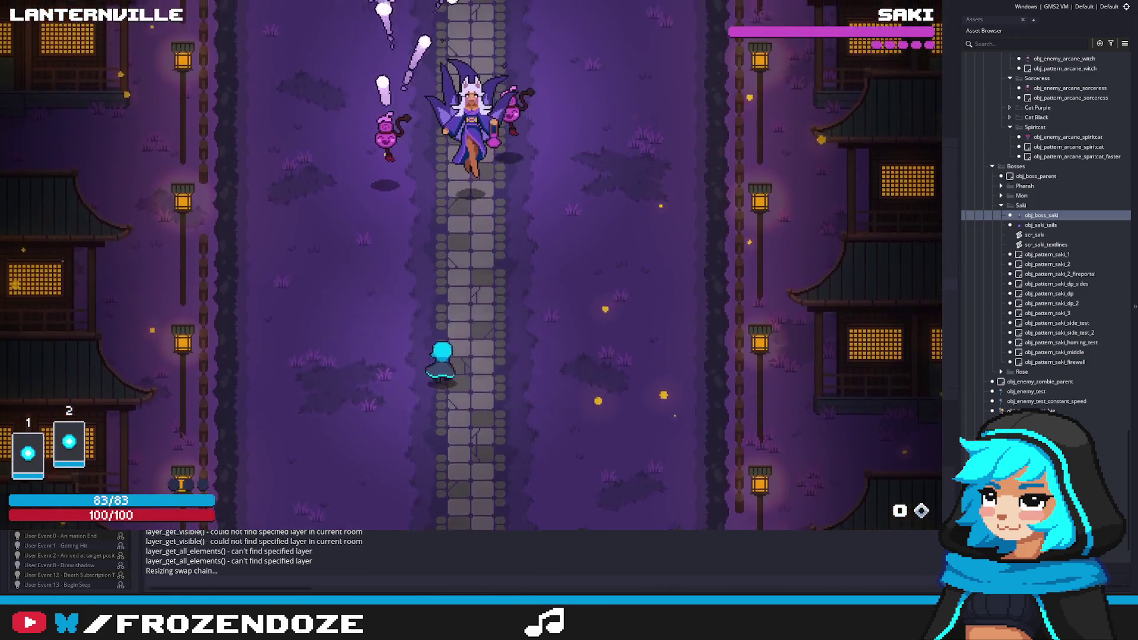
{"action": "key", "text": "d"}
{"action": "key", "text": "s"}
{"action": "key", "text": "a"}
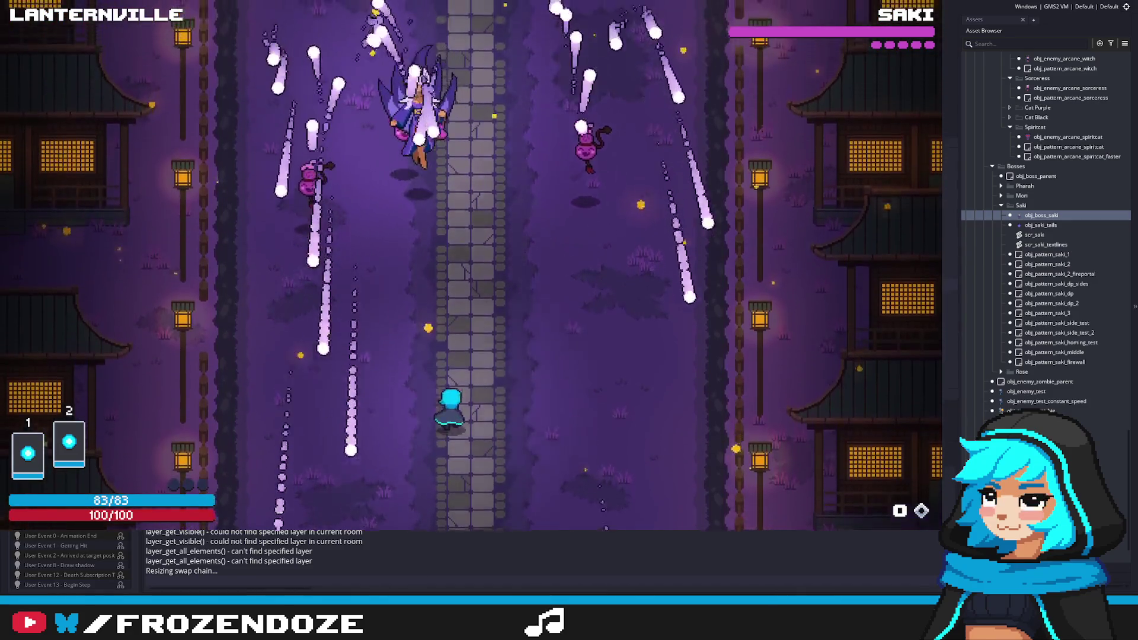
{"action": "key", "text": "d"}
{"action": "key", "text": "a"}
{"action": "key", "text": "d"}
{"action": "key", "text": "a"}
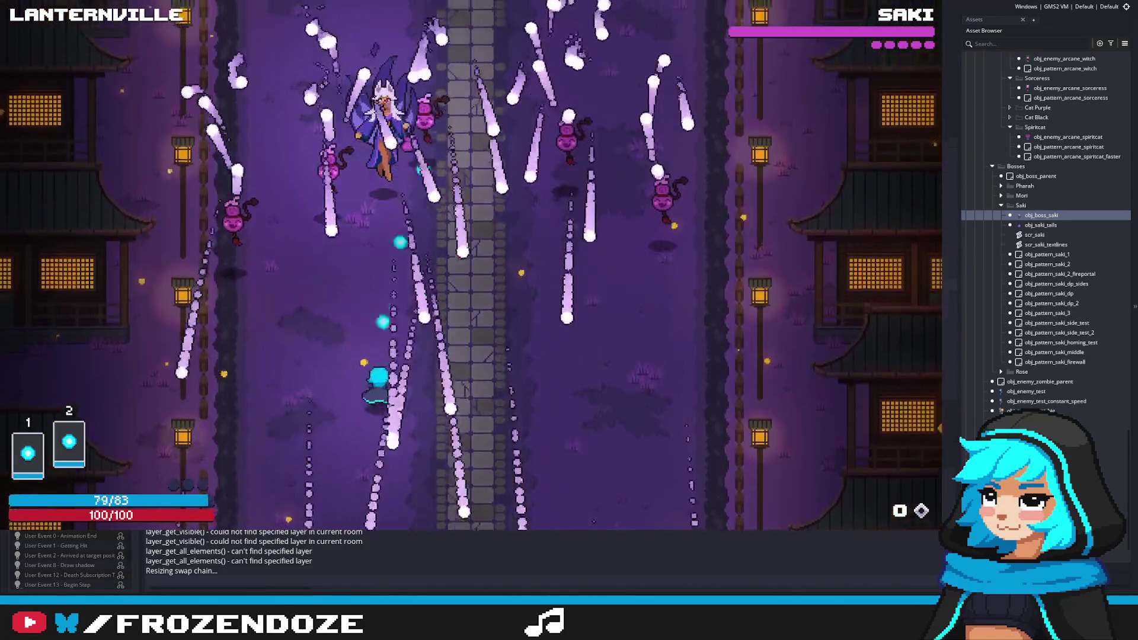
{"action": "key", "text": "d"}
{"action": "key", "text": "w"}
{"action": "key", "text": "Escape"}
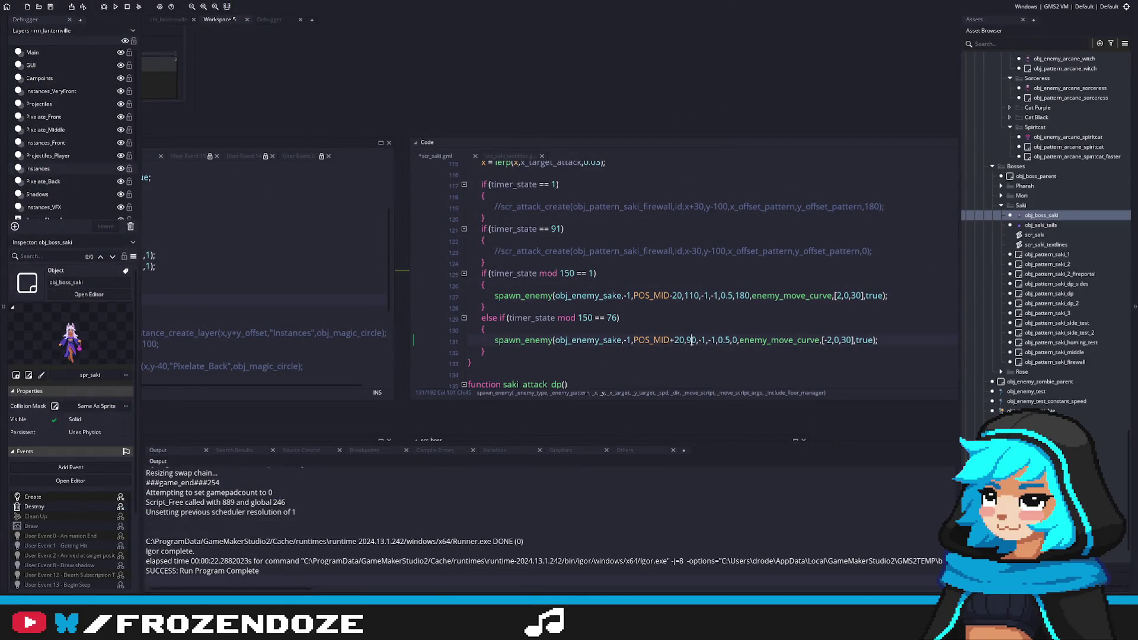
Save scr_saki with the first spawn_enemy value at 110 and relaunch the game.
{"action": "key", "text": "F5"}
{"action": "left_click", "coordinate": [764, 297]}
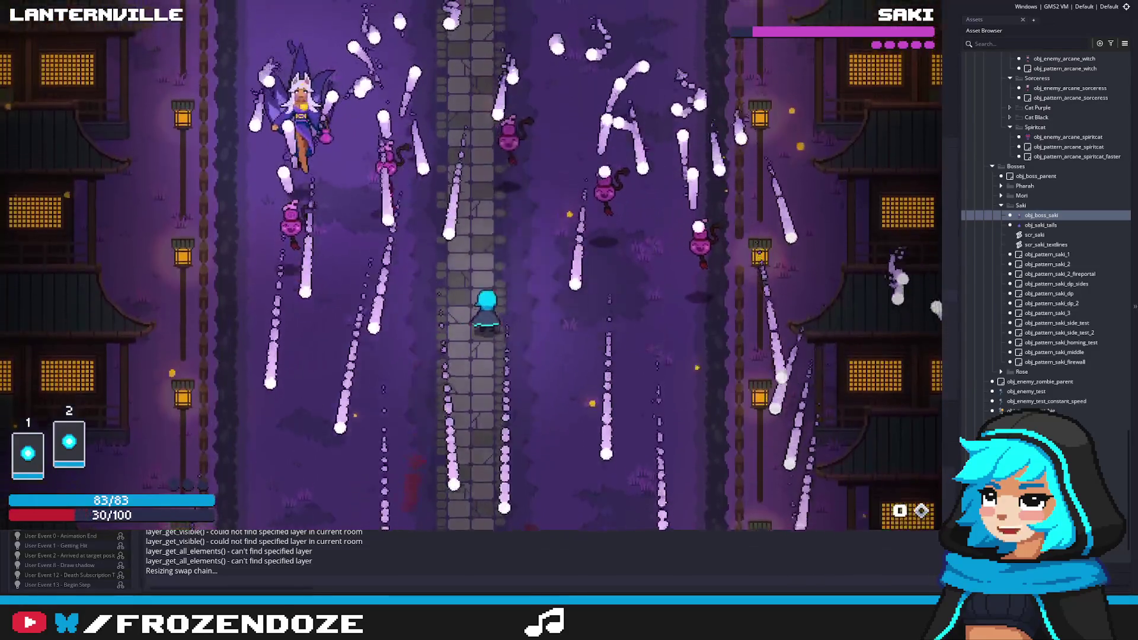
Dodge along the stone path with the arrow keys until Saki's health bar empties.
{"action": "key", "text": "Right"}
{"action": "key", "text": "Up"}
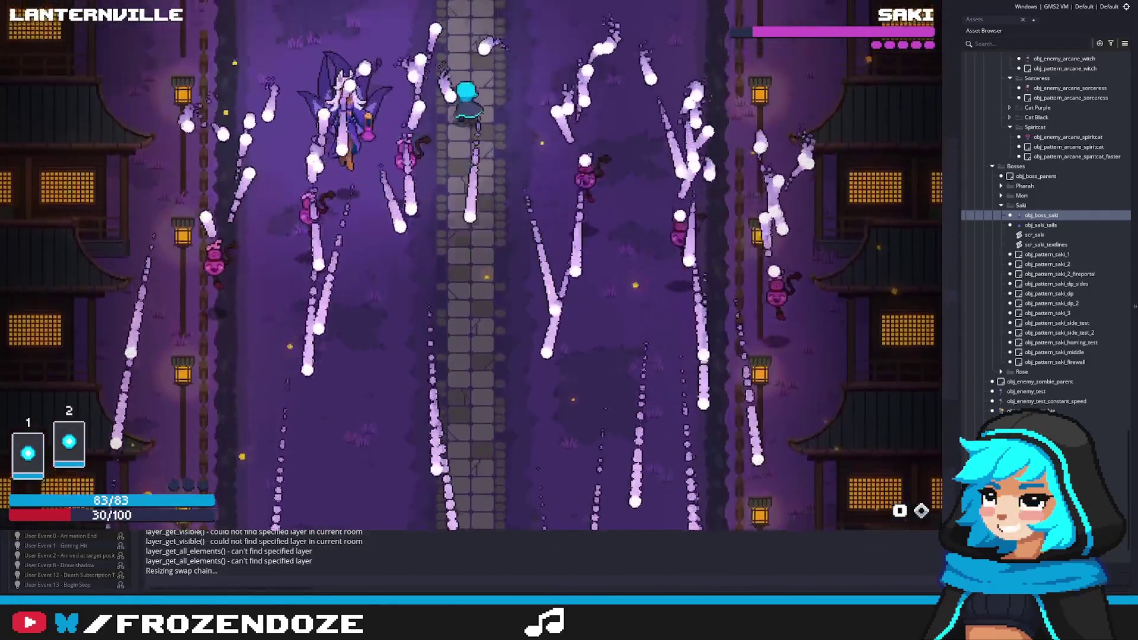
{"action": "key", "text": "Down"}
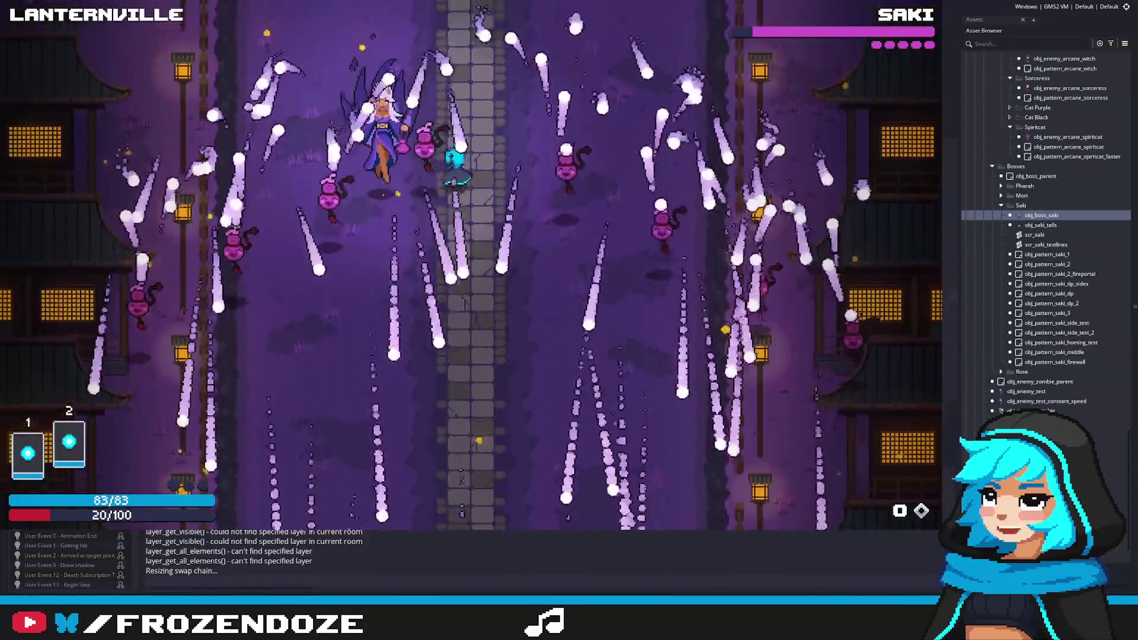
{"action": "key", "text": "Left"}
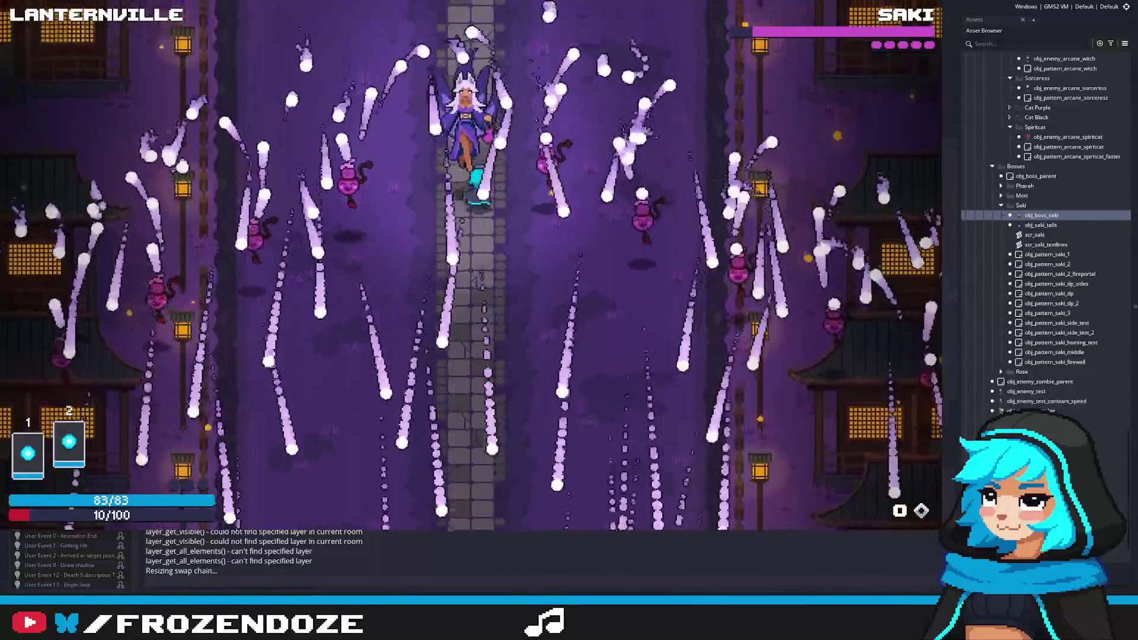
{"action": "key", "text": "Down"}
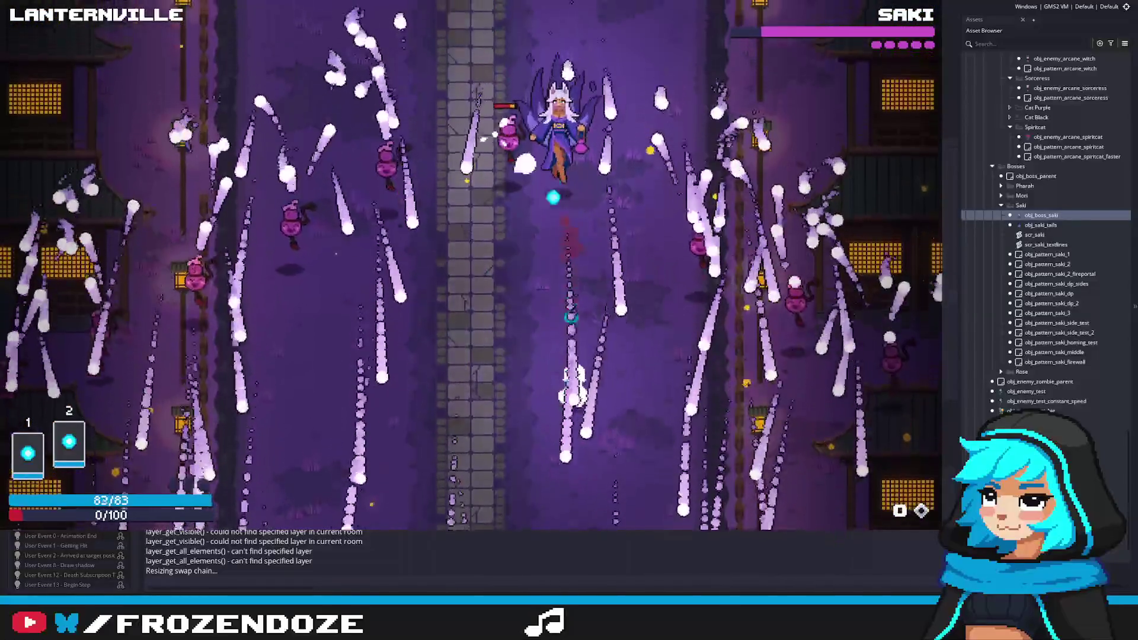
{"action": "key", "text": "Left"}
{"action": "key", "text": "Up"}
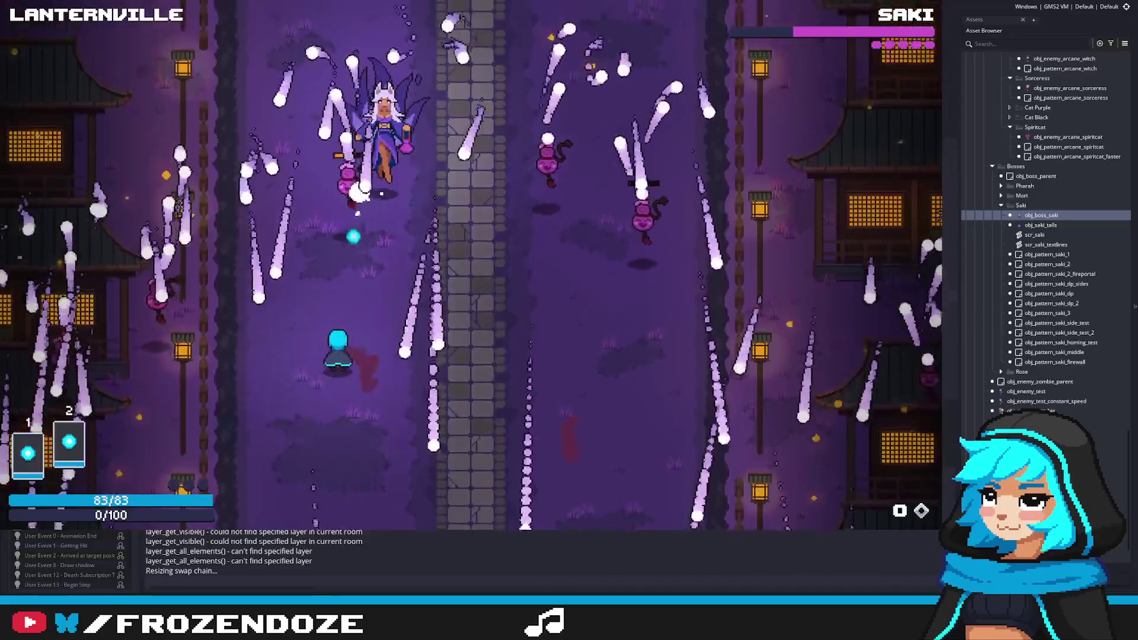
{"action": "key", "text": "Right"}
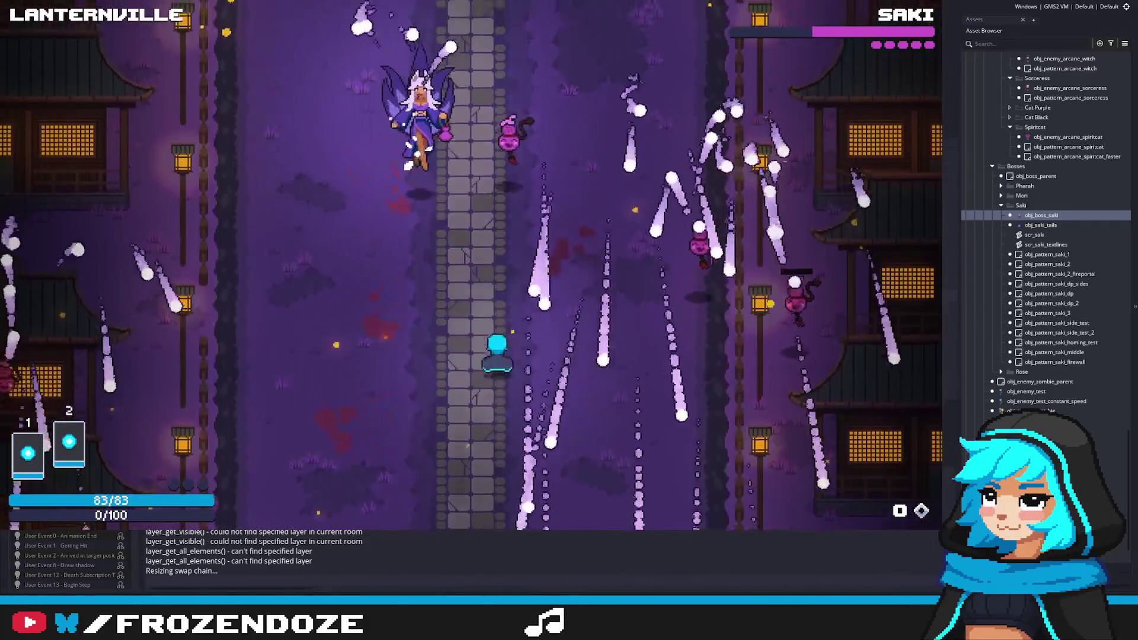
{"action": "key", "text": "Left"}
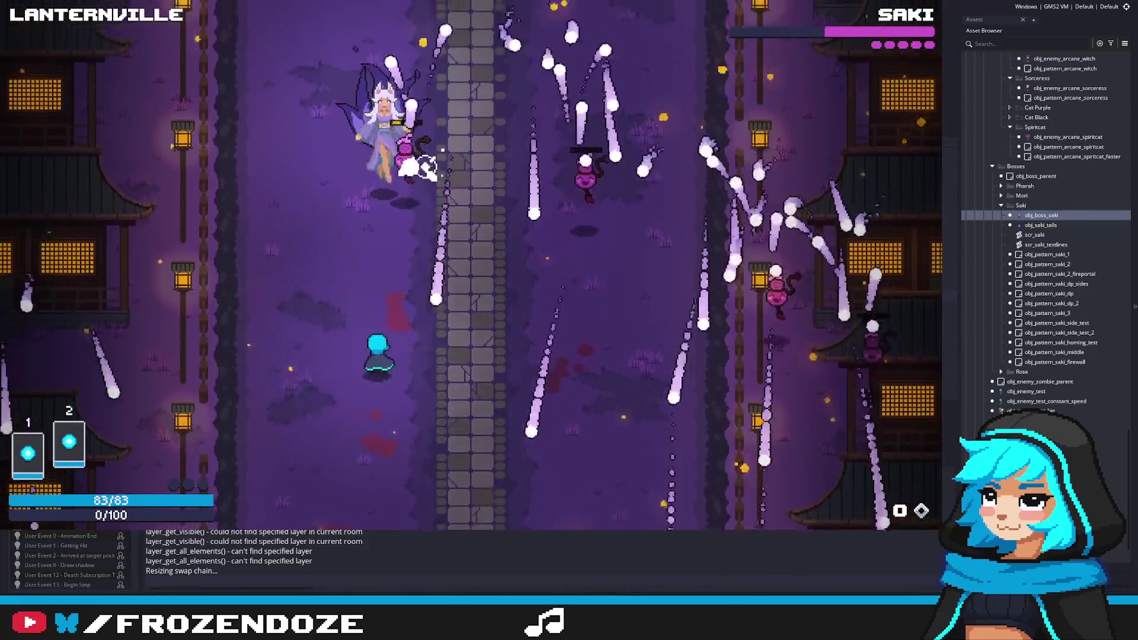
{"action": "key", "text": "Right"}
{"action": "key", "text": "Right"}
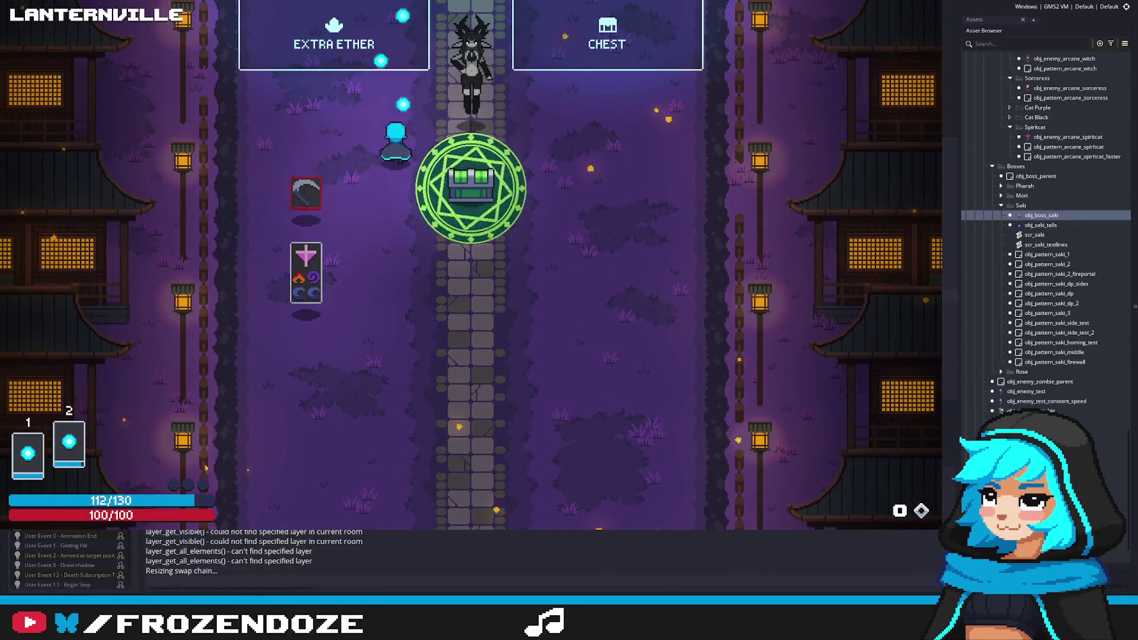
Take the Extra Ether reward, then dodge Saki's opening bullet volleys along the path.
{"action": "key", "text": "Up"}
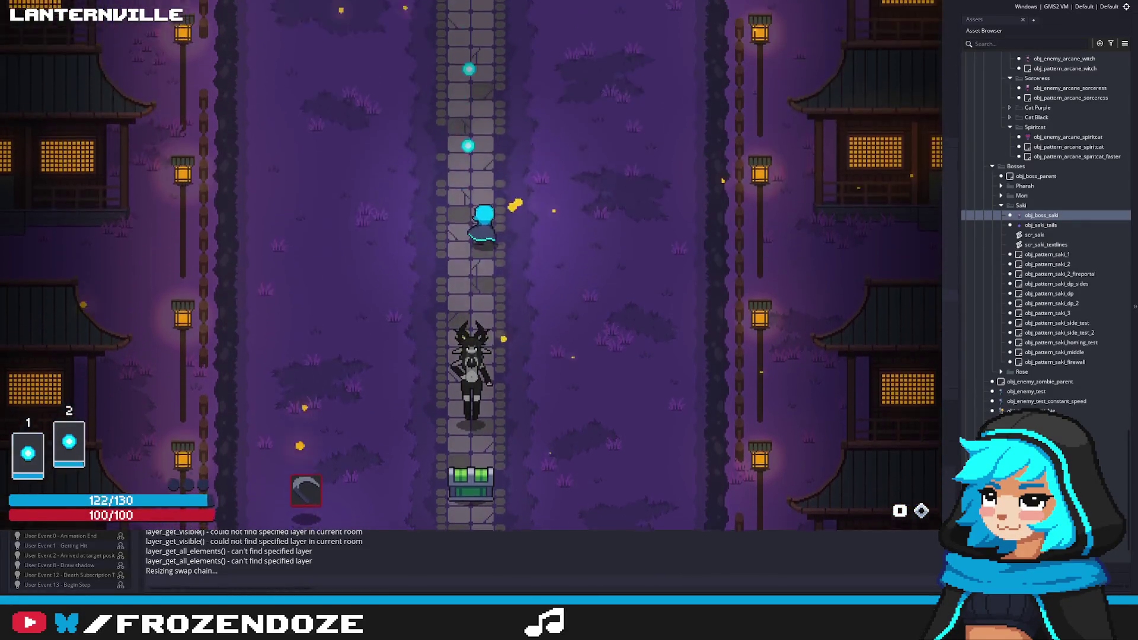
{"action": "key", "text": "Left"}
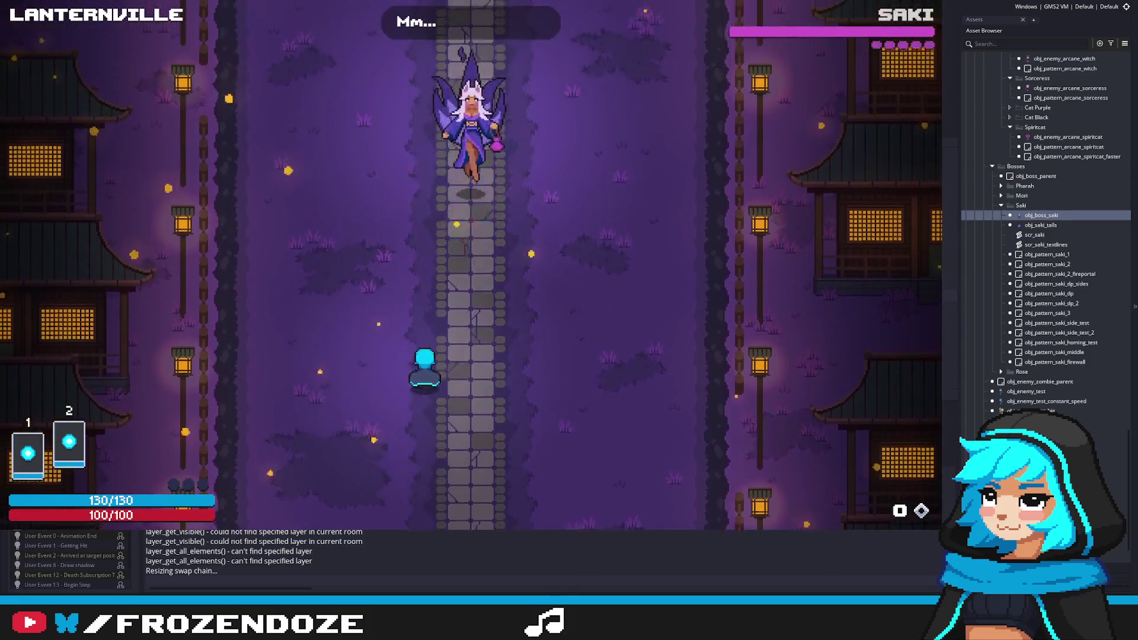
{"action": "key", "text": "Right"}
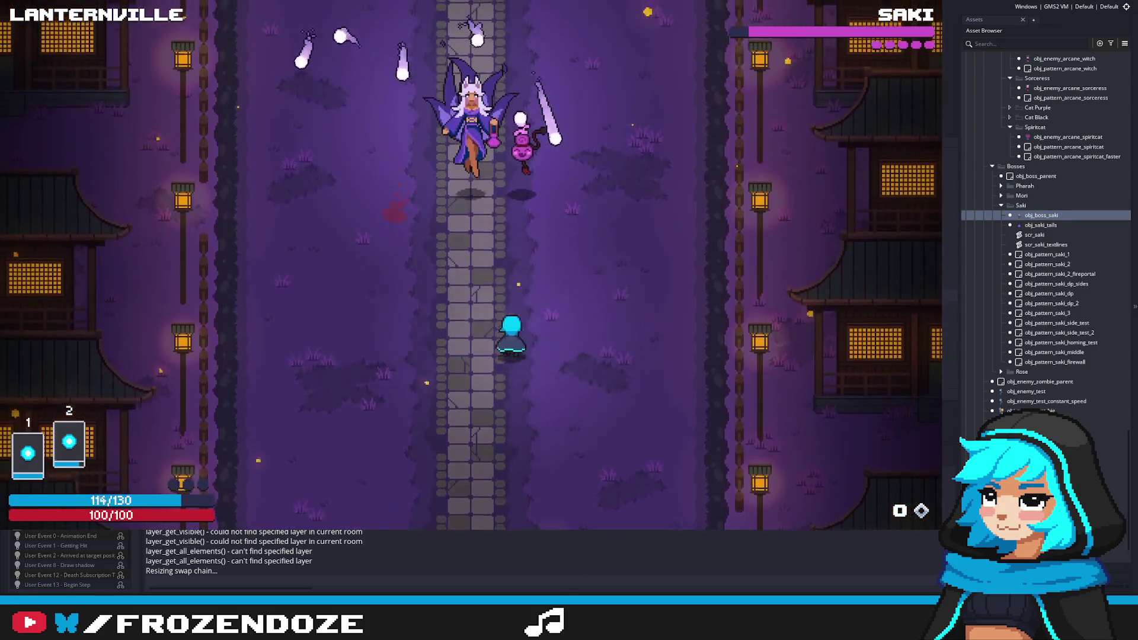
{"action": "key", "text": "Left"}
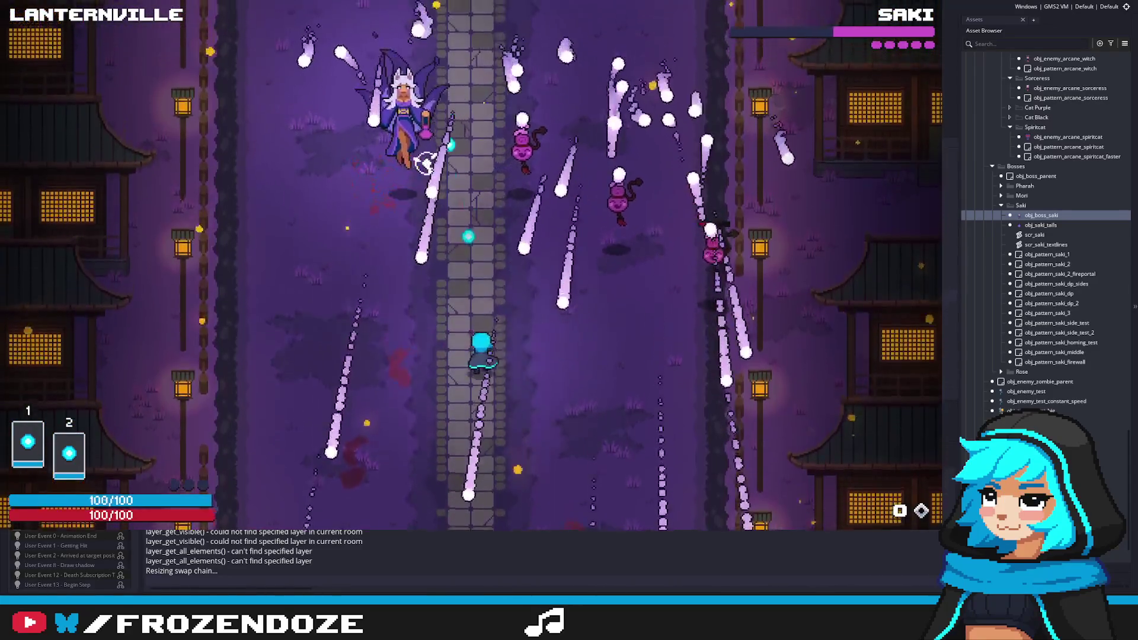
{"action": "key", "text": "Right"}
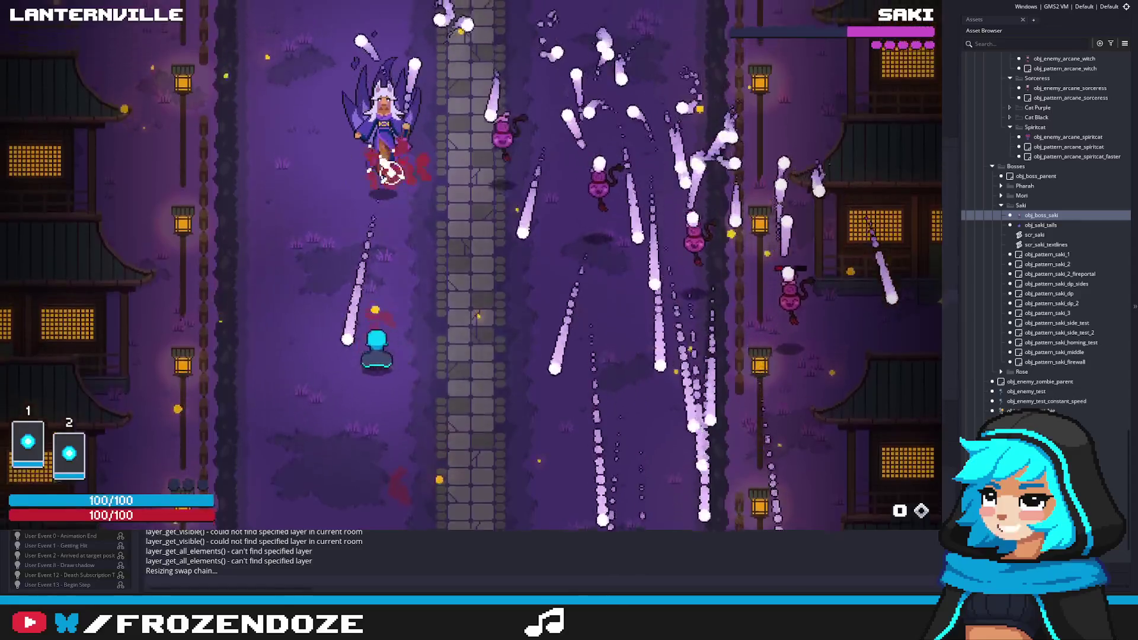
{"action": "key", "text": "Left"}
{"action": "key", "text": "Up"}
{"action": "key", "text": "Right"}
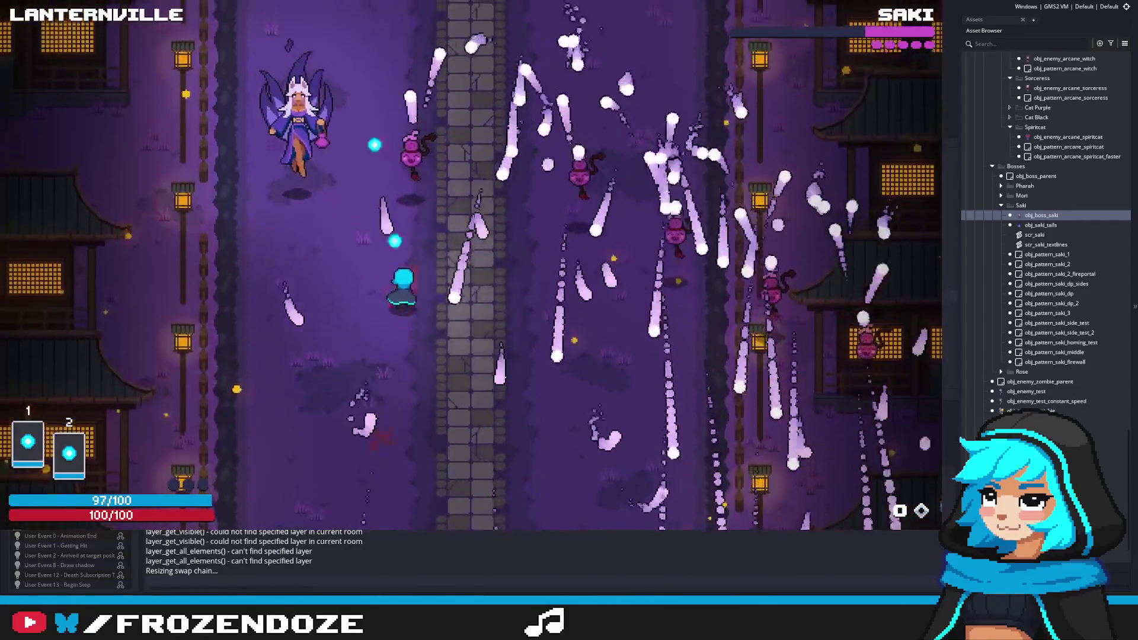
{"action": "key", "text": "Down"}
{"action": "key", "text": "Left"}
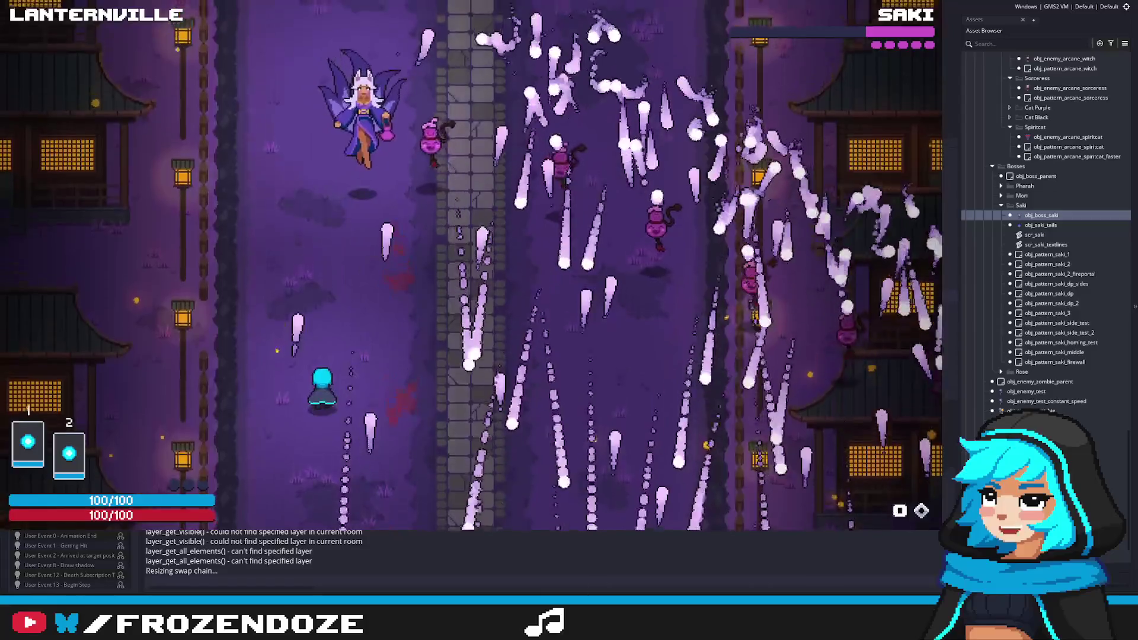
{"action": "key", "text": "Left"}
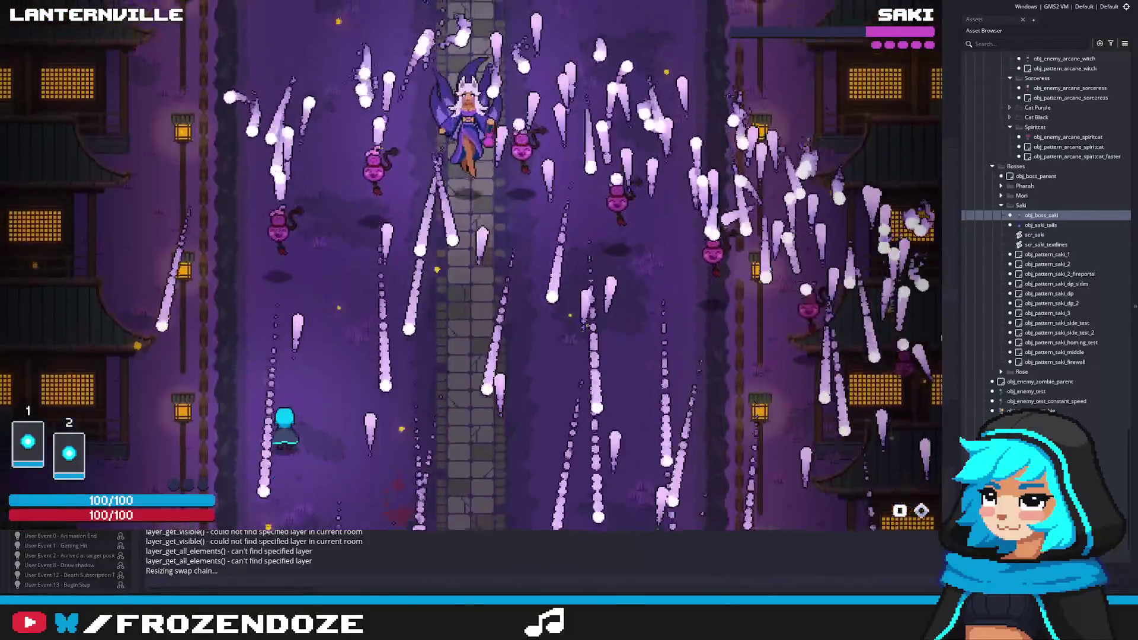
{"action": "key", "text": "Right"}
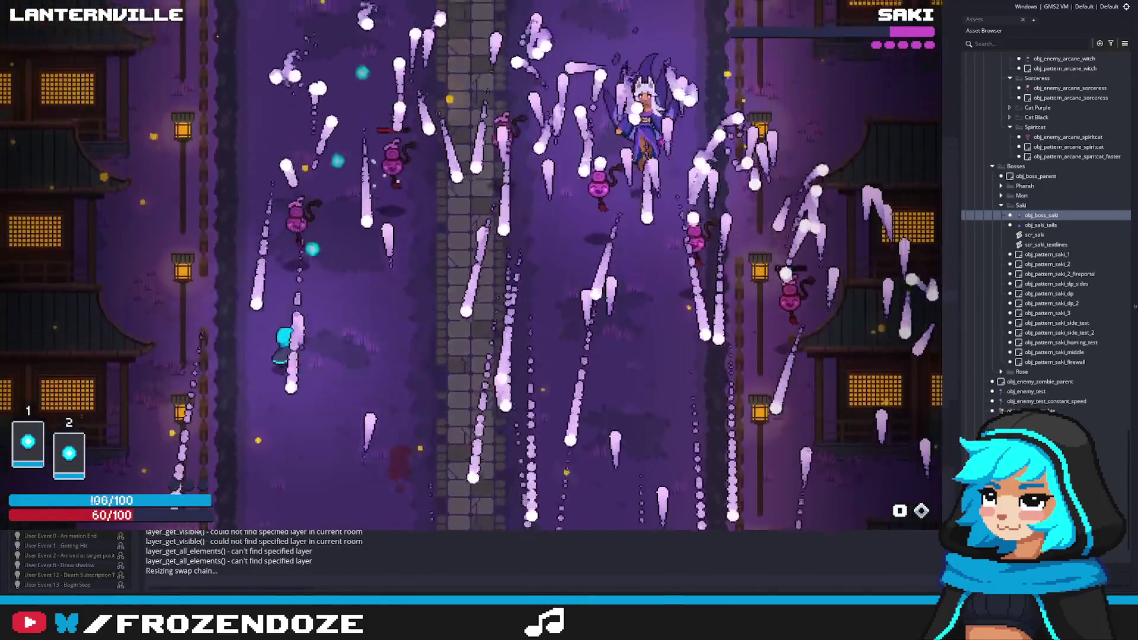
Weave through Saki's bullet streams using the WASD keys.
{"action": "key", "text": "d"}
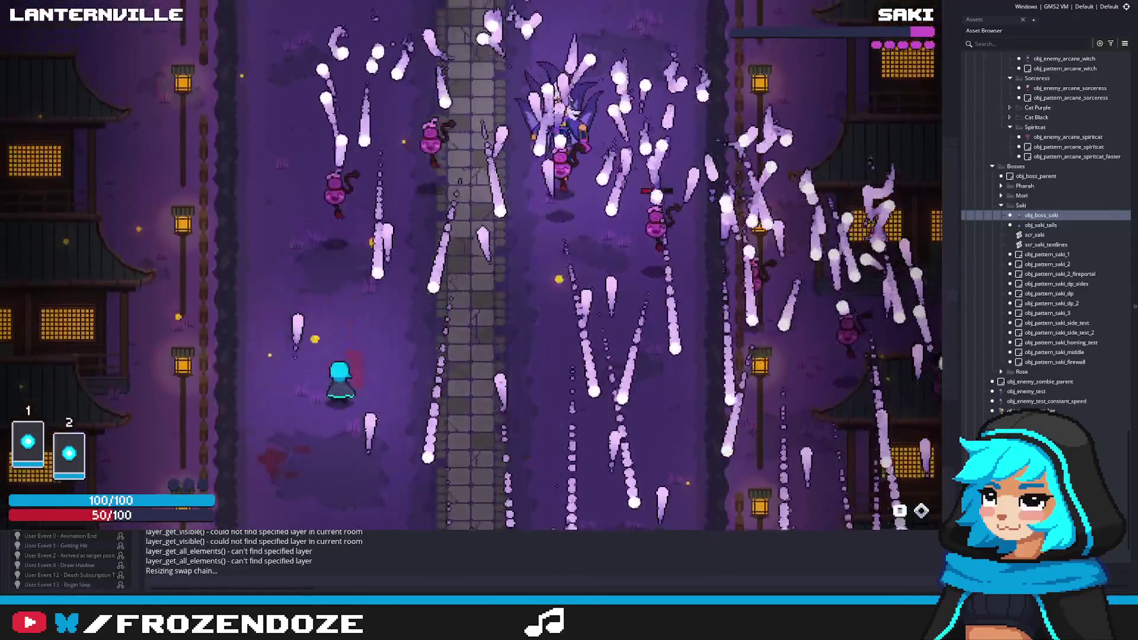
{"action": "key", "text": "d"}
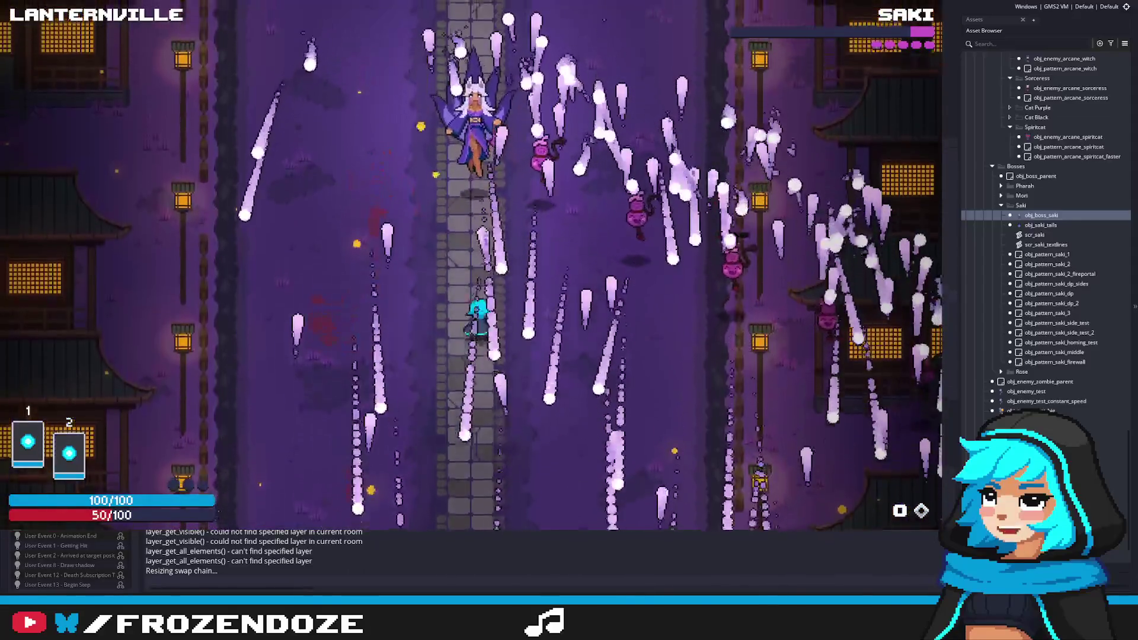
{"action": "key", "text": "s"}
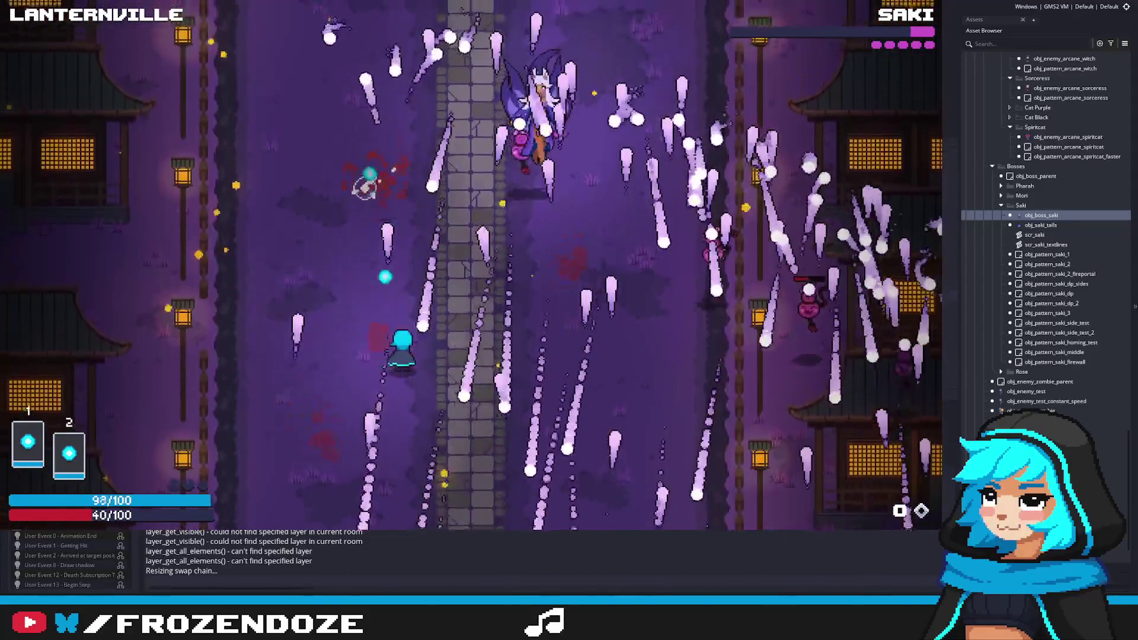
{"action": "key", "text": "d"}
{"action": "key", "text": "w"}
{"action": "key", "text": "a"}
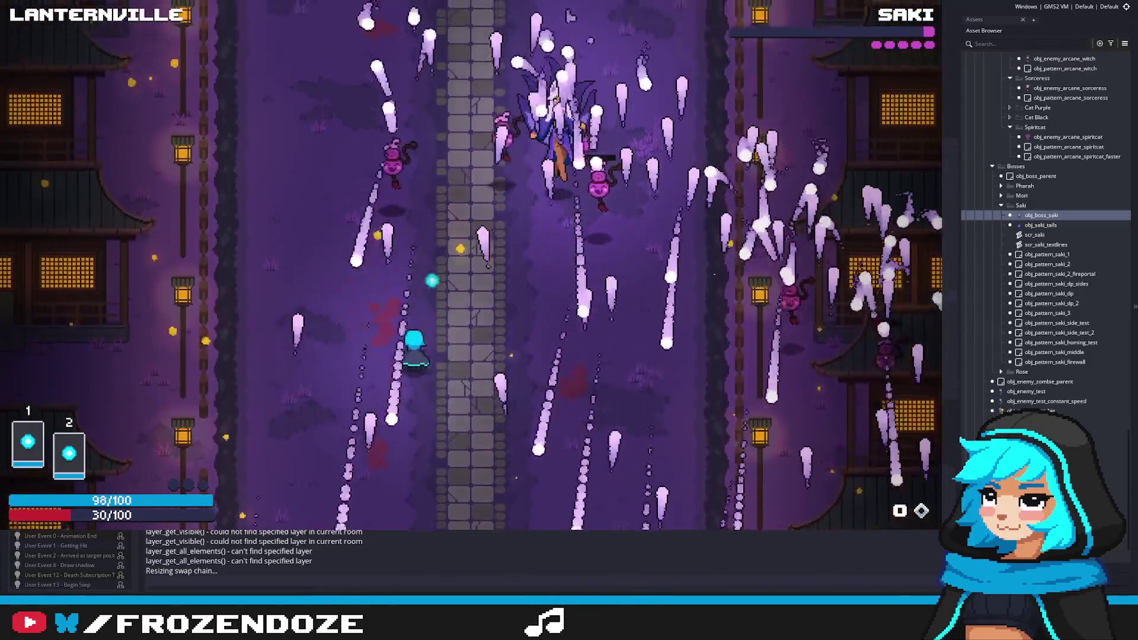
{"action": "key", "text": "a"}
{"action": "key", "text": "a"}
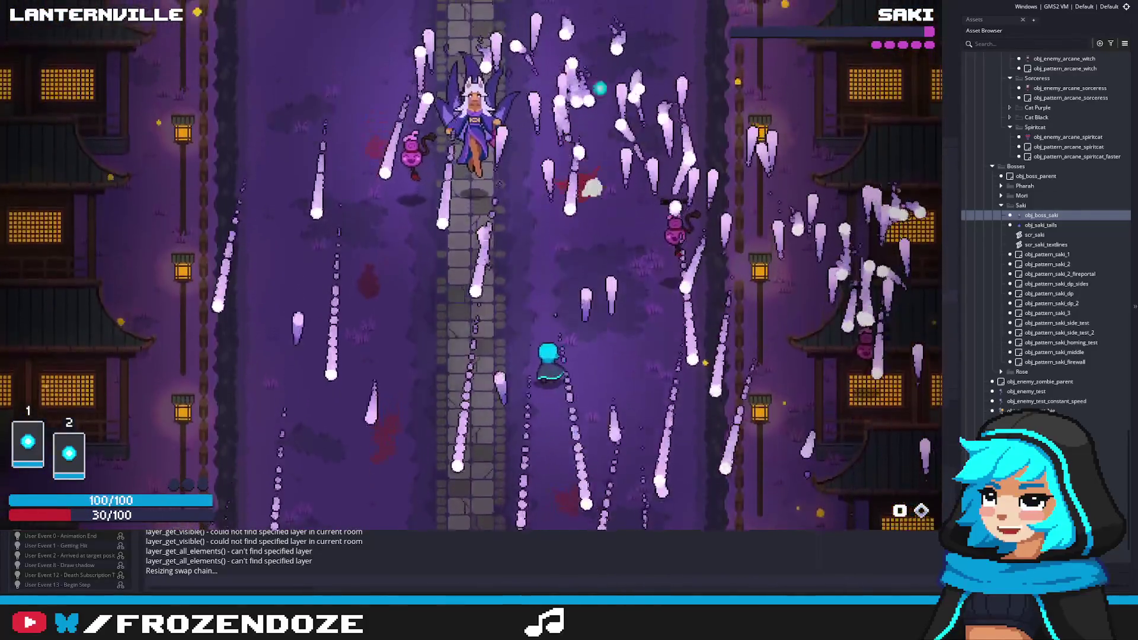
{"action": "key", "text": "s"}
{"action": "key", "text": "d"}
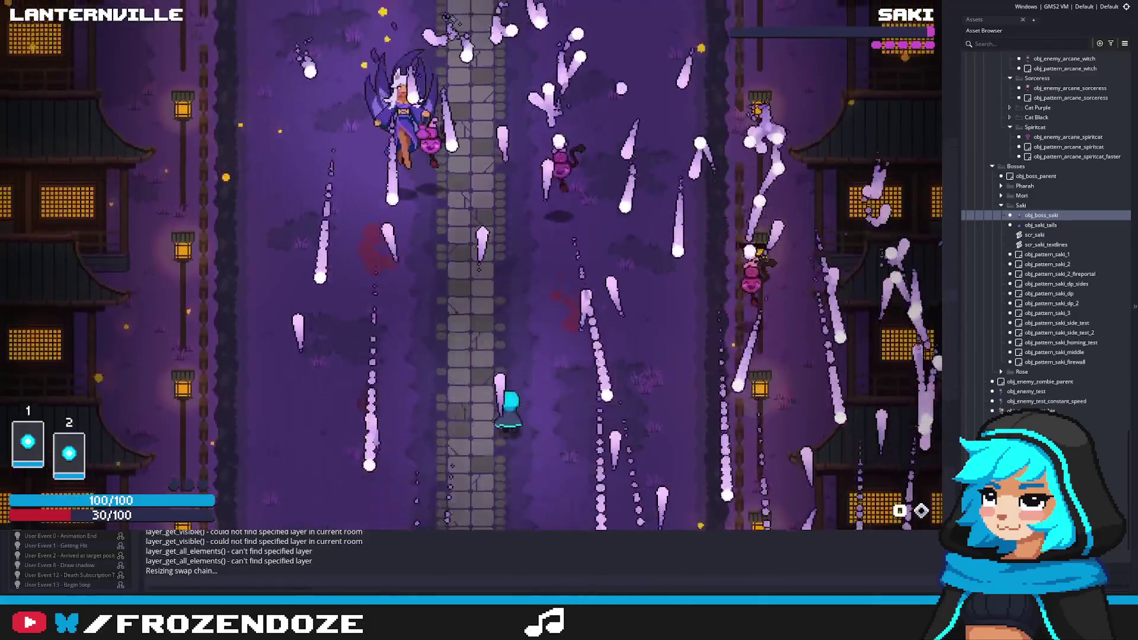
{"action": "key", "text": "w"}
{"action": "key", "text": "a"}
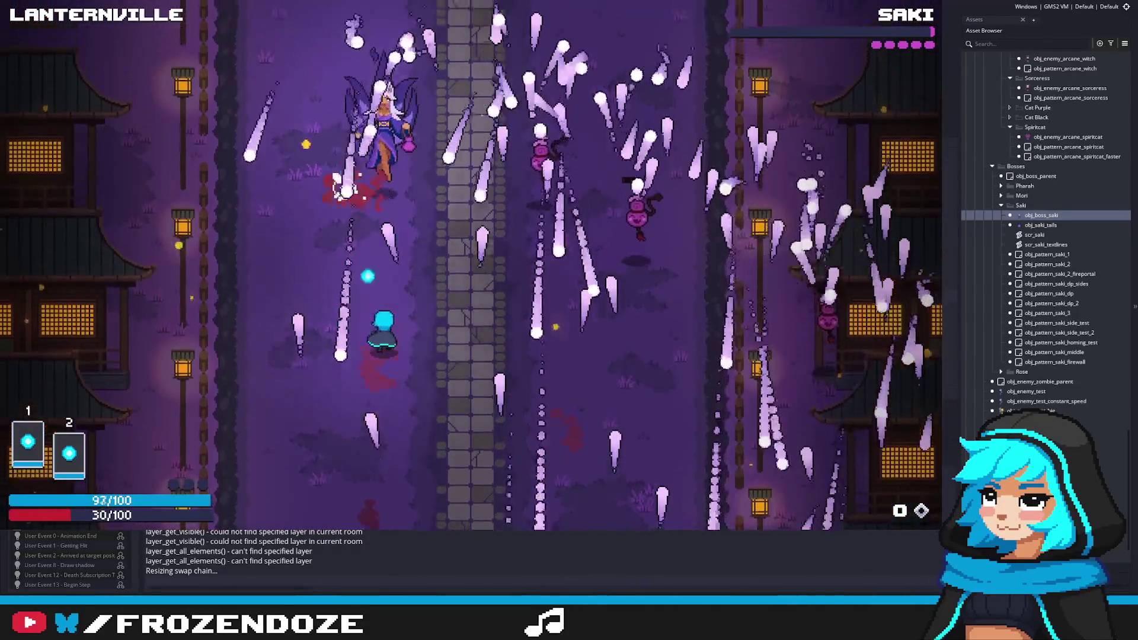
{"action": "key", "text": "d"}
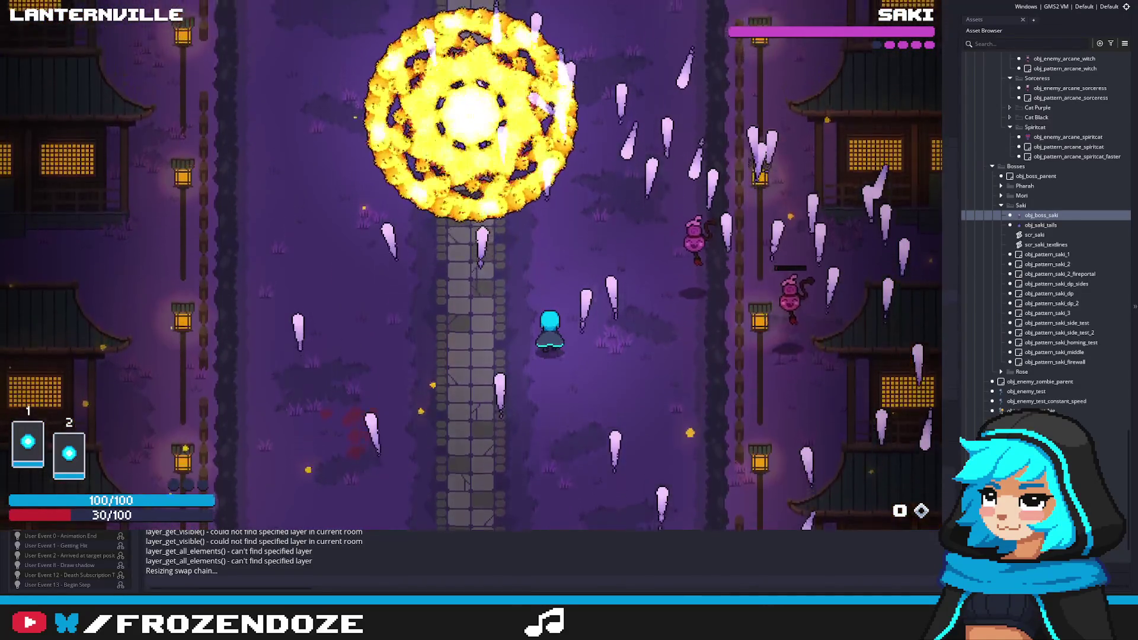
Escape the fire wheel's flames until Saki falls and the red bar reads 100/100.
{"action": "key", "text": "s"}
{"action": "key", "text": "d"}
{"action": "key", "text": "a"}
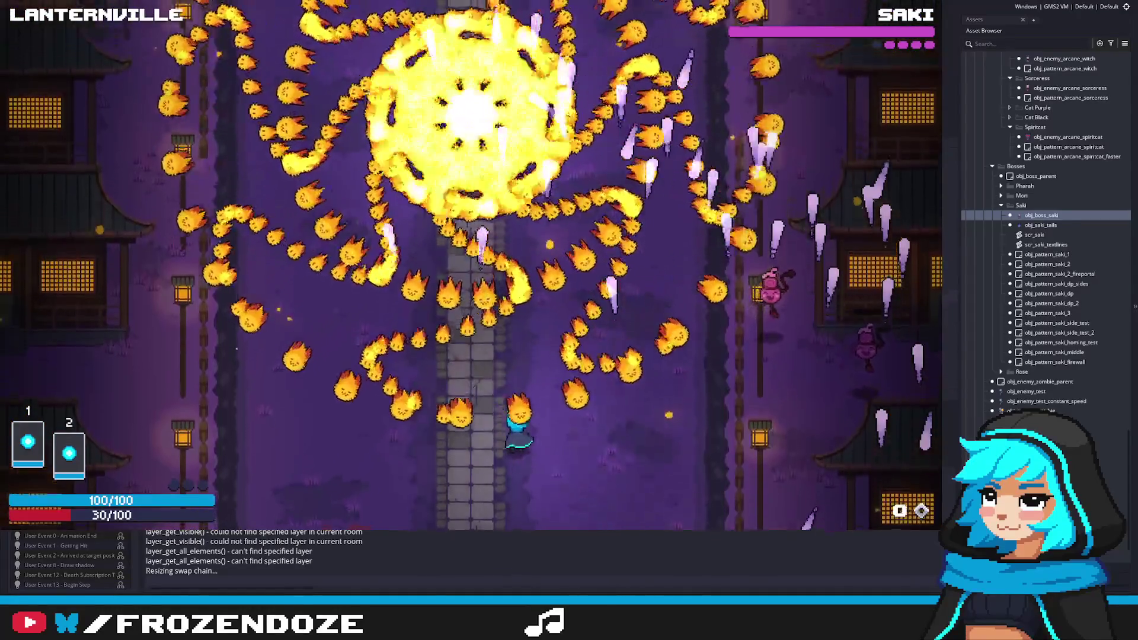
{"action": "key", "text": "d"}
{"action": "key", "text": "w"}
{"action": "key", "text": "a"}
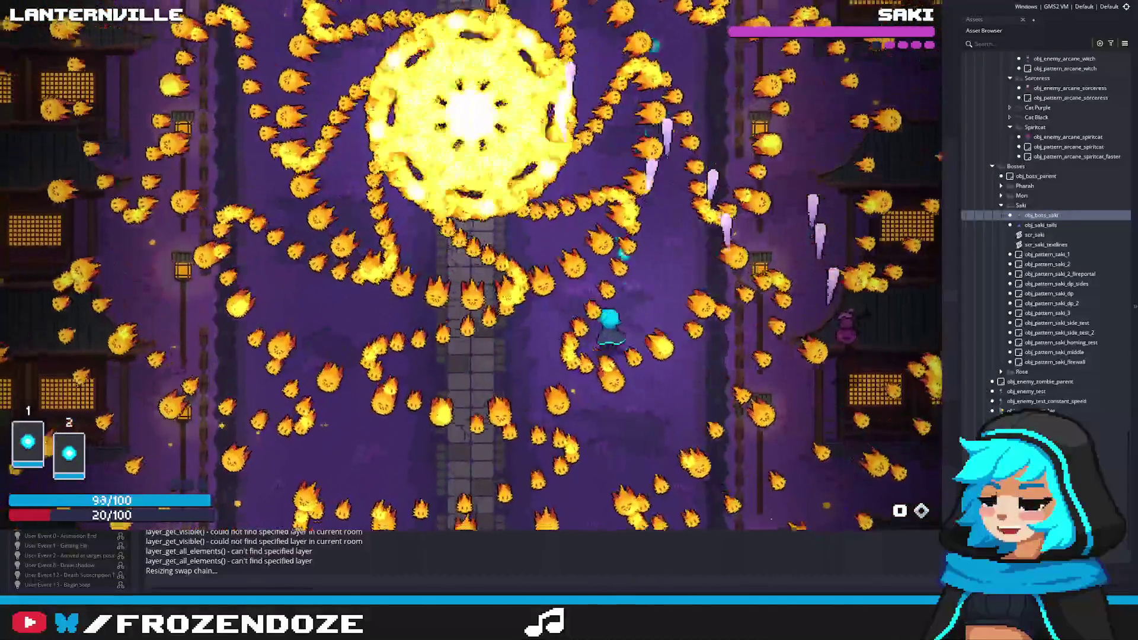
{"action": "key", "text": "w"}
{"action": "key", "text": "w"}
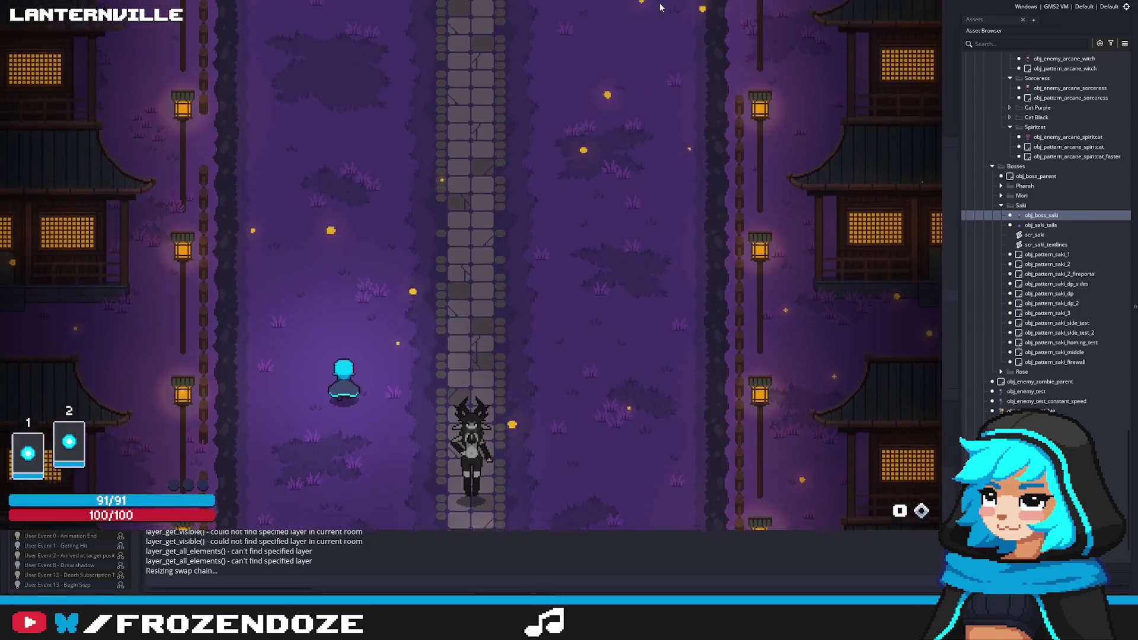
Walk up the road to trigger Saki, then dodge her first projectile spread.
{"action": "key", "text": "d"}
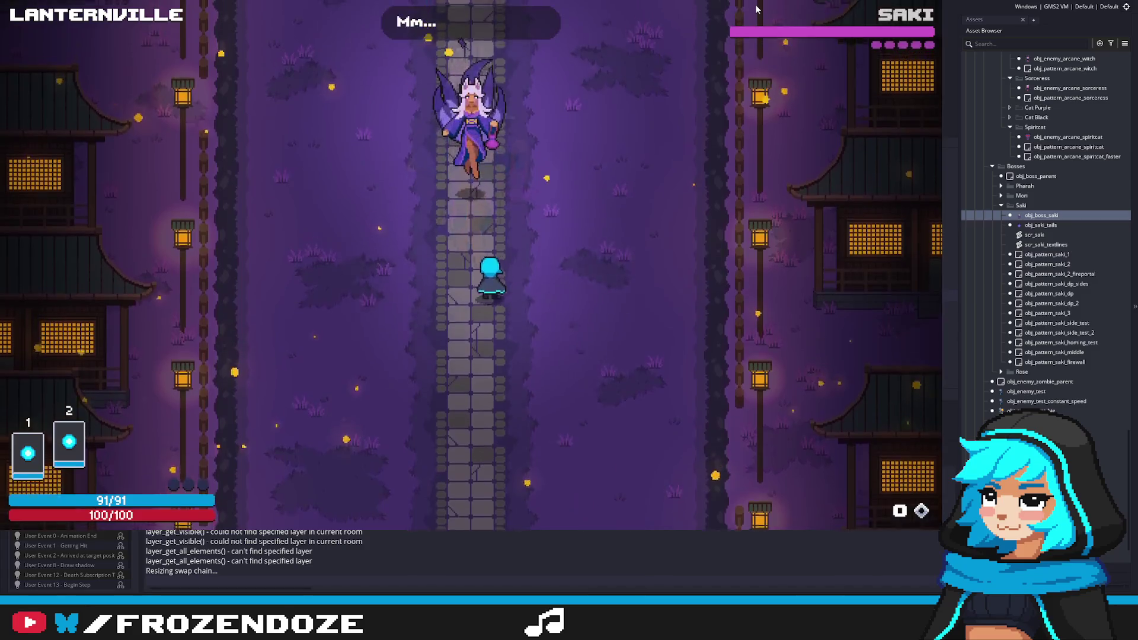
{"action": "key", "text": "a"}
{"action": "key", "text": "d"}
{"action": "key", "text": "a"}
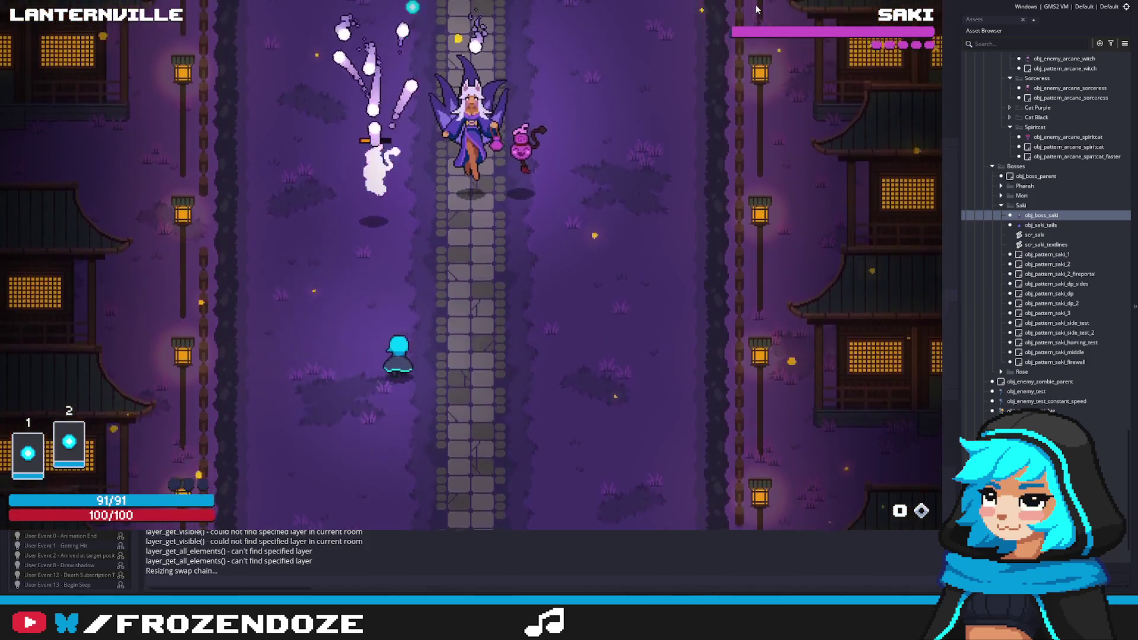
{"action": "key", "text": "d"}
{"action": "key", "text": "a"}
{"action": "key", "text": "a"}
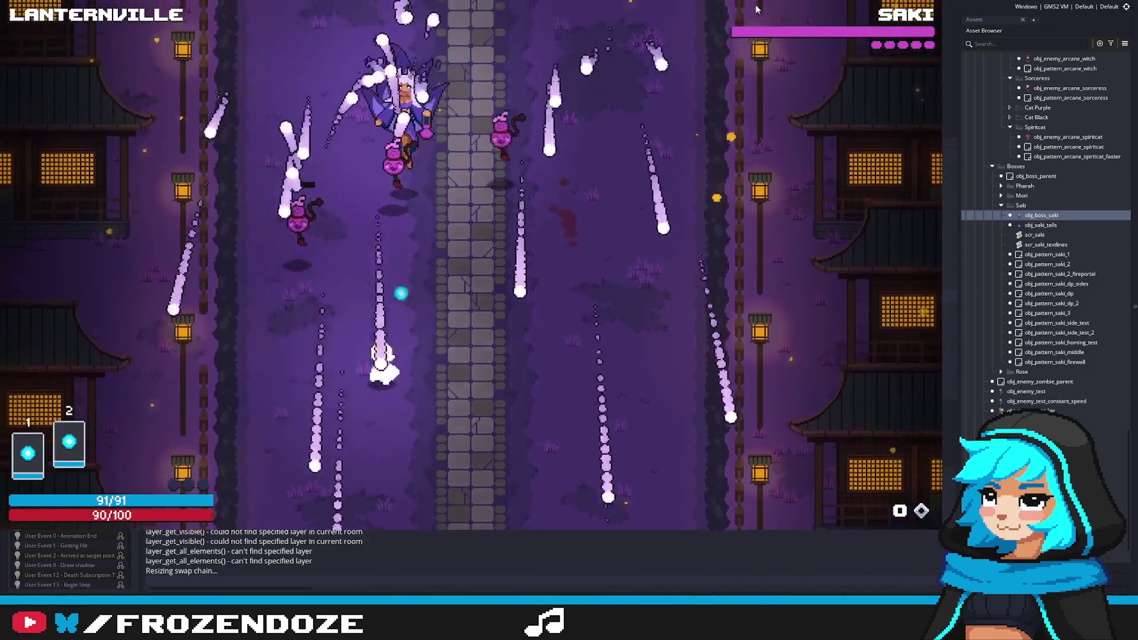
{"action": "key", "text": "d"}
Weave on and off the road between her falling projectile volleys.
{"action": "key", "text": "a"}
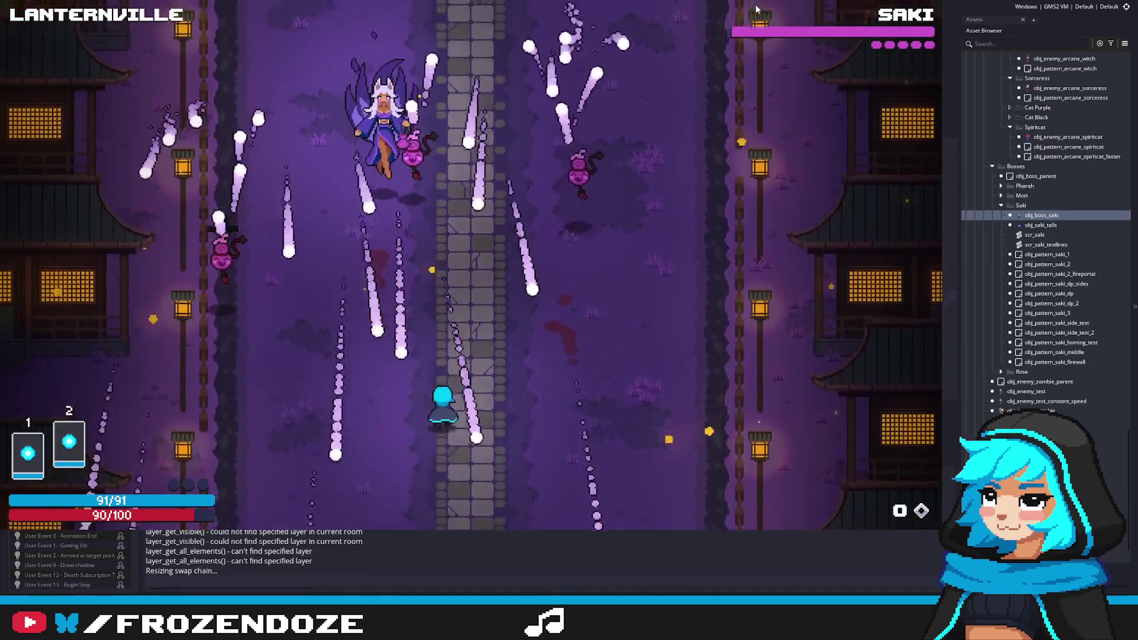
{"action": "key", "text": "d"}
{"action": "key", "text": "d"}
{"action": "key", "text": "a"}
{"action": "key", "text": "d"}
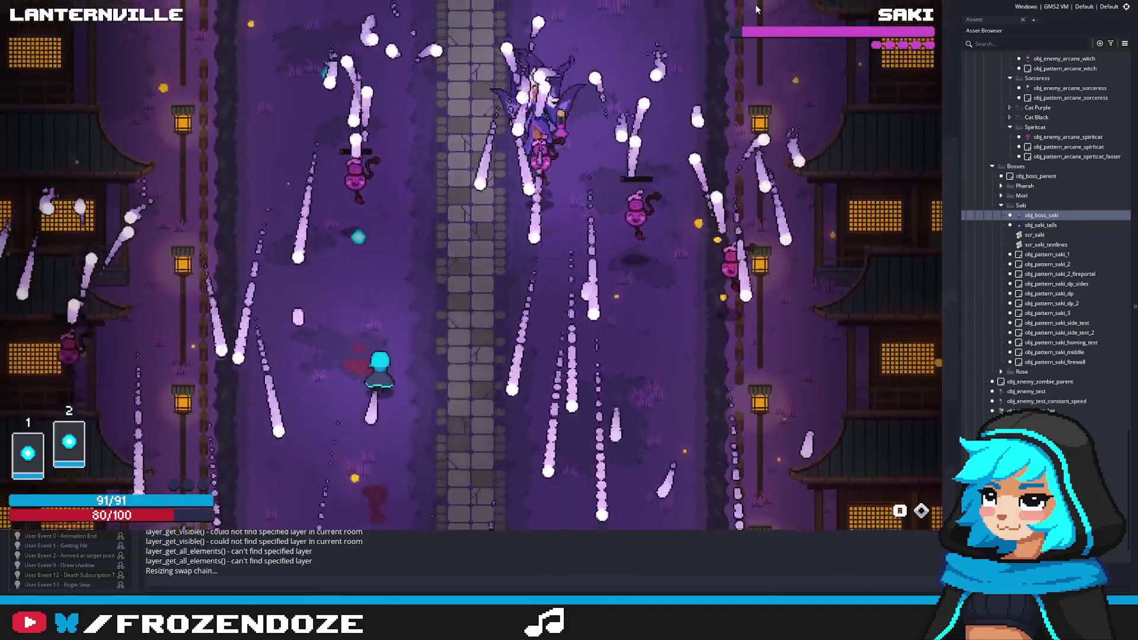
{"action": "key", "text": "a"}
{"action": "key", "text": "d"}
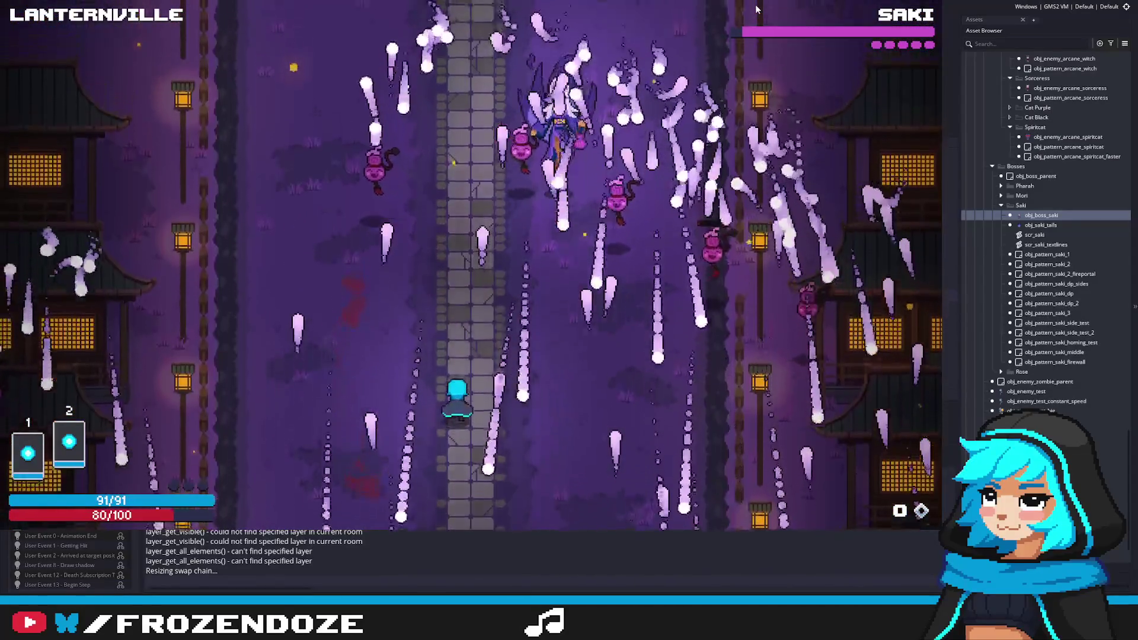
{"action": "key", "text": "a"}
{"action": "key", "text": "s"}
{"action": "key", "text": "d"}
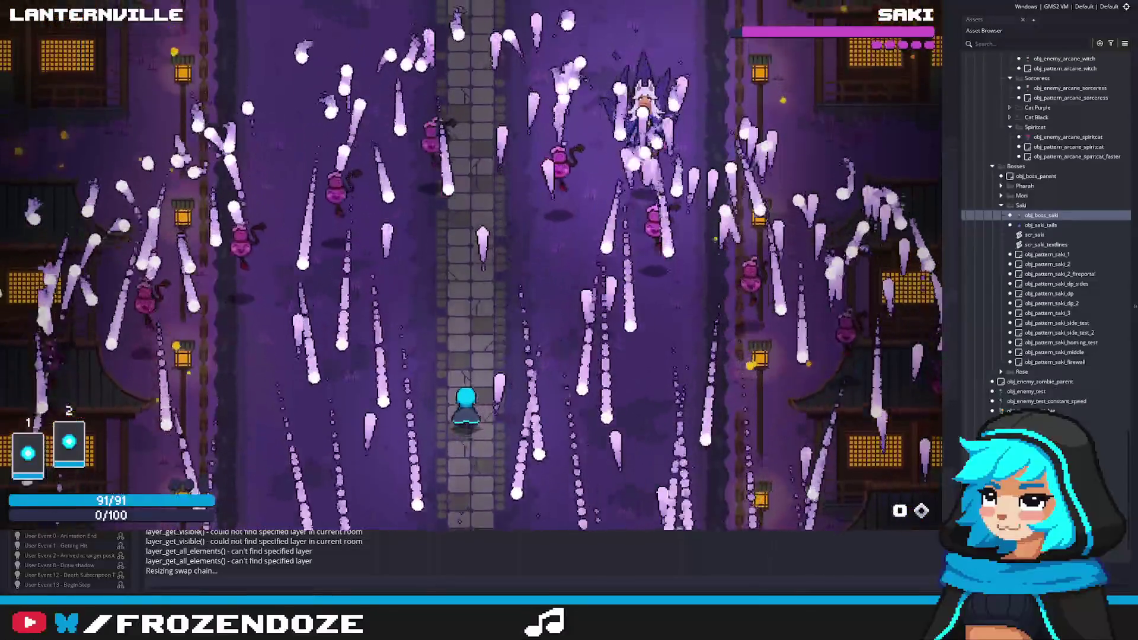
Slip through the dense bullet wave with the arrow keys.
{"action": "key", "text": "Up"}
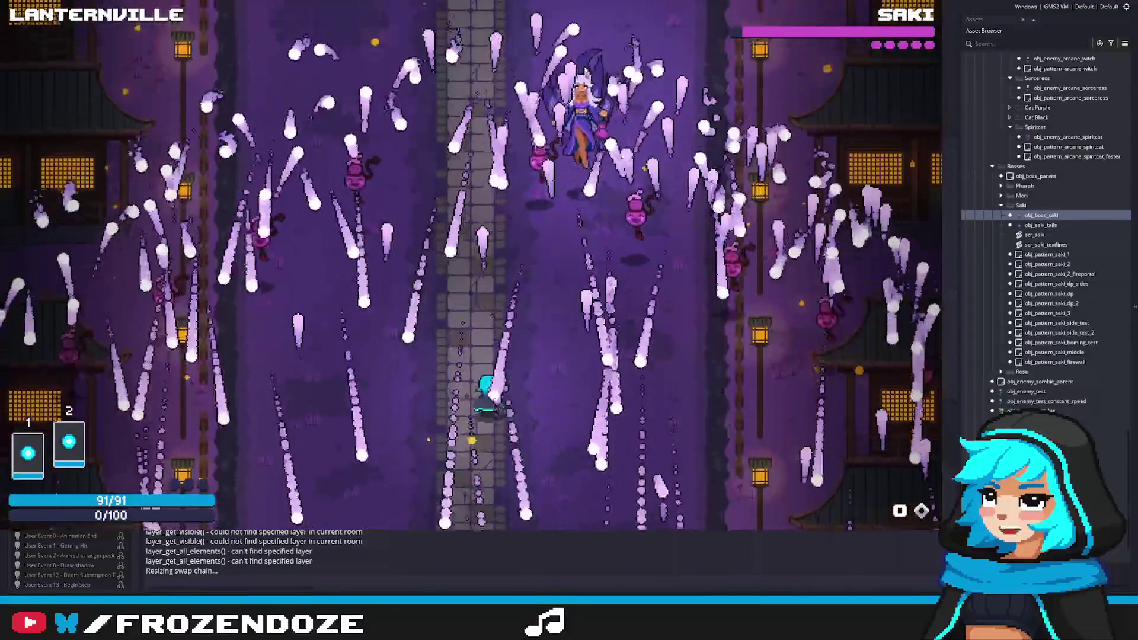
{"action": "key", "text": "Right"}
{"action": "key", "text": "Left"}
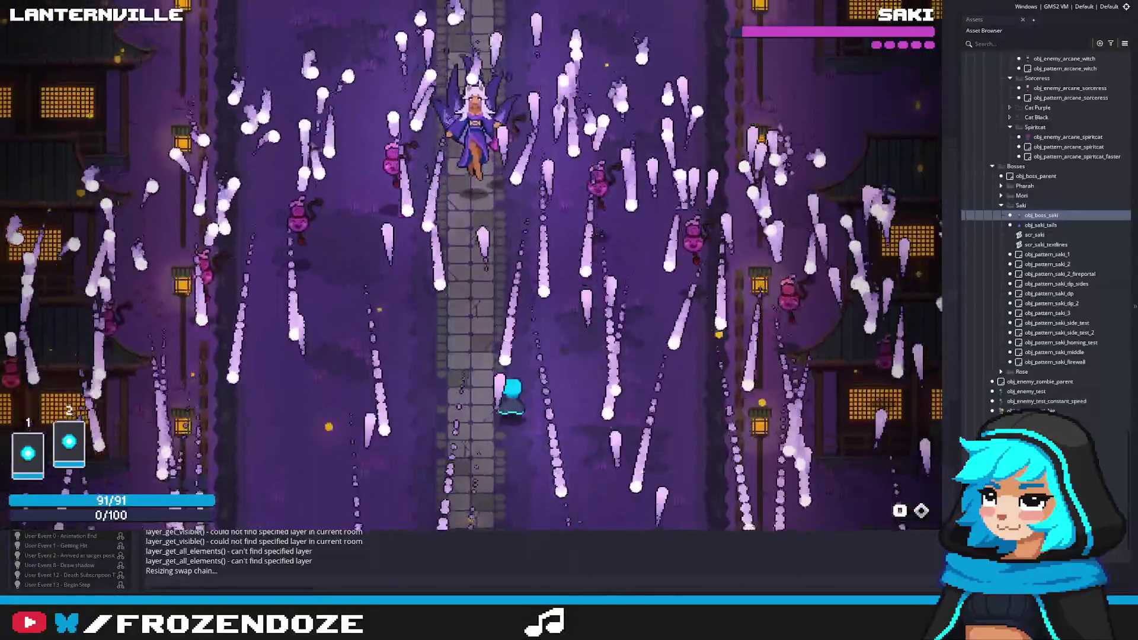
{"action": "key", "text": "Right"}
{"action": "key", "text": "Up"}
{"action": "key", "text": "Left"}
{"action": "key", "text": "Down"}
{"action": "key", "text": "Up"}
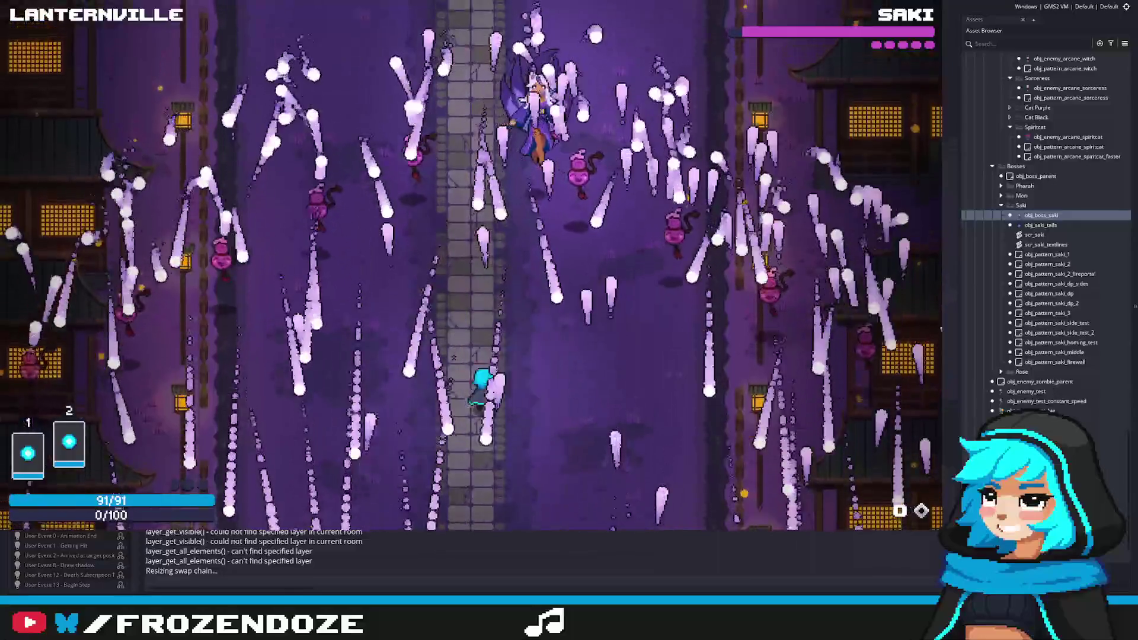
{"action": "key", "text": "Left"}
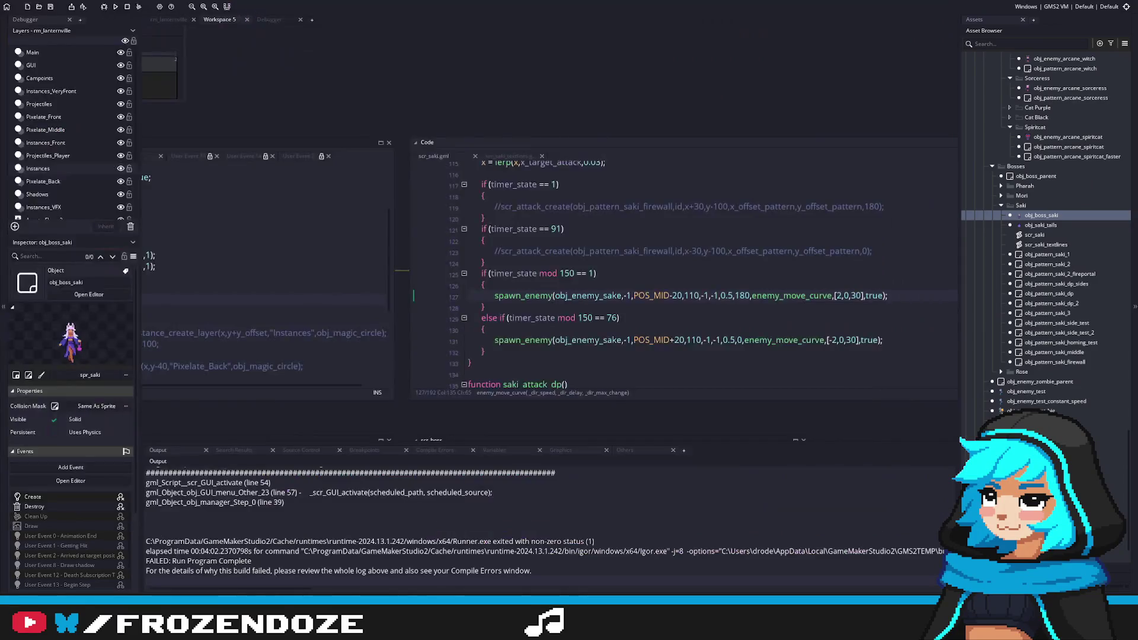
Rebuild the project with the toolbar Run button and switch to the relaunched game window.
{"action": "left_click", "coordinate": [116, 8]}
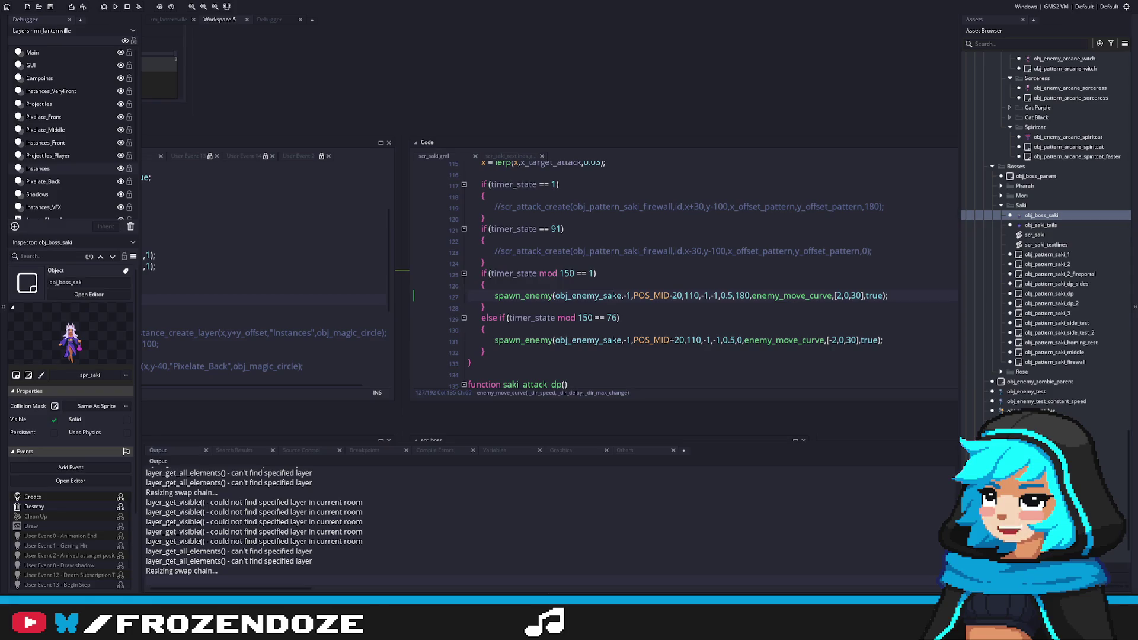
{"action": "key", "text": "alt+Tab"}
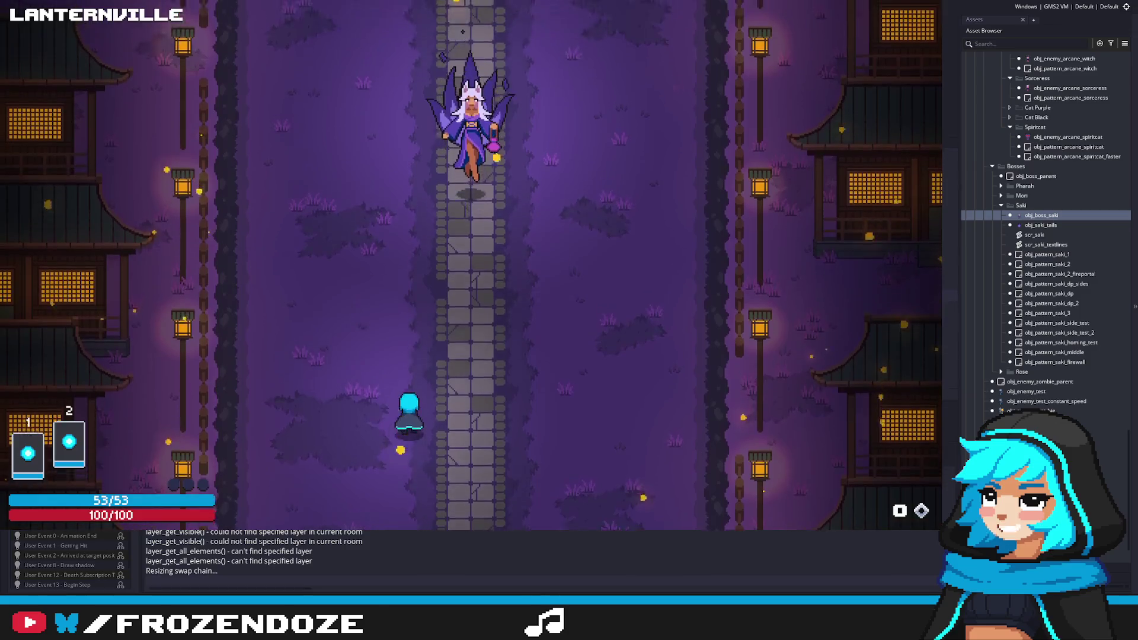
Move through Saki's intro and dodge her first volleys while advancing and shooting.
{"action": "key", "text": "Left"}
{"action": "key", "text": "Right"}
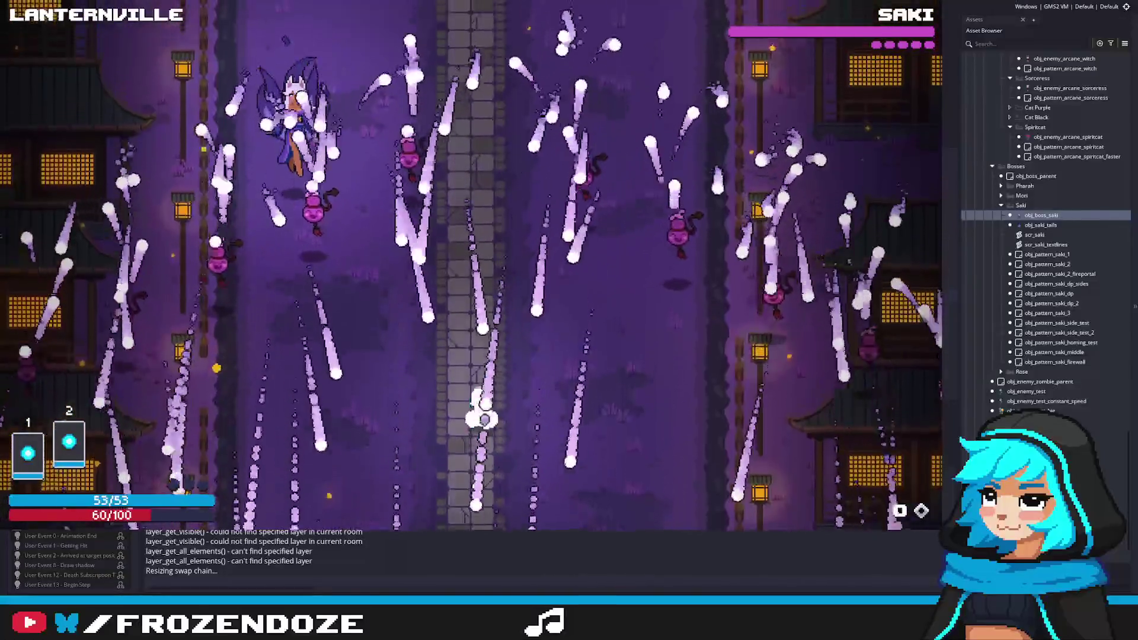
{"action": "key", "text": "Left"}
{"action": "key", "text": "Up"}
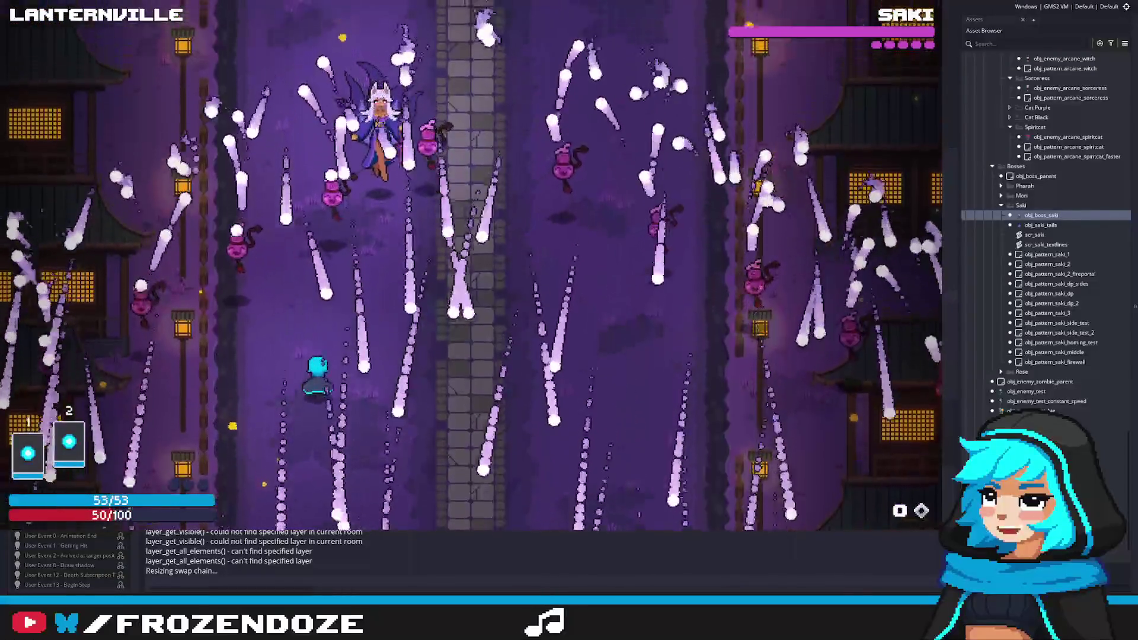
{"action": "key", "text": "Up"}
{"action": "key", "text": "Right"}
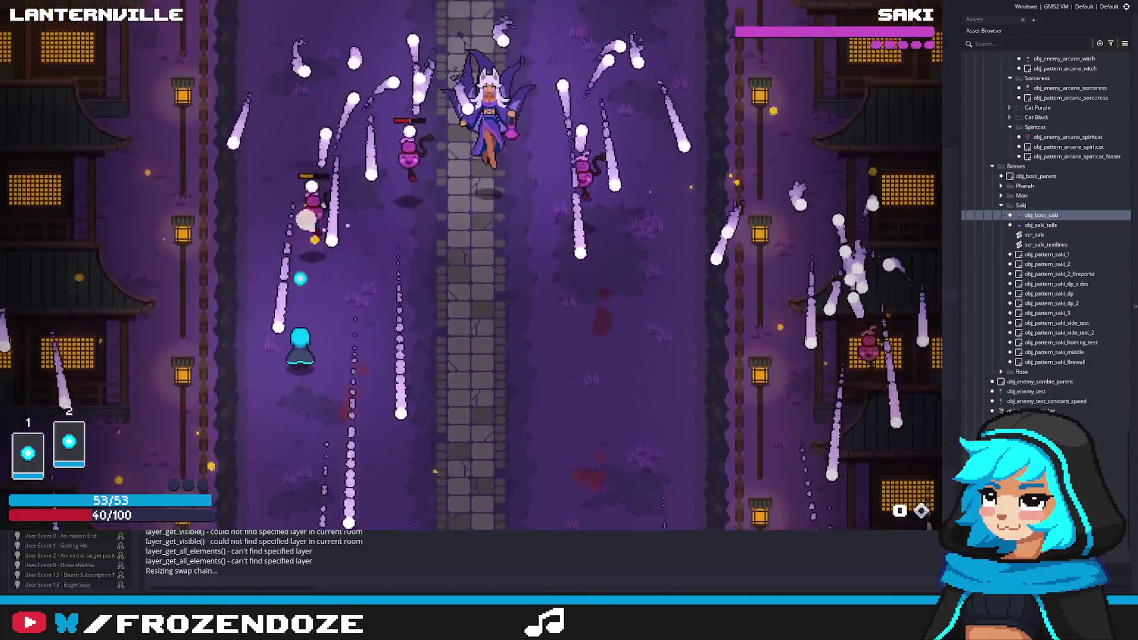
{"action": "key", "text": "Right"}
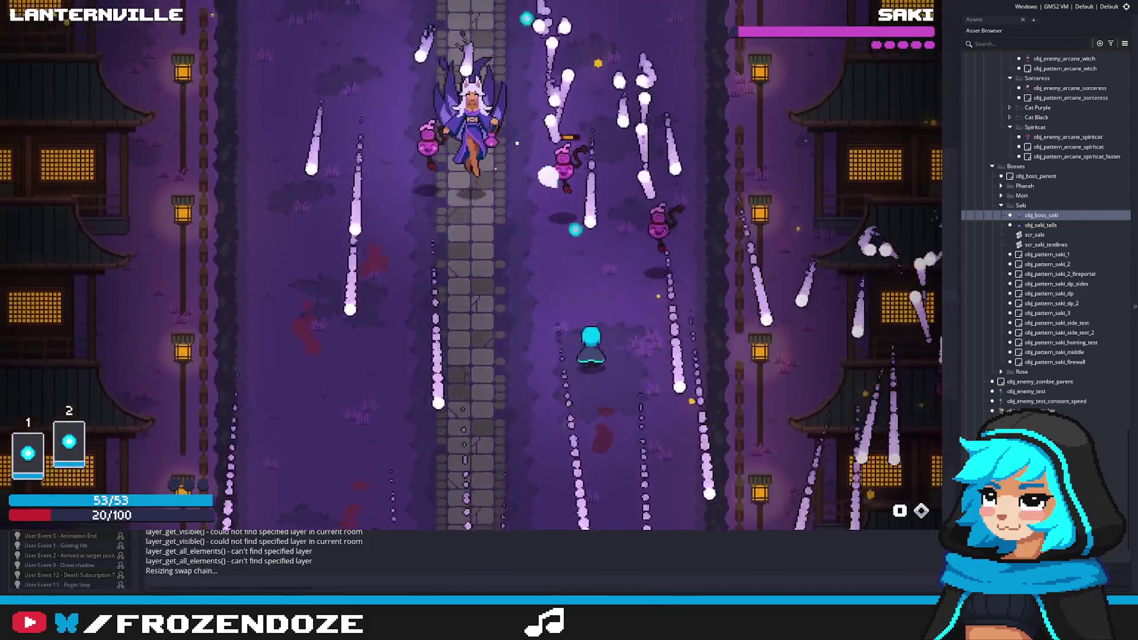
{"action": "key", "text": "Left"}
{"action": "key", "text": "Up"}
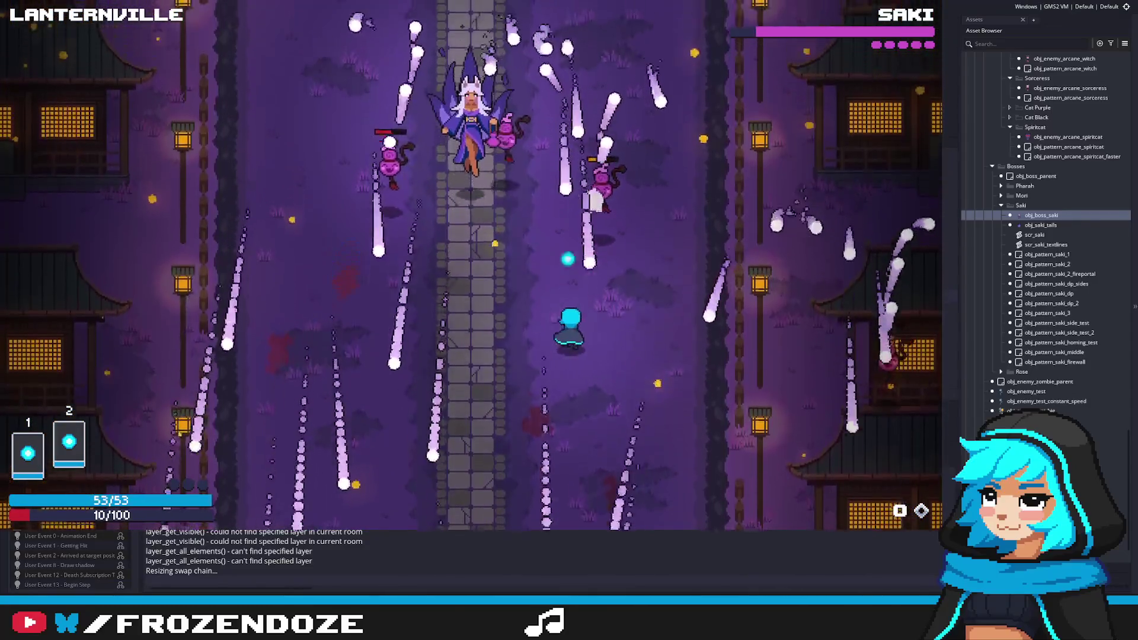
{"action": "key", "text": "Left"}
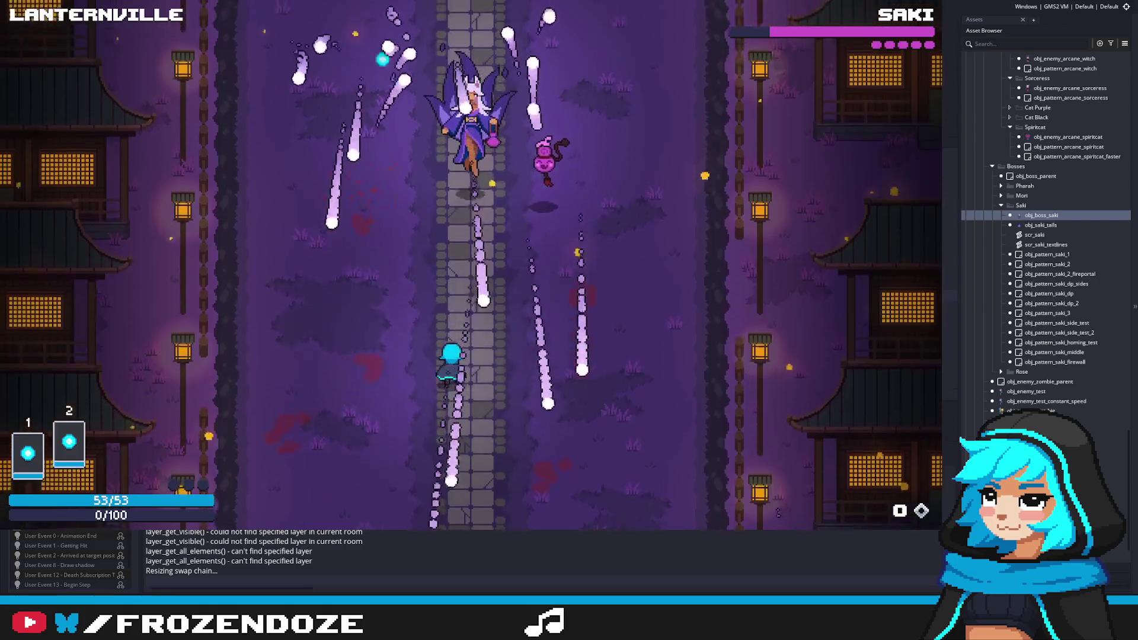
Weave left and right along the stone path between her bullet streams.
{"action": "key", "text": "Left"}
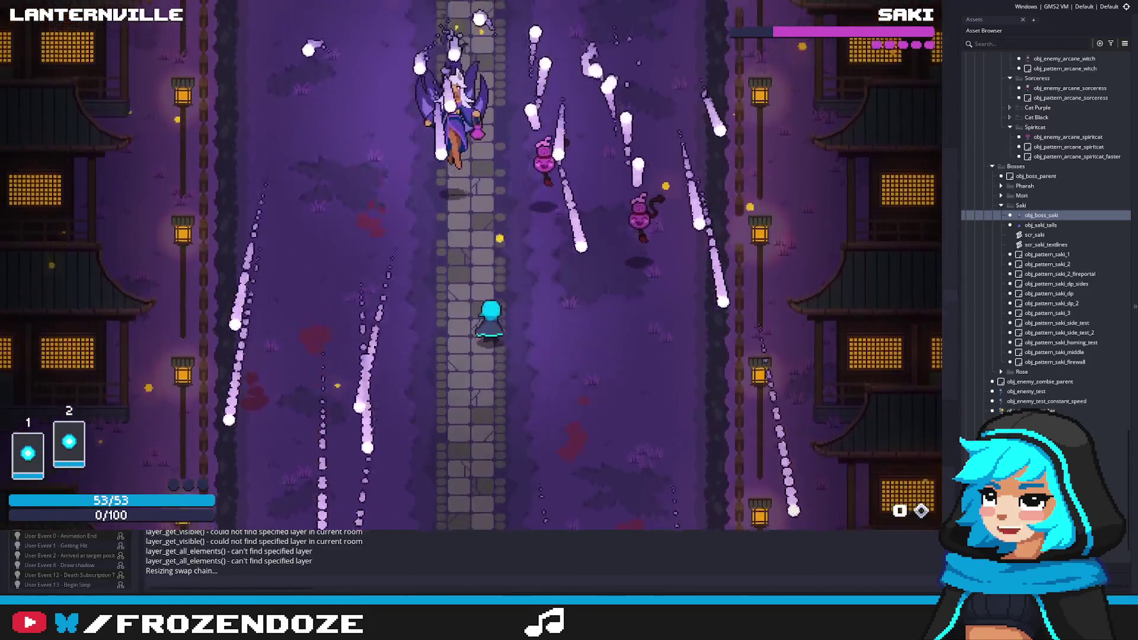
{"action": "key", "text": "Right"}
{"action": "key", "text": "Left"}
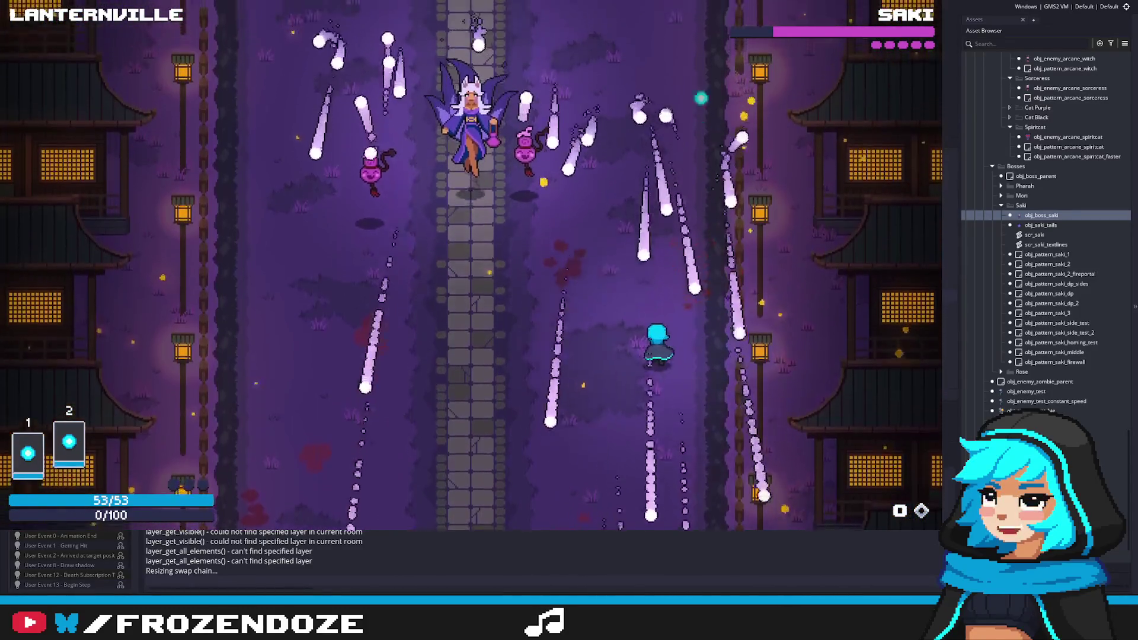
{"action": "key", "text": "Left"}
{"action": "key", "text": "Up"}
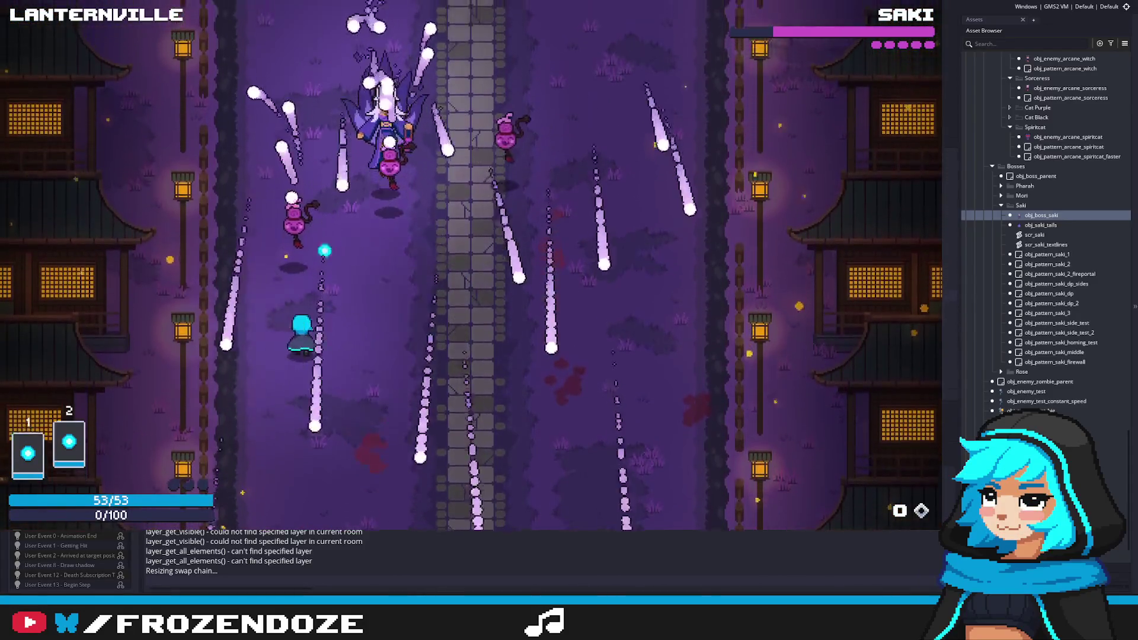
{"action": "key", "text": "Left"}
{"action": "key", "text": "Right"}
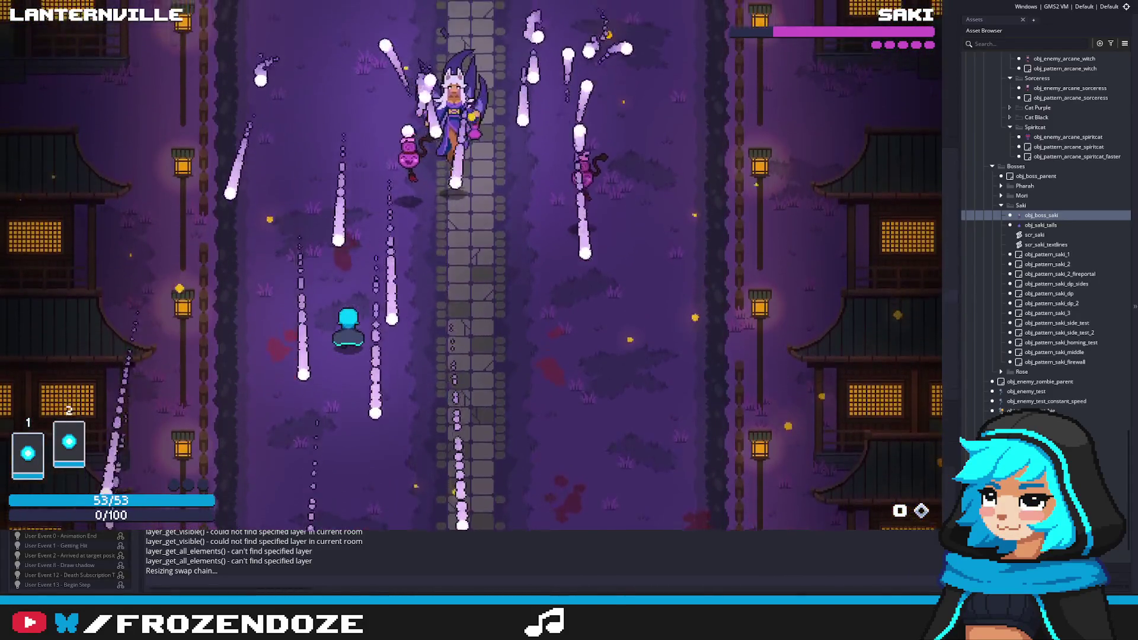
{"action": "key", "text": "Right"}
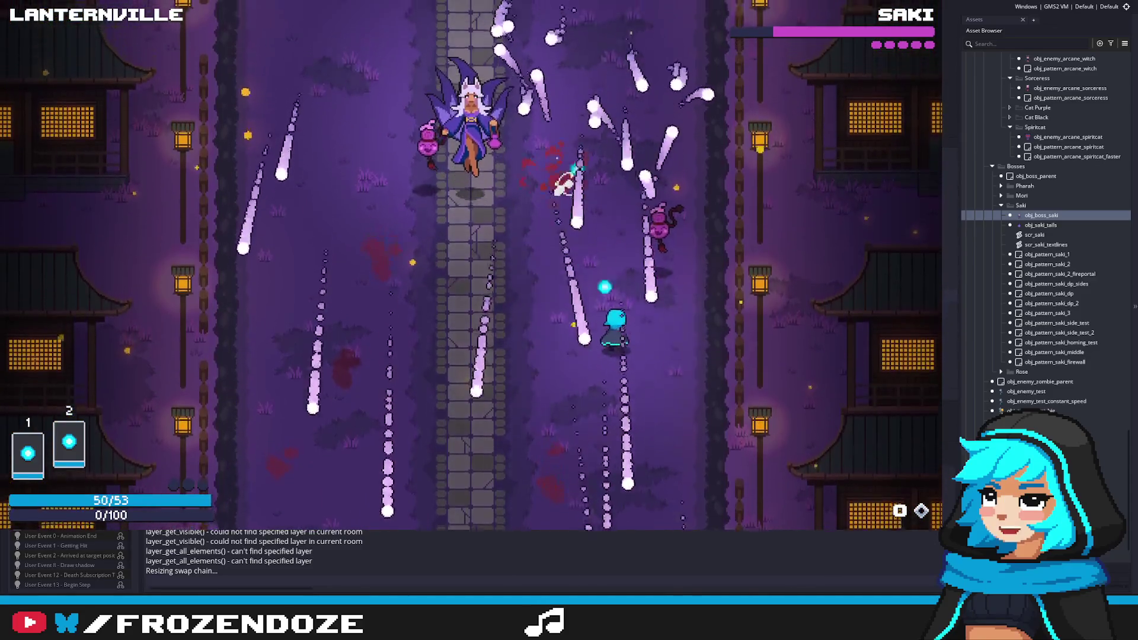
{"action": "key", "text": "Right"}
{"action": "key", "text": "Left"}
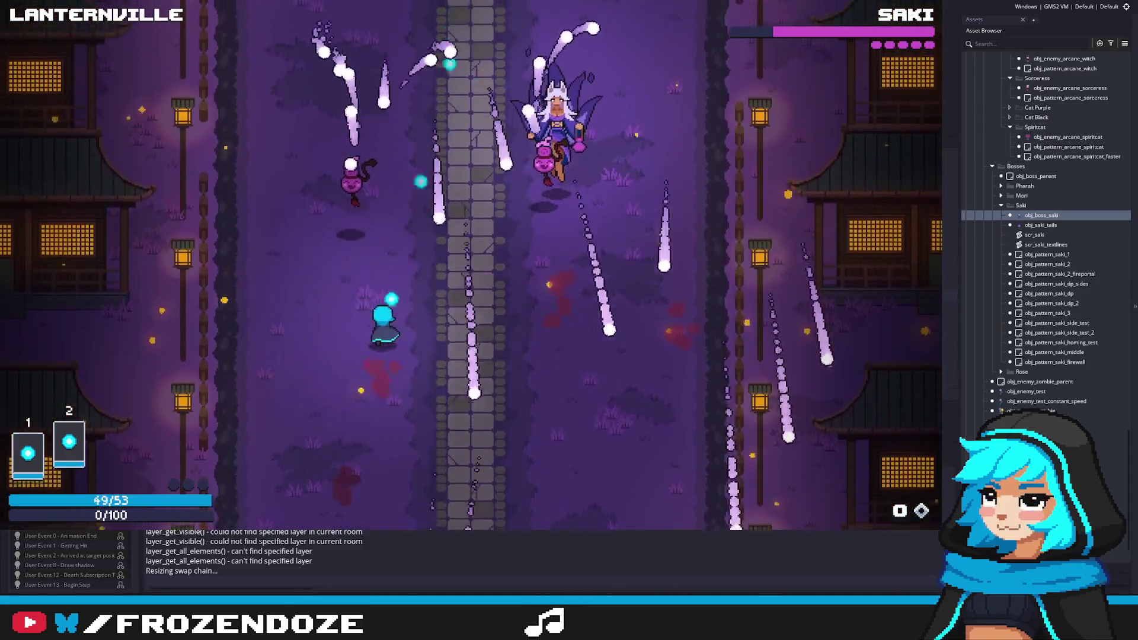
{"action": "key", "text": "Right"}
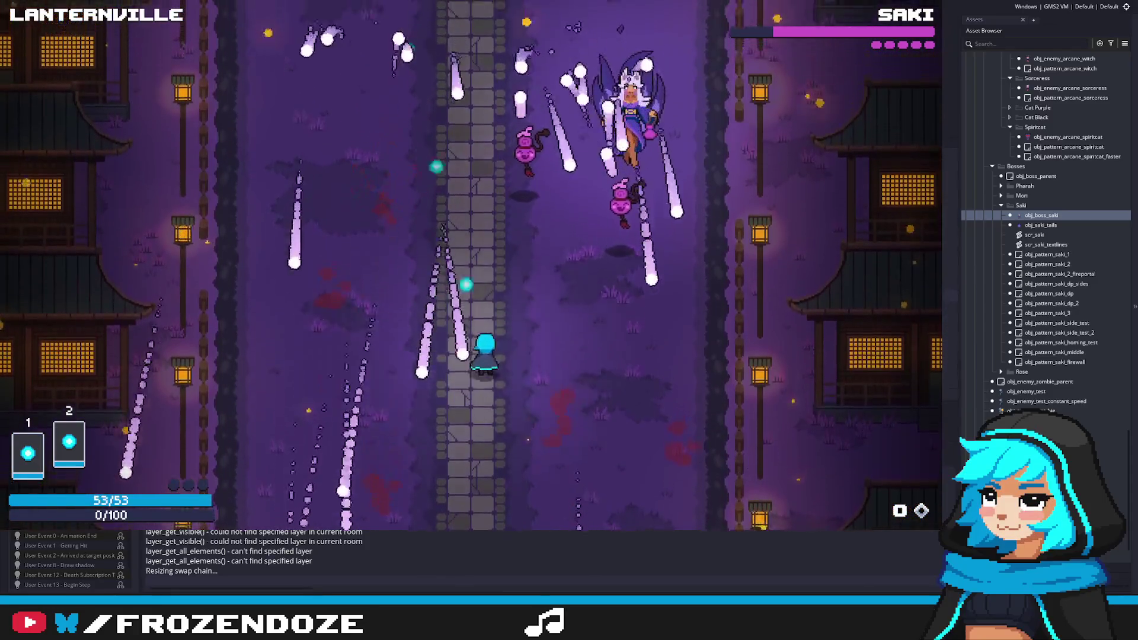
{"action": "key", "text": "Left"}
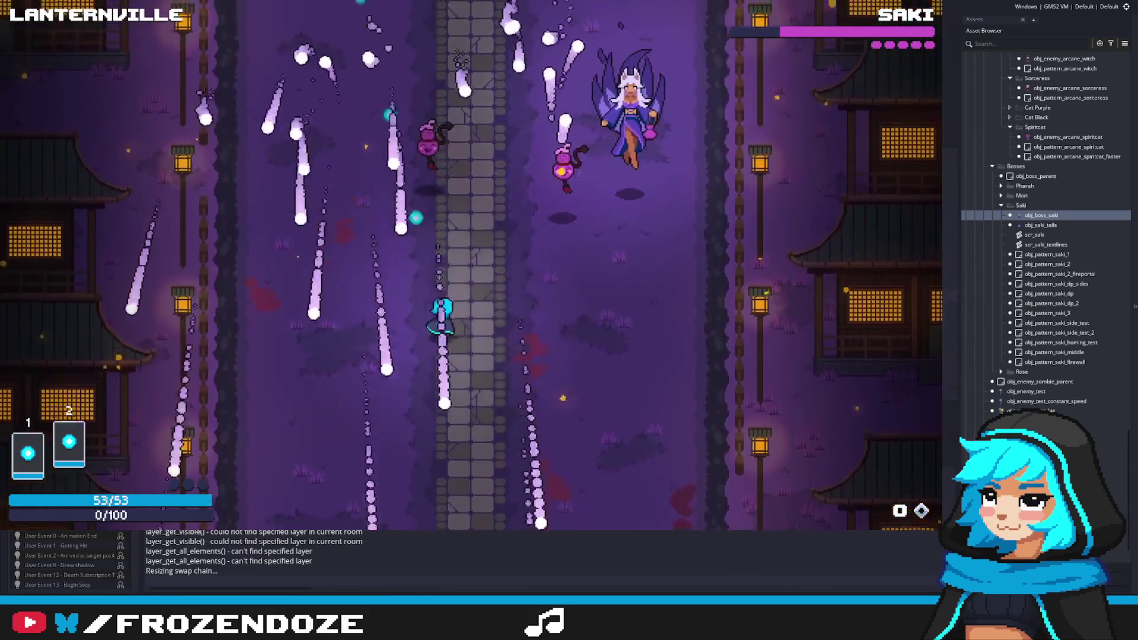
Keep sidestepping her bullets while closing in on the boss.
{"action": "key", "text": "Right"}
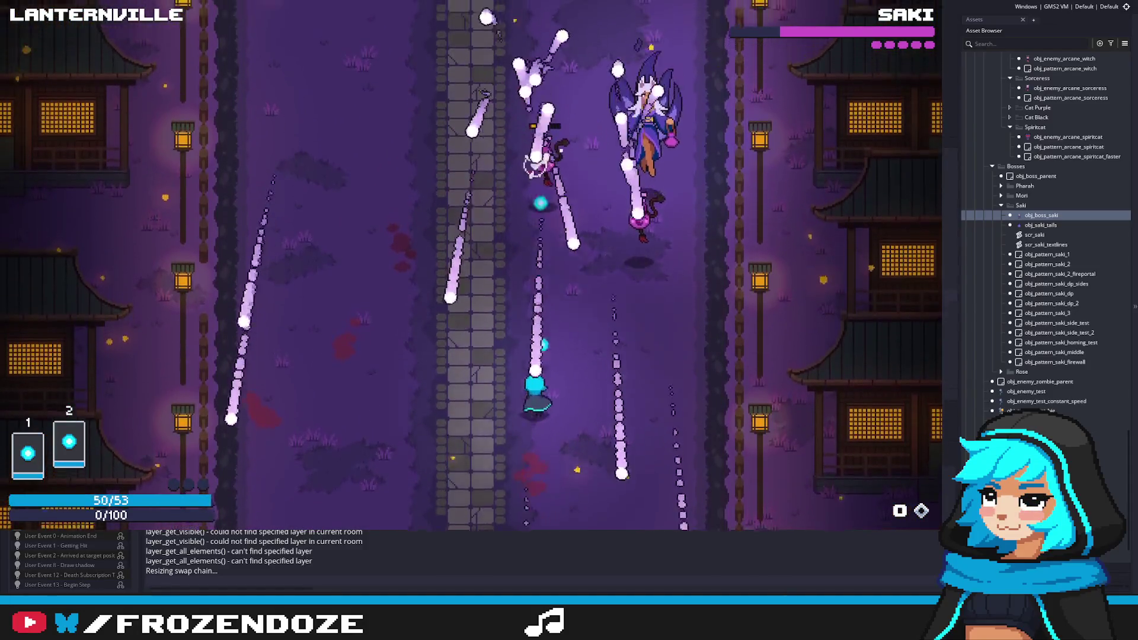
{"action": "key", "text": "Right"}
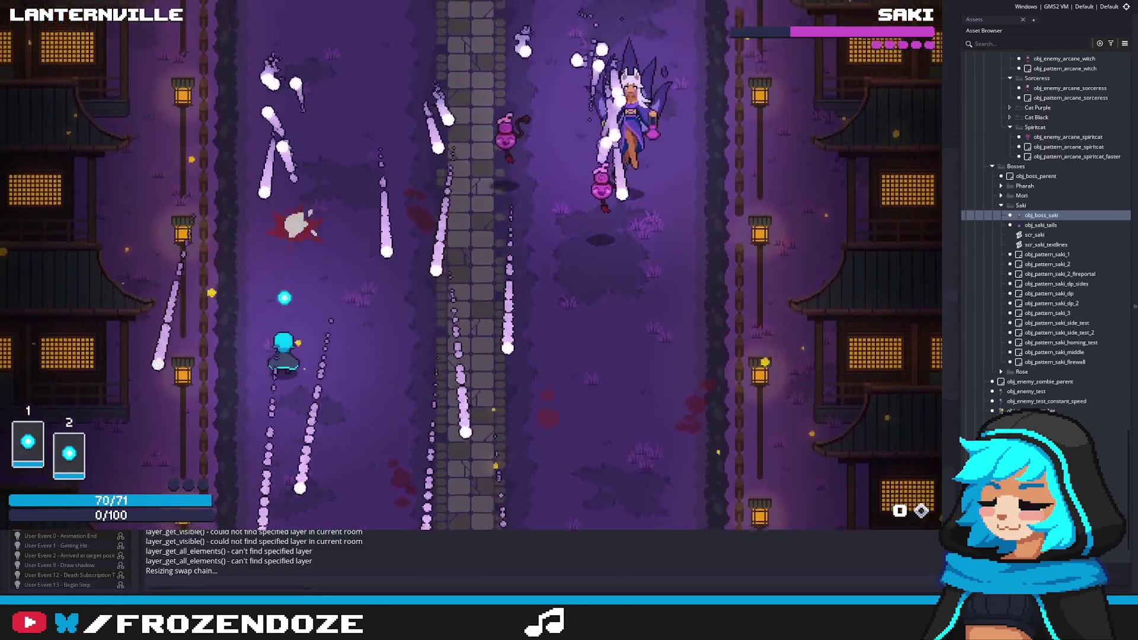
{"action": "key", "text": "Right"}
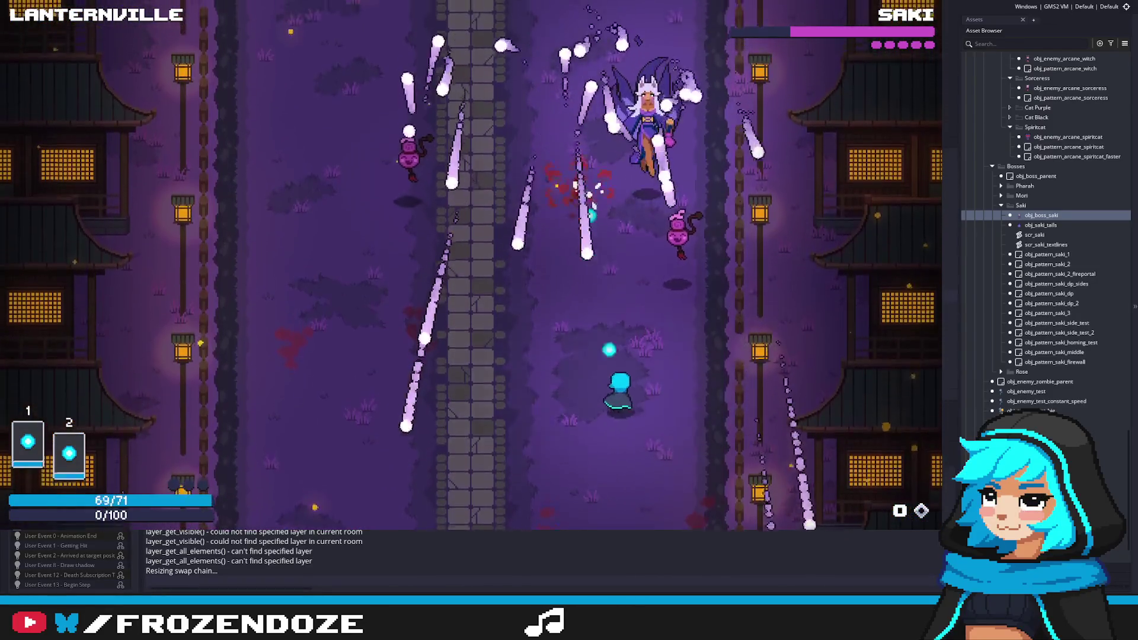
{"action": "key", "text": "Left"}
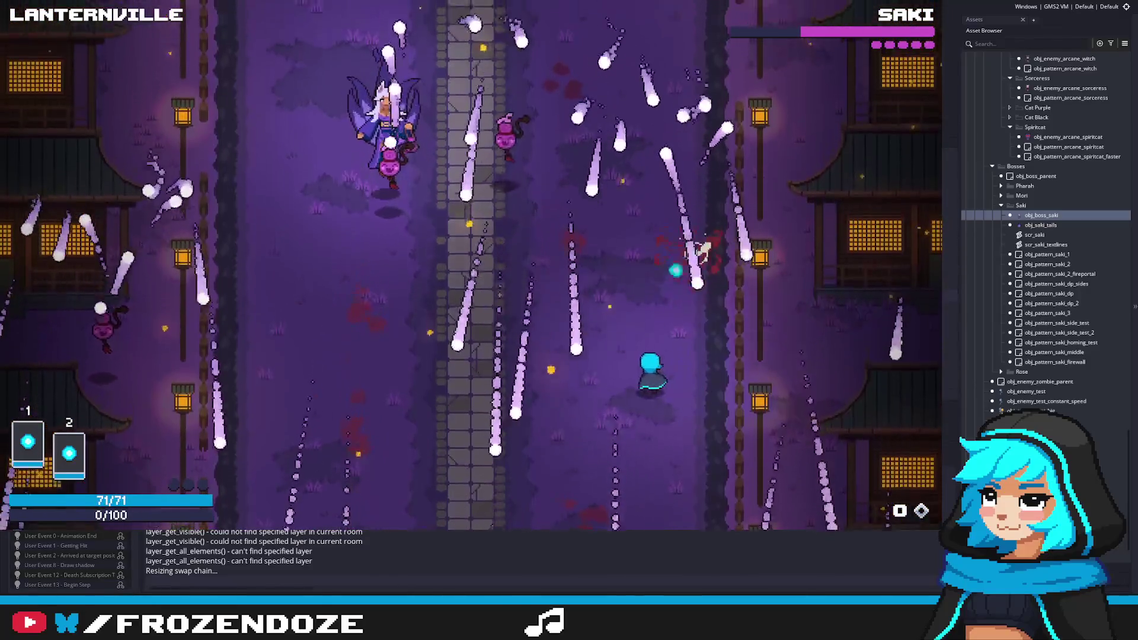
{"action": "key", "text": "Left"}
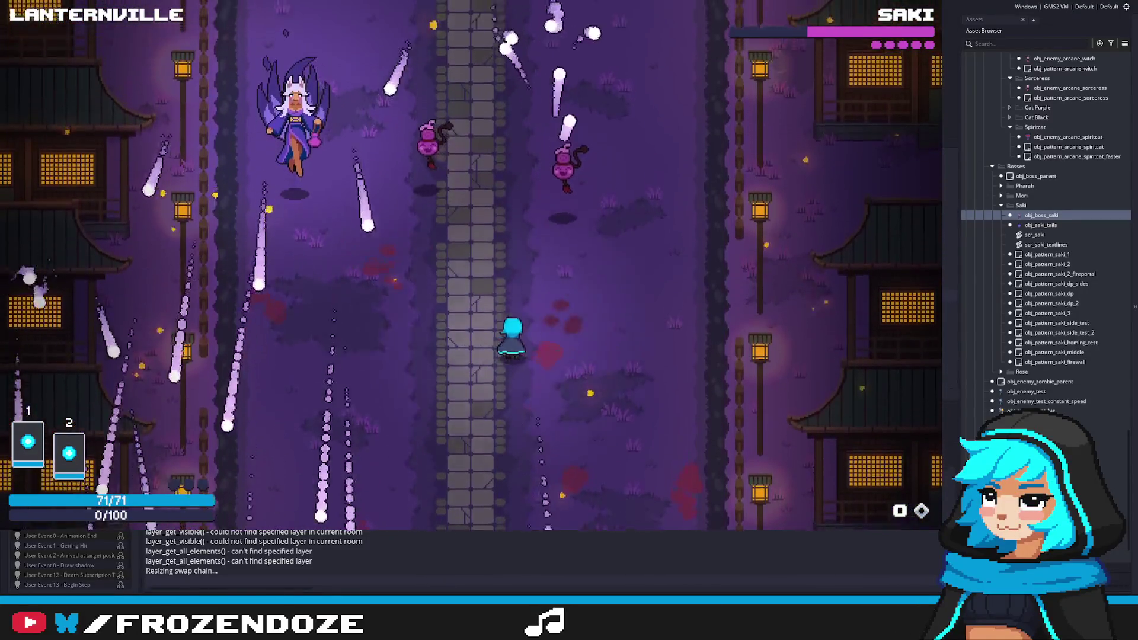
{"action": "key", "text": "Up"}
{"action": "key", "text": "Right"}
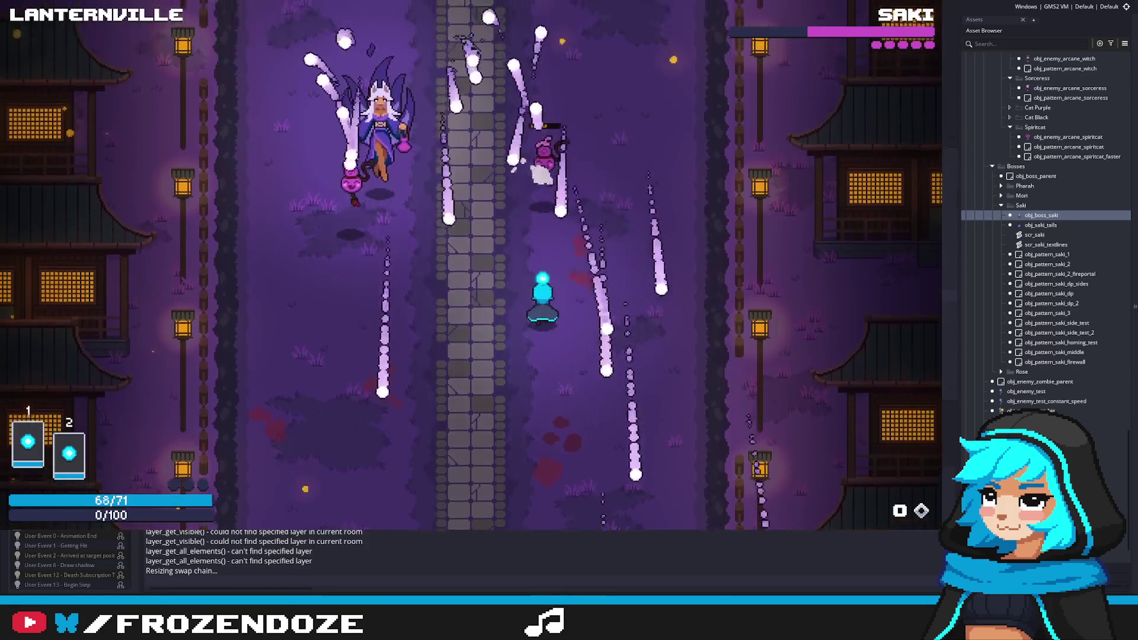
{"action": "key", "text": "Left"}
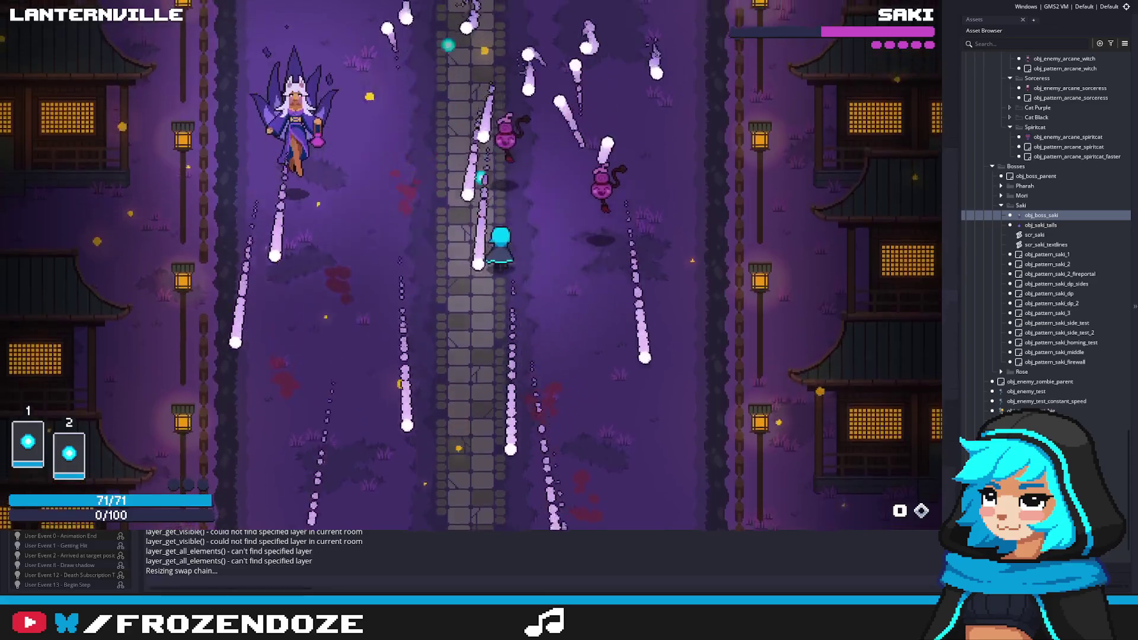
{"action": "key", "text": "Left"}
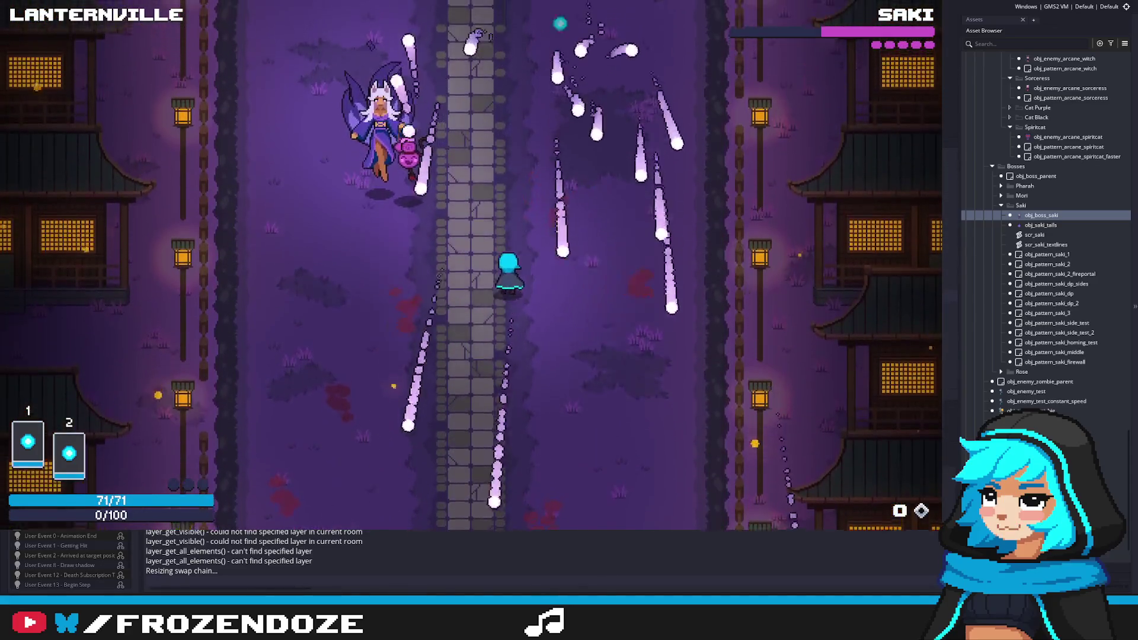
{"action": "key", "text": "Left"}
{"action": "key", "text": "Down"}
{"action": "key", "text": "Right"}
Sweep back and forth across the arena through the bullet rain.
{"action": "key", "text": "Left"}
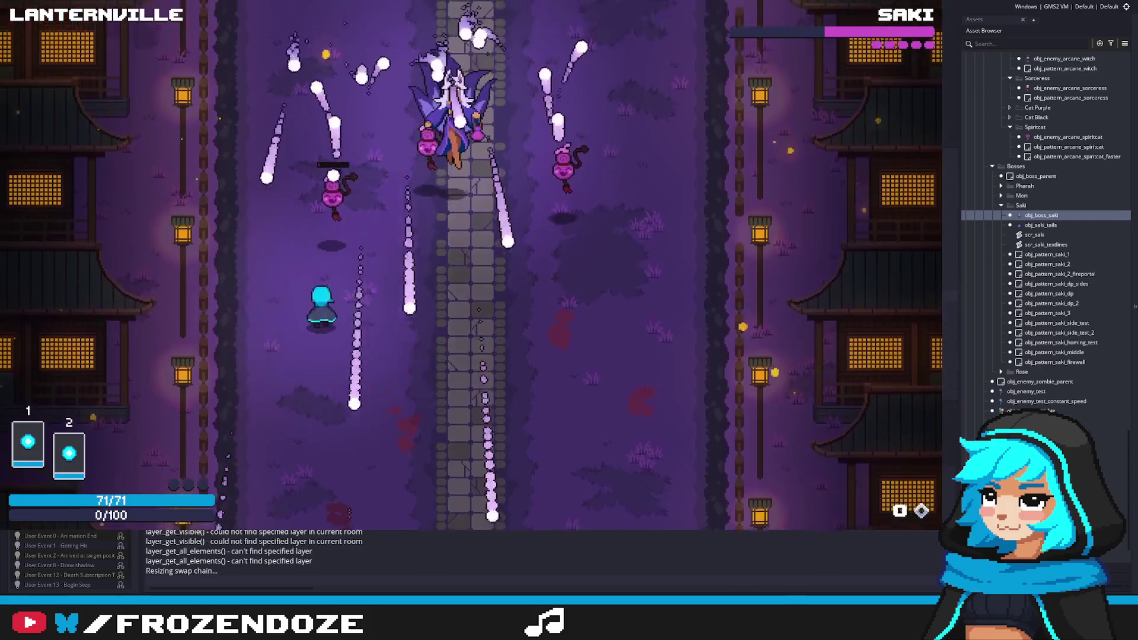
{"action": "key", "text": "Right"}
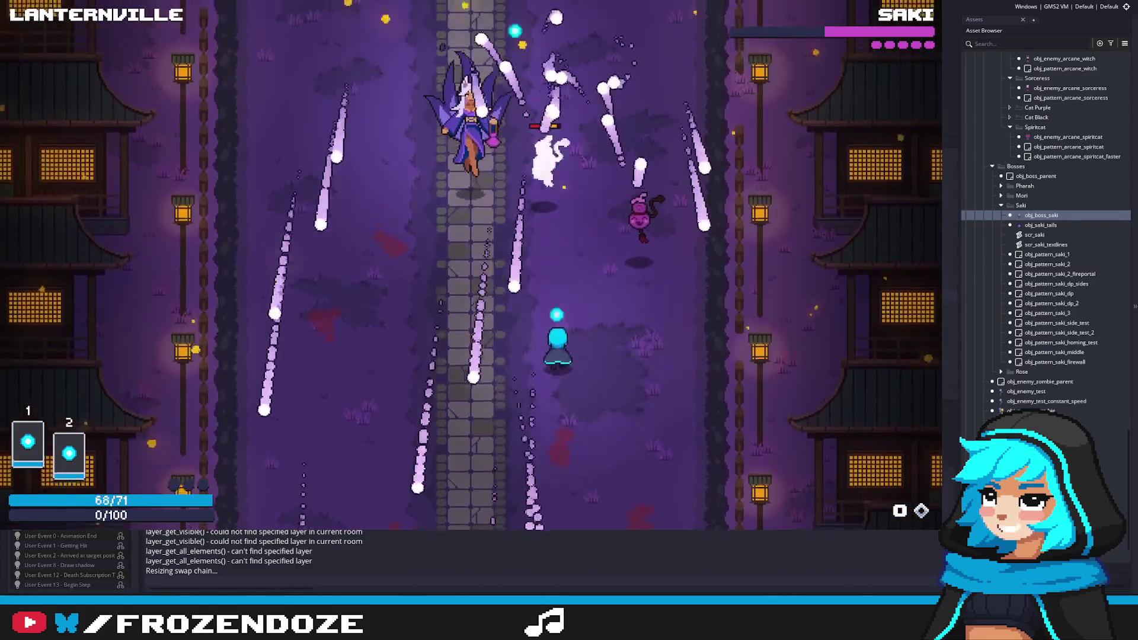
{"action": "key", "text": "Left"}
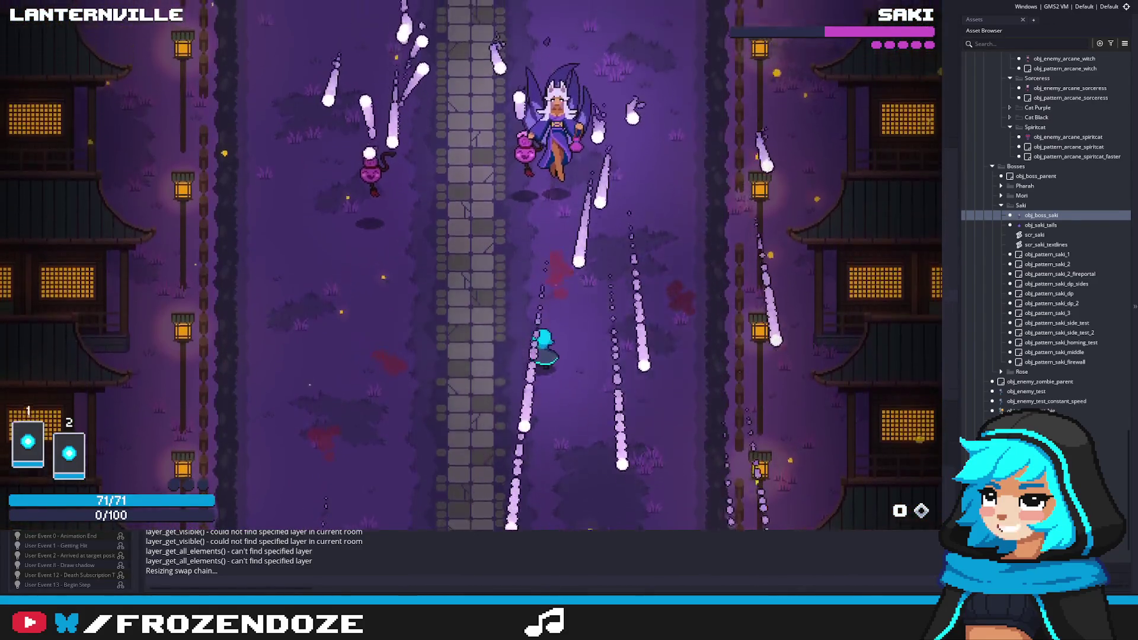
{"action": "key", "text": "Right"}
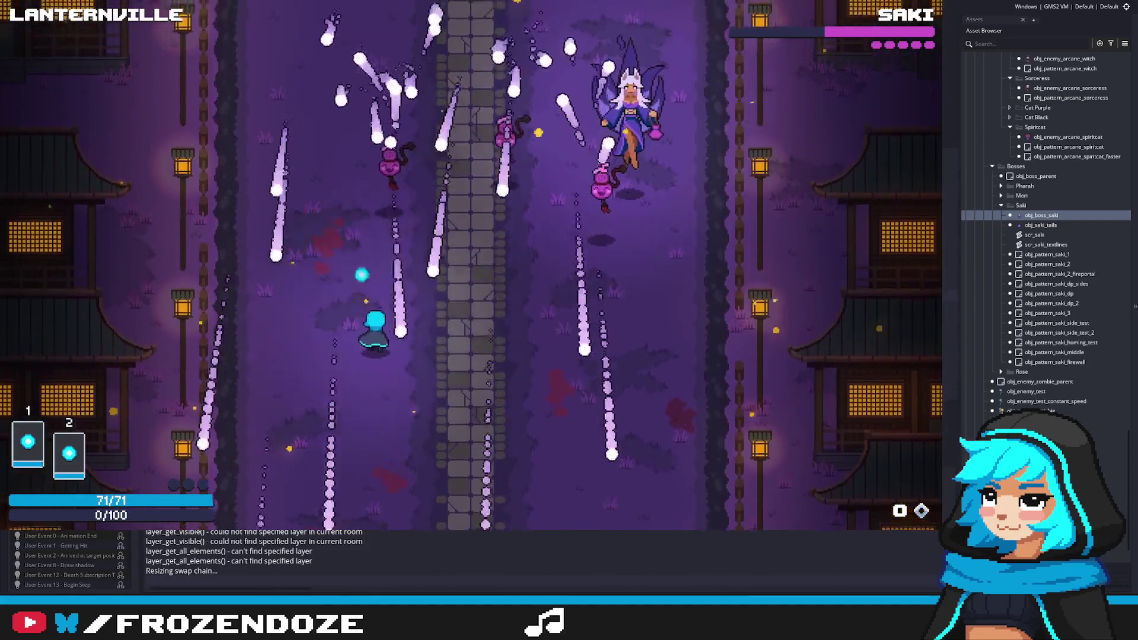
{"action": "key", "text": "Right"}
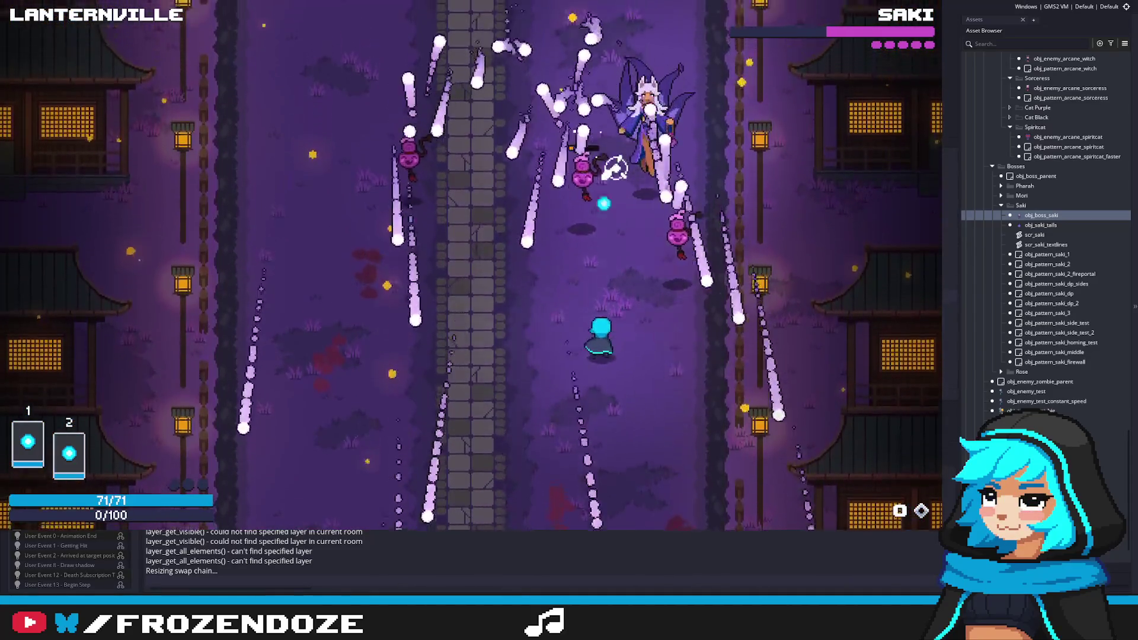
{"action": "key", "text": "Left"}
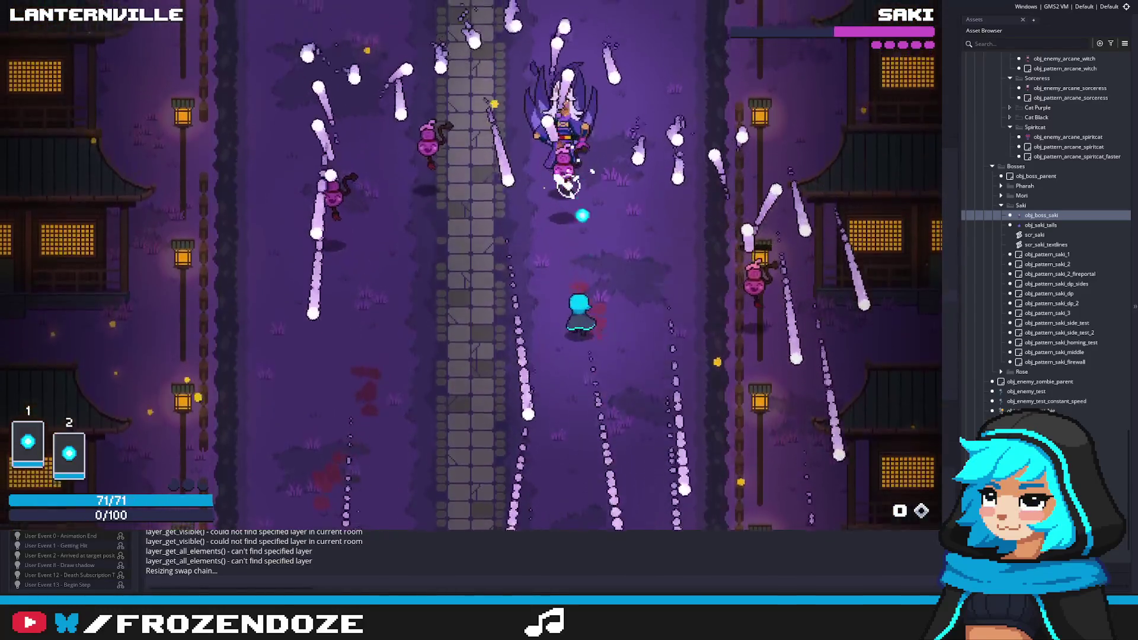
{"action": "key", "text": "Down"}
{"action": "key", "text": "Left"}
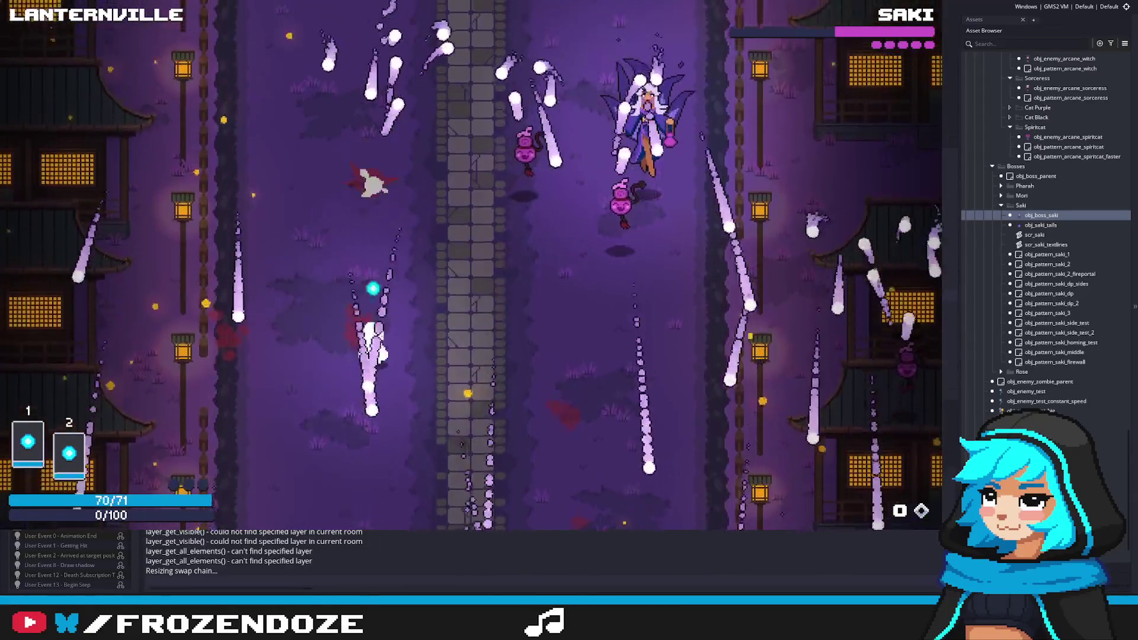
{"action": "key", "text": "Right"}
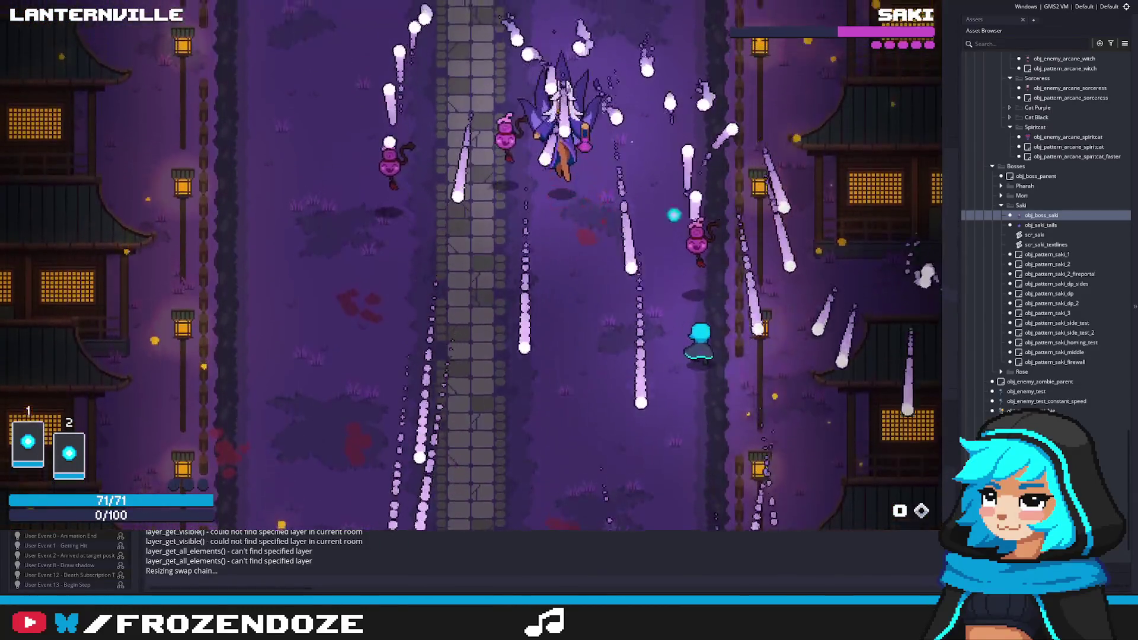
{"action": "key", "text": "Left"}
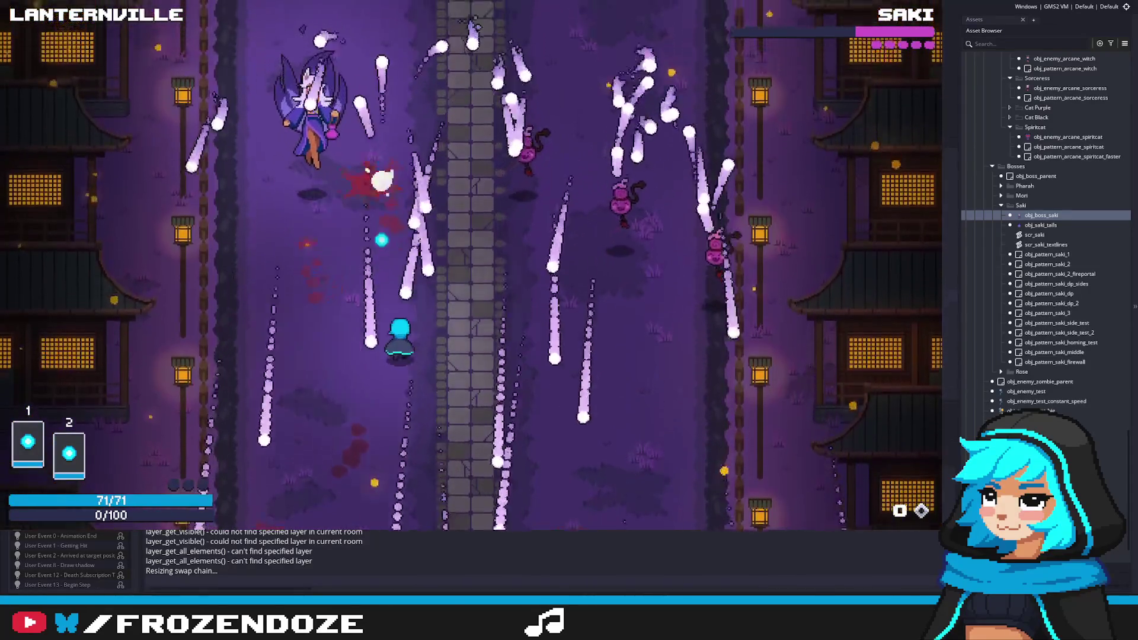
Dodge the final bullet streams until Saki is beaten and the Extra Ether and Chest rewards appear.
{"action": "key", "text": "Right"}
{"action": "key", "text": "Down"}
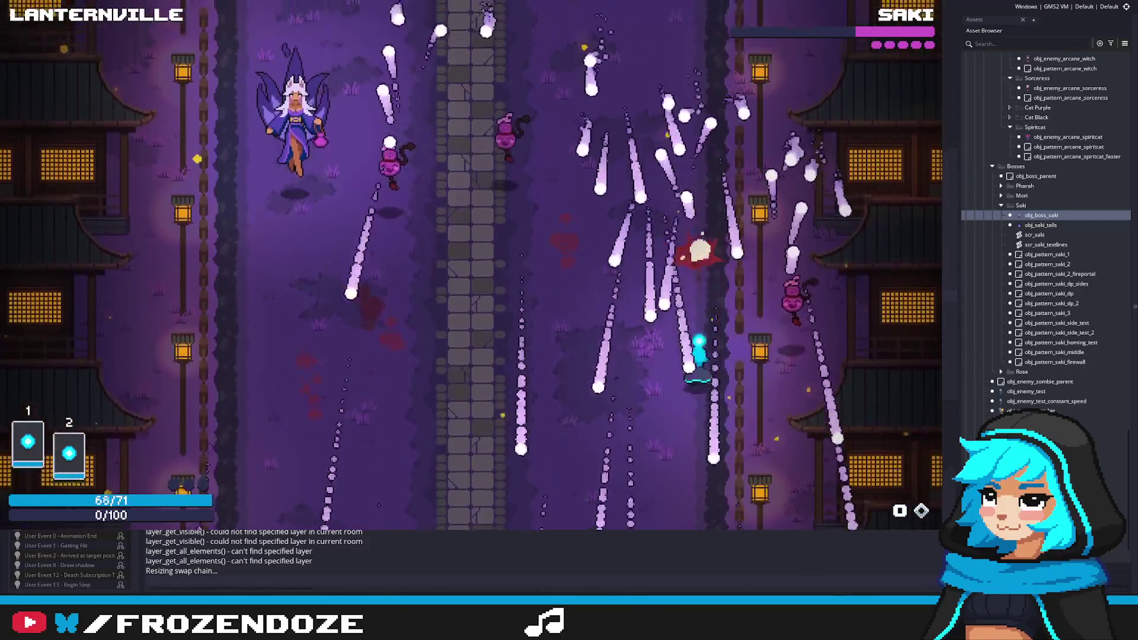
{"action": "key", "text": "Left"}
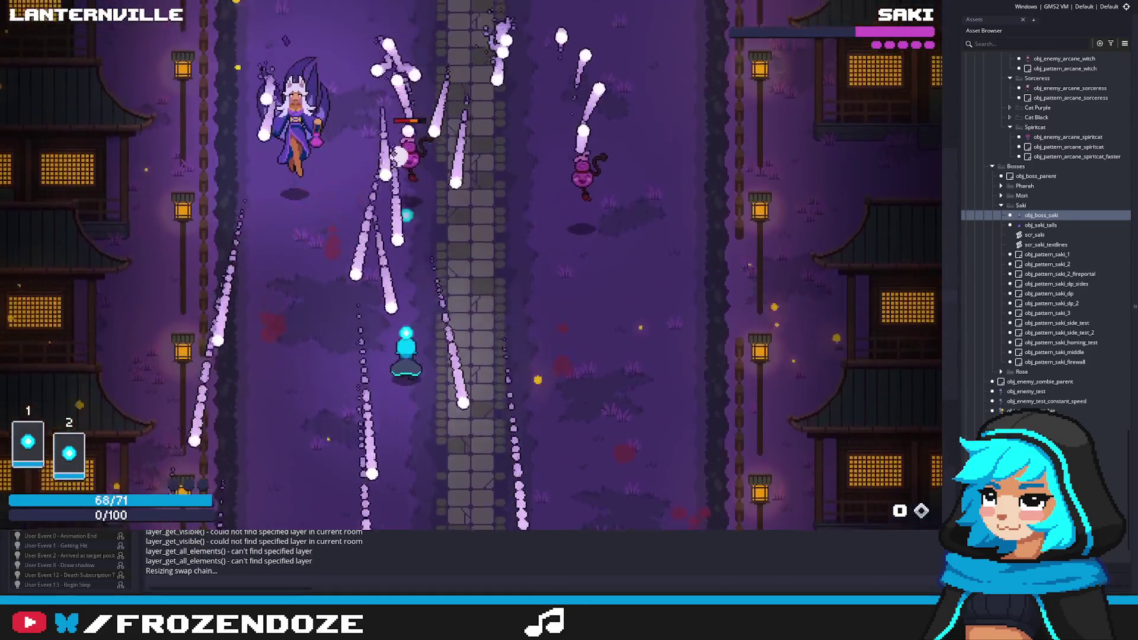
{"action": "key", "text": "Left"}
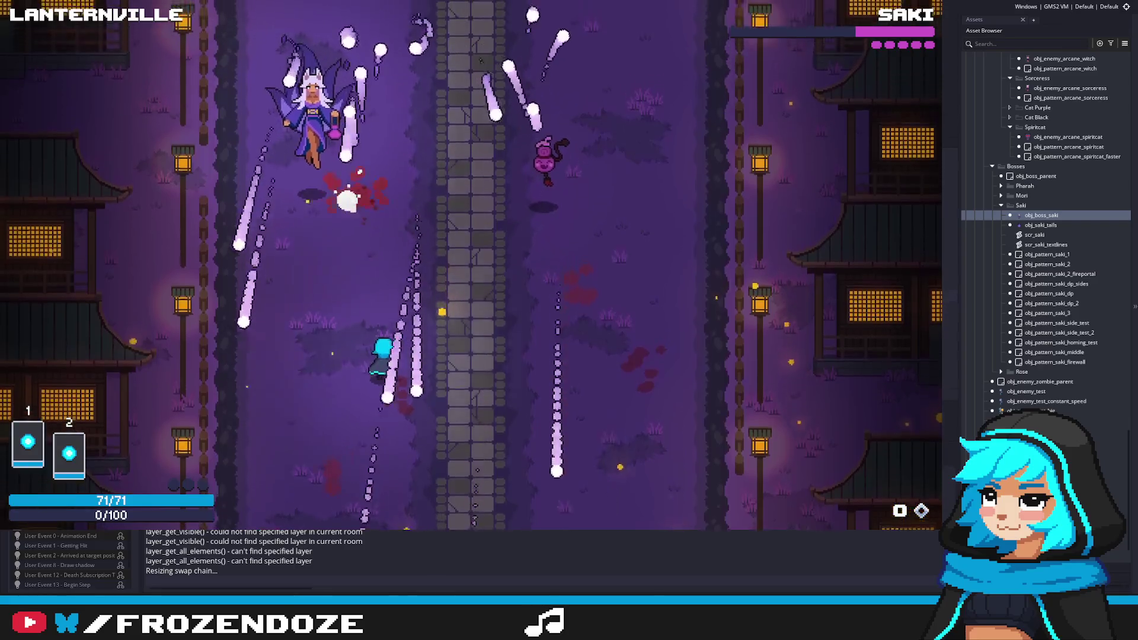
{"action": "key", "text": "Right"}
{"action": "key", "text": "Left"}
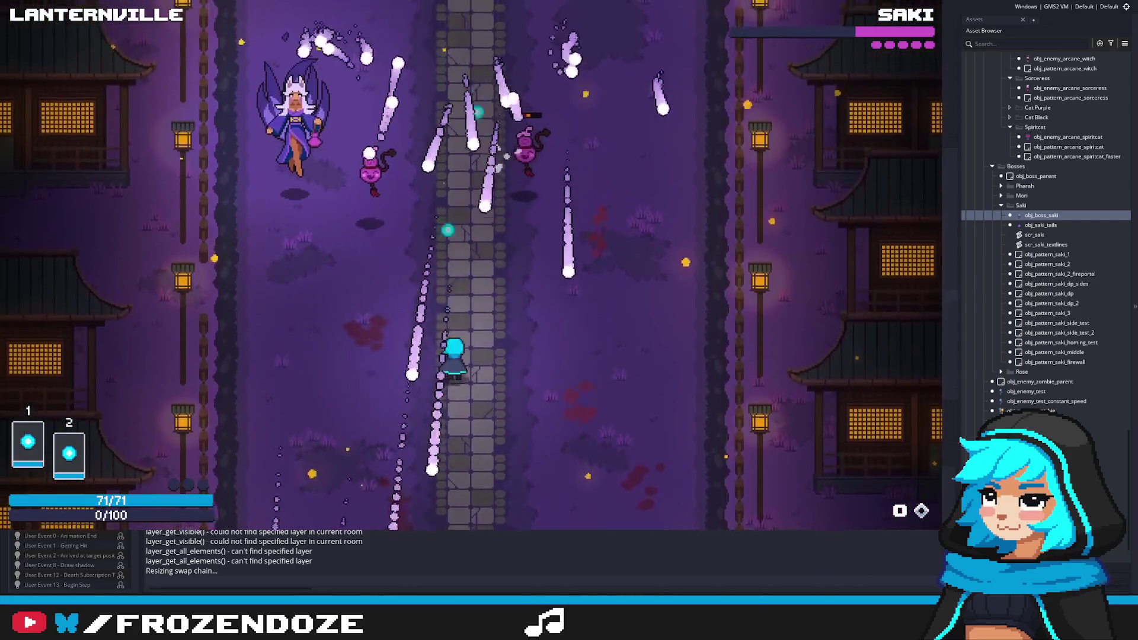
{"action": "key", "text": "Left"}
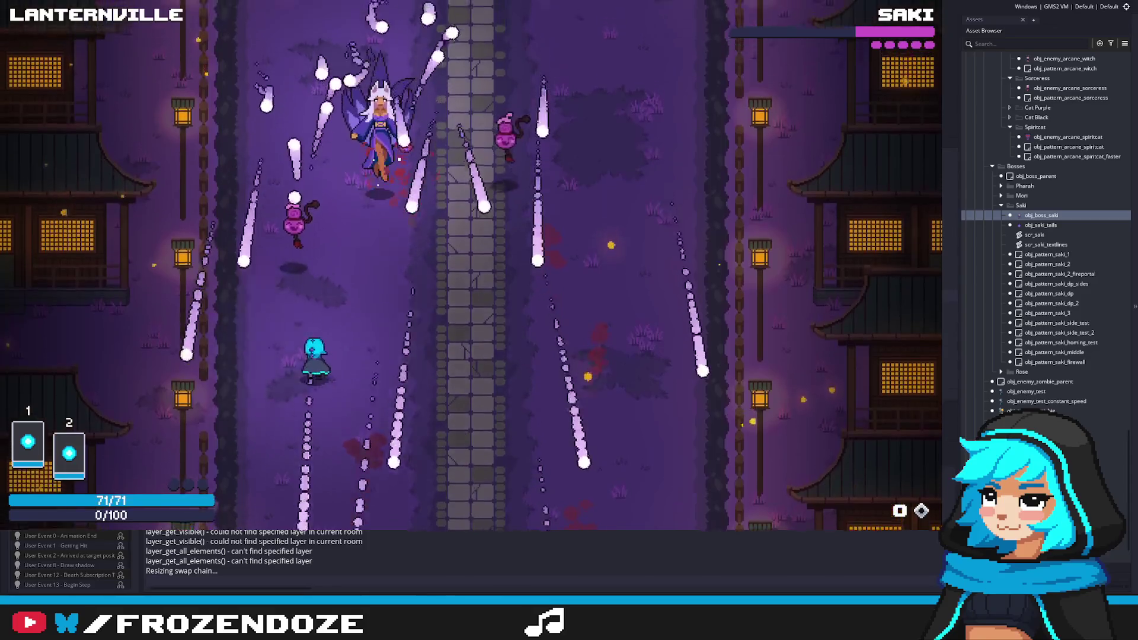
{"action": "key", "text": "Right"}
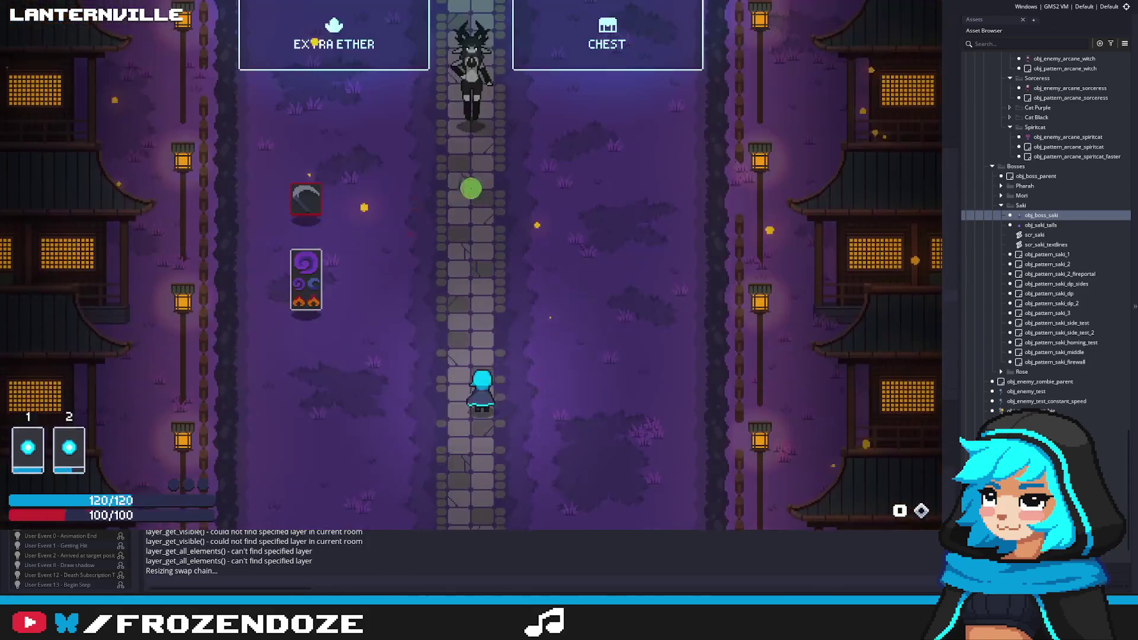
Walk up the path to the reward choices and claim the EXTRA ETHER reward.
{"action": "key", "text": "Up"}
{"action": "key", "text": "Left"}
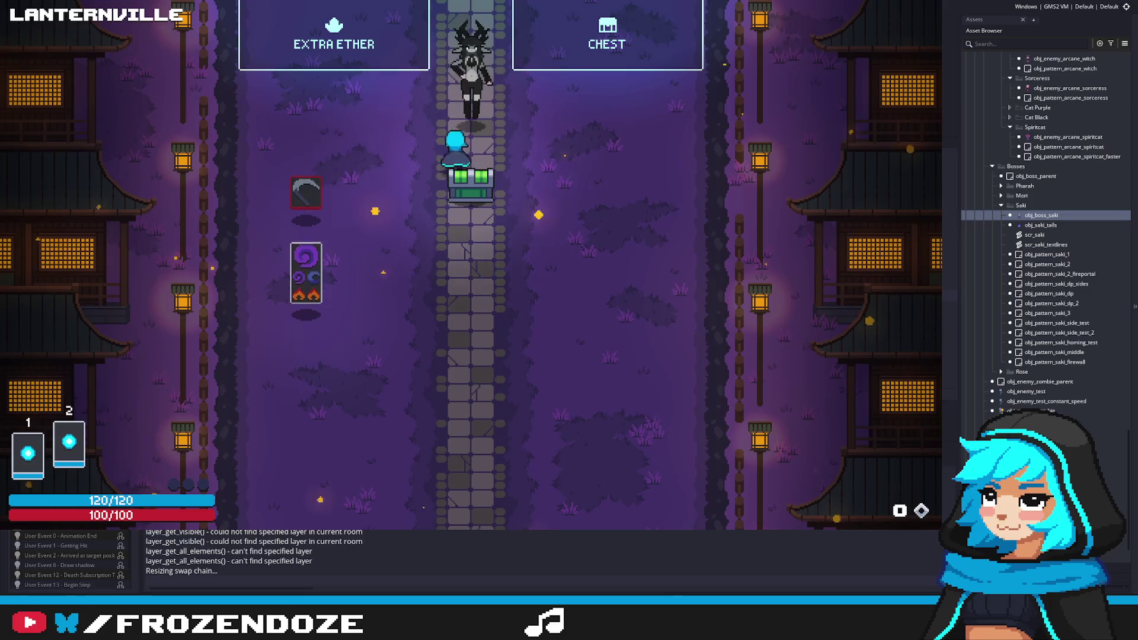
{"action": "key", "text": "Up"}
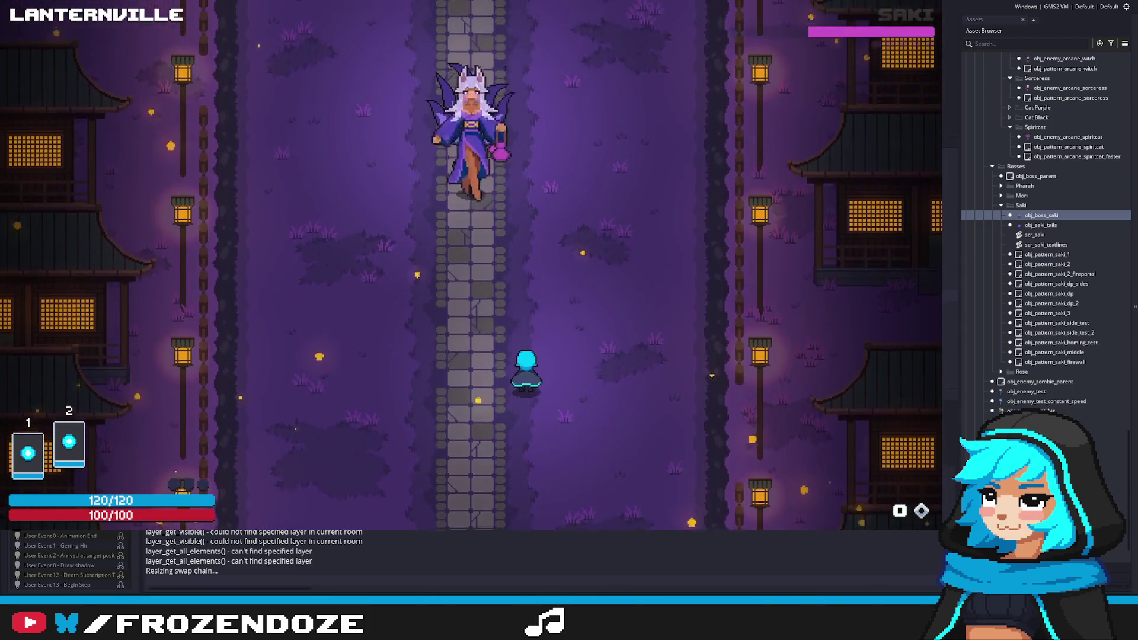
Enter the Saki rematch, dodge her opening bullets, then pause with Escape and click the game window.
{"action": "key", "text": "Left"}
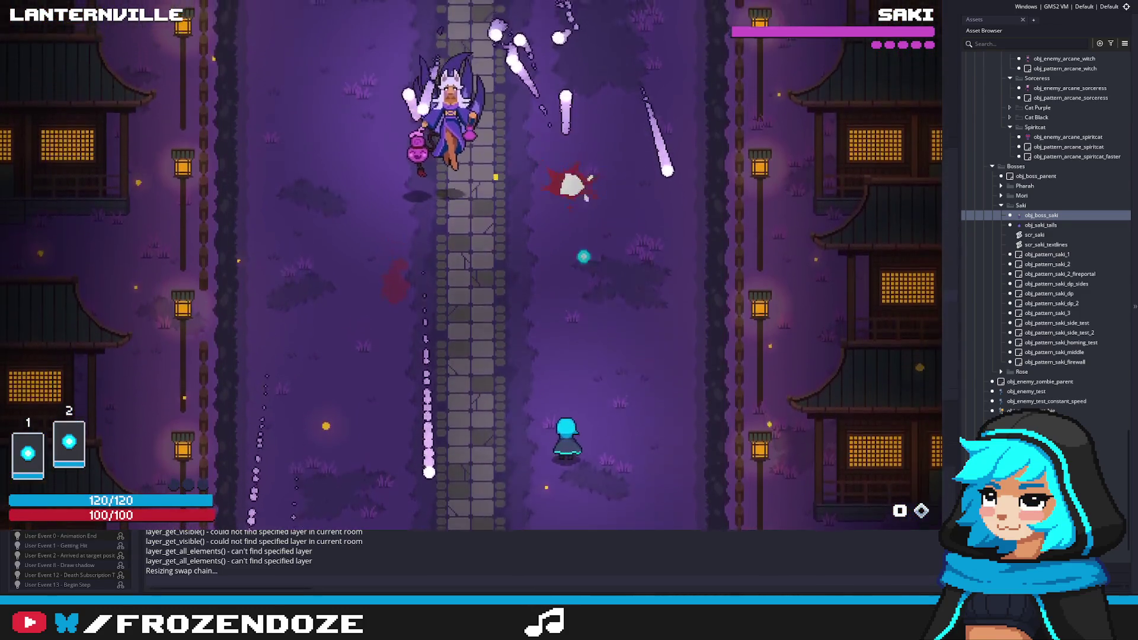
{"action": "key", "text": "Left"}
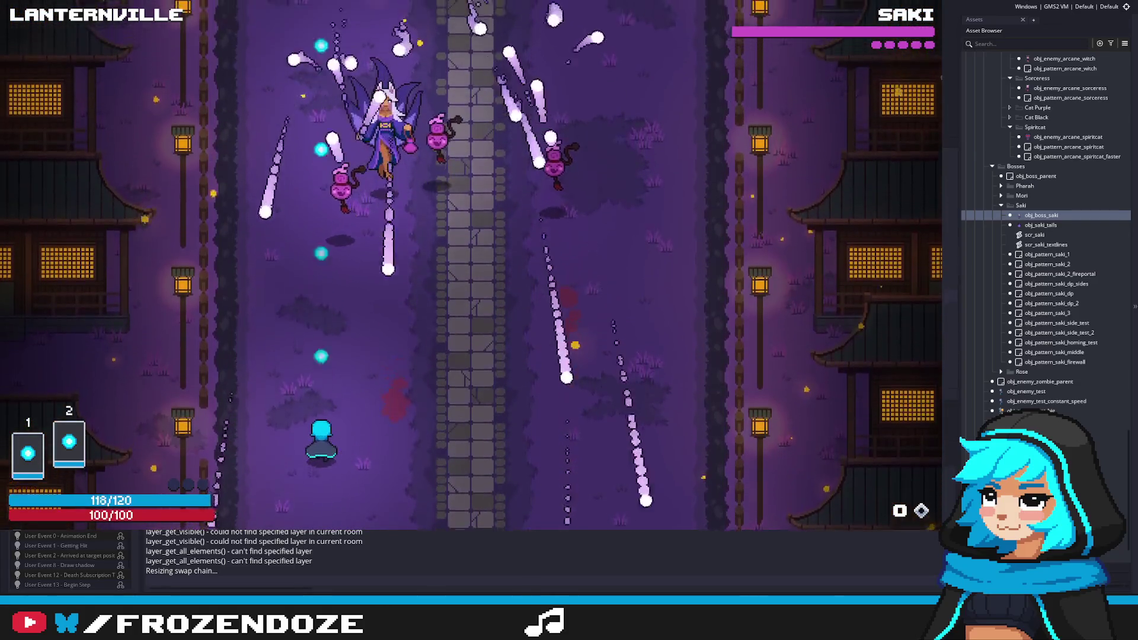
{"action": "key", "text": "Right"}
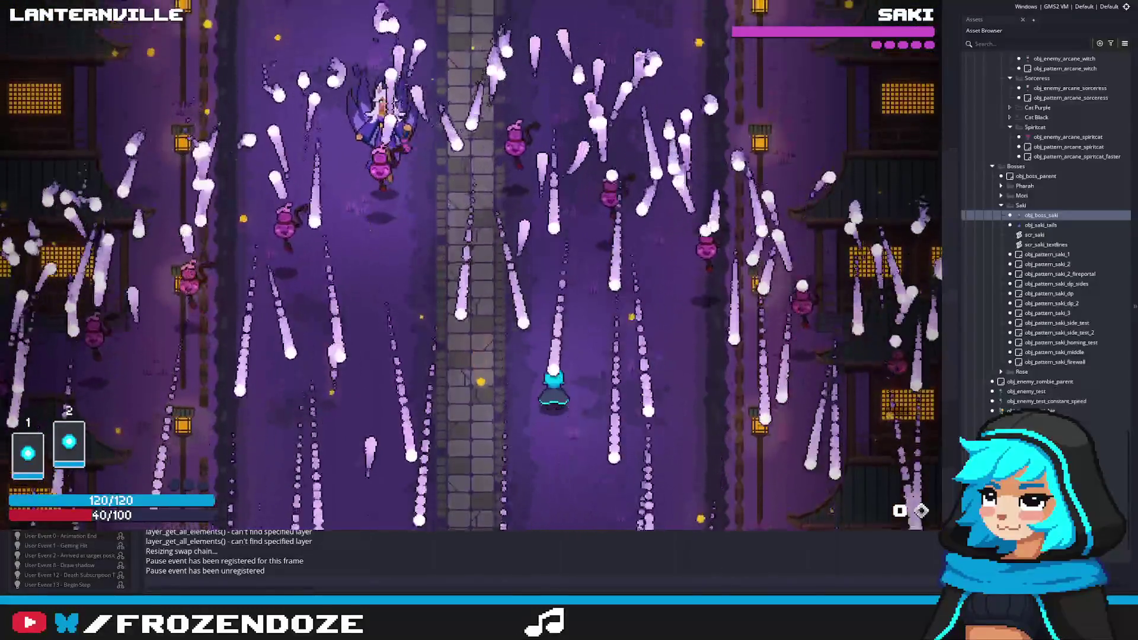
{"action": "key", "text": "Escape"}
{"action": "left_click", "coordinate": [934, 529]}
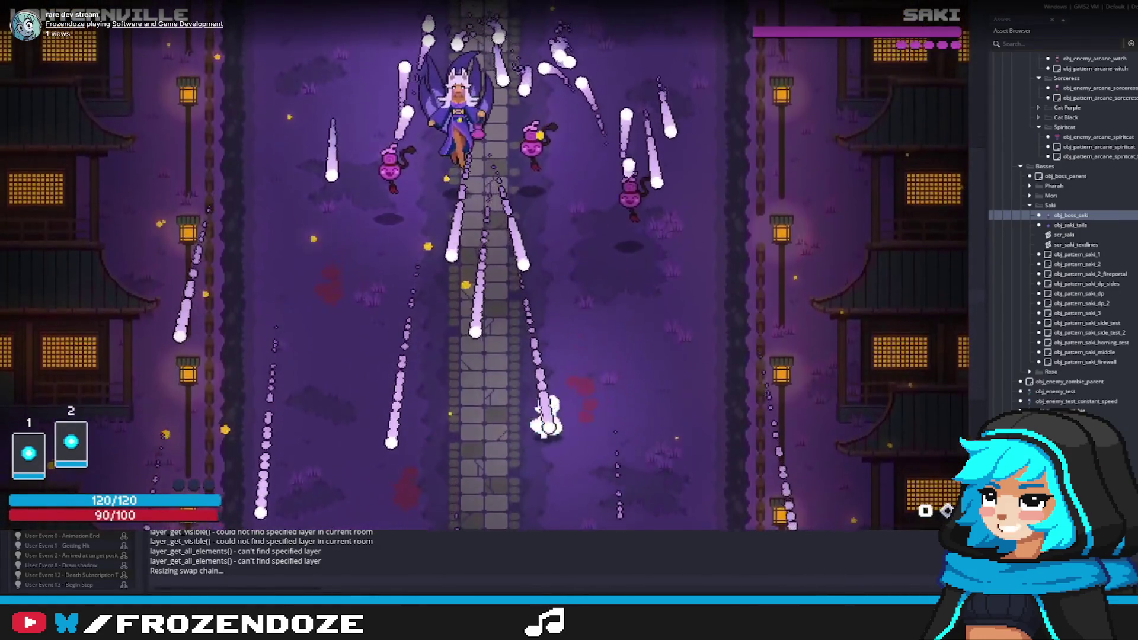
Resume the rematch, dodge Saki's bullets across the road, then exit the game with Escape.
{"action": "key", "text": "space"}
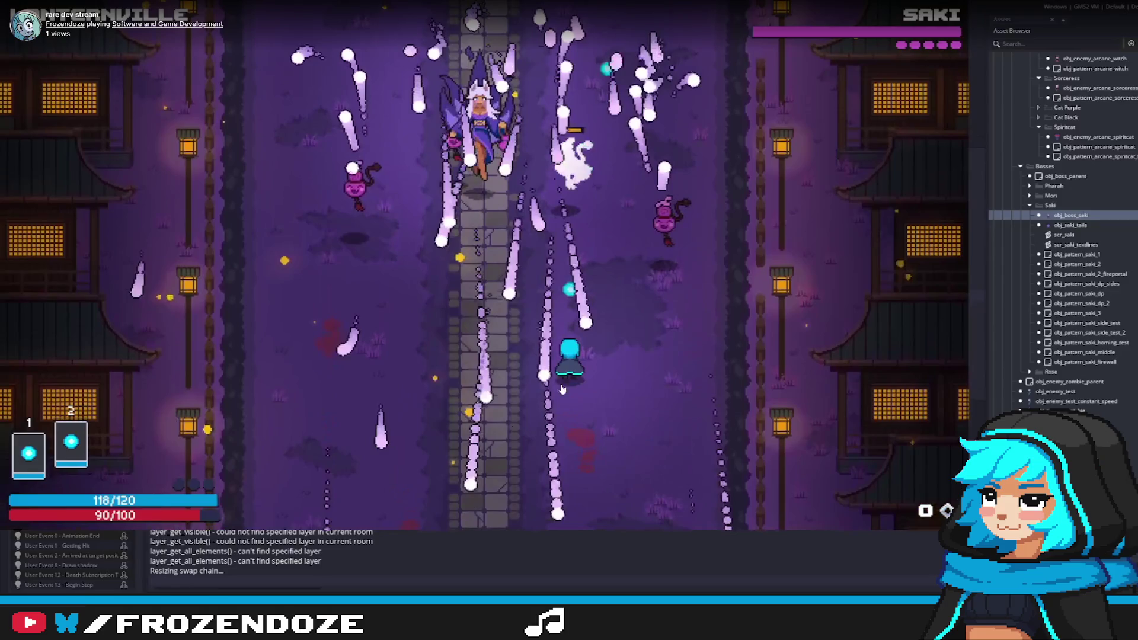
{"action": "mouse_move", "coordinate": [776, 5]}
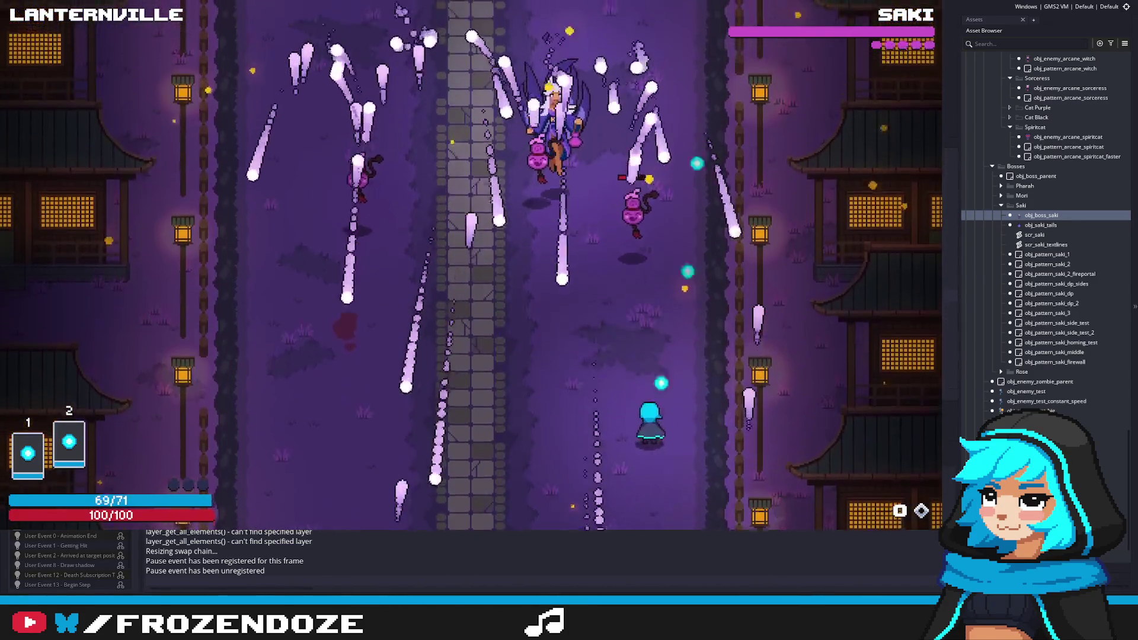
{"action": "key", "text": "a"}
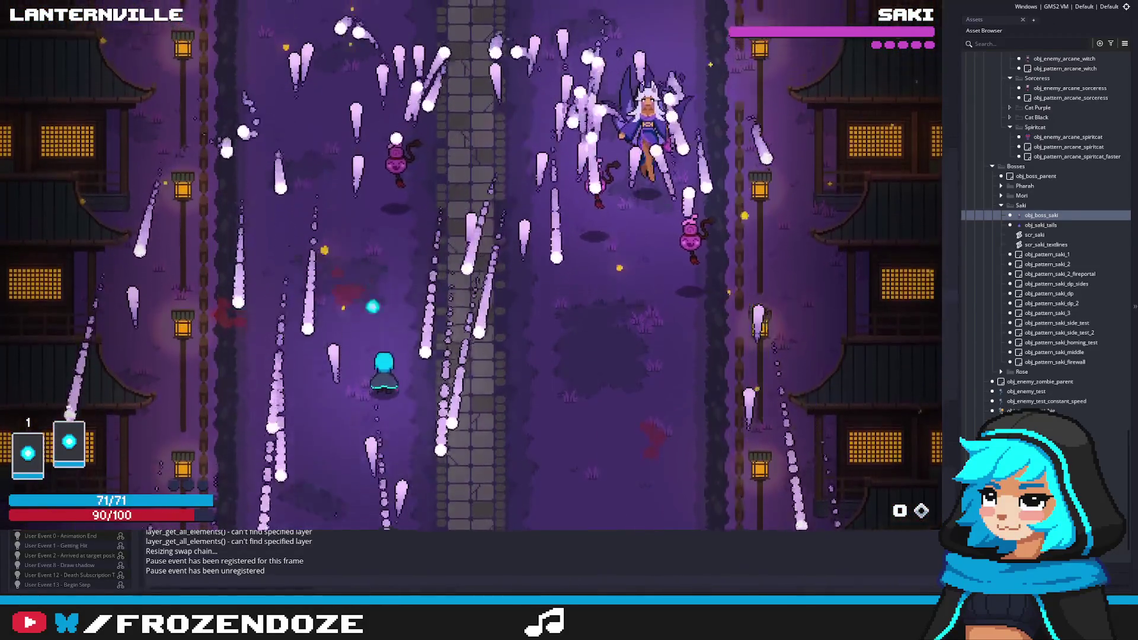
{"action": "key", "text": "d"}
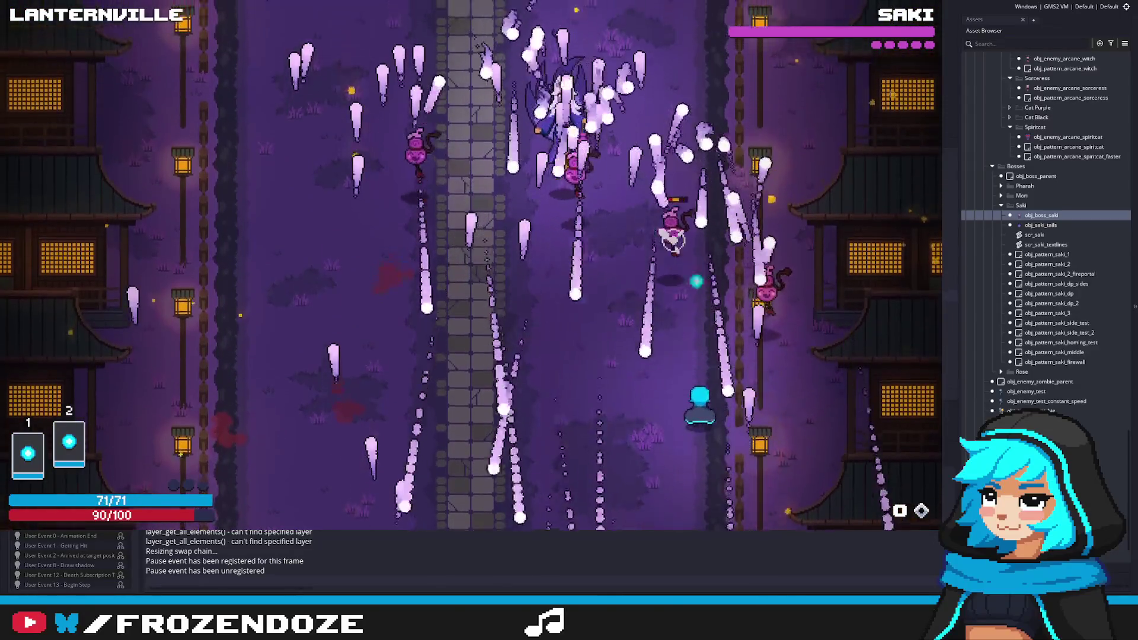
{"action": "key", "text": "a"}
{"action": "key", "text": "a"}
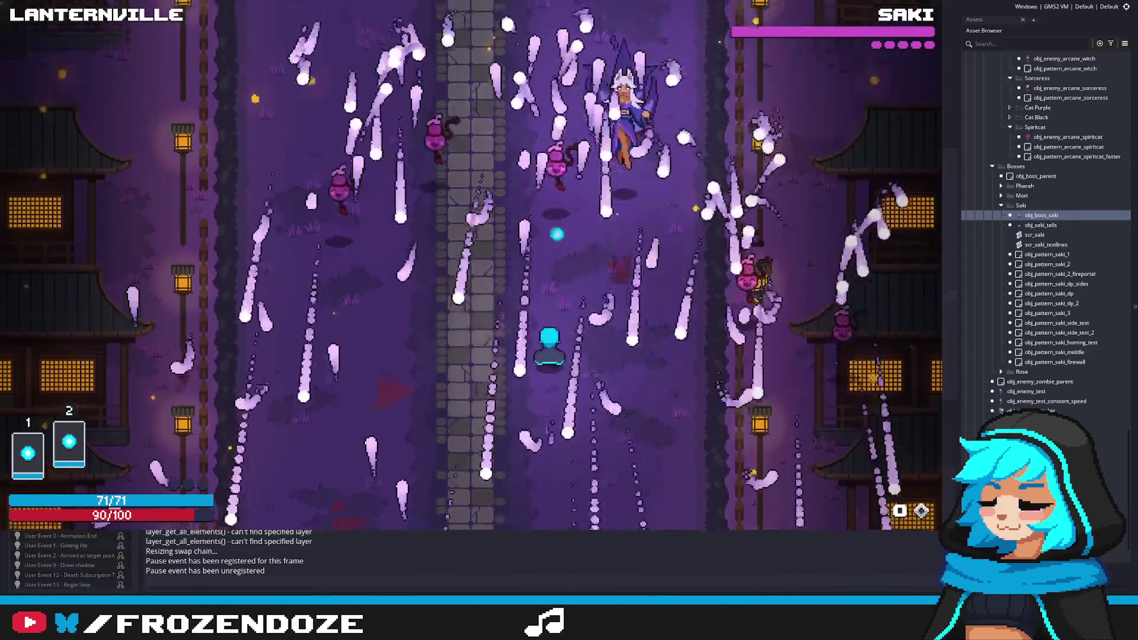
{"action": "key", "text": "a"}
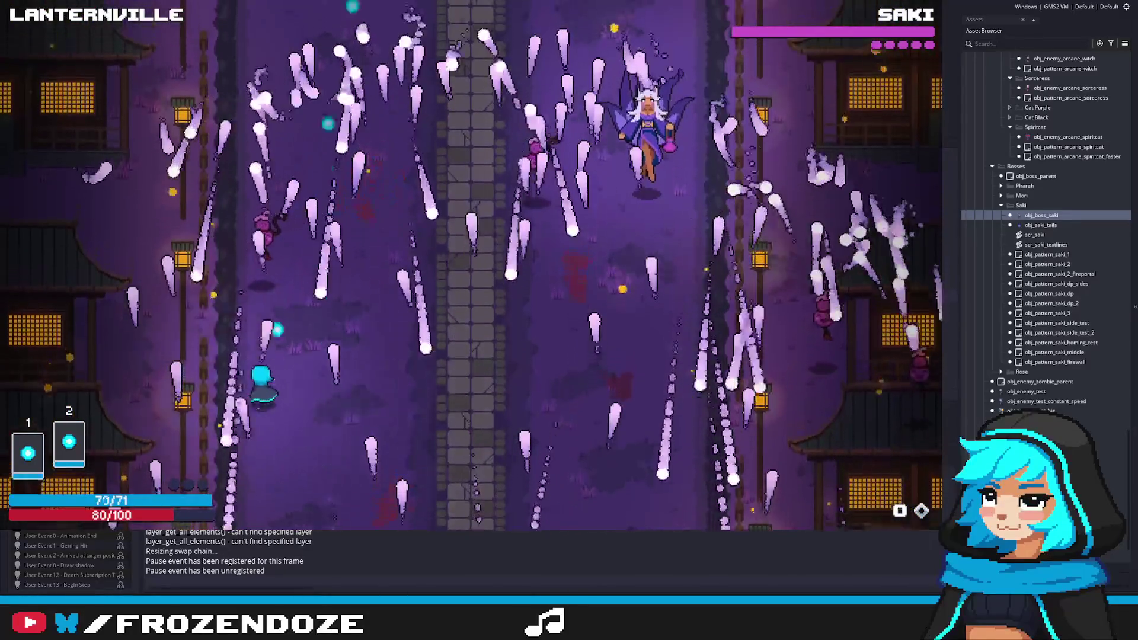
{"action": "key", "text": "d"}
{"action": "key", "text": "a"}
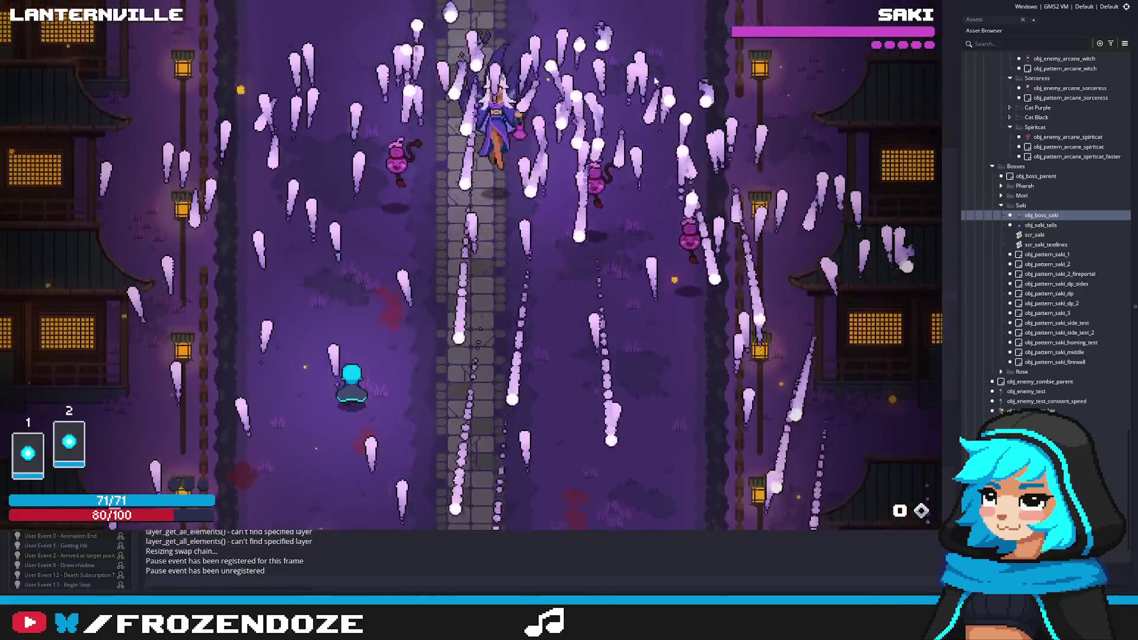
{"action": "key", "text": "Escape"}
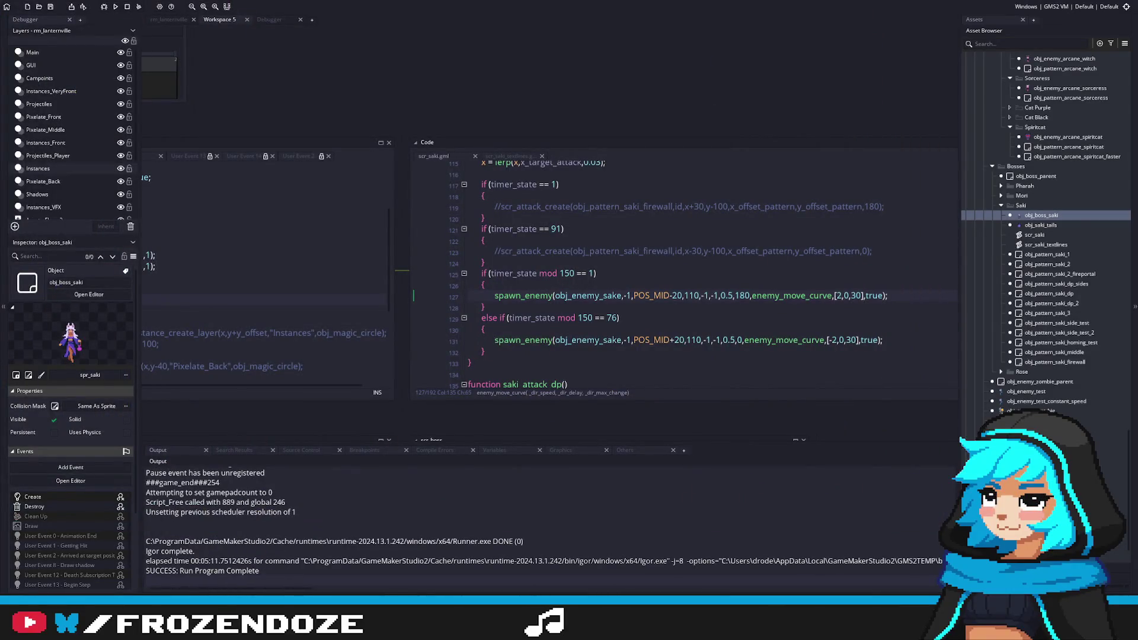
Filter the Asset Browser by 'manager' and open the obj_manager object.
{"action": "left_click", "coordinate": [746, 230]}
{"action": "key", "text": "ctrl+shift+f"}
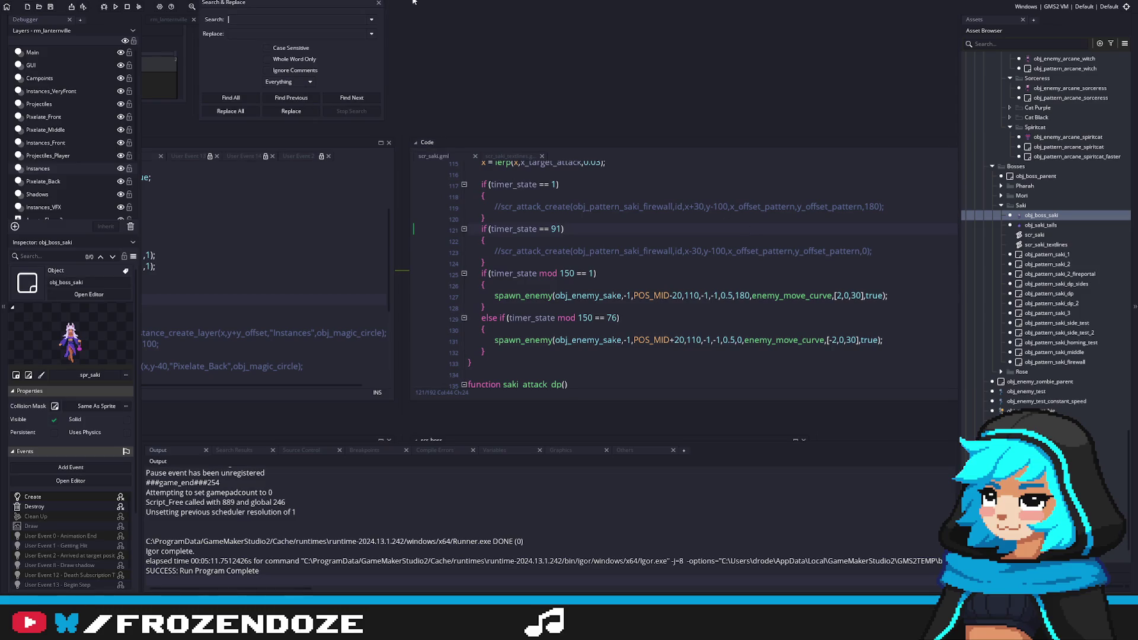
{"action": "left_click", "coordinate": [378, 3]}
{"action": "left_click", "coordinate": [1005, 41]}
{"action": "type", "text": "manager"}
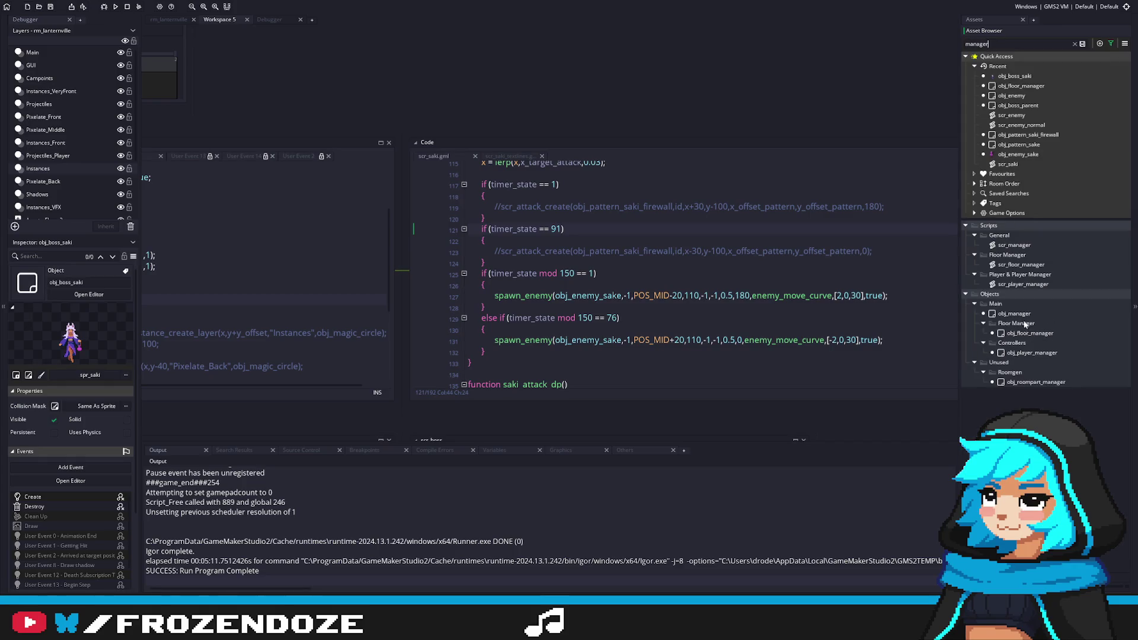
{"action": "double_click", "coordinate": [1014, 314]}
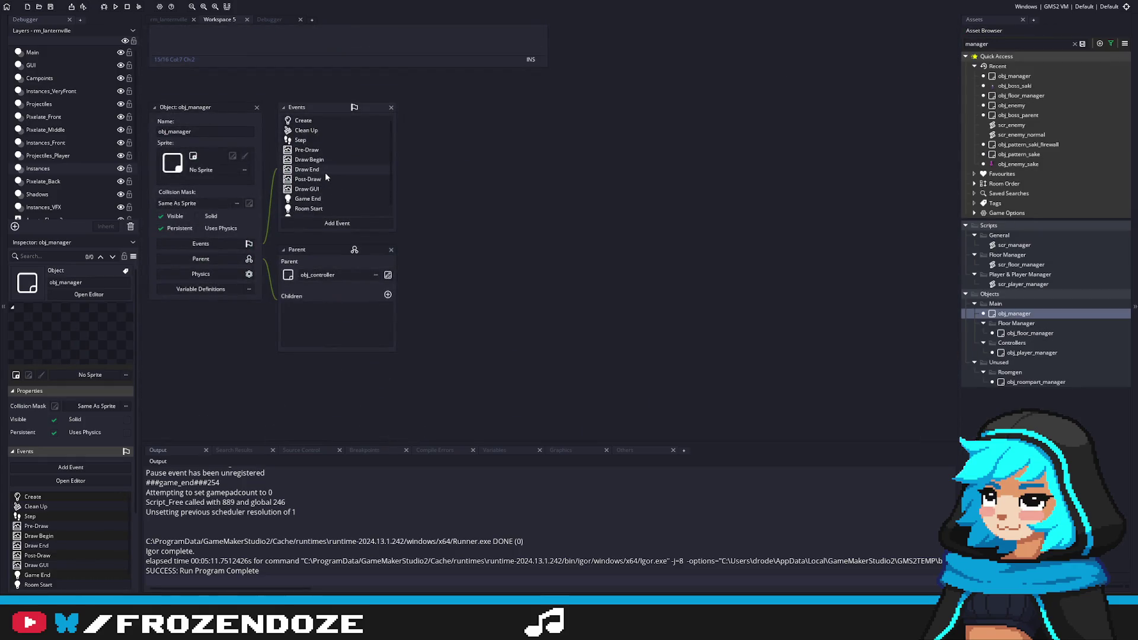
Open obj_manager's Room End event and jump to the destroy_all_bullets definition in scr_manager.
{"action": "left_click", "coordinate": [324, 171]}
{"action": "left_click", "coordinate": [319, 210]}
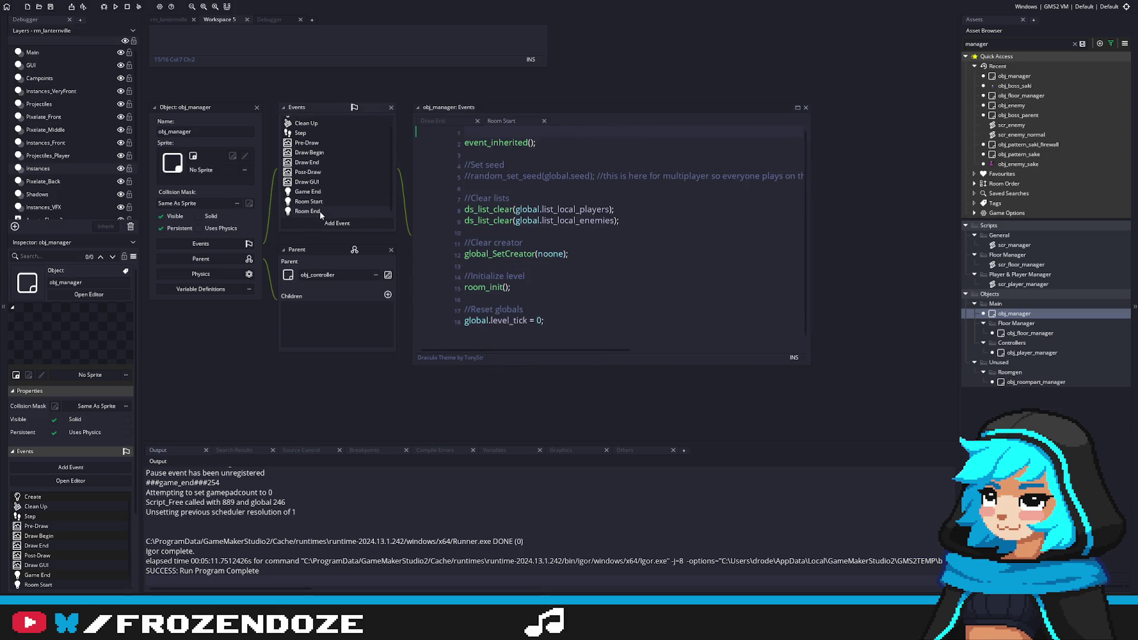
{"action": "left_click", "coordinate": [320, 211]}
{"action": "left_click", "coordinate": [513, 176]}
{"action": "middle_click", "coordinate": [512, 176]}
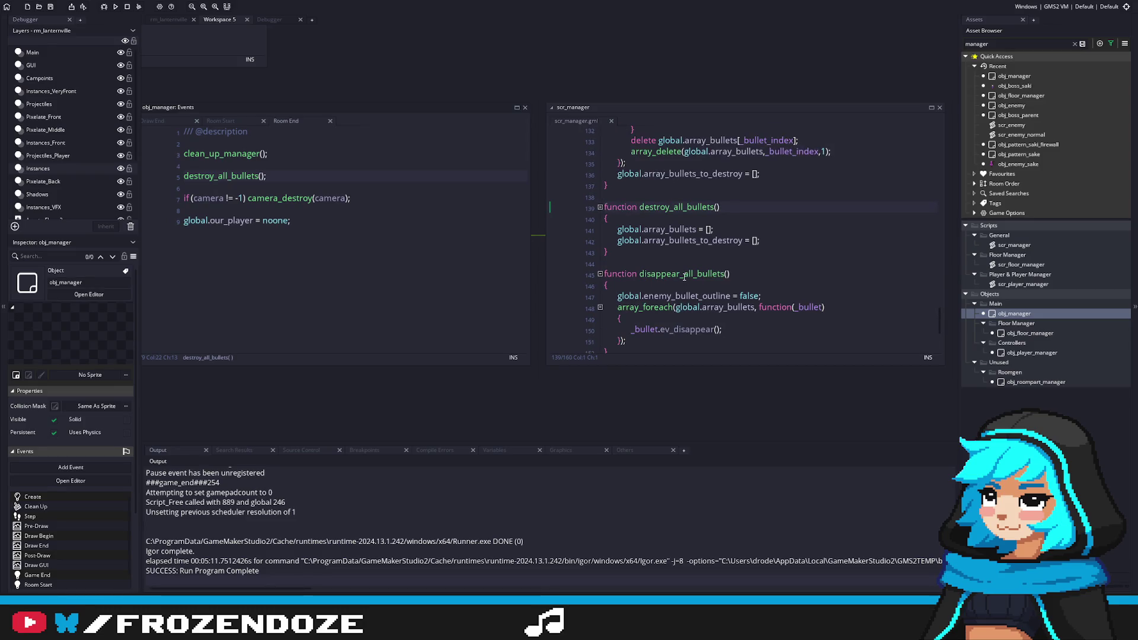
Frame both code windows and review destroy_all_bullets next to destroy_bullets.
{"action": "scroll", "coordinate": [684, 276], "scroll_direction": "down", "scroll_amount": 1}
{"action": "left_click_drag", "start_coordinate": [656, 235], "coordinate": [754, 266]}
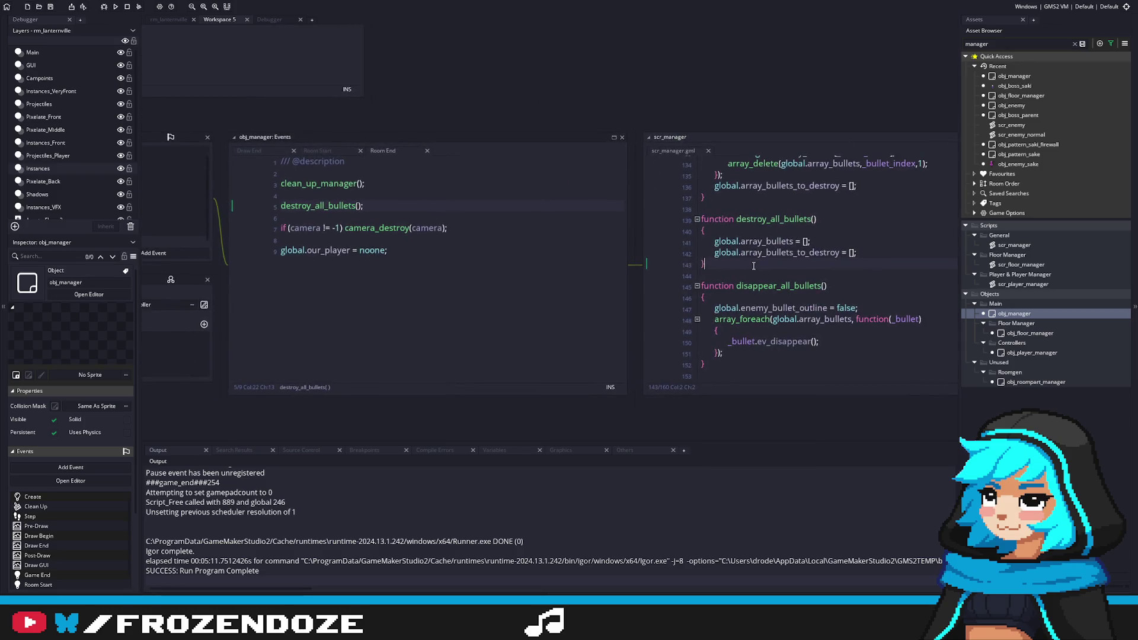
{"action": "scroll", "coordinate": [754, 265], "scroll_direction": "up", "scroll_amount": 10}
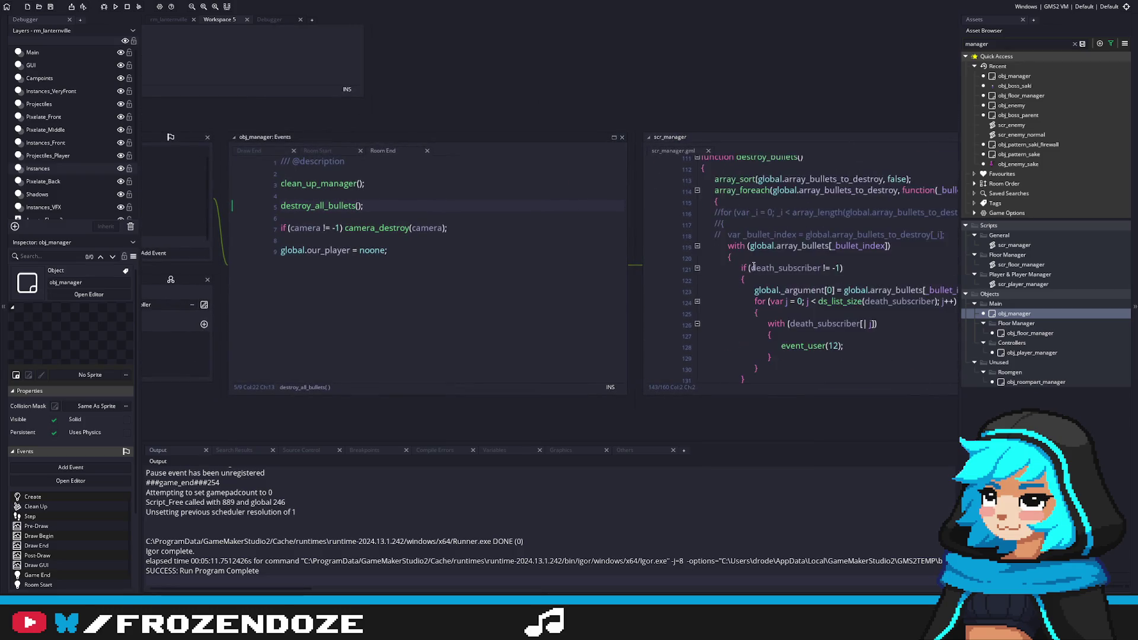
{"action": "scroll", "coordinate": [754, 265], "scroll_direction": "down", "scroll_amount": 6}
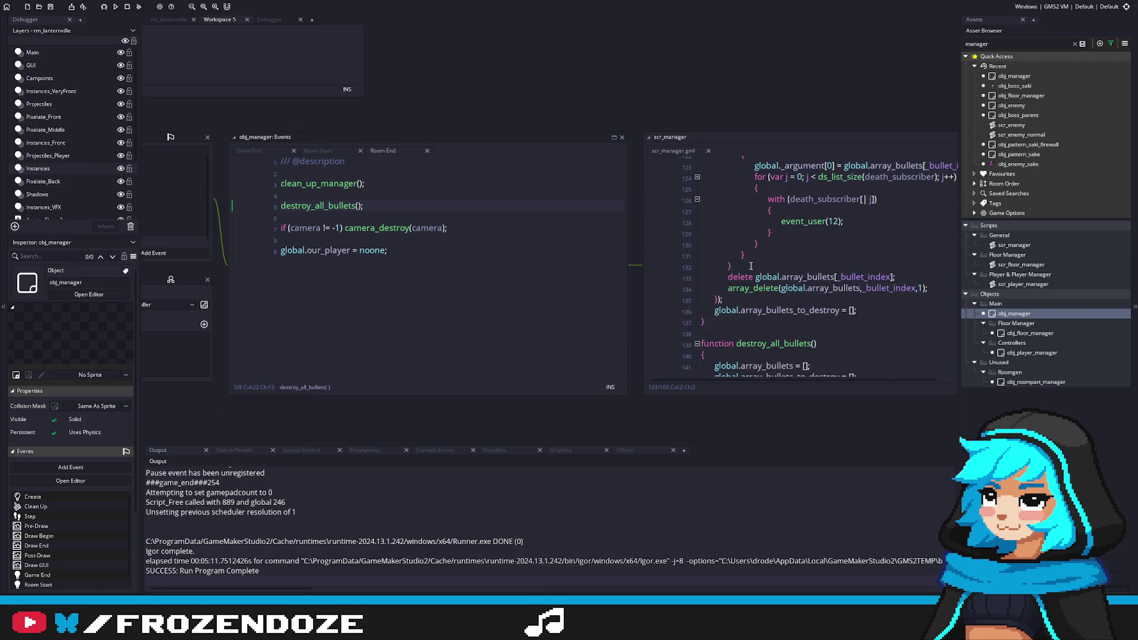
{"action": "scroll", "coordinate": [750, 266], "scroll_direction": "up", "scroll_amount": 5}
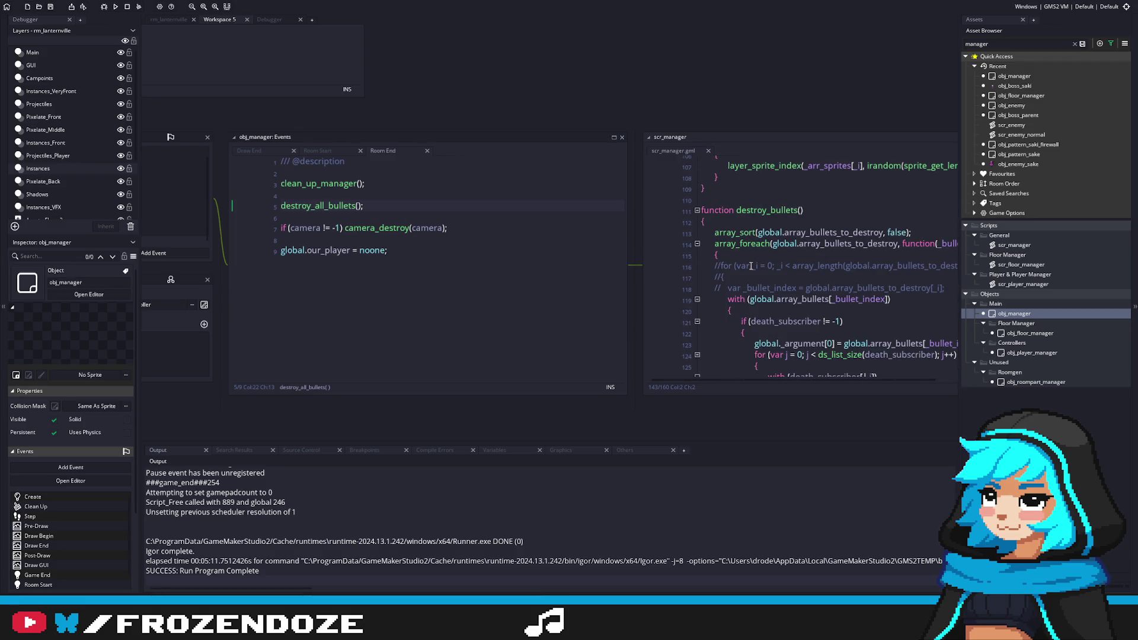
{"action": "scroll", "coordinate": [751, 266], "scroll_direction": "down", "scroll_amount": 7}
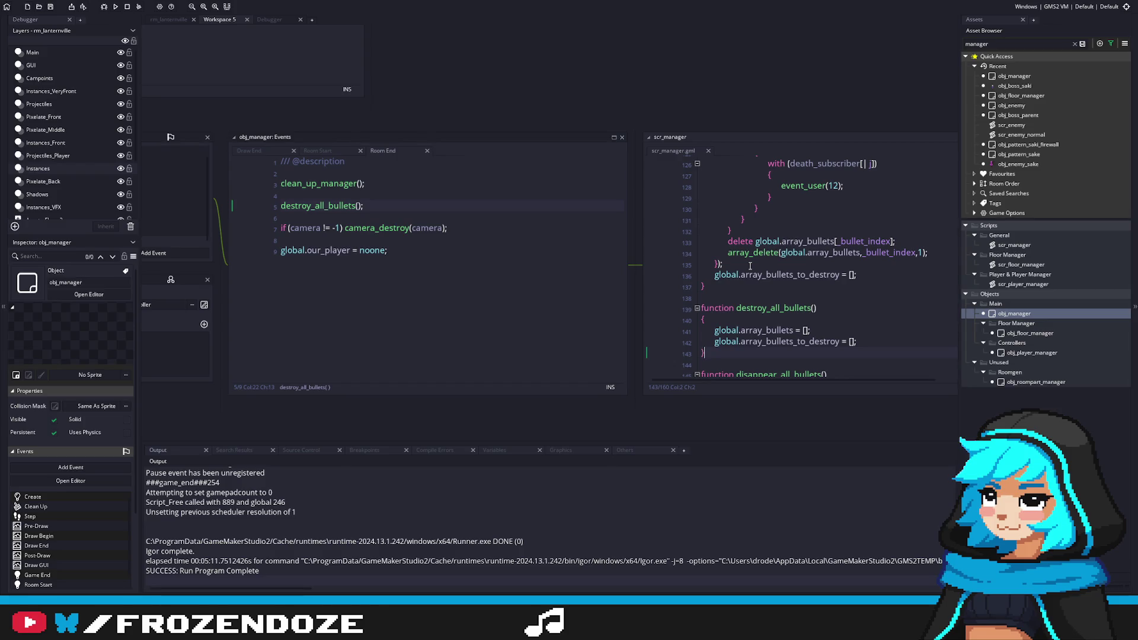
{"action": "scroll", "coordinate": [803, 335], "scroll_direction": "down", "scroll_amount": 3}
{"action": "left_click", "coordinate": [793, 219]}
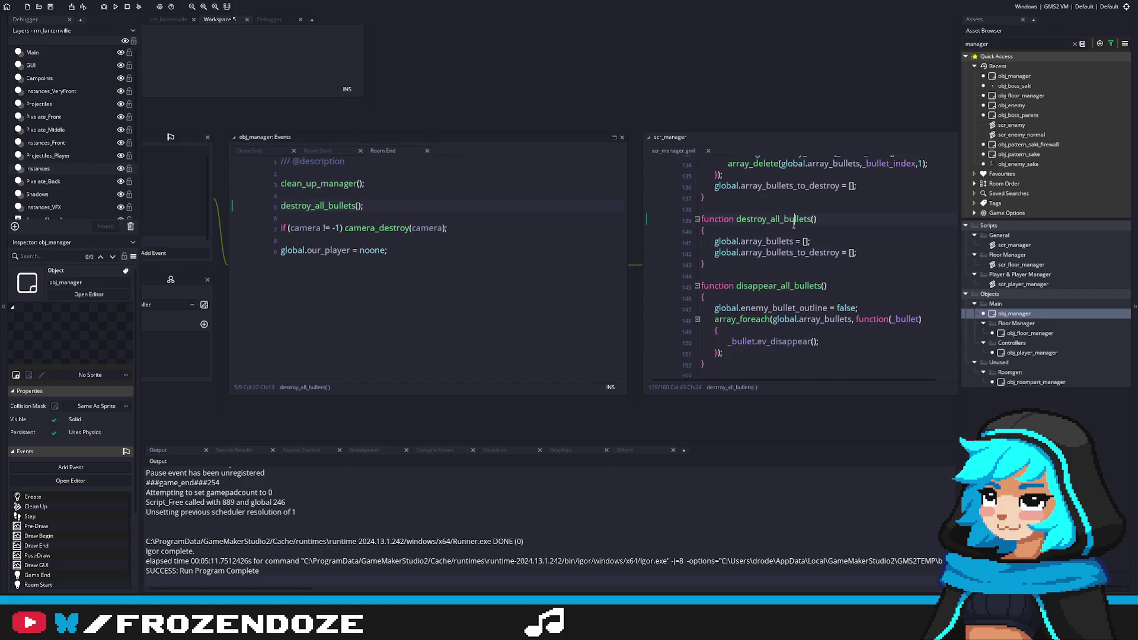
{"action": "left_click", "coordinate": [771, 226]}
{"action": "scroll", "coordinate": [825, 249], "scroll_direction": "up", "scroll_amount": 8}
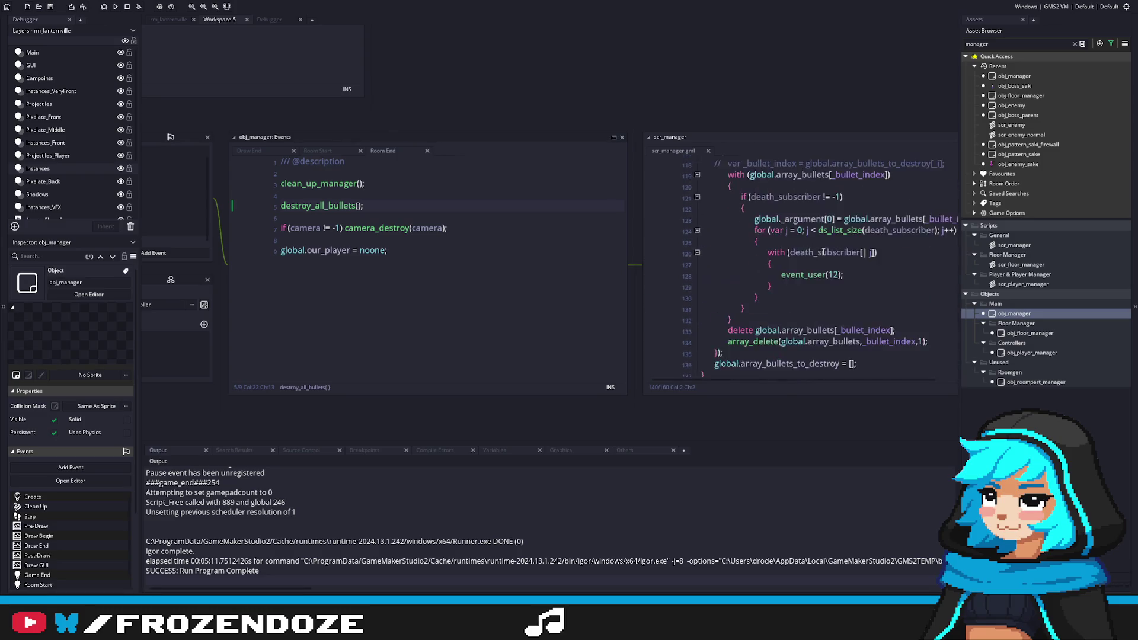
{"action": "left_click", "coordinate": [616, 226]}
{"action": "scroll", "coordinate": [650, 237], "scroll_direction": "down", "scroll_amount": 3}
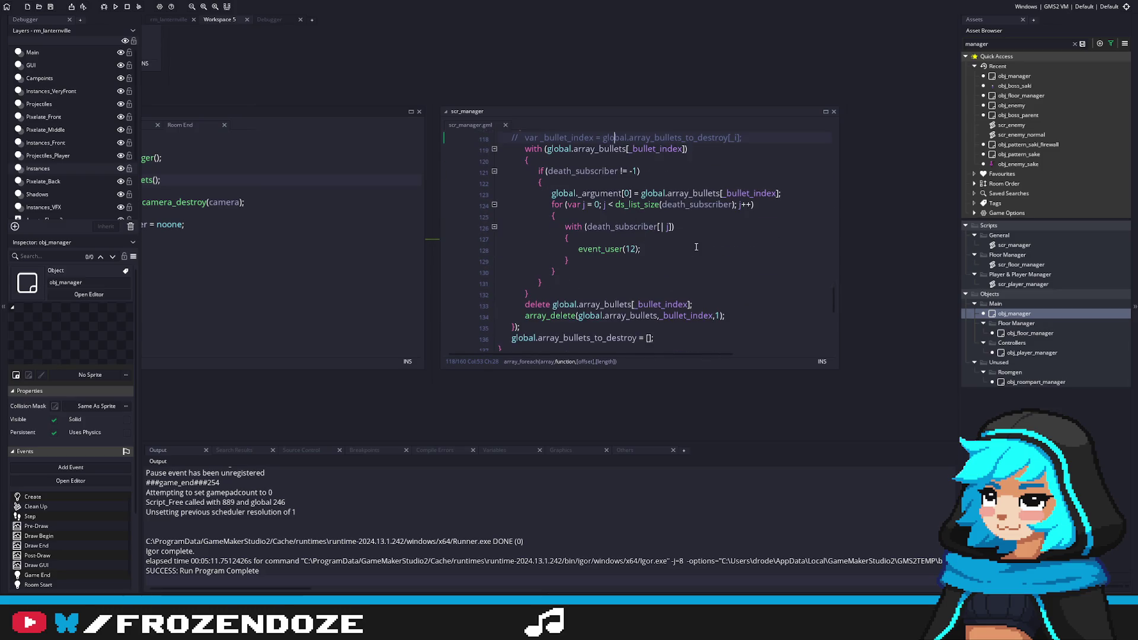
{"action": "left_click_drag", "start_coordinate": [840, 372], "coordinate": [928, 403]}
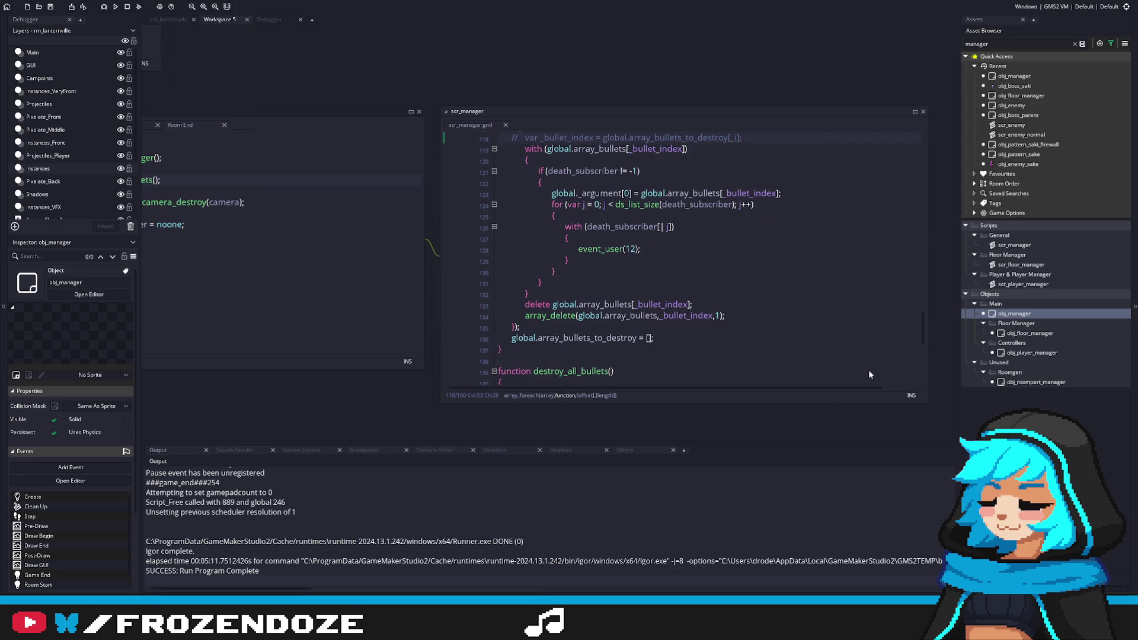
{"action": "scroll", "coordinate": [743, 309], "scroll_direction": "up", "scroll_amount": 3}
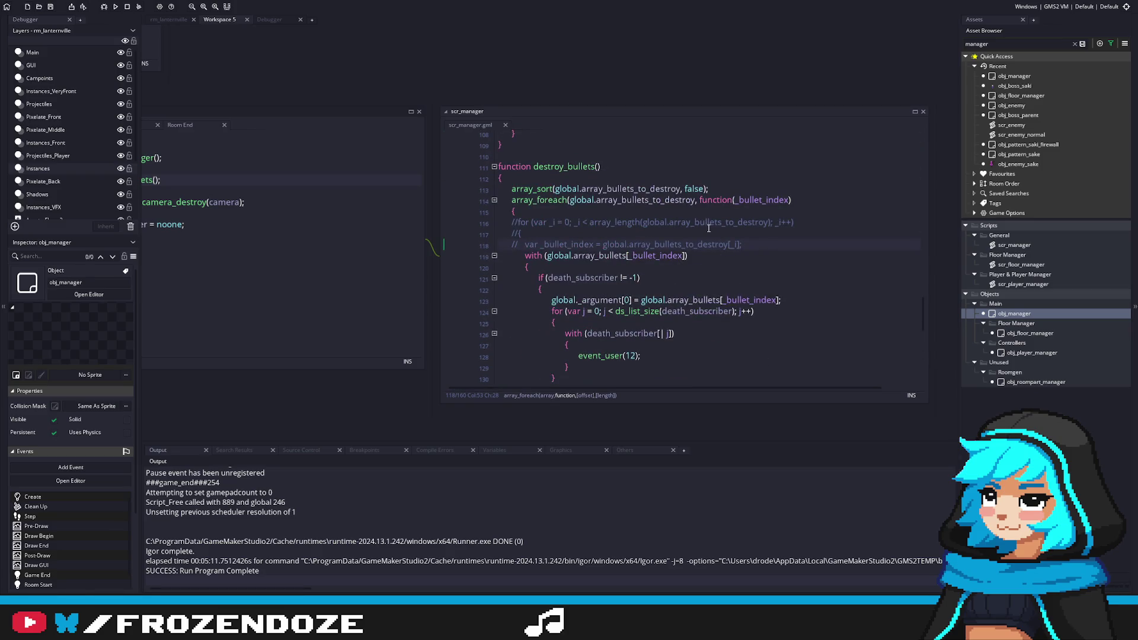
{"action": "scroll", "coordinate": [708, 228], "scroll_direction": "down", "scroll_amount": 2}
{"action": "scroll", "coordinate": [693, 235], "scroll_direction": "up", "scroll_amount": 1}
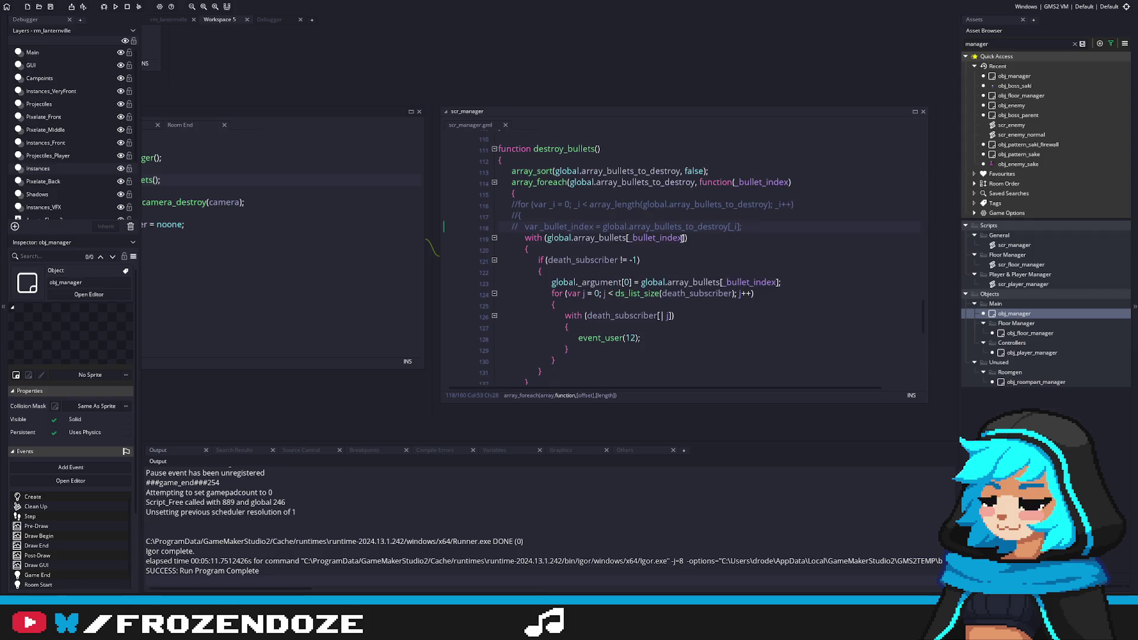
{"action": "scroll", "coordinate": [681, 239], "scroll_direction": "down", "scroll_amount": 1}
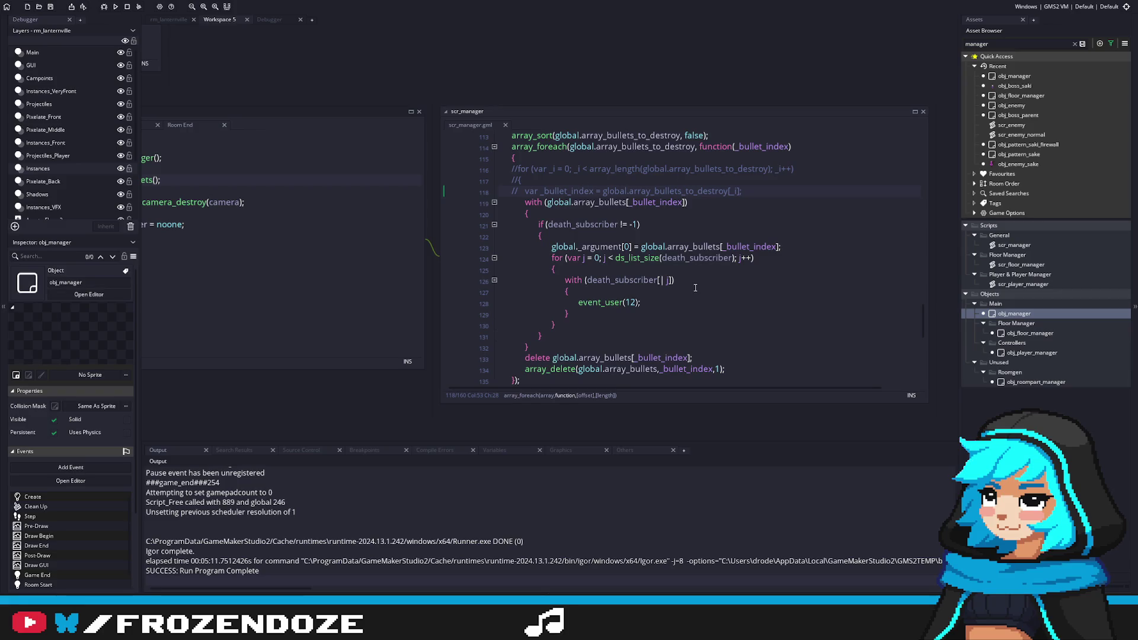
{"action": "scroll", "coordinate": [677, 280], "scroll_direction": "down", "scroll_amount": 2}
{"action": "scroll", "coordinate": [678, 280], "scroll_direction": "up", "scroll_amount": 2}
{"action": "scroll", "coordinate": [676, 281], "scroll_direction": "up", "scroll_amount": 1}
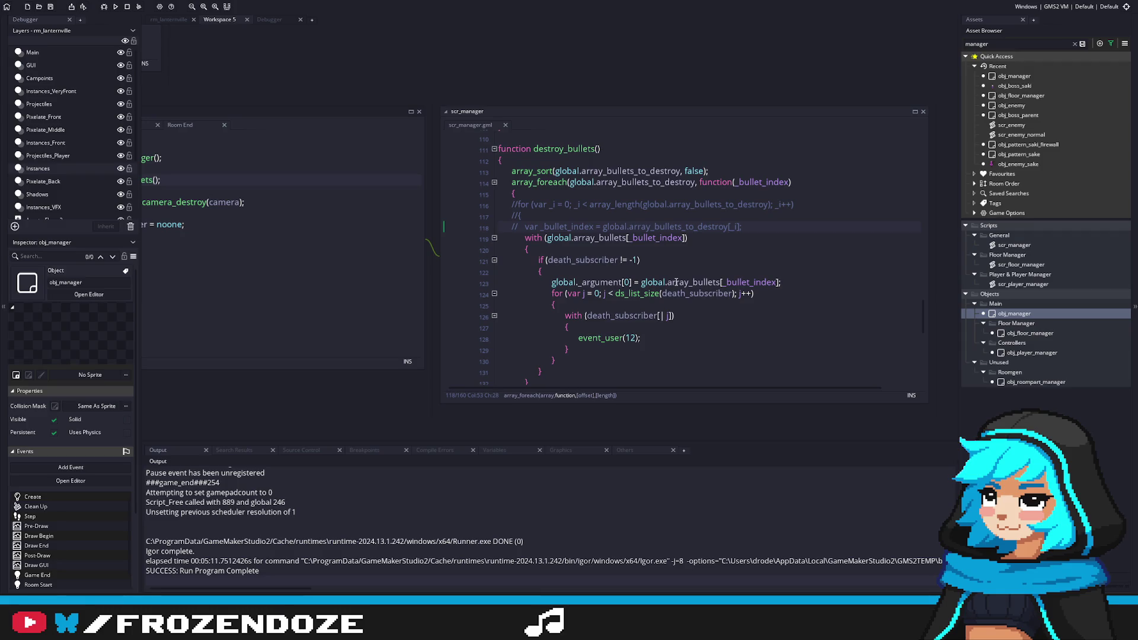
{"action": "scroll", "coordinate": [677, 282], "scroll_direction": "down", "scroll_amount": 2}
{"action": "scroll", "coordinate": [675, 283], "scroll_direction": "down", "scroll_amount": 3}
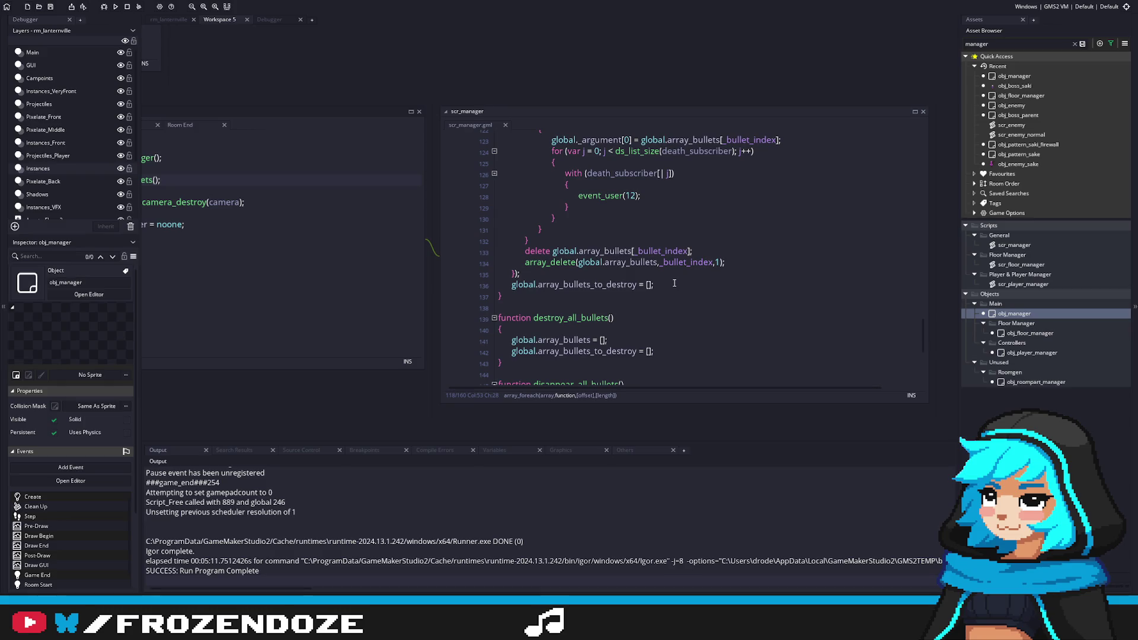
{"action": "scroll", "coordinate": [674, 283], "scroll_direction": "down", "scroll_amount": 6}
{"action": "scroll", "coordinate": [523, 300], "scroll_direction": "up", "scroll_amount": 10}
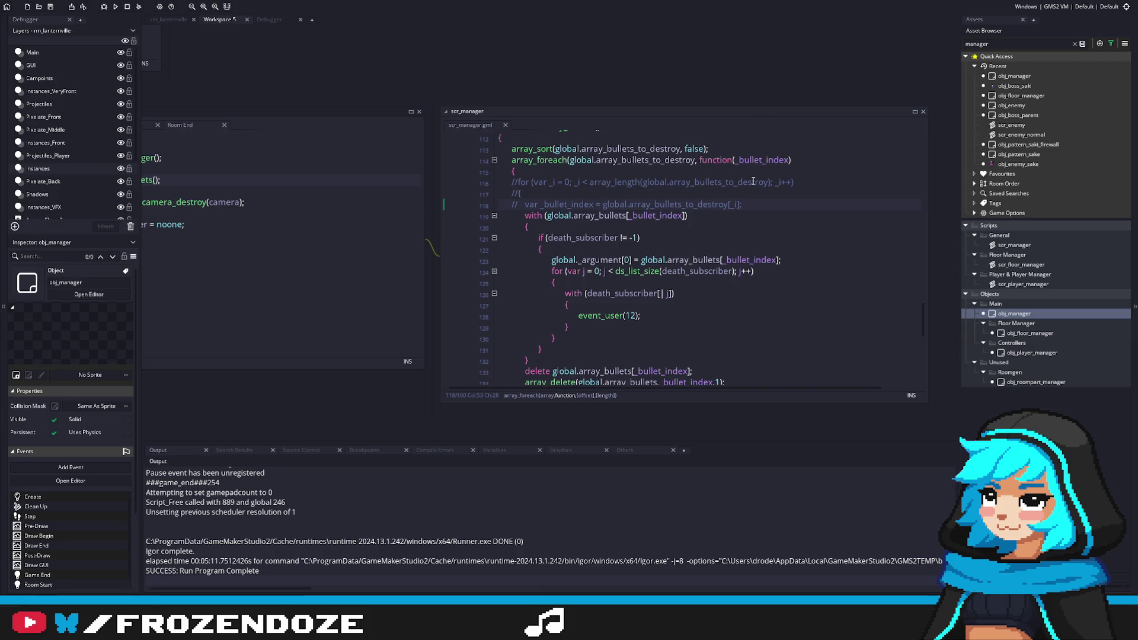
{"action": "left_click", "coordinate": [559, 346]}
{"action": "scroll", "coordinate": [751, 193], "scroll_direction": "down", "scroll_amount": 1}
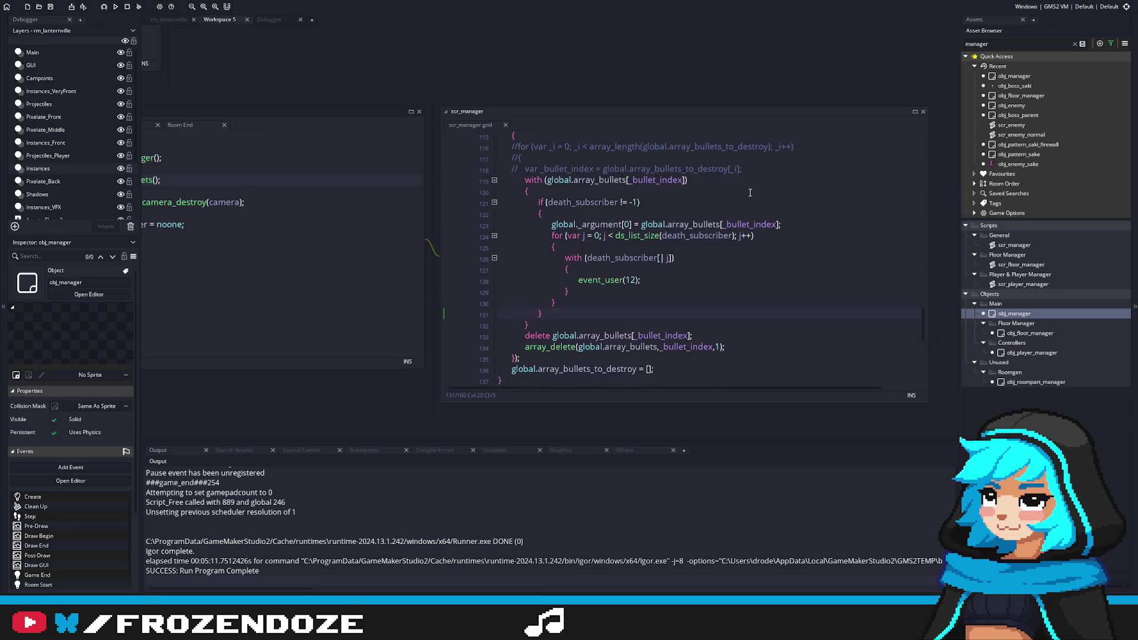
{"action": "scroll", "coordinate": [750, 192], "scroll_direction": "down", "scroll_amount": 2}
{"action": "scroll", "coordinate": [745, 193], "scroll_direction": "up", "scroll_amount": 2}
{"action": "scroll", "coordinate": [745, 193], "scroll_direction": "up", "scroll_amount": 1}
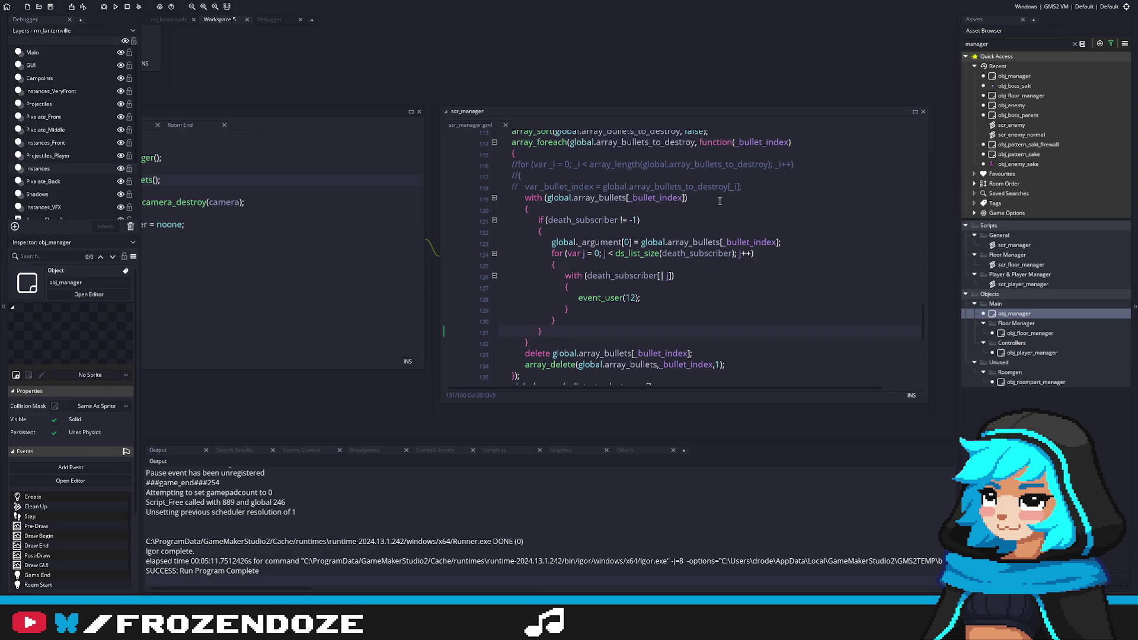
{"action": "scroll", "coordinate": [563, 325], "scroll_direction": "up", "scroll_amount": 2}
{"action": "left_click_drag", "start_coordinate": [518, 343], "coordinate": [450, 199]}
Paste the copied with-block from destroy_bullets onto a new line in destroy_all_bullets.
{"action": "scroll", "coordinate": [498, 221], "scroll_direction": "up", "scroll_amount": 2}
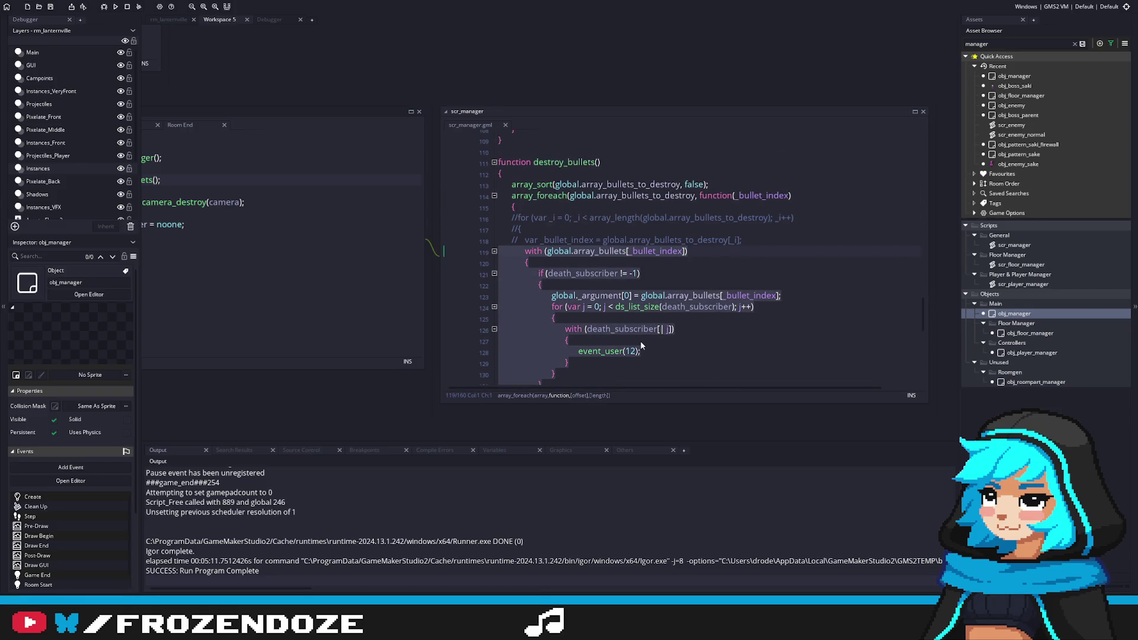
{"action": "scroll", "coordinate": [667, 312], "scroll_direction": "down", "scroll_amount": 6}
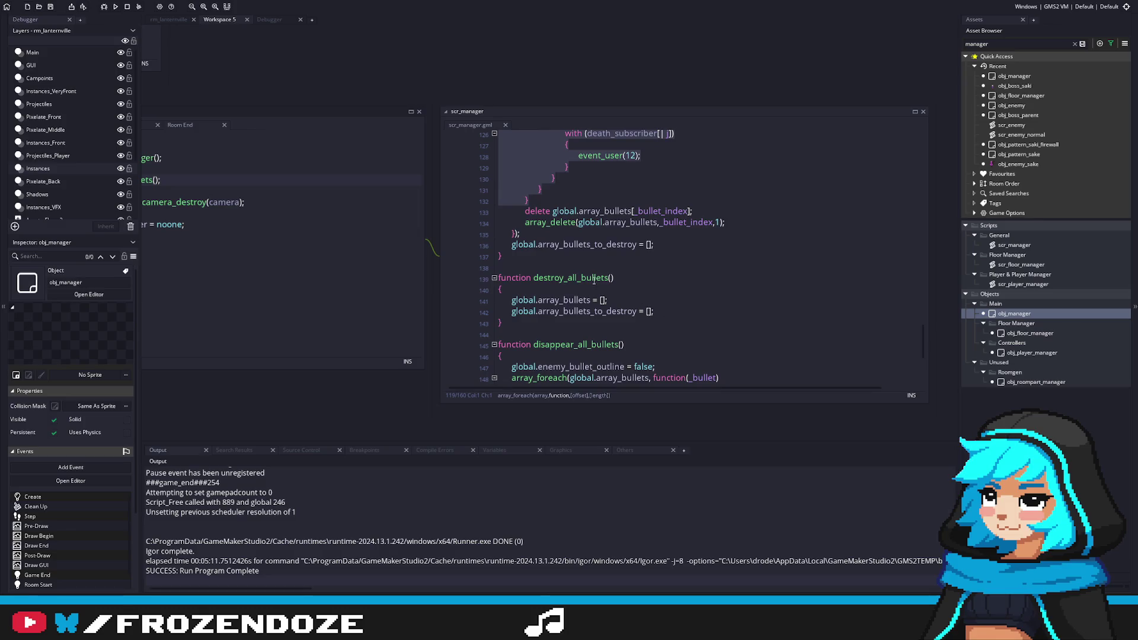
{"action": "left_click", "coordinate": [556, 290]}
{"action": "key", "text": "Return"}
{"action": "key", "text": "ctrl+v"}
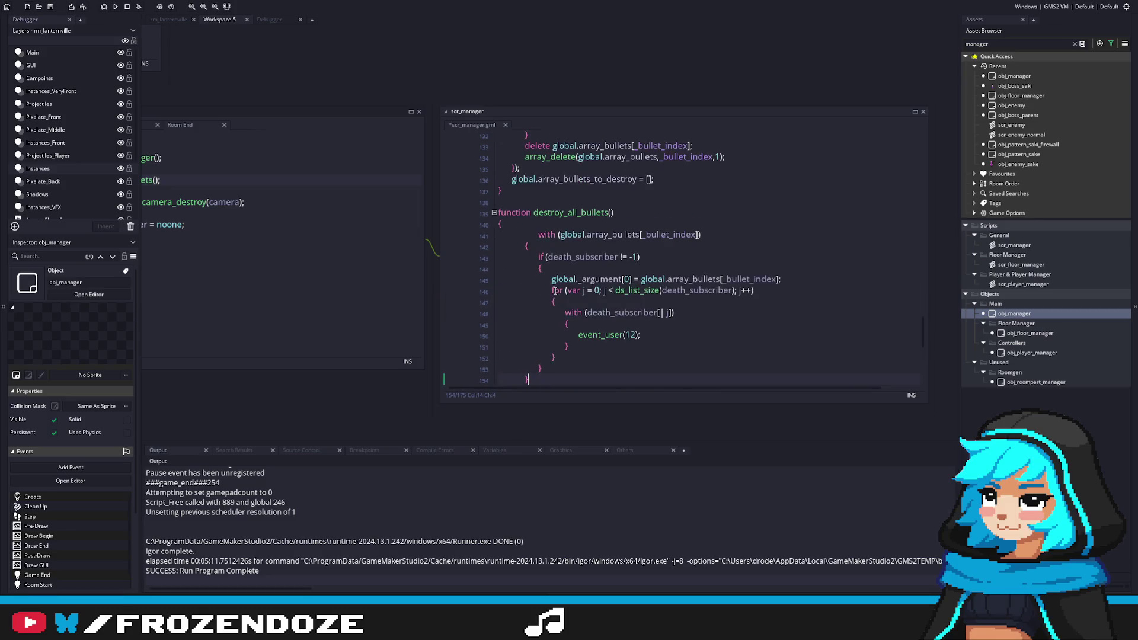
Outdent the pasted with-block one level.
{"action": "scroll", "coordinate": [555, 243], "scroll_direction": "down", "scroll_amount": 2}
{"action": "left_click", "coordinate": [538, 181]}
{"action": "key", "text": "BackSpace"}
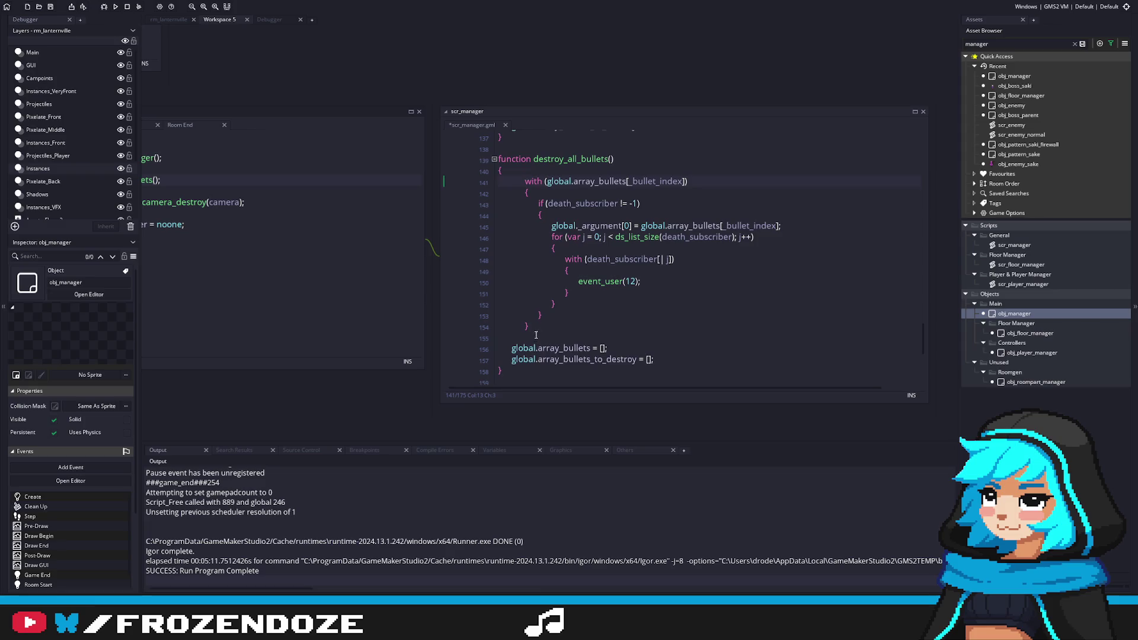
{"action": "left_click_drag", "start_coordinate": [531, 328], "coordinate": [485, 202]}
{"action": "key", "text": "shift+Up"}
{"action": "key", "text": "shift+Up"}
{"action": "key", "text": "shift+Tab"}
{"action": "left_click", "coordinate": [702, 203]}
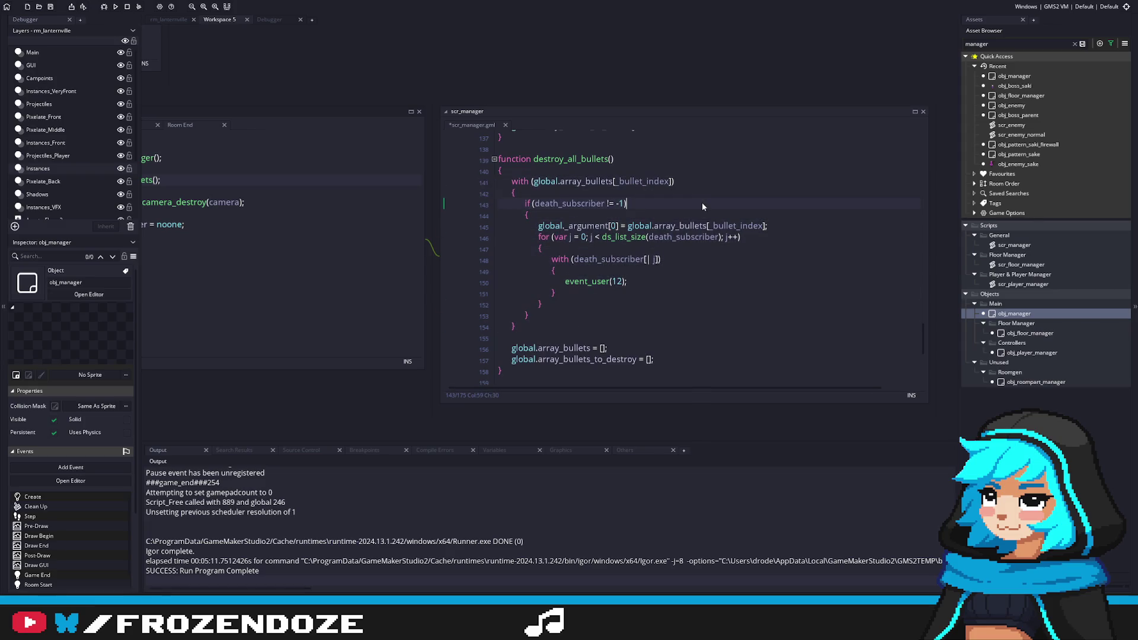
Wrap the with-block in an array_foreach loop with a closing brace, indented inside it.
{"action": "scroll", "coordinate": [702, 204], "scroll_direction": "up", "scroll_amount": 8}
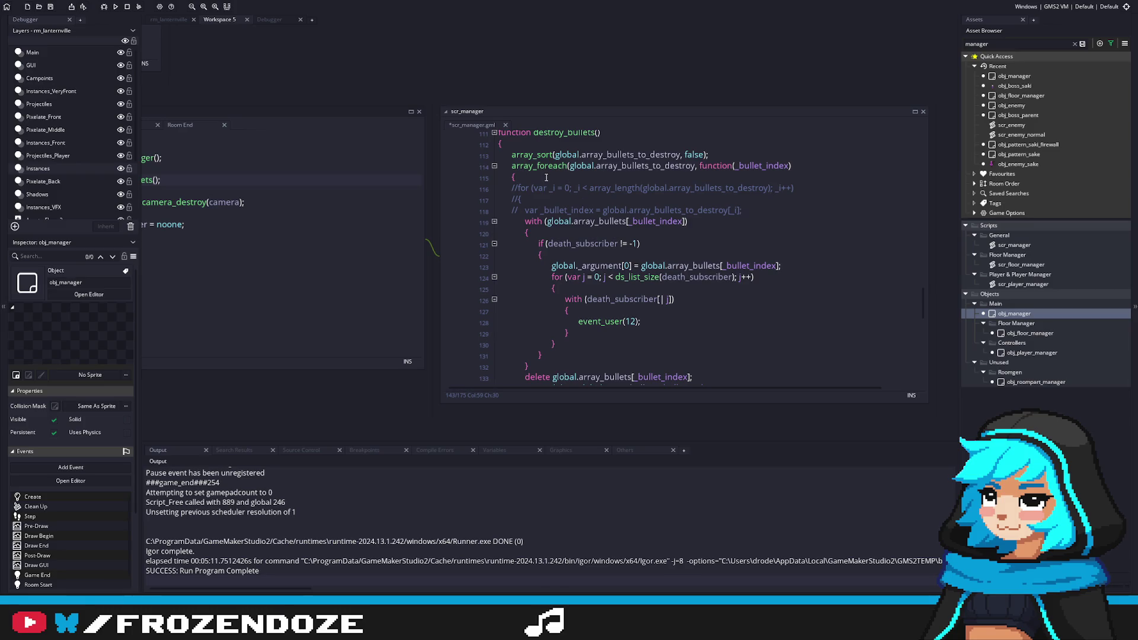
{"action": "left_click_drag", "start_coordinate": [558, 179], "coordinate": [498, 166]}
{"action": "key", "text": "ctrl+c"}
{"action": "scroll", "coordinate": [608, 251], "scroll_direction": "down", "scroll_amount": 2}
{"action": "scroll", "coordinate": [607, 251], "scroll_direction": "down", "scroll_amount": 5}
{"action": "left_click", "coordinate": [554, 261]}
{"action": "key", "text": "ctrl+v"}
{"action": "left_click", "coordinate": [517, 296]}
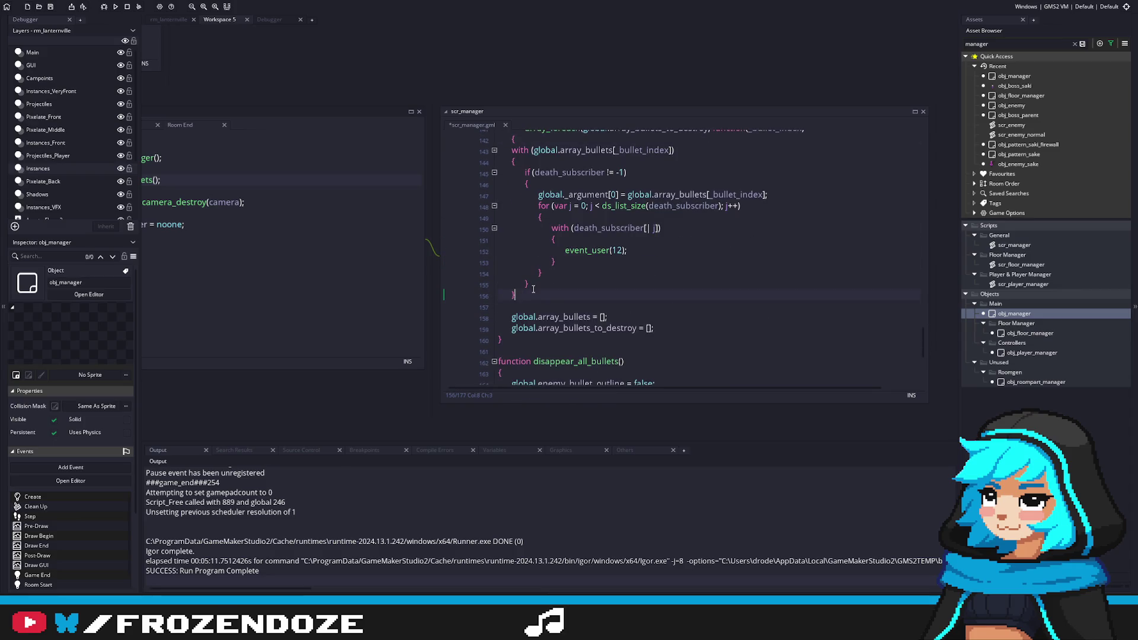
{"action": "key", "text": "Return"}
{"action": "type", "text": "}"}
{"action": "left_click_drag", "start_coordinate": [499, 307], "coordinate": [475, 160]}
{"action": "key", "text": "Tab"}
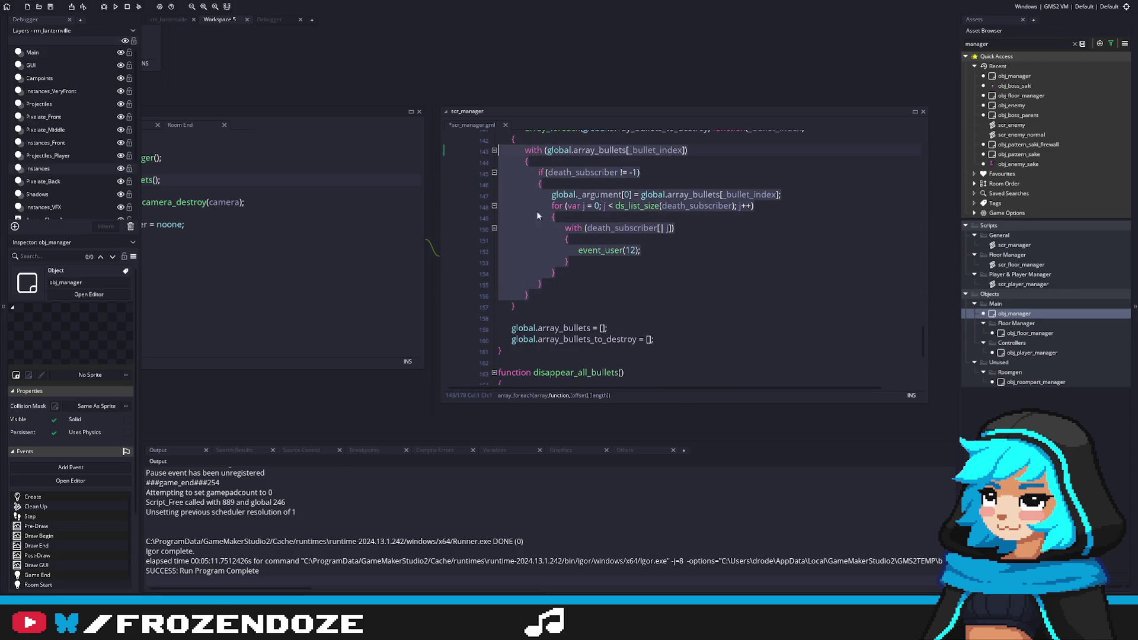
Make the loop iterate over global.array_bullets instead of the _to_destroy array, and save scr_manager.
{"action": "scroll", "coordinate": [524, 197], "scroll_direction": "up", "scroll_amount": 3}
{"action": "left_click", "coordinate": [586, 221]}
{"action": "left_click", "coordinate": [694, 199]}
{"action": "key", "text": "BackSpace"}
{"action": "key", "text": "BackSpace"}
{"action": "key", "text": "BackSpace"}
{"action": "key", "text": "ctrl+s"}
Highlight the death_subscriber uses in destroy_all_bullets to check them.
{"action": "left_click", "coordinate": [707, 226]}
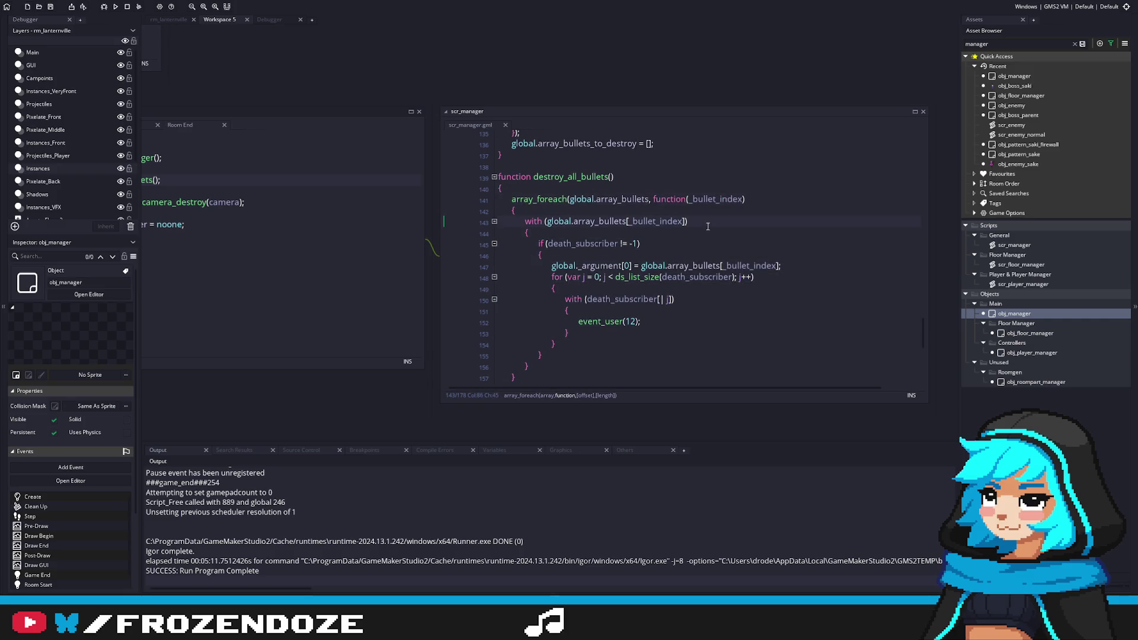
{"action": "left_click", "coordinate": [710, 248]}
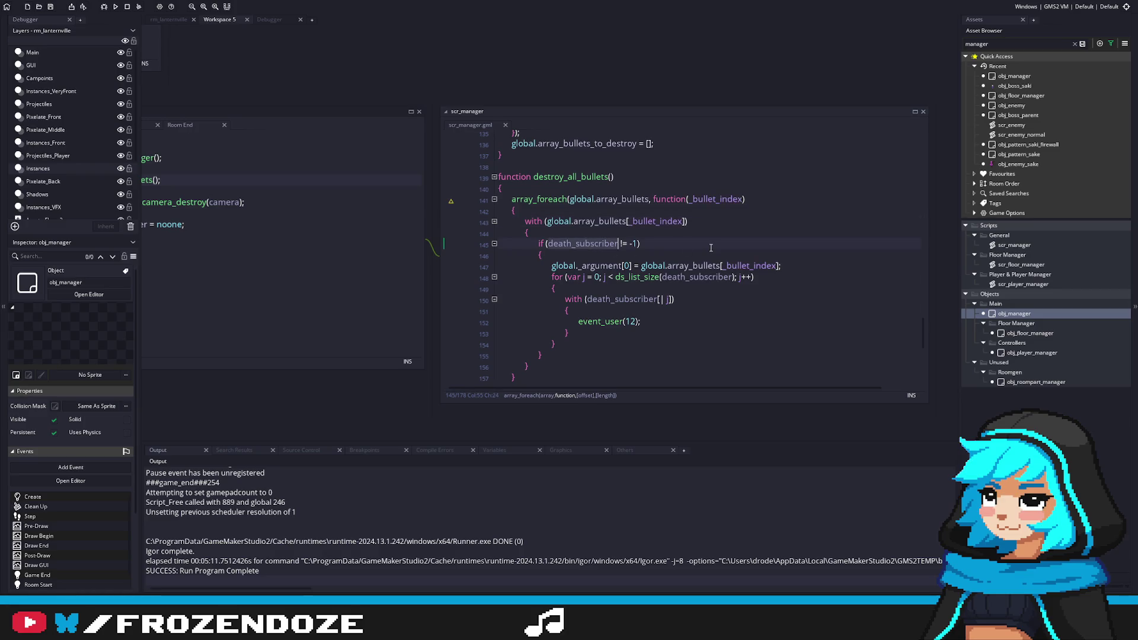
{"action": "scroll", "coordinate": [711, 247], "scroll_direction": "up", "scroll_amount": 6}
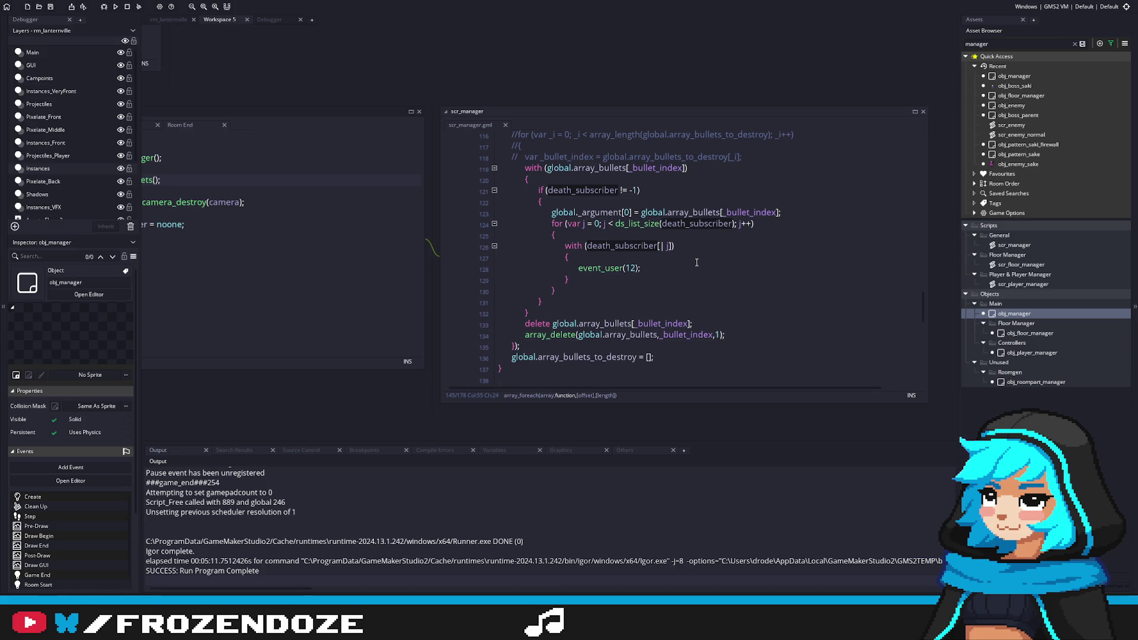
{"action": "scroll", "coordinate": [696, 262], "scroll_direction": "up", "scroll_amount": 3}
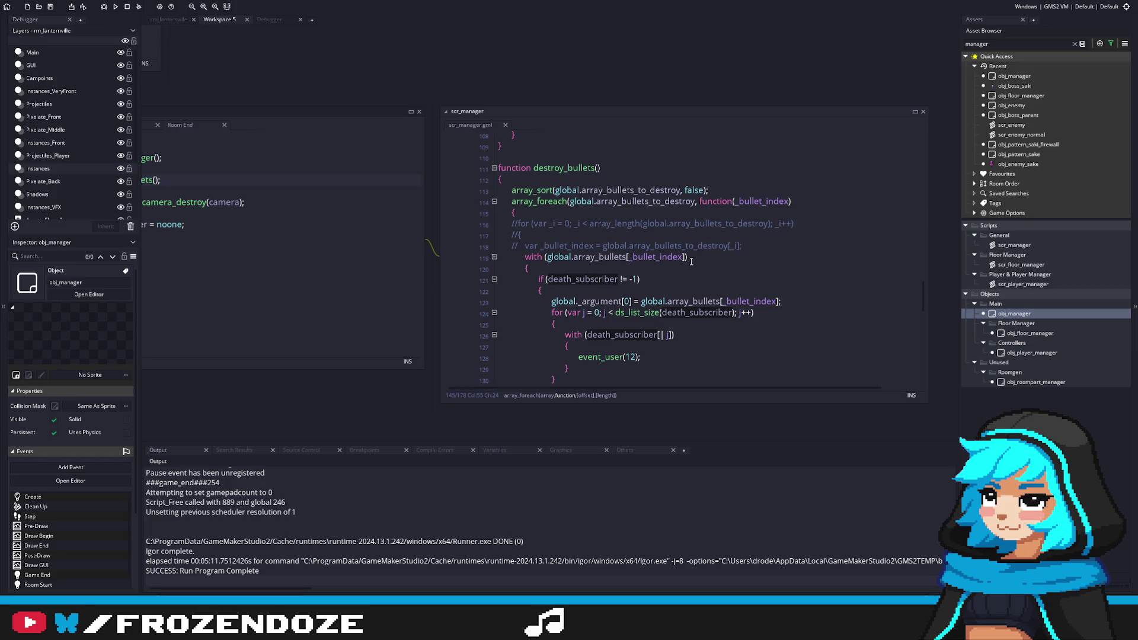
{"action": "scroll", "coordinate": [691, 261], "scroll_direction": "down", "scroll_amount": 6}
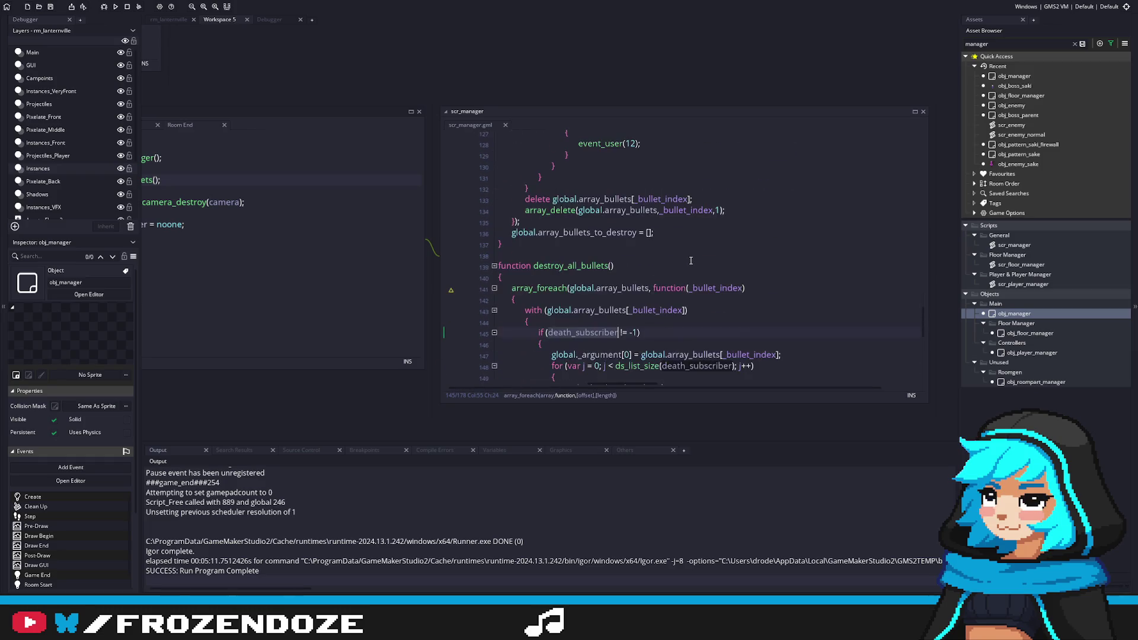
{"action": "scroll", "coordinate": [690, 260], "scroll_direction": "down", "scroll_amount": 2}
{"action": "key", "text": "ctrl+shift+f"}
Find all death_subscriber matches project-wide, including obj_entity's Create event setting it to -1.
{"action": "left_click", "coordinate": [248, 99]}
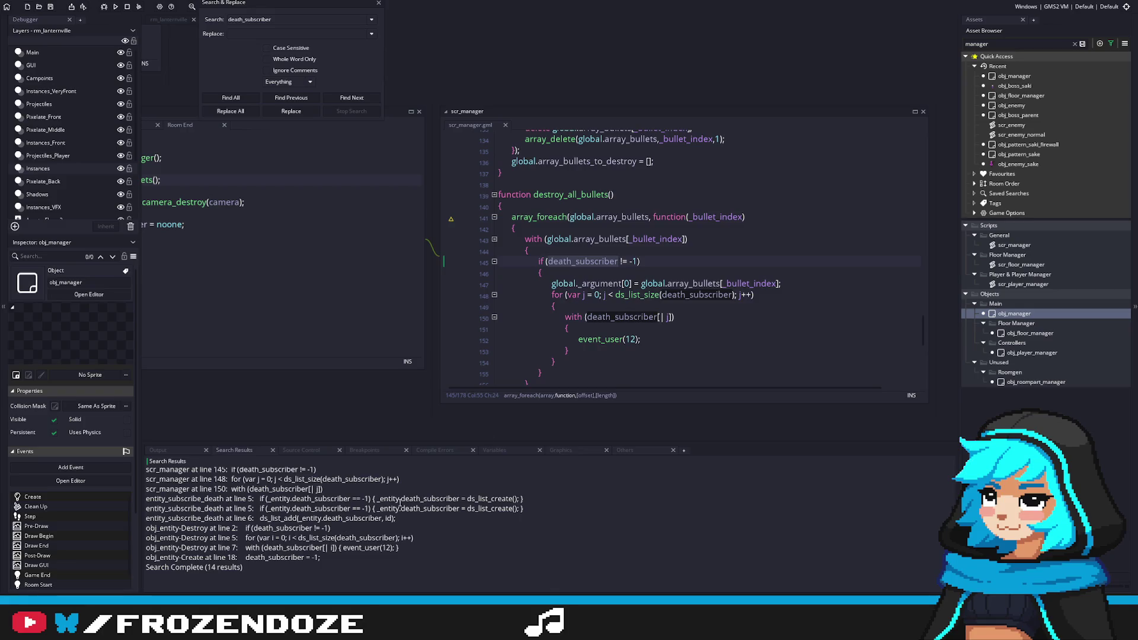
{"action": "scroll", "coordinate": [612, 300], "scroll_direction": "up", "scroll_amount": 9}
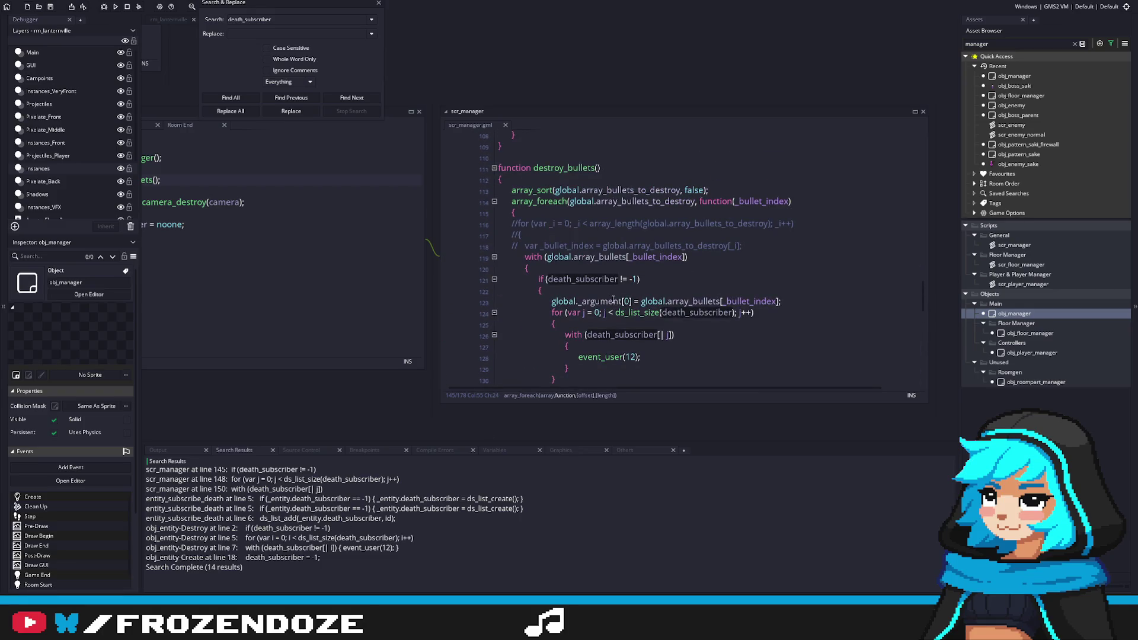
Find every use of destroy_bullets and open its call in obj_manager's Step event at line 78.
{"action": "left_click", "coordinate": [597, 167]}
{"action": "key", "text": "ctrl+shift+f"}
{"action": "left_click", "coordinate": [258, 99]}
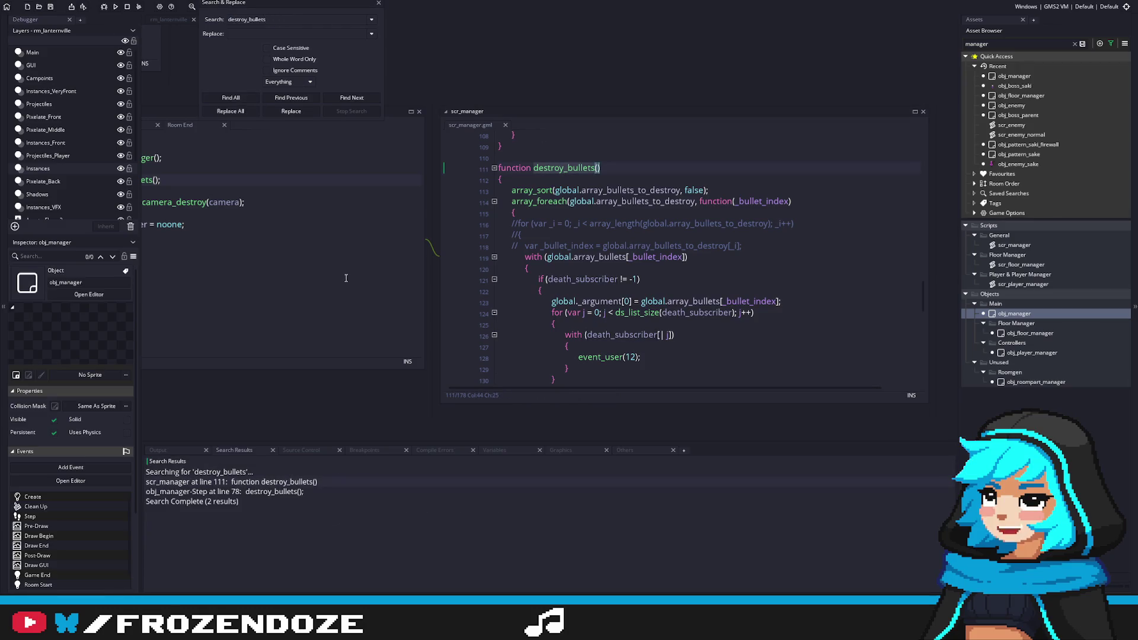
{"action": "double_click", "coordinate": [294, 491]}
Return to the scr_manager code and close the Search & Replace window.
{"action": "scroll", "coordinate": [514, 297], "scroll_direction": "up", "scroll_amount": 4}
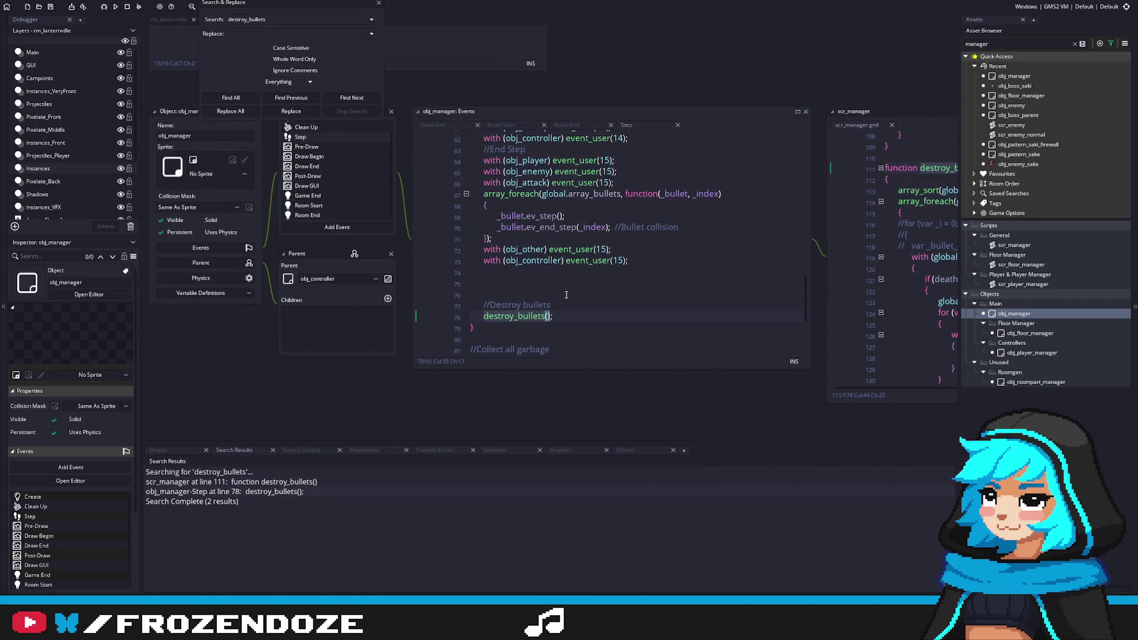
{"action": "left_click", "coordinate": [853, 110]}
{"action": "scroll", "coordinate": [684, 310], "scroll_direction": "down", "scroll_amount": 3}
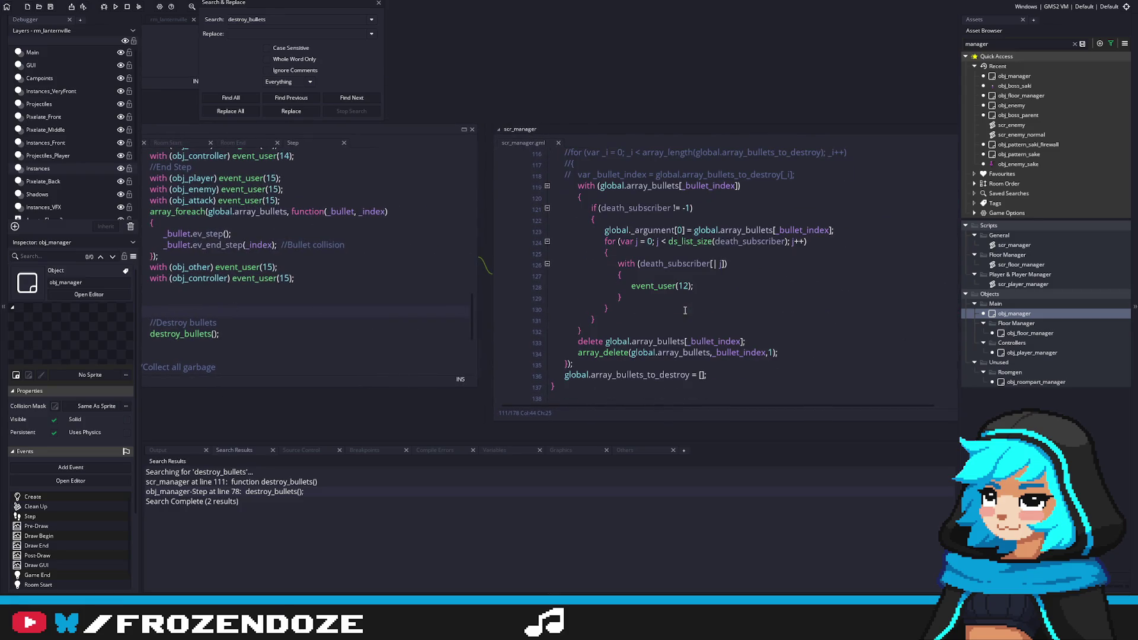
{"action": "scroll", "coordinate": [659, 313], "scroll_direction": "down", "scroll_amount": 7}
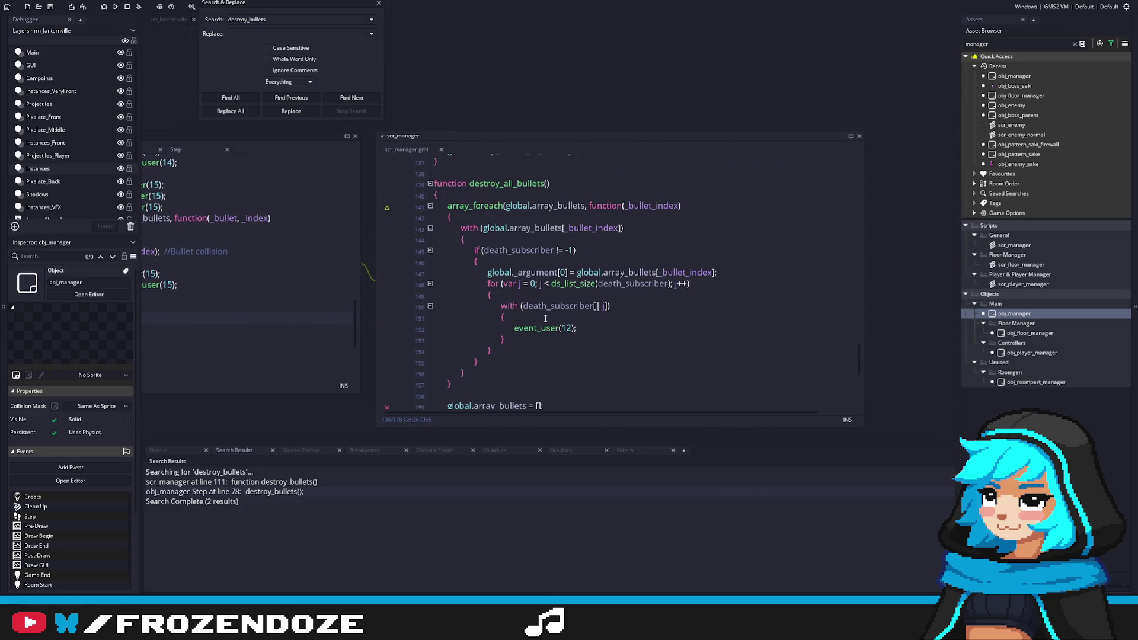
{"action": "left_click", "coordinate": [378, 3]}
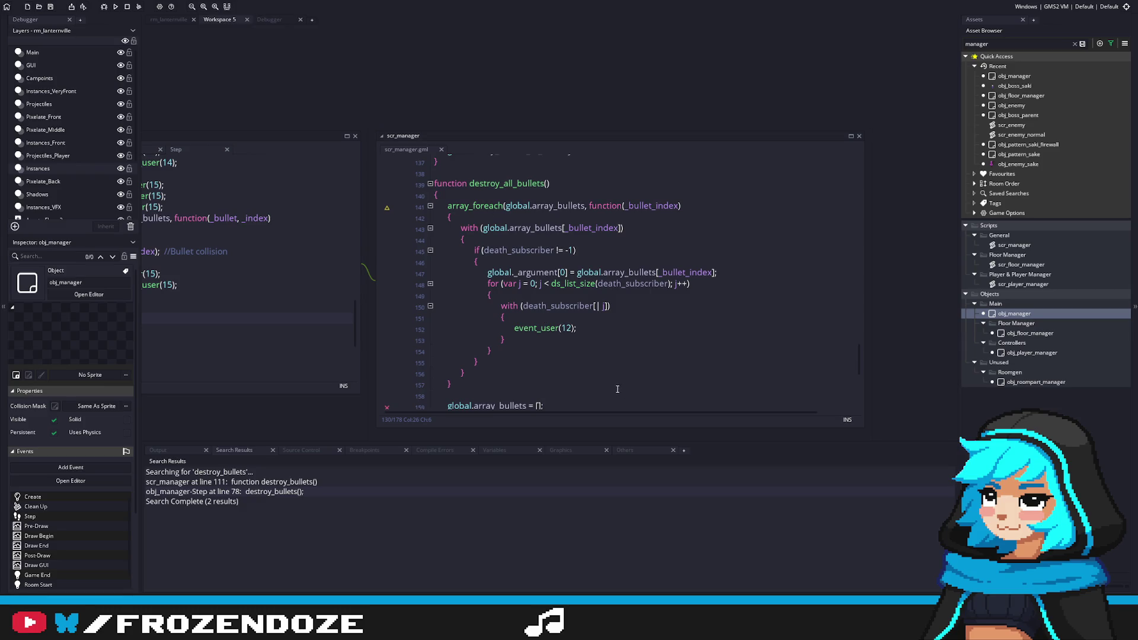
{"action": "scroll", "coordinate": [531, 391], "scroll_direction": "up", "scroll_amount": 8}
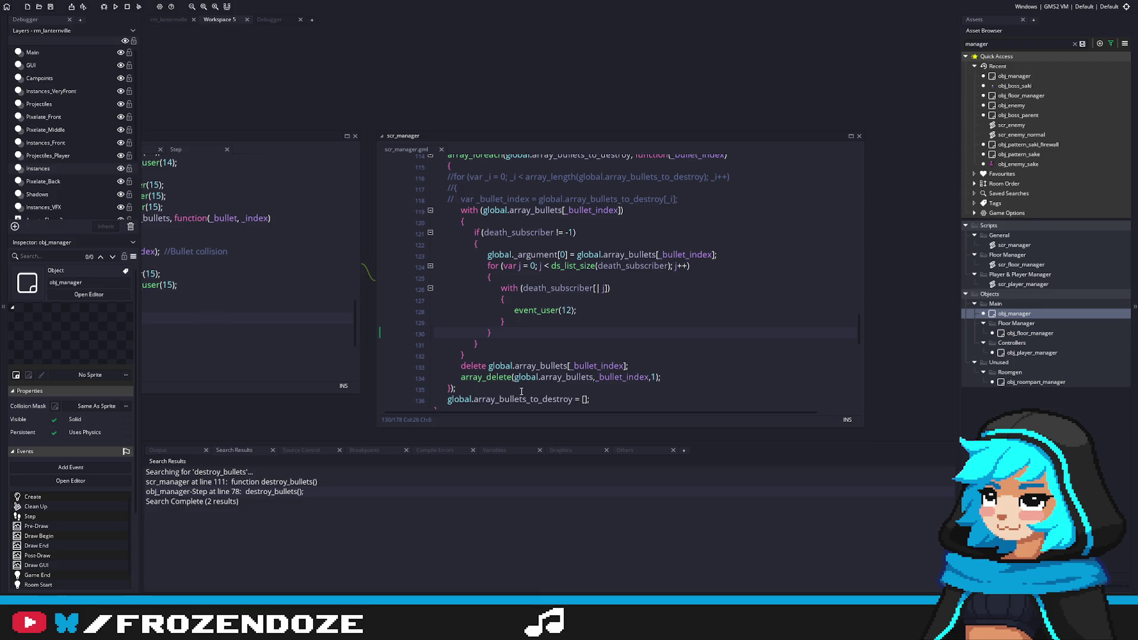
Scroll through destroy_all_bullets in scr_manager to review it.
{"action": "scroll", "coordinate": [521, 391], "scroll_direction": "down", "scroll_amount": 4}
{"action": "scroll", "coordinate": [519, 392], "scroll_direction": "down", "scroll_amount": 3}
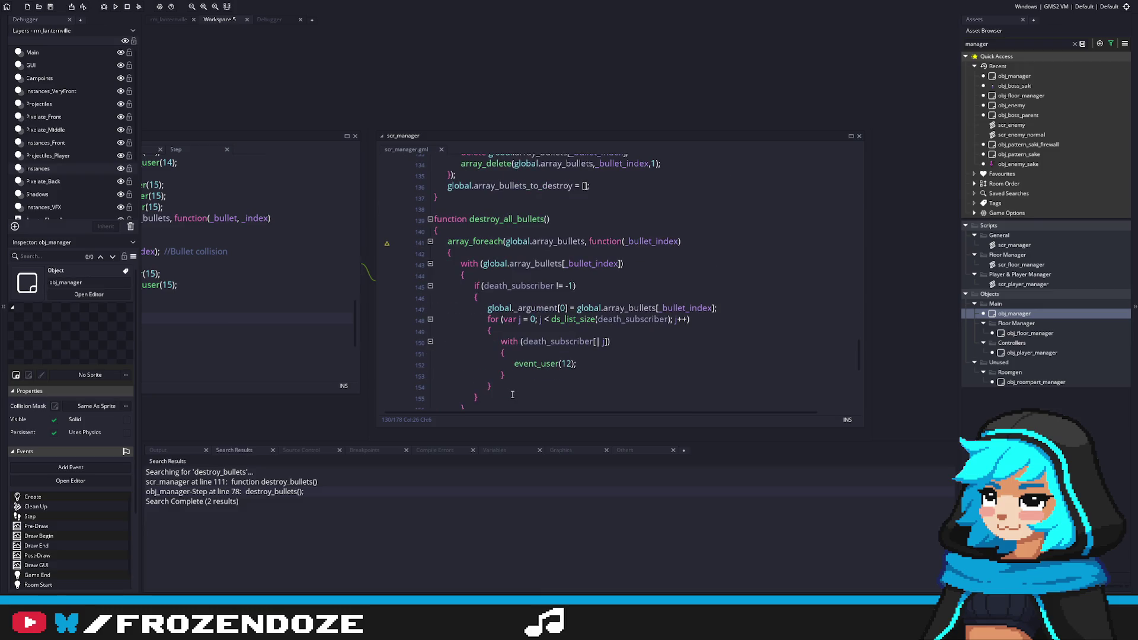
{"action": "scroll", "coordinate": [519, 390], "scroll_direction": "up", "scroll_amount": 4}
{"action": "scroll", "coordinate": [523, 386], "scroll_direction": "down", "scroll_amount": 3}
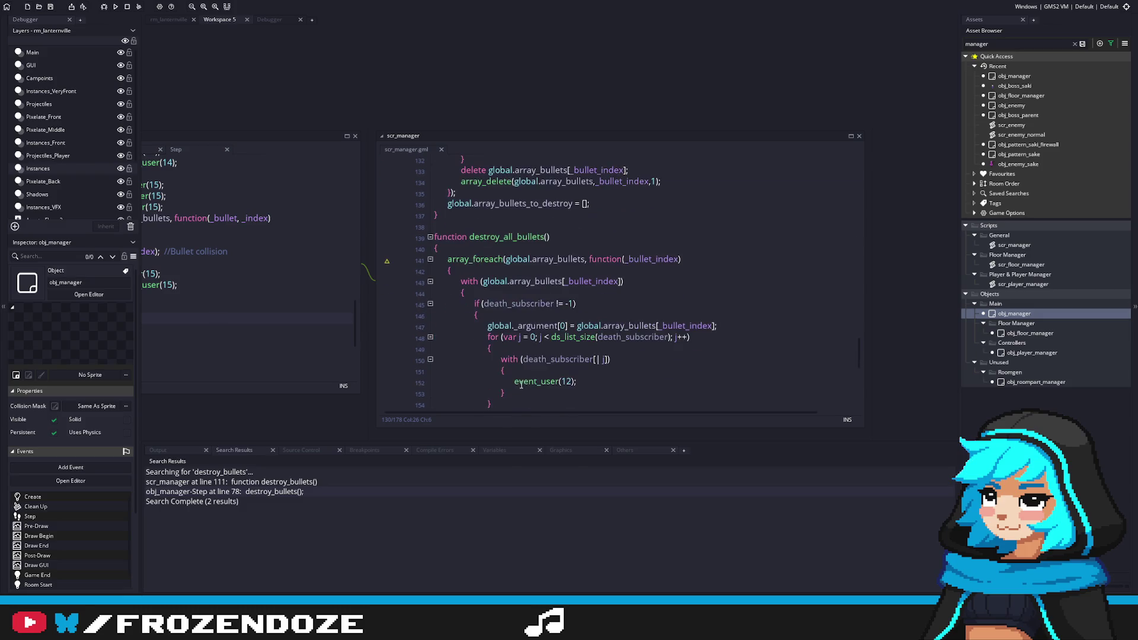
{"action": "scroll", "coordinate": [510, 387], "scroll_direction": "down", "scroll_amount": 2}
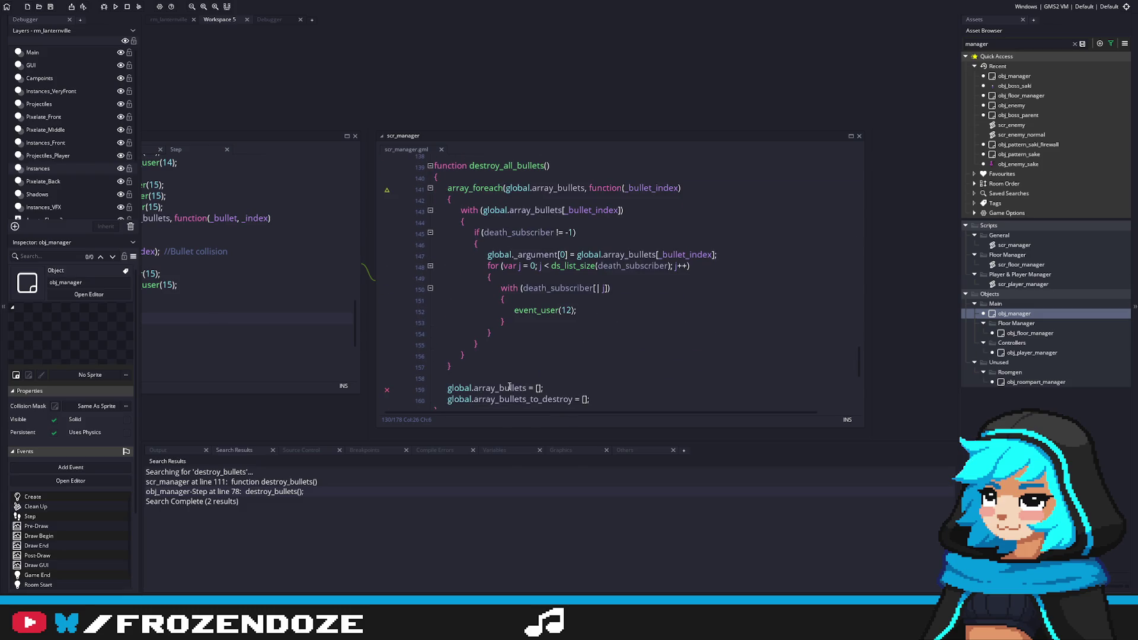
Clear the 'manager' asset search filter and open the init_bullets script.
{"action": "left_click", "coordinate": [1080, 45]}
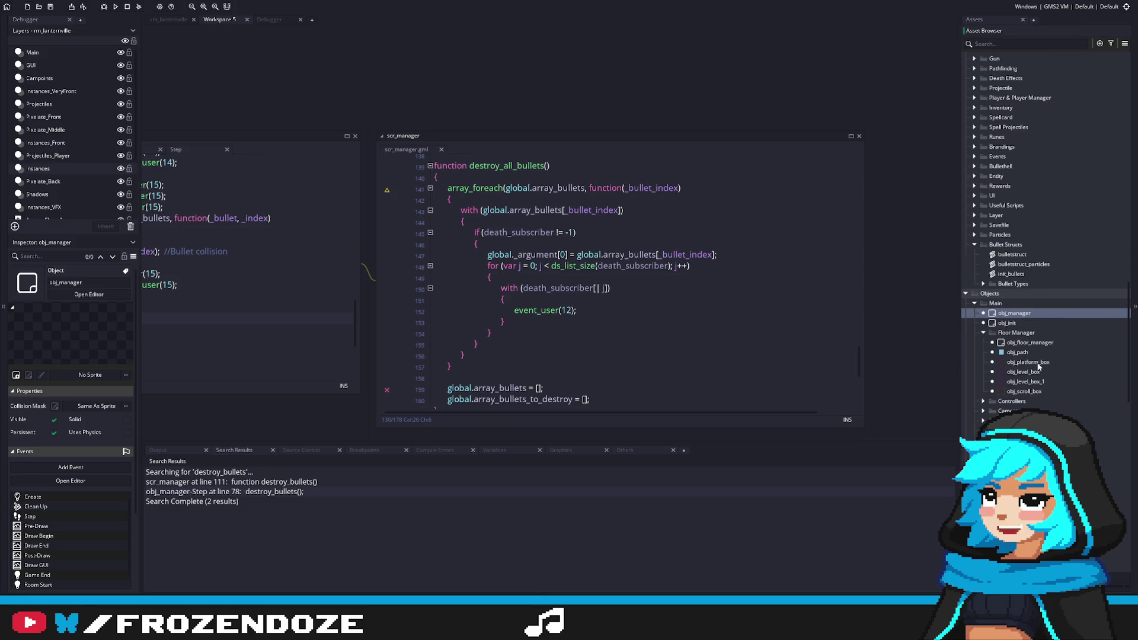
{"action": "scroll", "coordinate": [1054, 326], "scroll_direction": "up", "scroll_amount": 3}
{"action": "double_click", "coordinate": [1011, 380]}
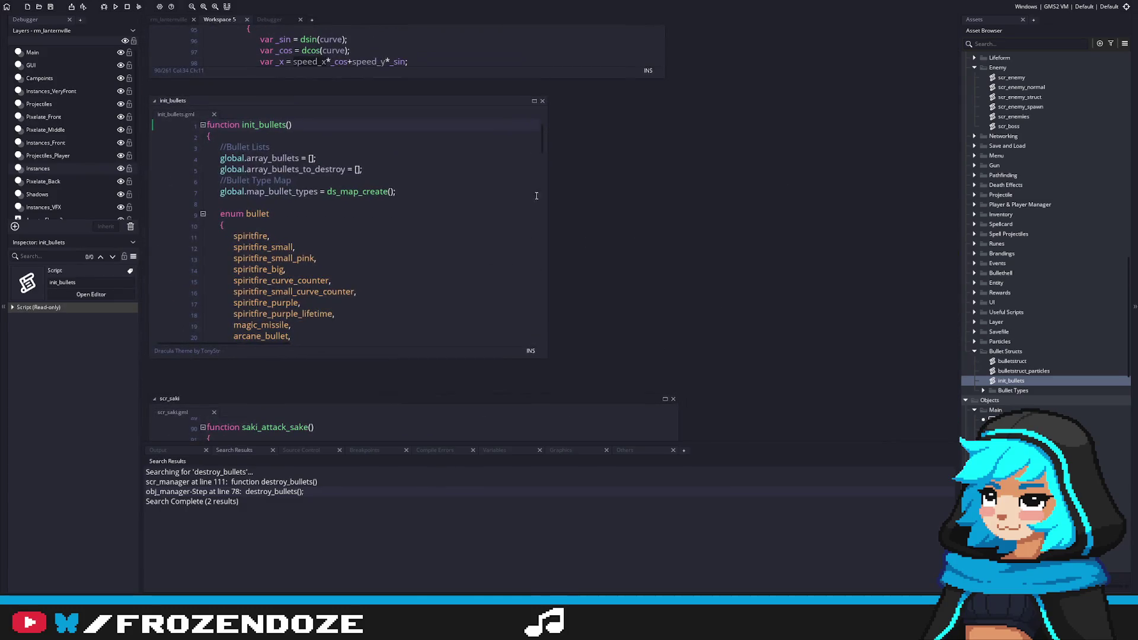
Open the bulletstruct script and widen its code panel.
{"action": "left_click_drag", "start_coordinate": [542, 152], "coordinate": [542, 326]}
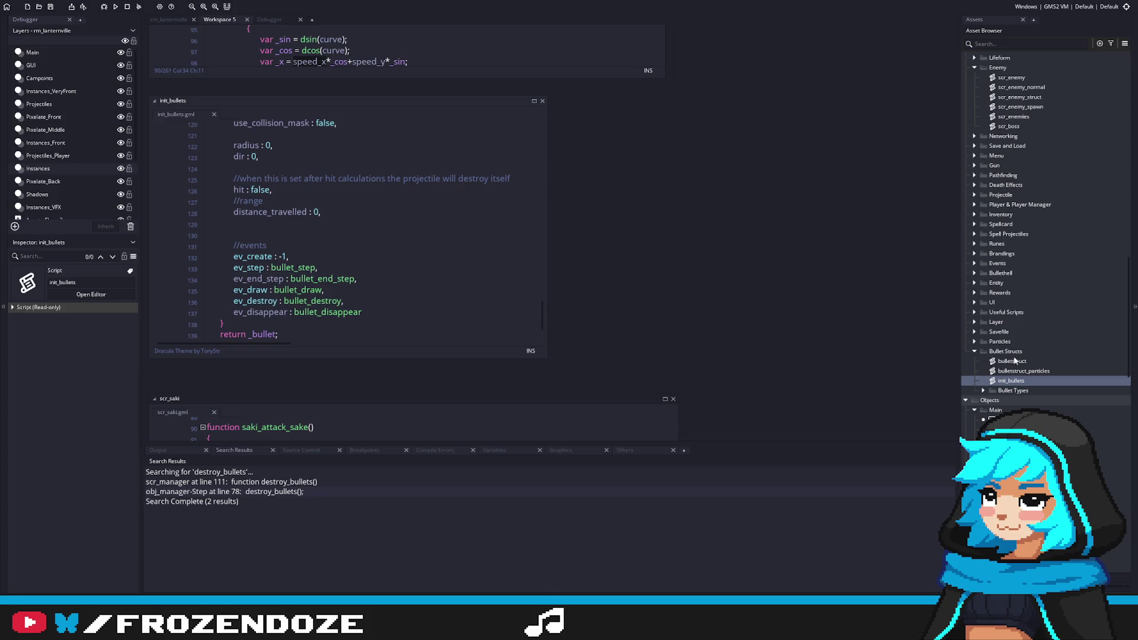
{"action": "double_click", "coordinate": [1012, 361]}
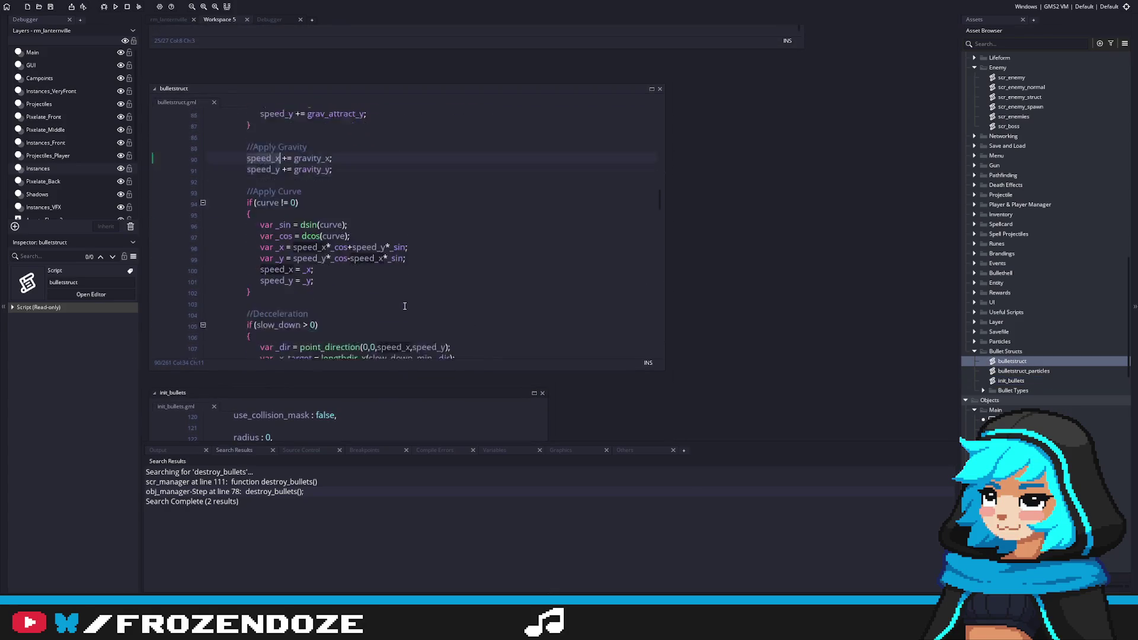
{"action": "scroll", "coordinate": [409, 308], "scroll_direction": "down", "scroll_amount": 20}
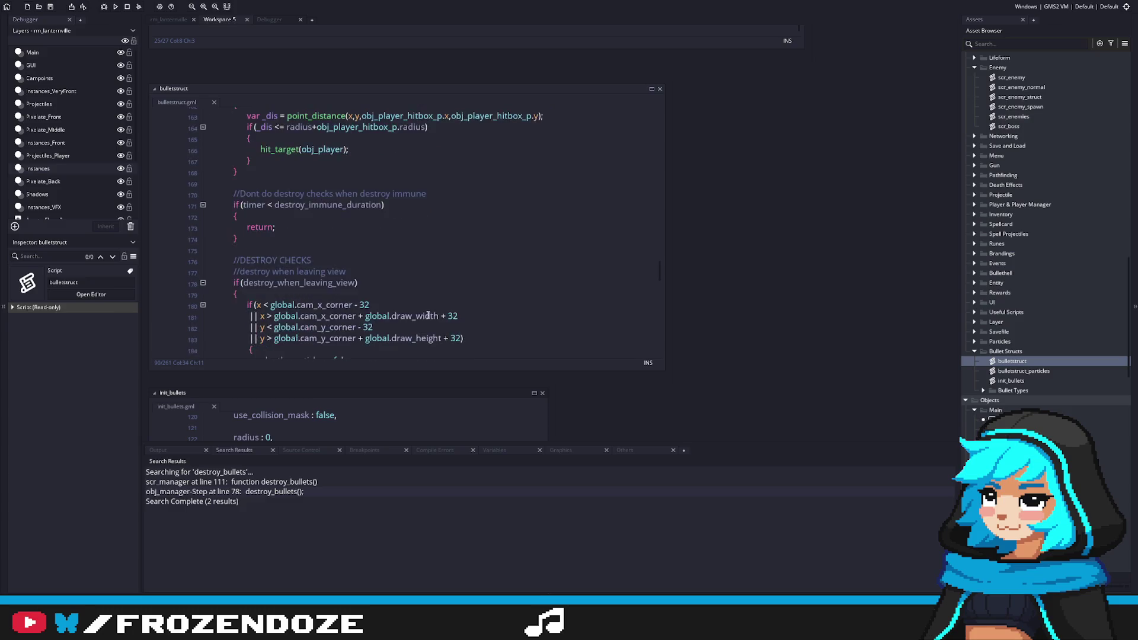
{"action": "mouse_move", "coordinate": [664, 310]}
{"action": "left_mouse_down"}
{"action": "mouse_move", "coordinate": [754, 313]}
{"action": "mouse_move", "coordinate": [742, 183]}
{"action": "mouse_move", "coordinate": [724, 294]}
{"action": "left_mouse_up"}
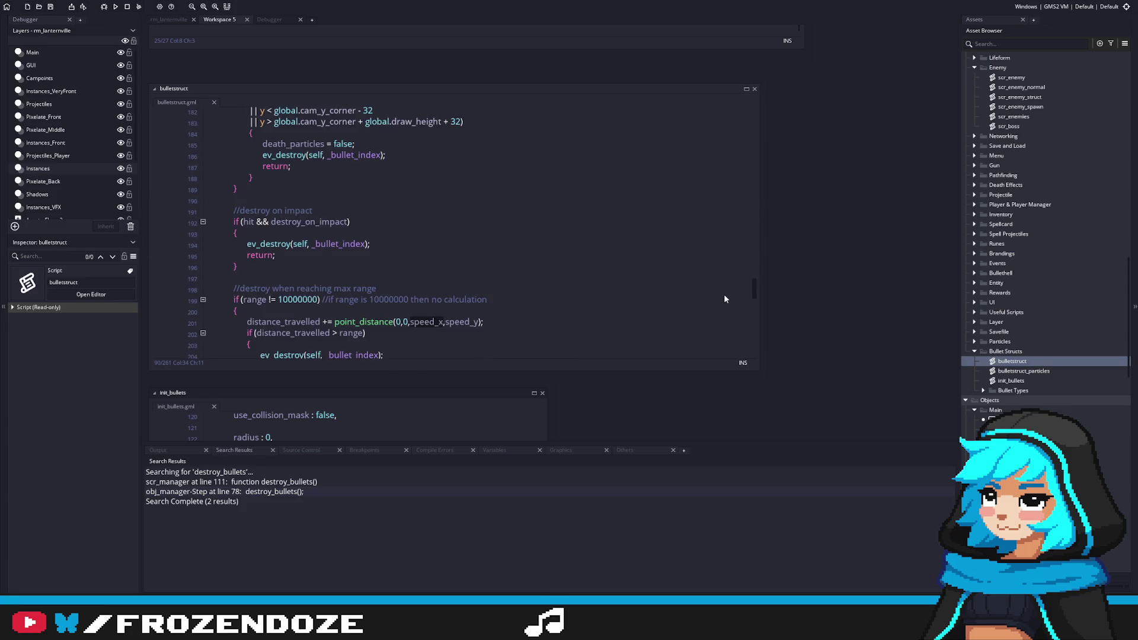
{"action": "scroll", "coordinate": [724, 298], "scroll_direction": "down", "scroll_amount": 3}
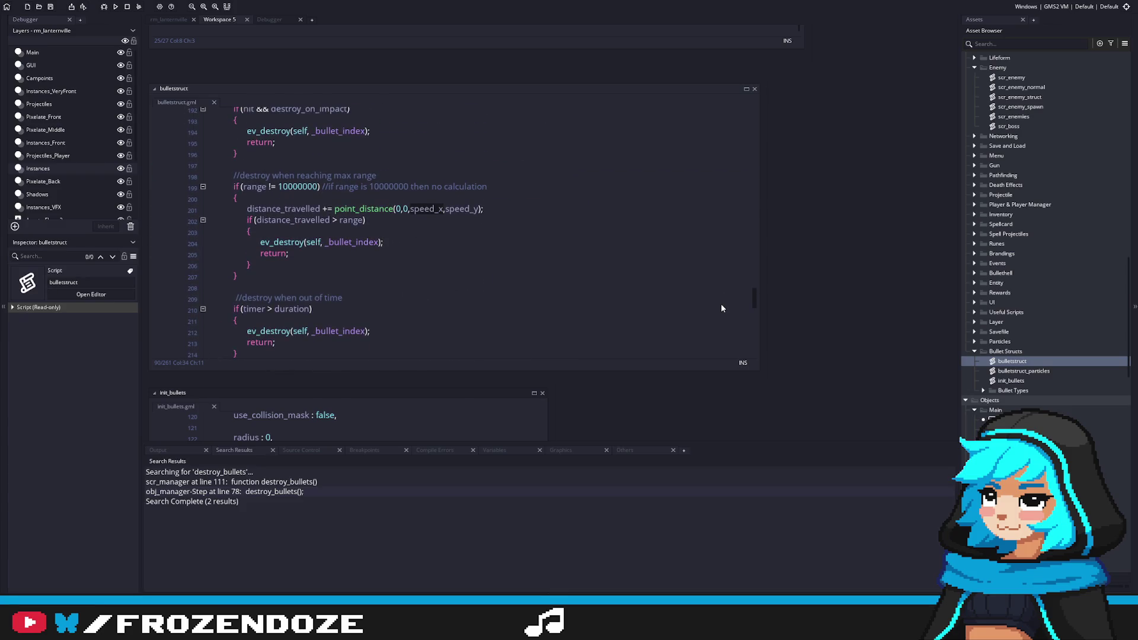
{"action": "scroll", "coordinate": [722, 308], "scroll_direction": "up", "scroll_amount": 1}
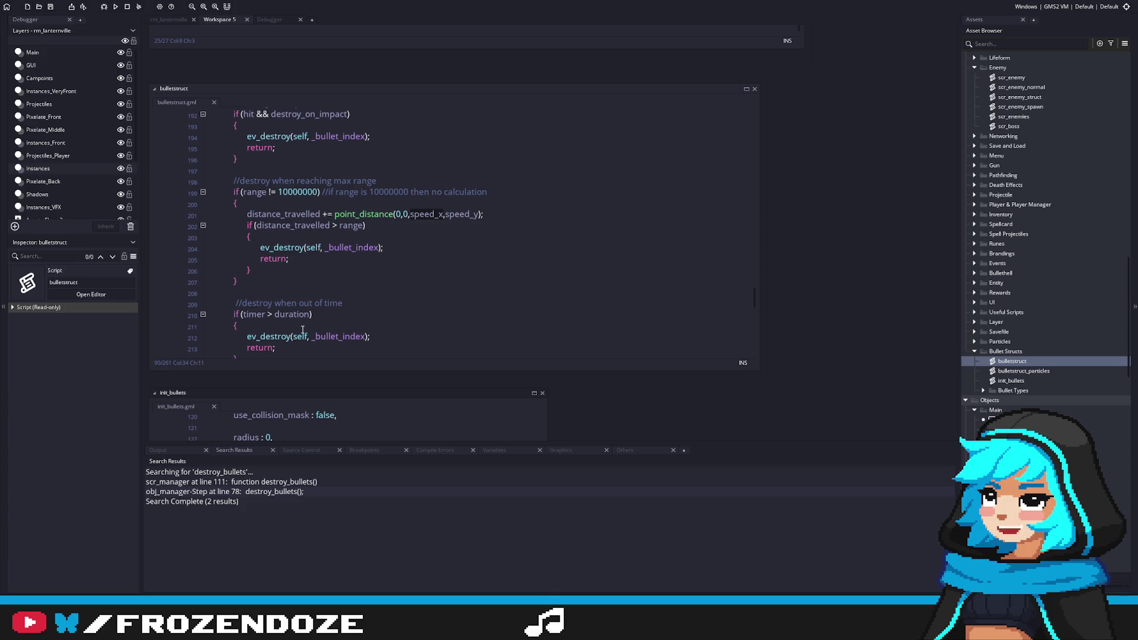
{"action": "scroll", "coordinate": [332, 333], "scroll_direction": "up", "scroll_amount": 5}
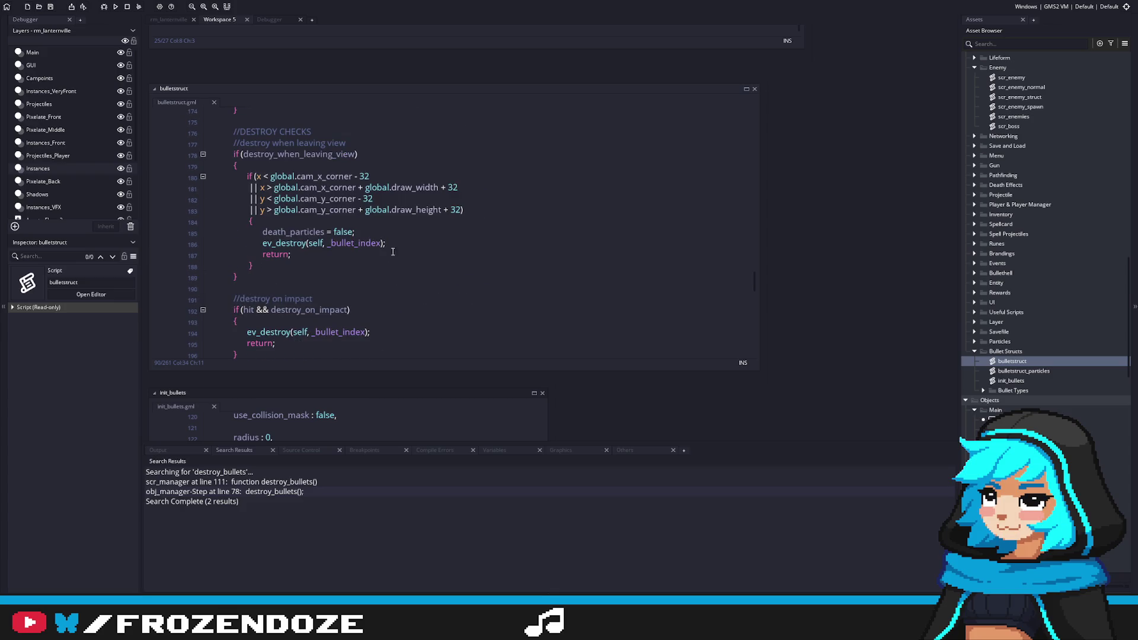
Examine the death_particles and ev_destroy lines 185–186 in bulletstruct by selecting them.
{"action": "left_click_drag", "start_coordinate": [386, 243], "coordinate": [262, 243]}
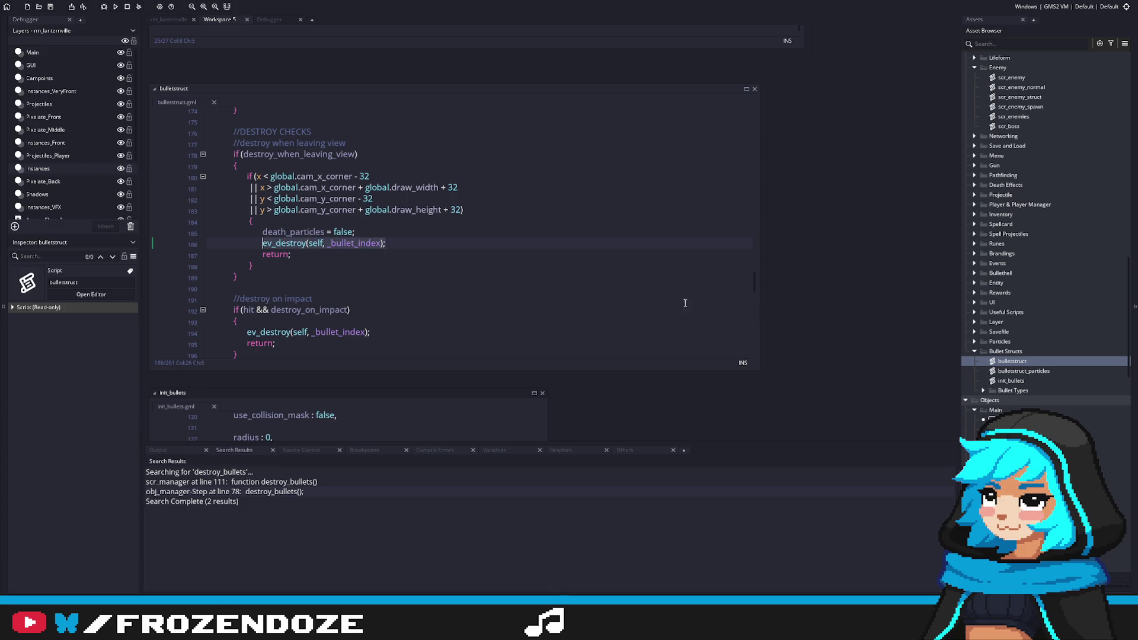
{"action": "left_click_drag", "start_coordinate": [393, 240], "coordinate": [178, 235]}
{"action": "scroll", "coordinate": [1043, 296], "scroll_direction": "down", "scroll_amount": 3}
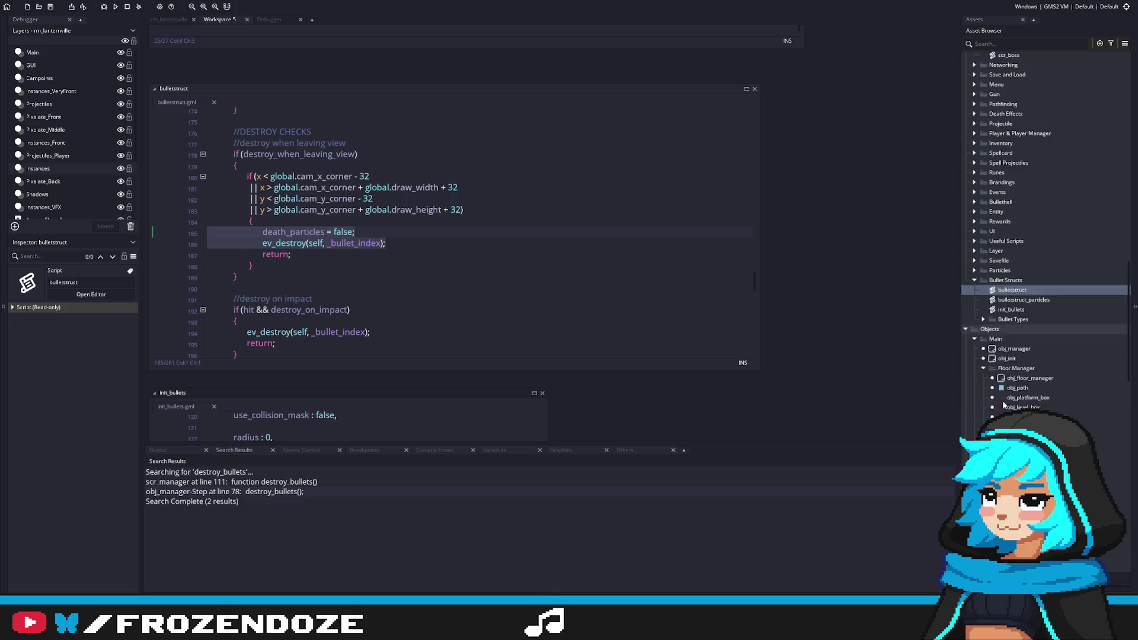
{"action": "scroll", "coordinate": [492, 273], "scroll_direction": "down", "scroll_amount": 3}
{"action": "left_click", "coordinate": [398, 177]}
{"action": "double_click", "coordinate": [316, 142]}
{"action": "left_click", "coordinate": [262, 155]}
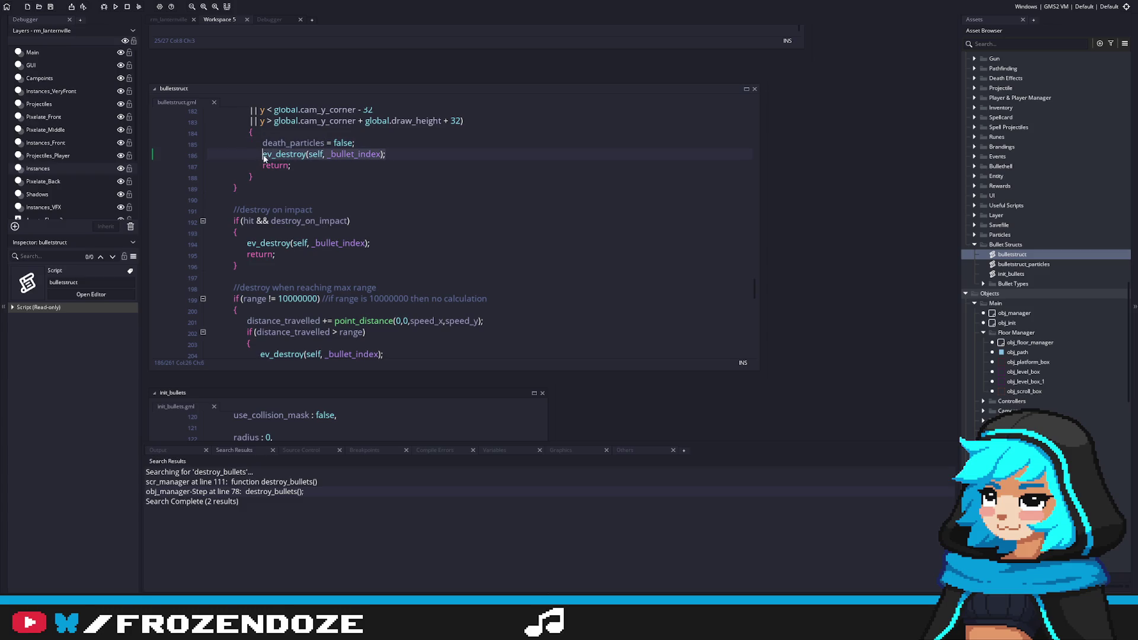
{"action": "scroll", "coordinate": [497, 320], "scroll_direction": "down", "scroll_amount": 6}
{"action": "scroll", "coordinate": [497, 320], "scroll_direction": "down", "scroll_amount": 2}
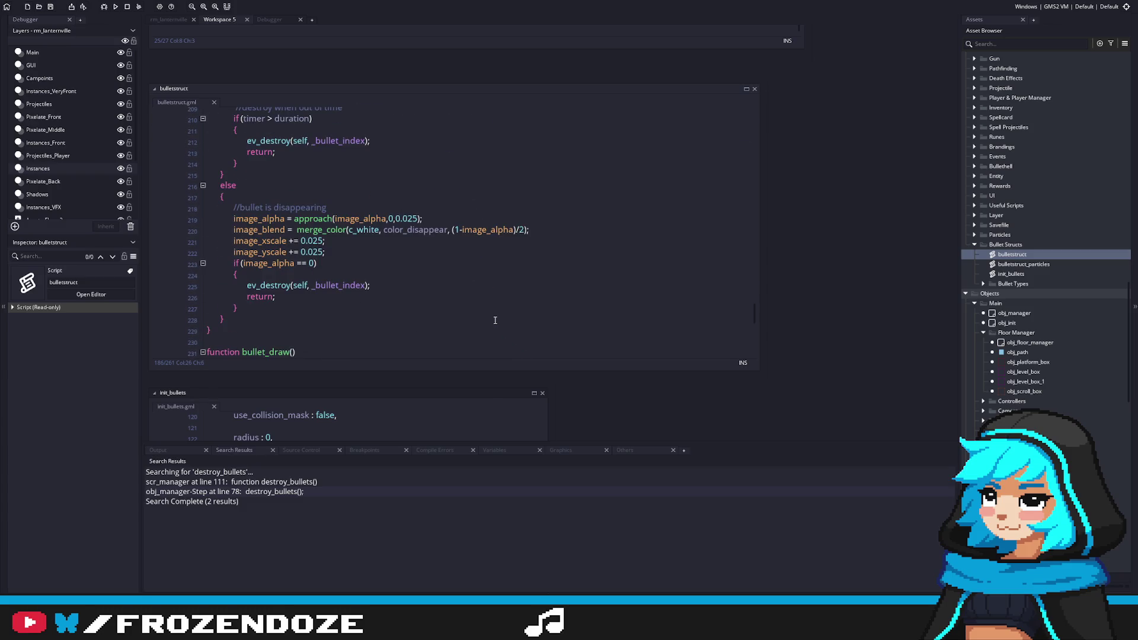
{"action": "scroll", "coordinate": [493, 320], "scroll_direction": "up", "scroll_amount": 9}
{"action": "scroll", "coordinate": [492, 320], "scroll_direction": "up", "scroll_amount": 5}
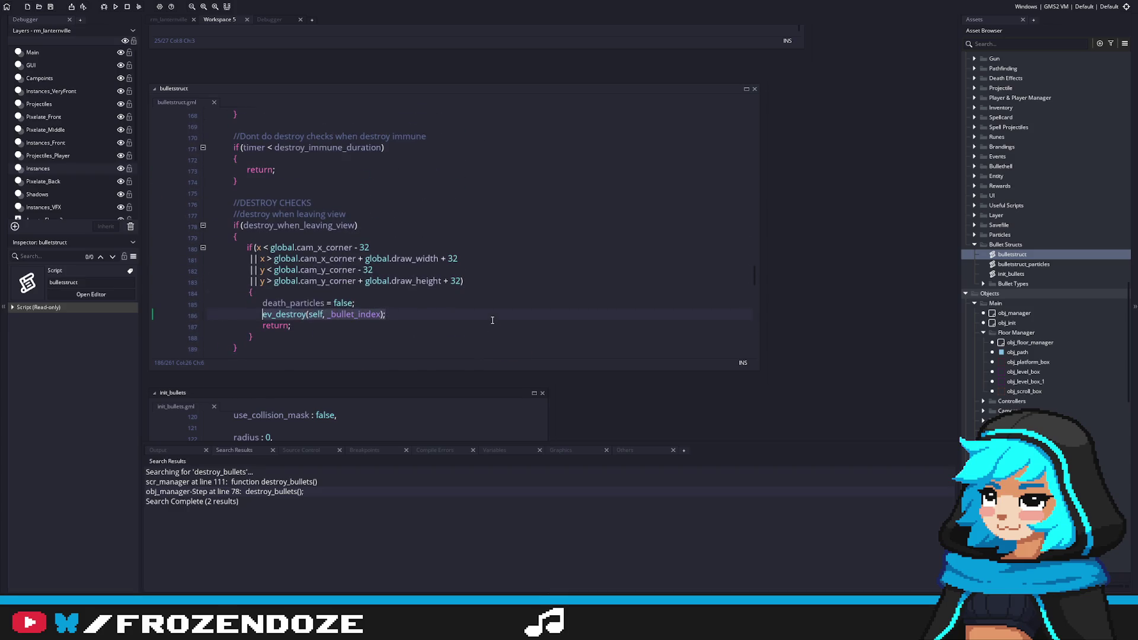
{"action": "double_click", "coordinate": [293, 302]}
Review the destroy checks around ev_destroy on line 186, then open obj_manager's scr_manager script.
{"action": "scroll", "coordinate": [404, 319], "scroll_direction": "down", "scroll_amount": 7}
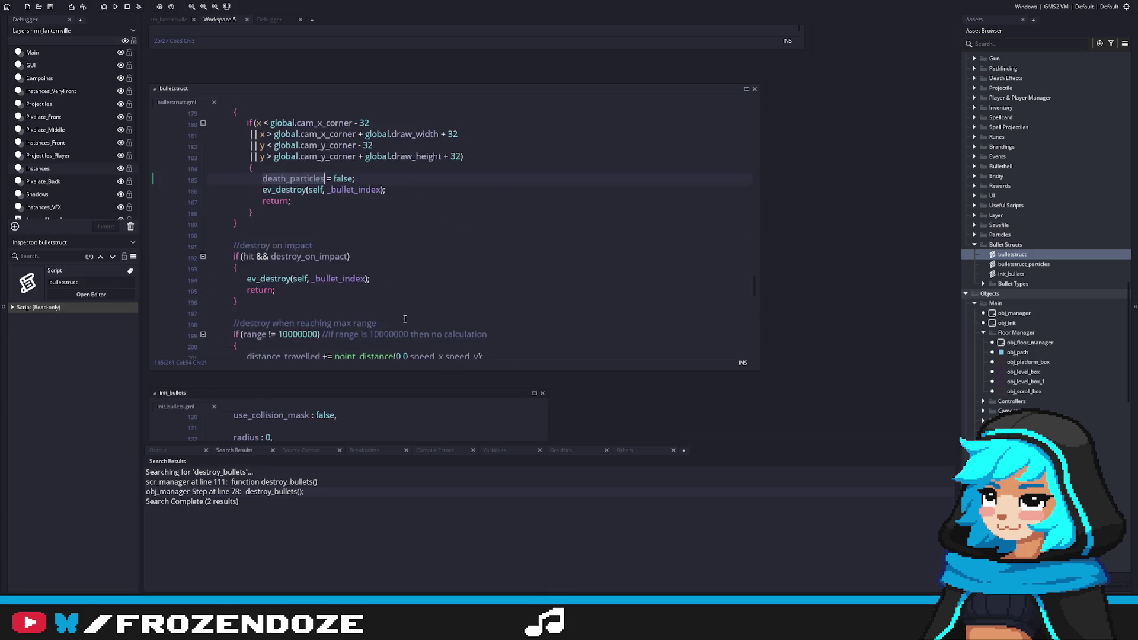
{"action": "scroll", "coordinate": [405, 320], "scroll_direction": "down", "scroll_amount": 10}
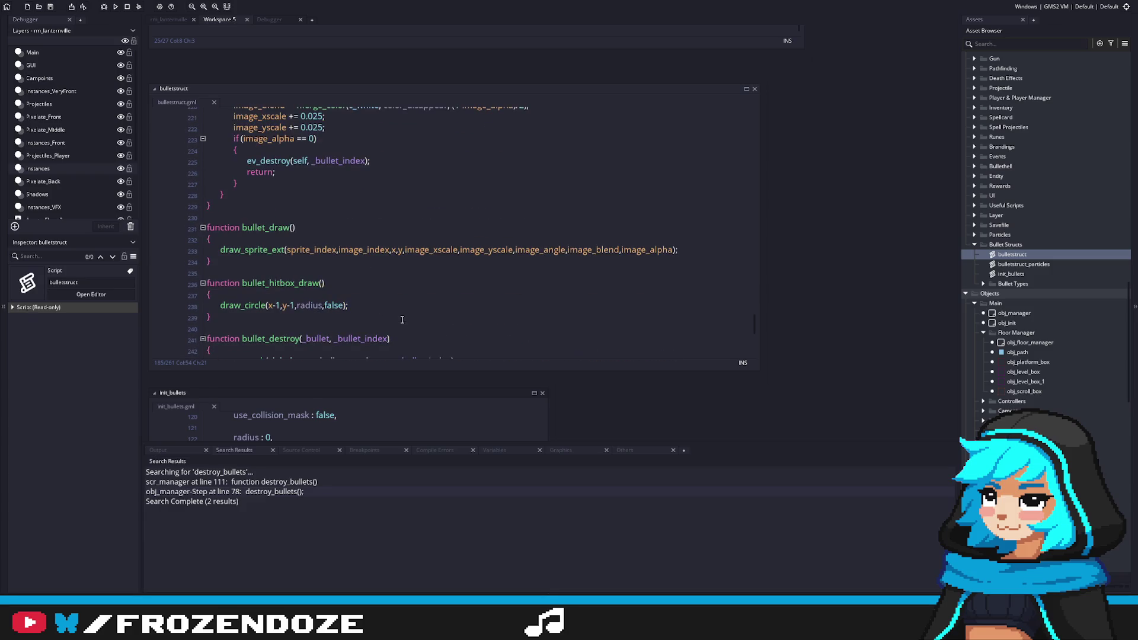
{"action": "scroll", "coordinate": [401, 320], "scroll_direction": "down", "scroll_amount": 4}
{"action": "scroll", "coordinate": [399, 321], "scroll_direction": "down", "scroll_amount": 3}
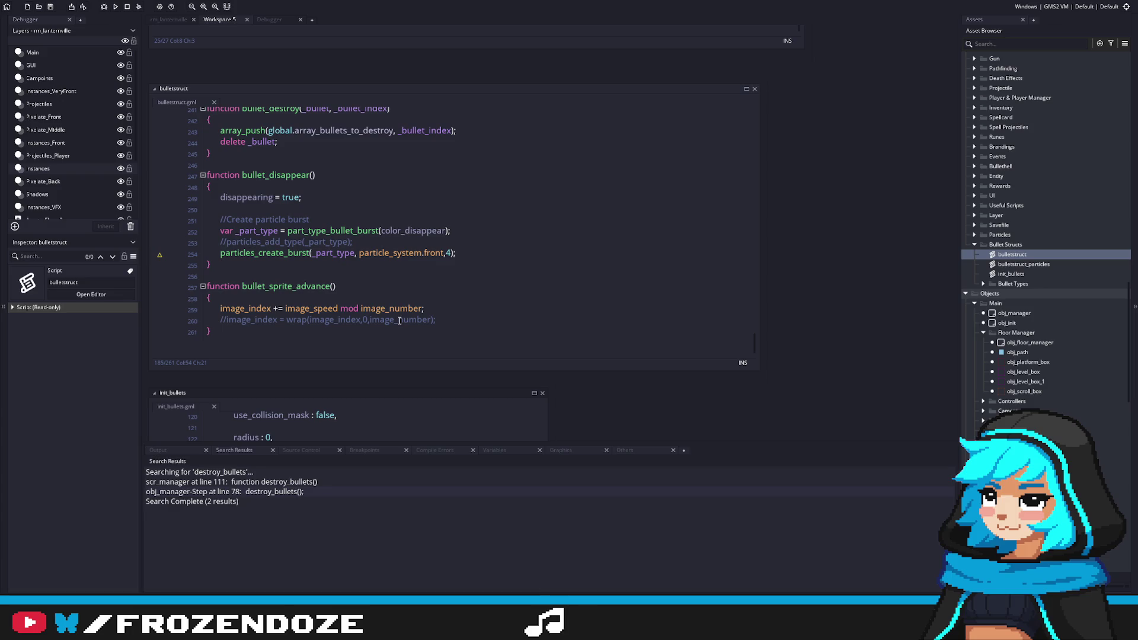
{"action": "scroll", "coordinate": [398, 321], "scroll_direction": "up", "scroll_amount": 11}
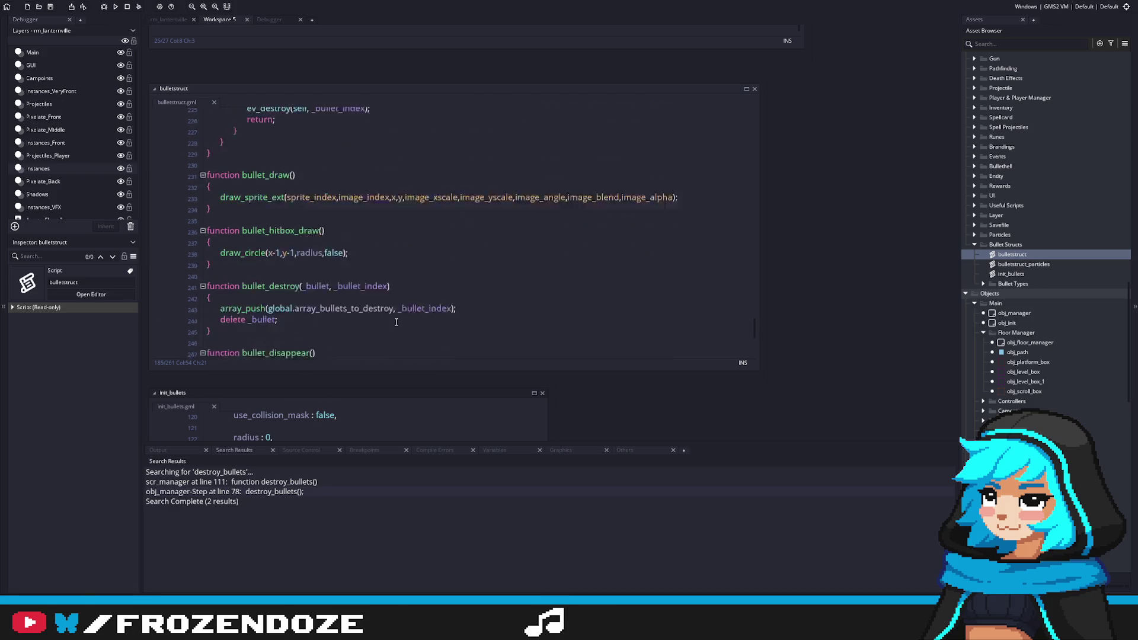
{"action": "scroll", "coordinate": [394, 321], "scroll_direction": "up", "scroll_amount": 20}
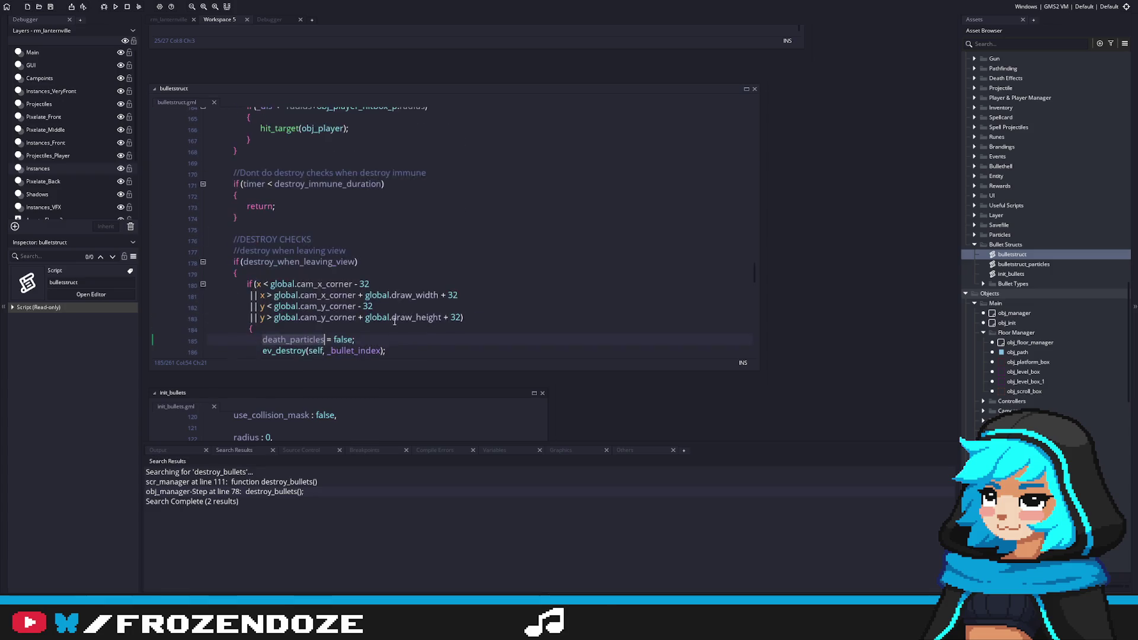
{"action": "scroll", "coordinate": [392, 322], "scroll_direction": "up", "scroll_amount": 6}
{"action": "scroll", "coordinate": [391, 322], "scroll_direction": "down", "scroll_amount": 10}
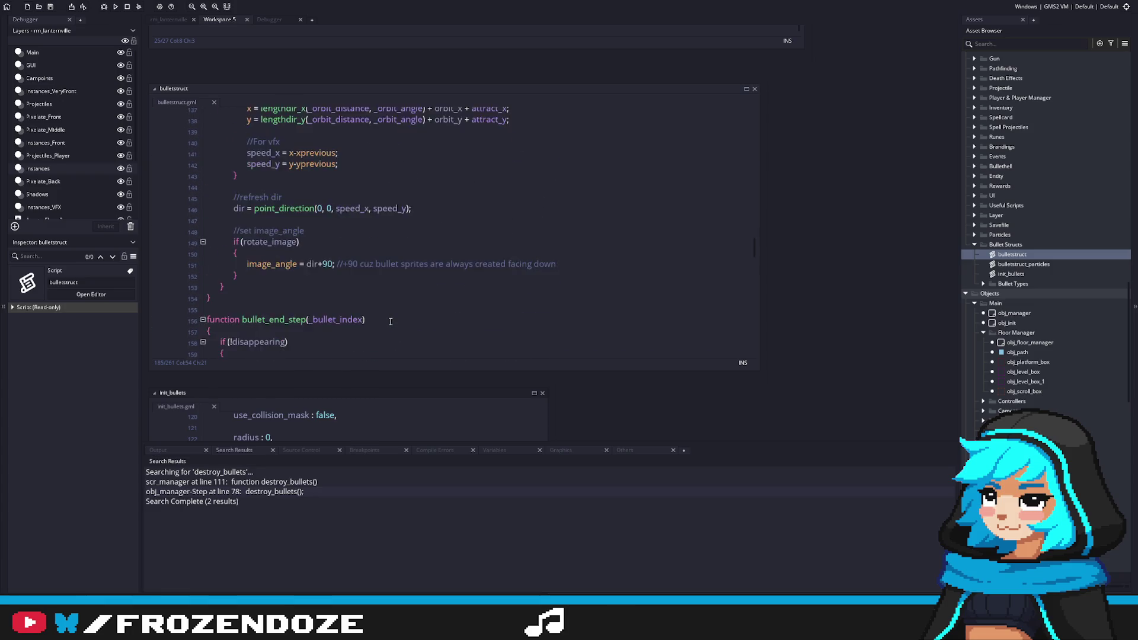
{"action": "scroll", "coordinate": [390, 321], "scroll_direction": "down", "scroll_amount": 4}
{"action": "scroll", "coordinate": [366, 290], "scroll_direction": "down", "scroll_amount": 3}
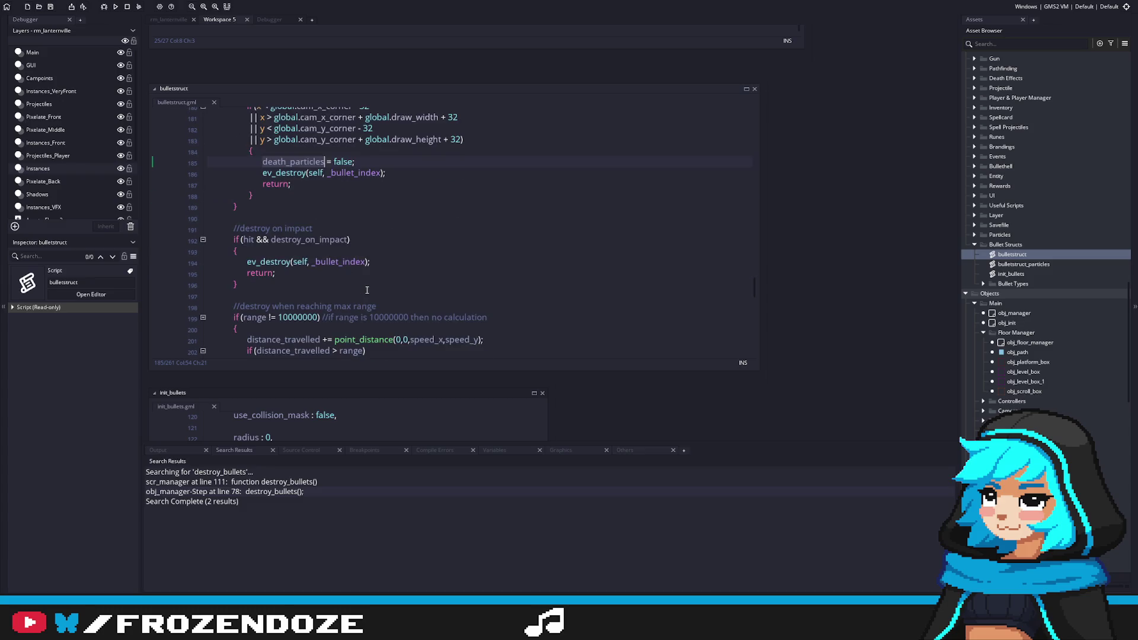
{"action": "left_click", "coordinate": [263, 172]}
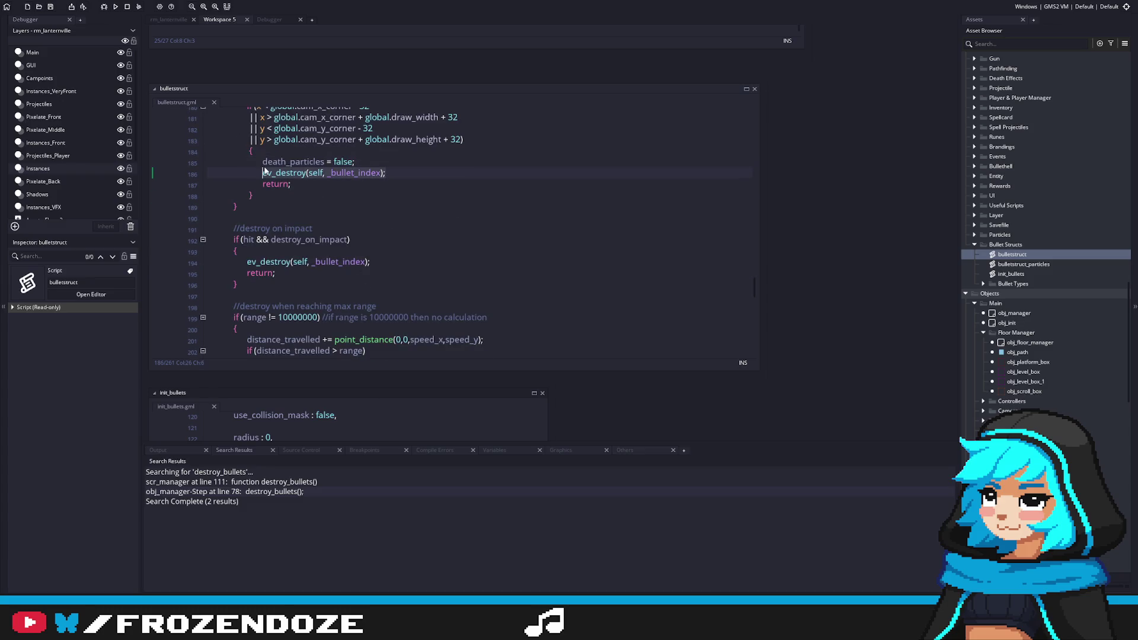
{"action": "left_click", "coordinate": [1023, 314]}
{"action": "double_click", "coordinate": [1025, 318]}
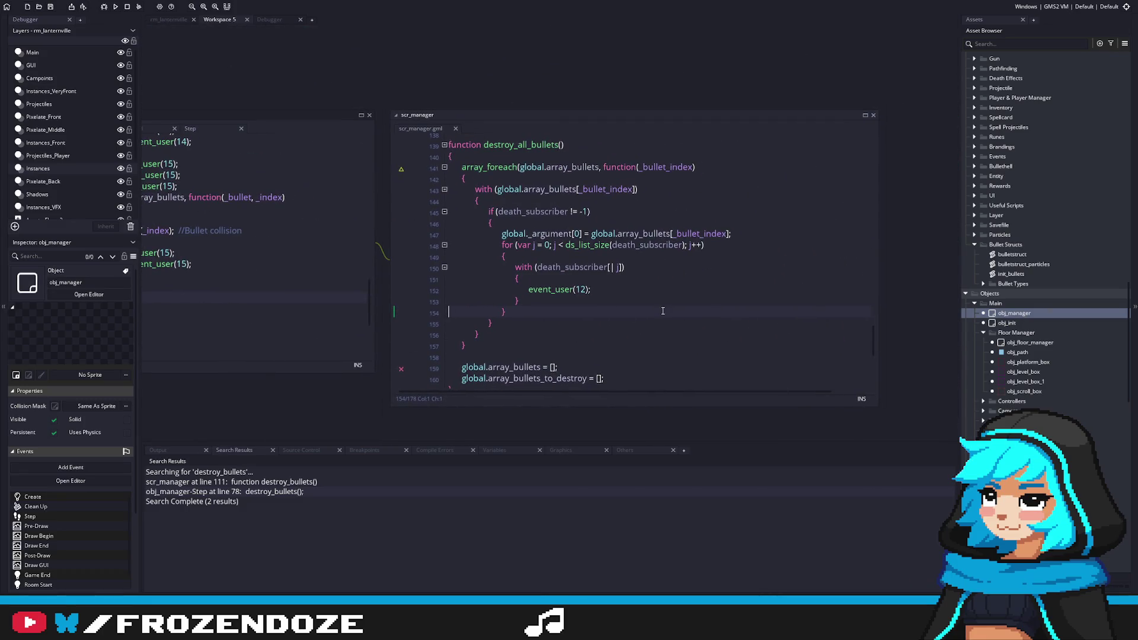
Inspect scr_manager's destroy_bullets death_subscriber loop, then reopen the bulletstruct script.
{"action": "left_click", "coordinate": [516, 202]}
{"action": "scroll", "coordinate": [534, 297], "scroll_direction": "up", "scroll_amount": 8}
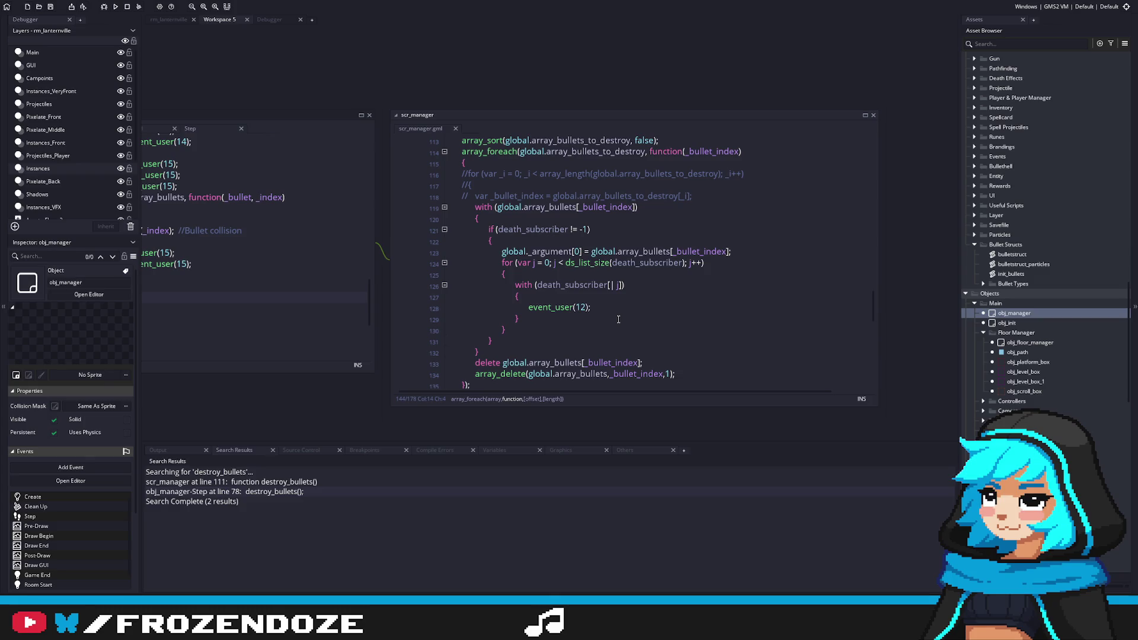
{"action": "double_click", "coordinate": [1011, 254]}
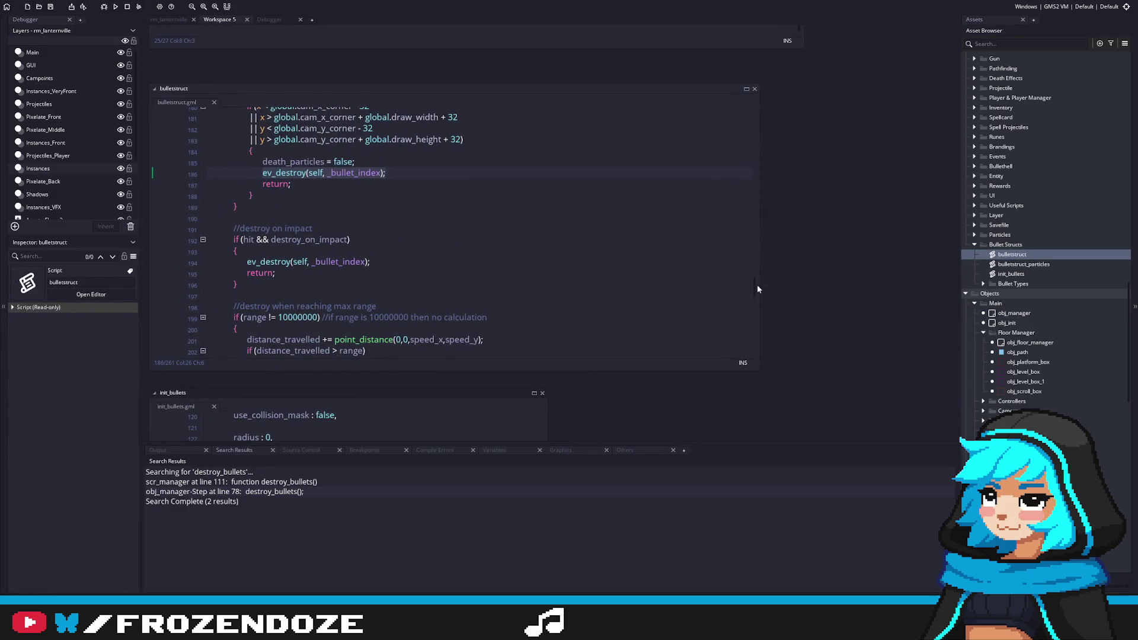
Open init_bullets, enlarge its editor, and search for death_subscriber starting from line 81.
{"action": "mouse_move", "coordinate": [757, 291]}
{"action": "left_mouse_down"}
{"action": "mouse_move", "coordinate": [758, 122]}
{"action": "mouse_move", "coordinate": [752, 136]}
{"action": "left_mouse_up"}
{"action": "scroll", "coordinate": [752, 137], "scroll_direction": "up", "scroll_amount": 4}
{"action": "double_click", "coordinate": [1010, 274]}
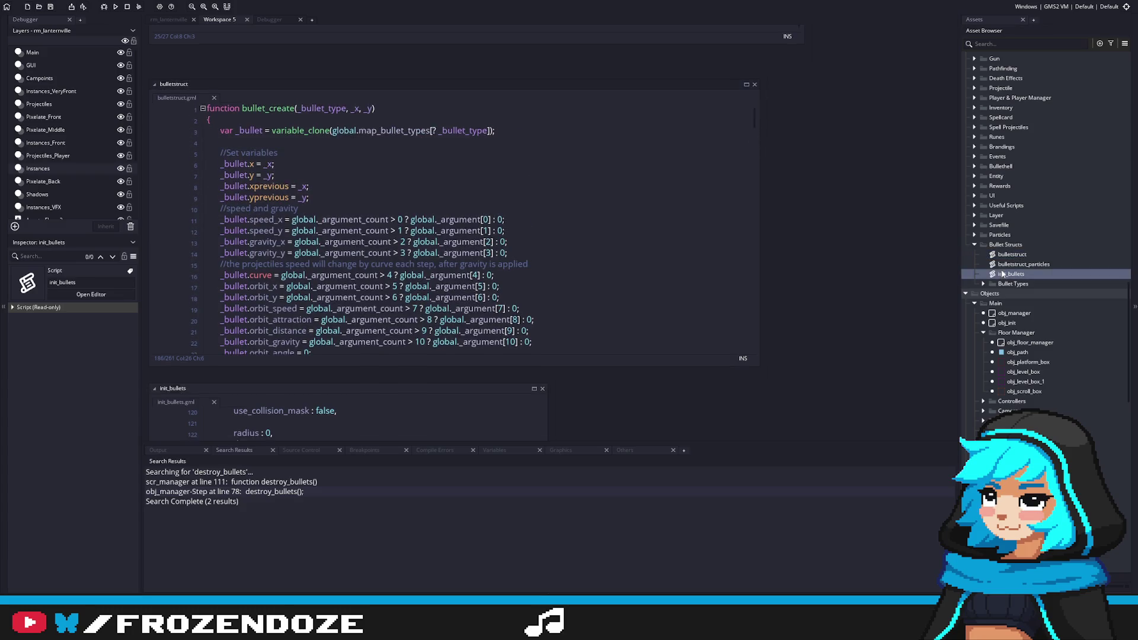
{"action": "mouse_move", "coordinate": [541, 325]}
{"action": "left_mouse_down"}
{"action": "mouse_move", "coordinate": [549, 202]}
{"action": "mouse_move", "coordinate": [540, 258]}
{"action": "left_mouse_up"}
{"action": "left_click_drag", "start_coordinate": [547, 360], "coordinate": [763, 432]}
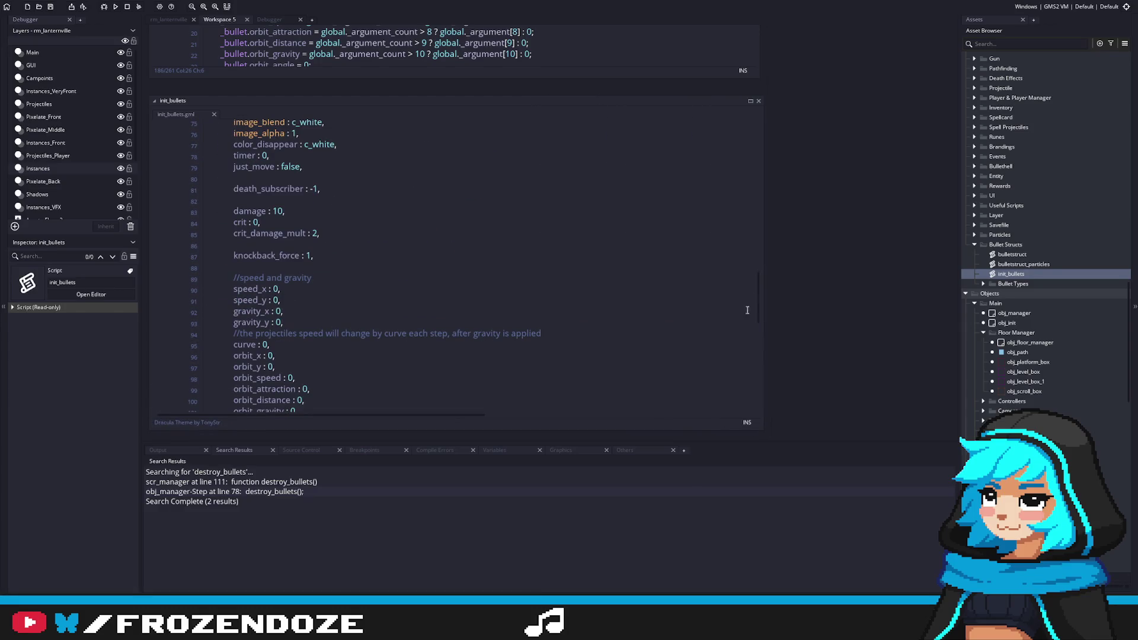
{"action": "double_click", "coordinate": [286, 193]}
{"action": "key", "text": "ctrl+f"}
{"action": "left_click", "coordinate": [747, 135]}
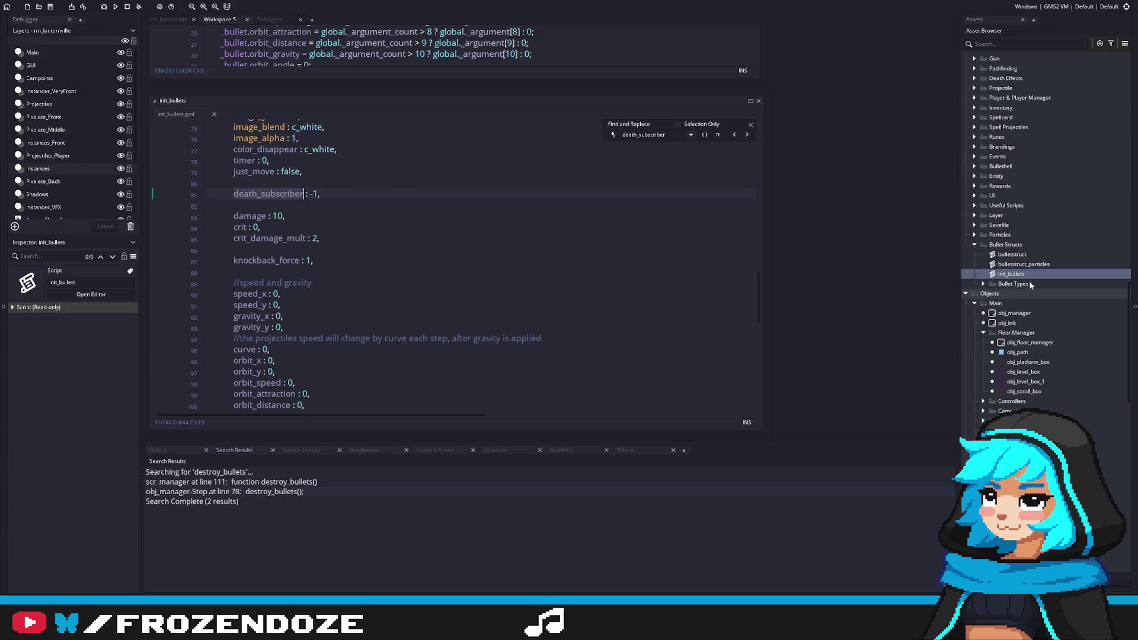
Search bulletstruct for 'death_sub', compare with init_bullets, and centre bulletstruct's destroy checks.
{"action": "double_click", "coordinate": [1012, 254]}
{"action": "key", "text": "ctrl+f"}
{"action": "type", "text": "death_sub"}
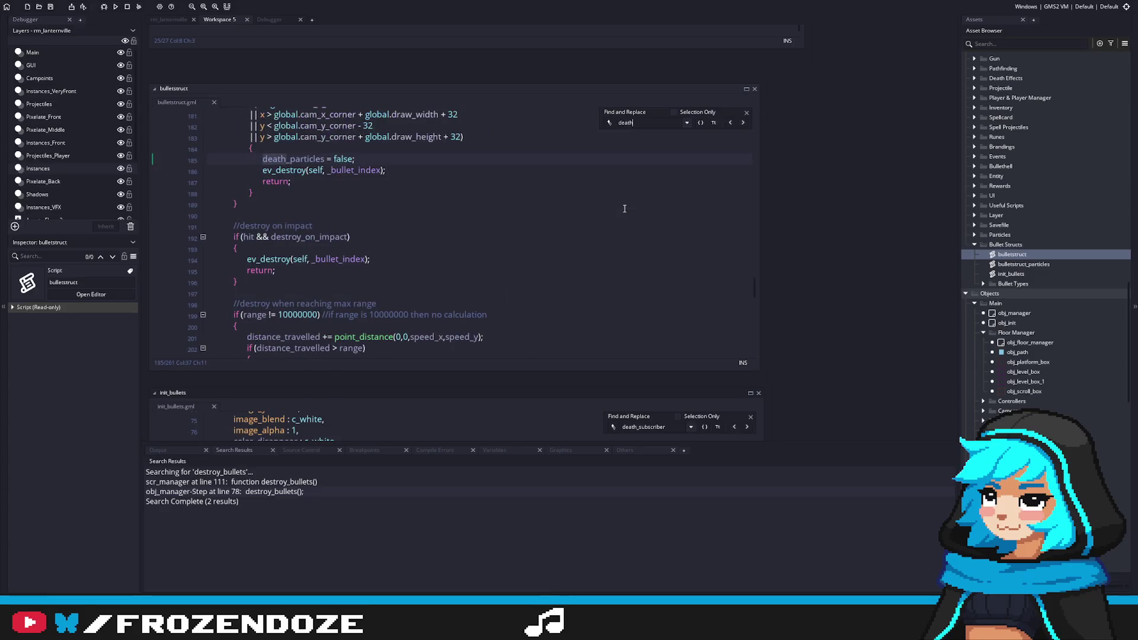
{"action": "double_click", "coordinate": [1022, 274]}
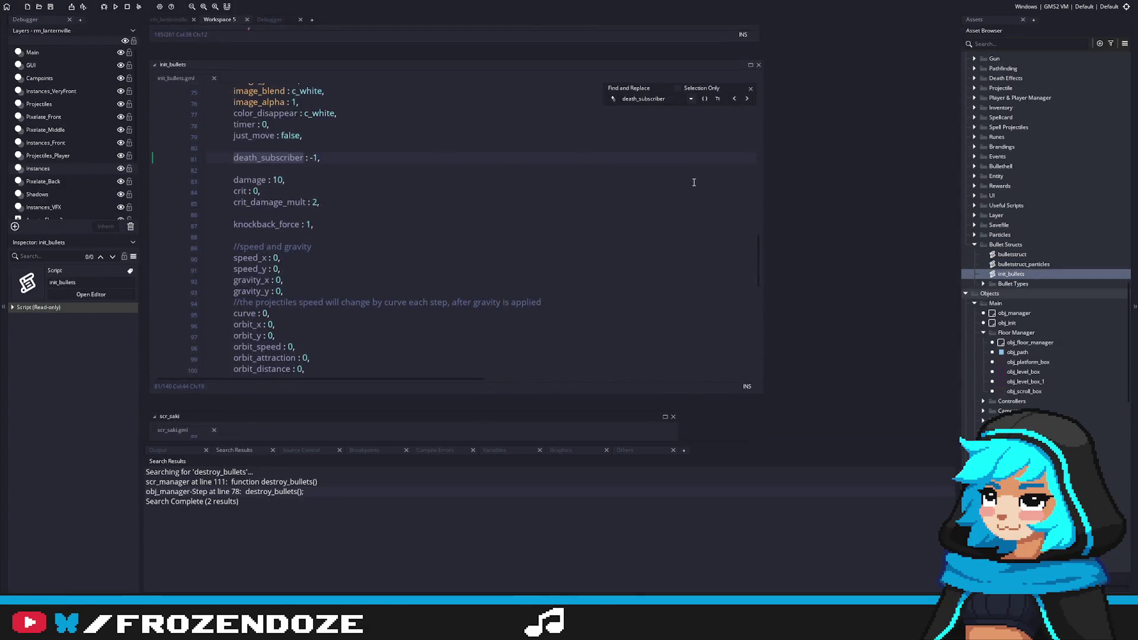
{"action": "double_click", "coordinate": [1013, 255]}
{"action": "type", "text": "death_sub"}
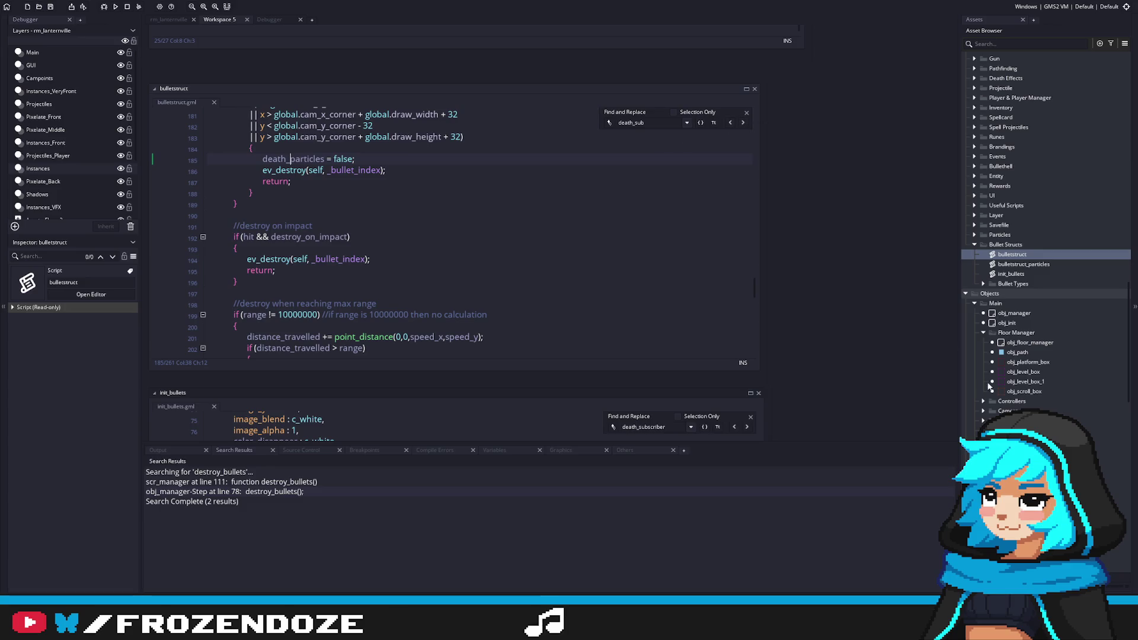
{"action": "scroll", "coordinate": [1051, 395], "scroll_direction": "down", "scroll_amount": 3}
{"action": "scroll", "coordinate": [363, 270], "scroll_direction": "up", "scroll_amount": 3}
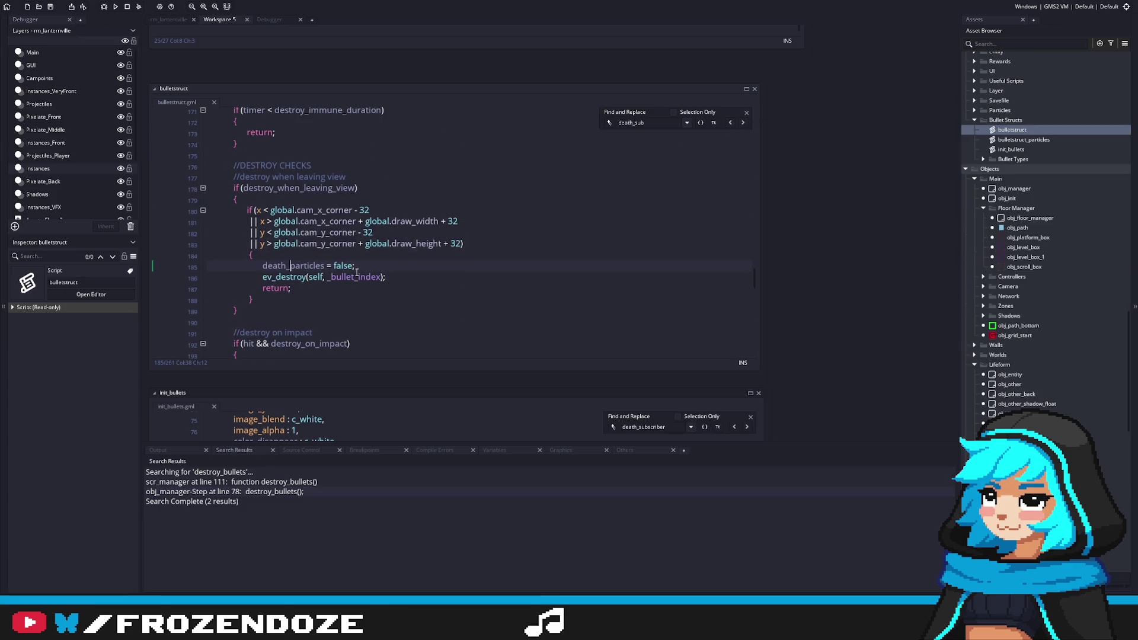
{"action": "mouse_move", "coordinate": [362, 271]}
{"action": "left_mouse_down"}
{"action": "mouse_move", "coordinate": [519, 290]}
{"action": "mouse_move", "coordinate": [454, 289]}
{"action": "left_mouse_up"}
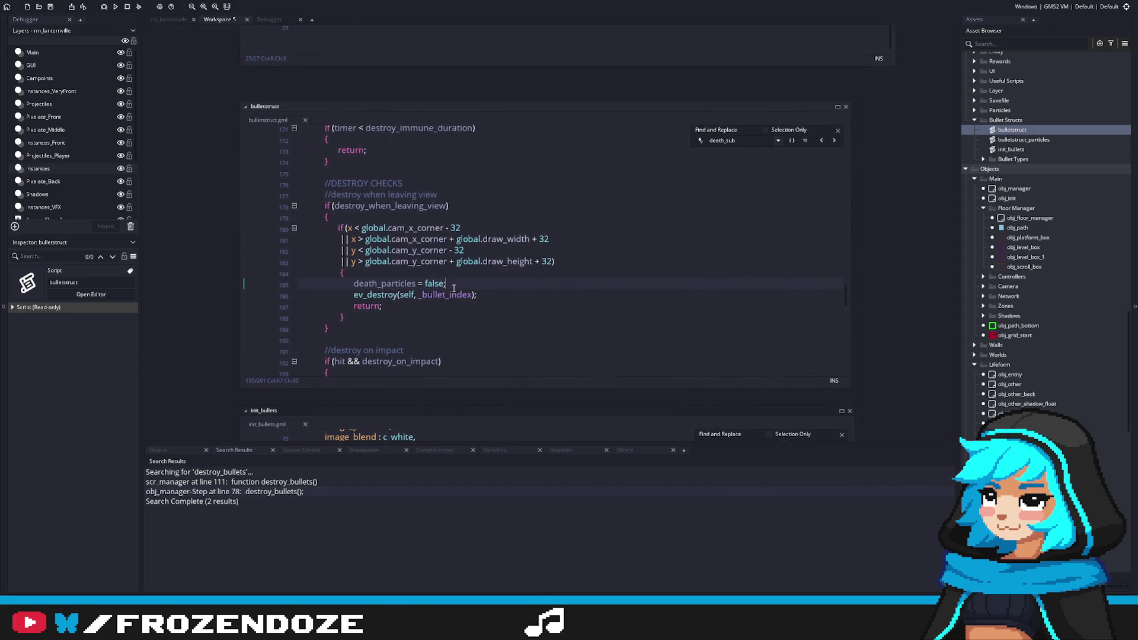
{"action": "scroll", "coordinate": [683, 309], "scroll_direction": "up", "scroll_amount": 1}
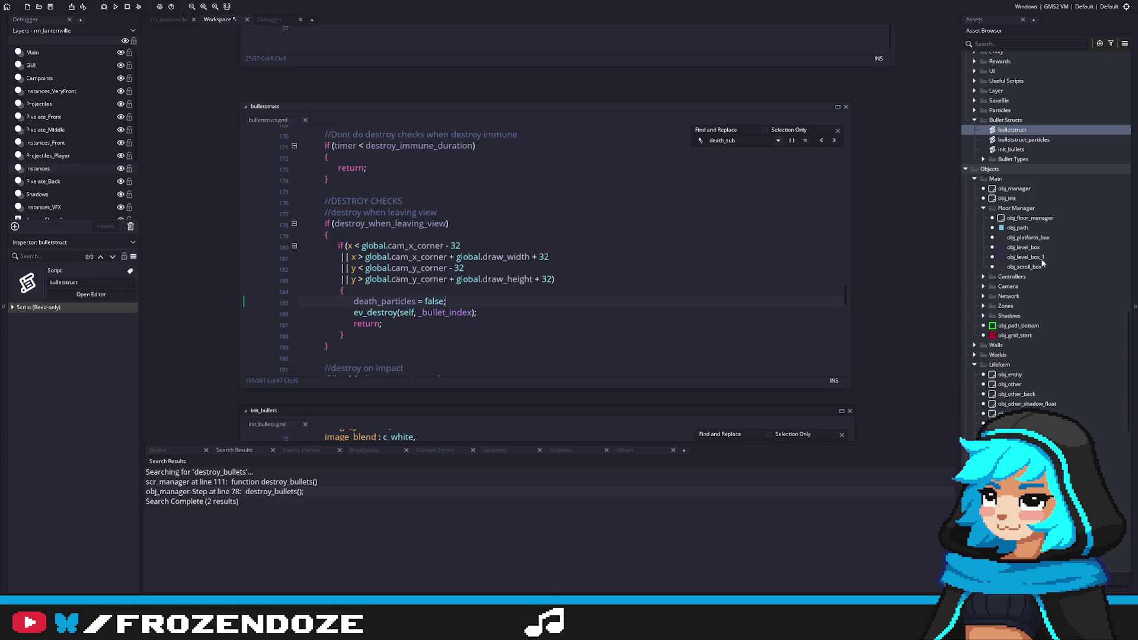
{"action": "scroll", "coordinate": [1077, 298], "scroll_direction": "down", "scroll_amount": 4}
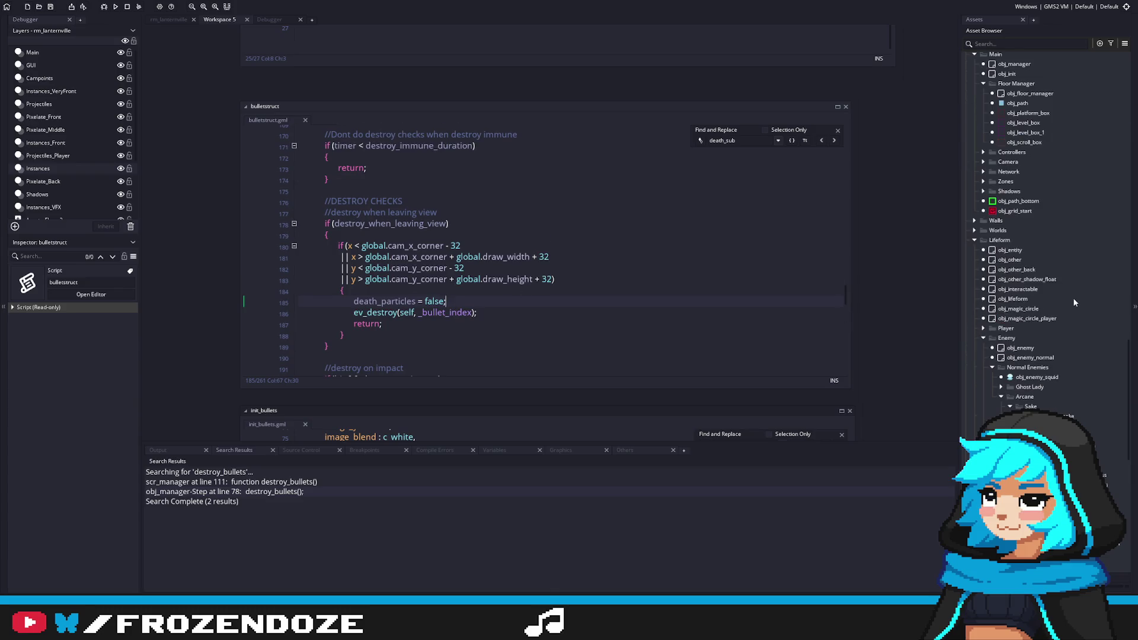
Open obj_manager, centre the scr_manager code, and comment out the death_subscriber with-block.
{"action": "scroll", "coordinate": [1053, 356], "scroll_direction": "up", "scroll_amount": 4}
{"action": "double_click", "coordinate": [1025, 189]}
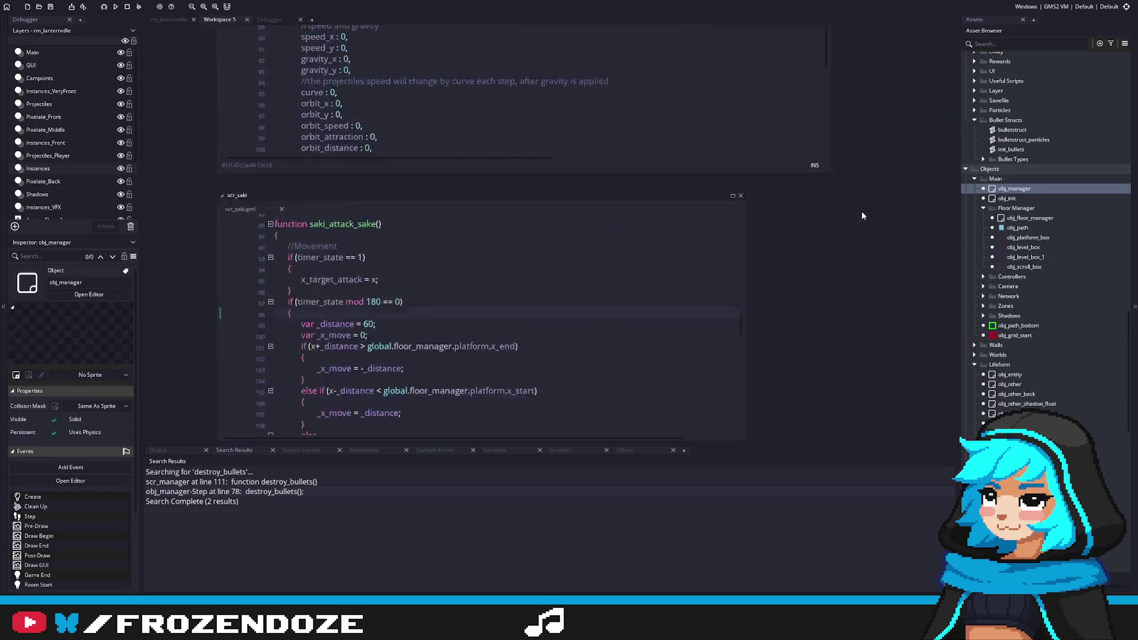
{"action": "left_click_drag", "start_coordinate": [840, 213], "coordinate": [450, 248]}
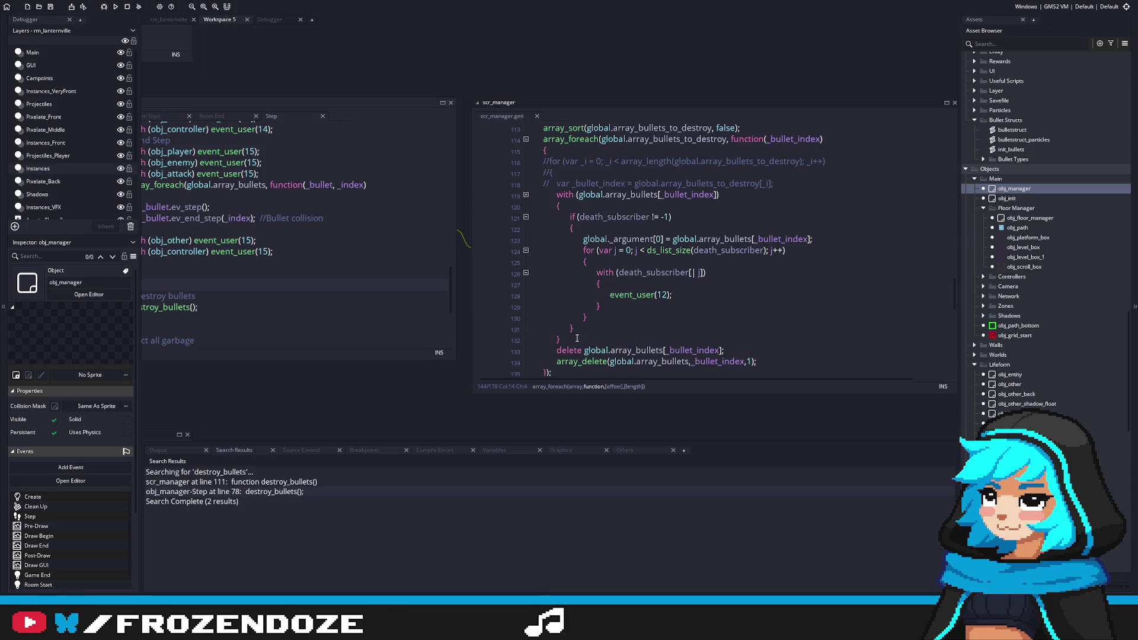
{"action": "left_click_drag", "start_coordinate": [576, 338], "coordinate": [511, 195]}
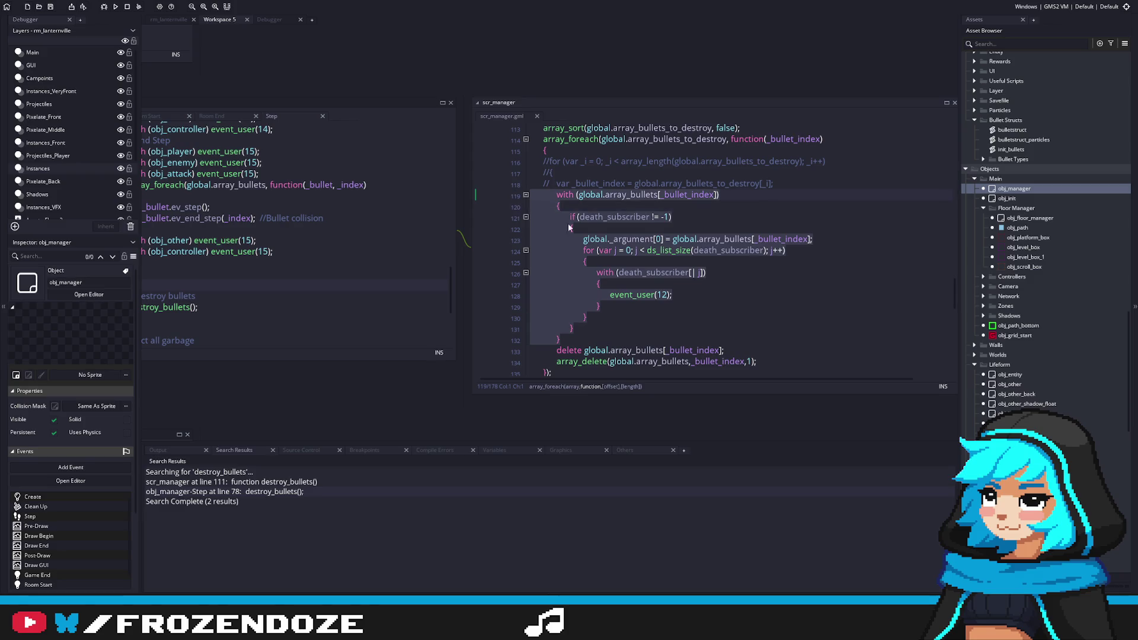
{"action": "right_click", "coordinate": [591, 237]}
{"action": "left_click", "coordinate": [694, 311]}
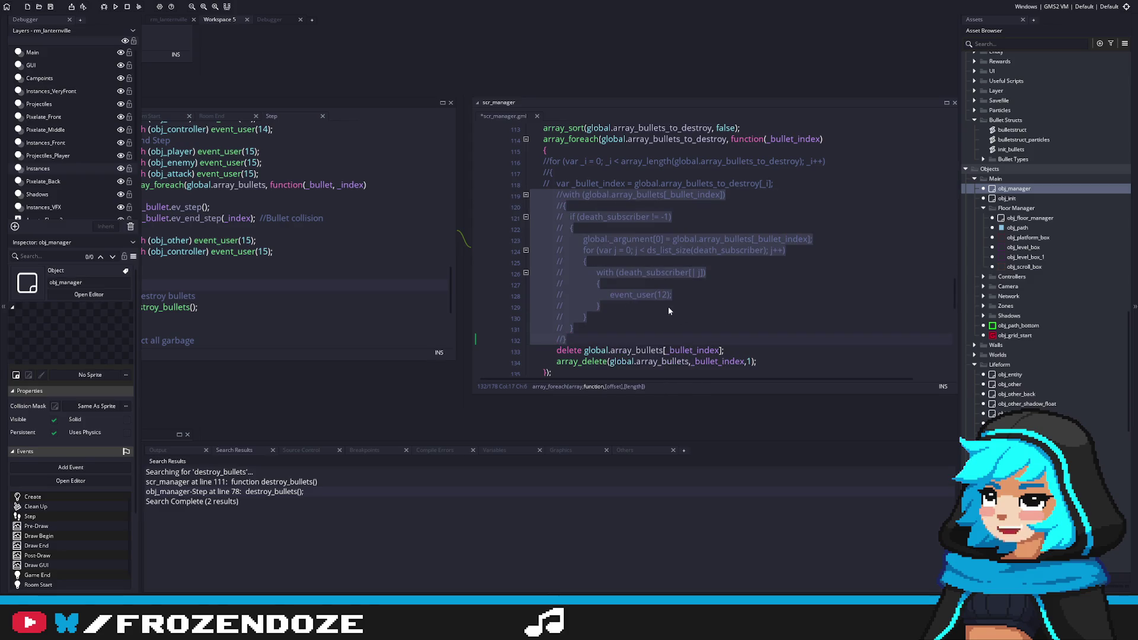
{"action": "left_click", "coordinate": [614, 335]}
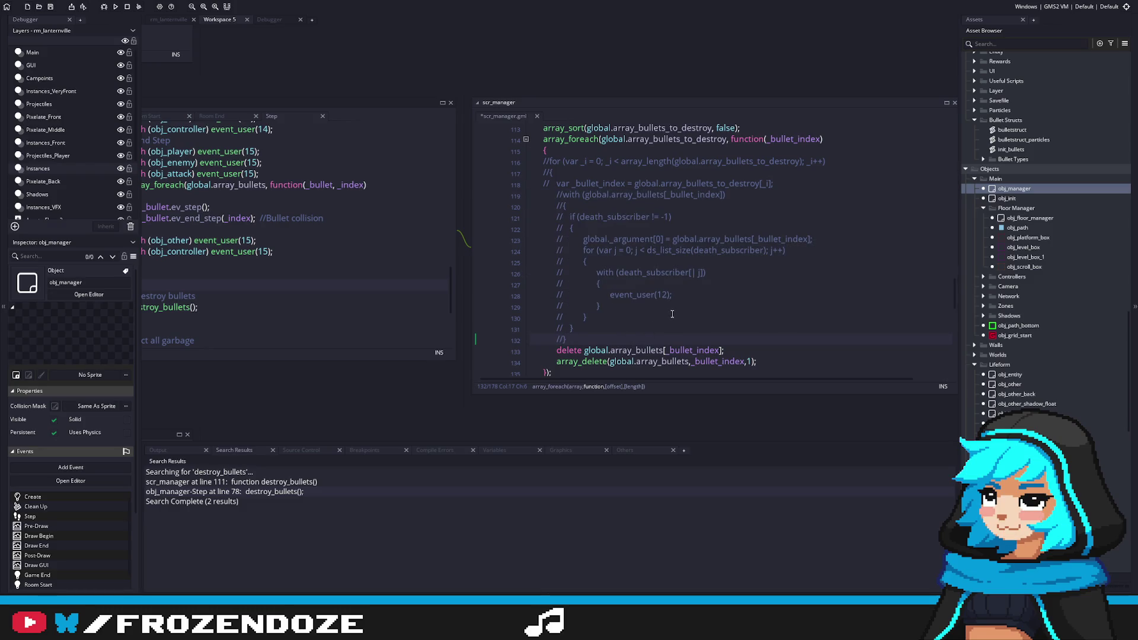
Undo the commenting and add blank lines before and after the with-block.
{"action": "key", "text": "ctrl+z"}
{"action": "key", "text": "ctrl+y"}
{"action": "scroll", "coordinate": [749, 222], "scroll_direction": "up", "scroll_amount": 5}
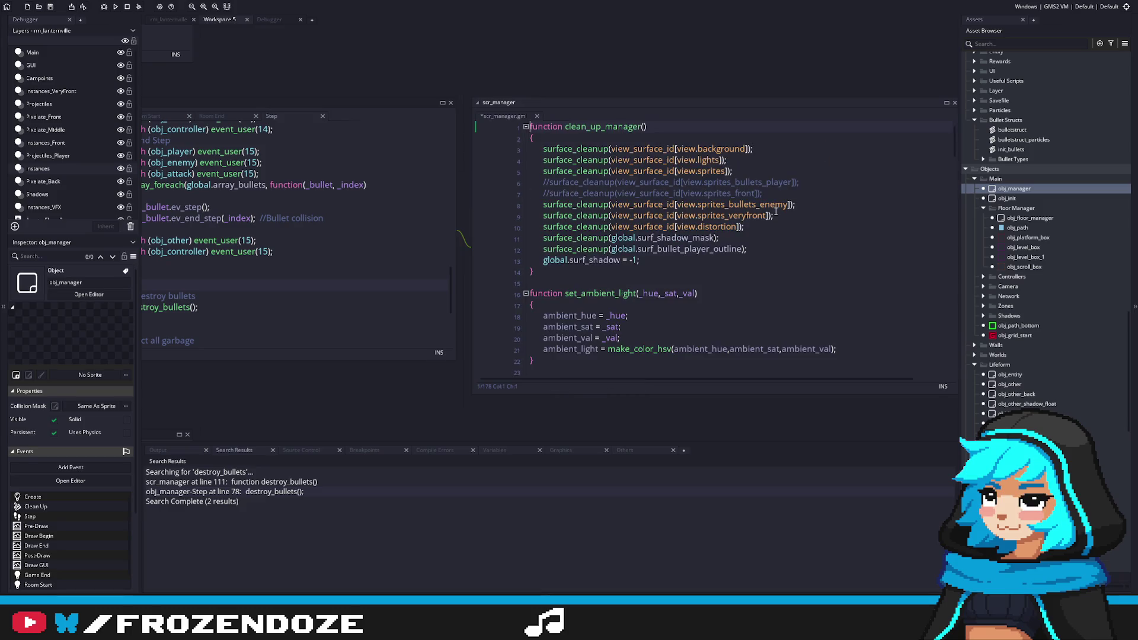
{"action": "key", "text": "ctrl+z"}
{"action": "scroll", "coordinate": [739, 236], "scroll_direction": "down", "scroll_amount": 6}
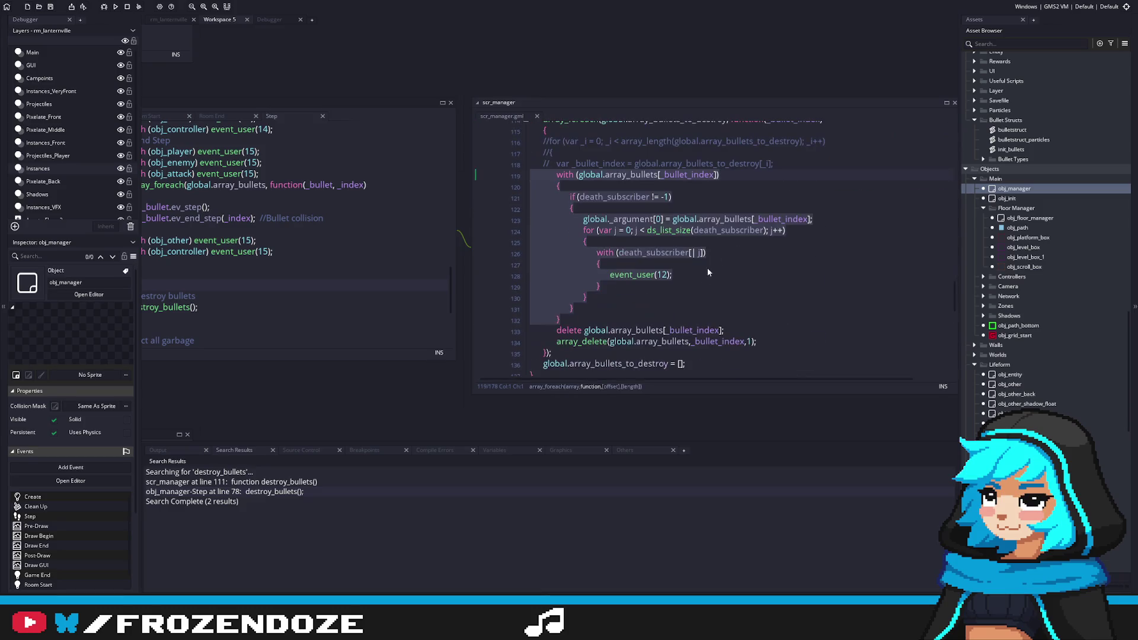
{"action": "key", "text": "Return"}
{"action": "left_click", "coordinate": [608, 342]}
{"action": "key", "text": "BackSpace"}
{"action": "type", "text": "var"}
{"action": "key", "text": "ctrl+z"}
{"action": "key", "text": "ctrl+z"}
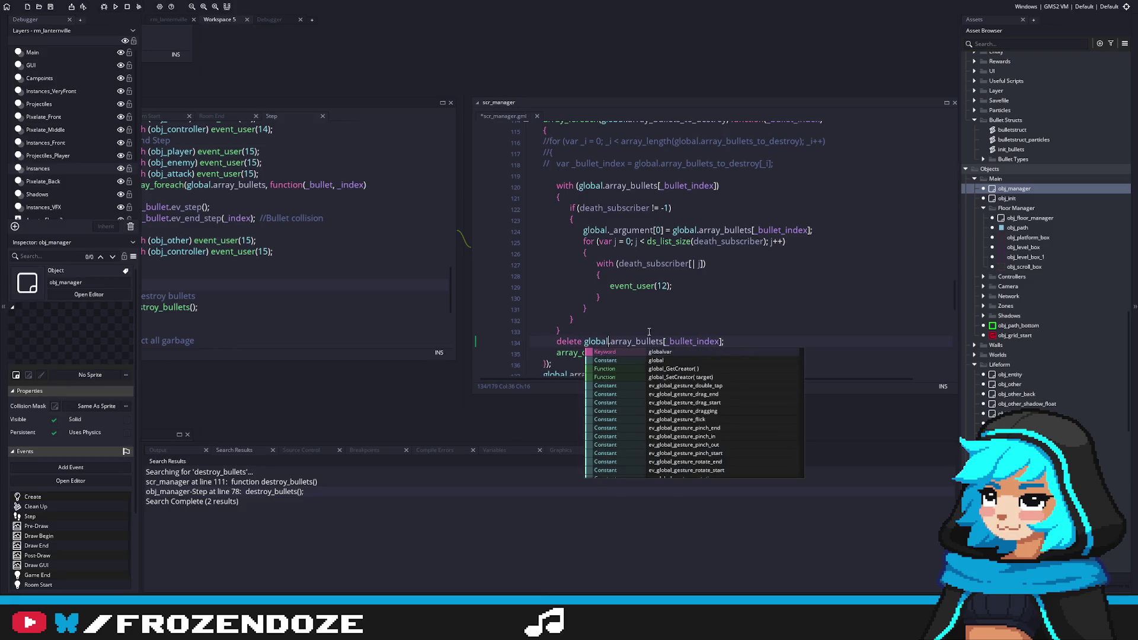
{"action": "key", "text": "Home"}
{"action": "key", "text": "Return"}
Comment out the with-block on lines 120–133, then select obj_entity in the assets.
{"action": "left_click", "coordinate": [569, 327]}
{"action": "left_click_drag", "start_coordinate": [569, 327], "coordinate": [508, 185]}
{"action": "right_click", "coordinate": [581, 264]}
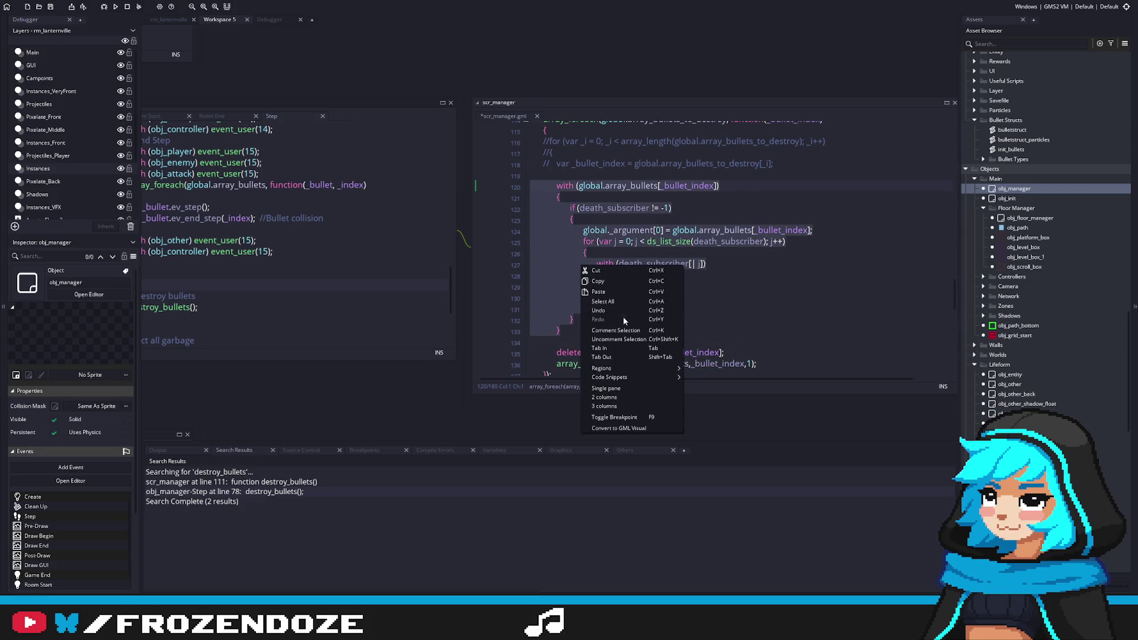
{"action": "left_click", "coordinate": [616, 332]}
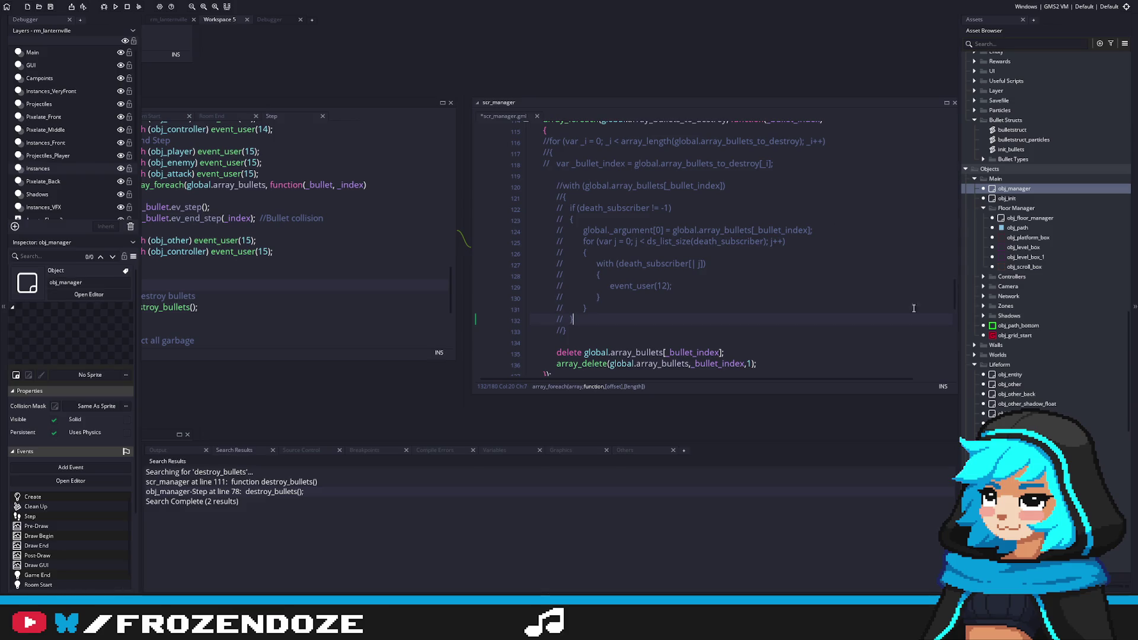
{"action": "left_click", "coordinate": [1010, 374]}
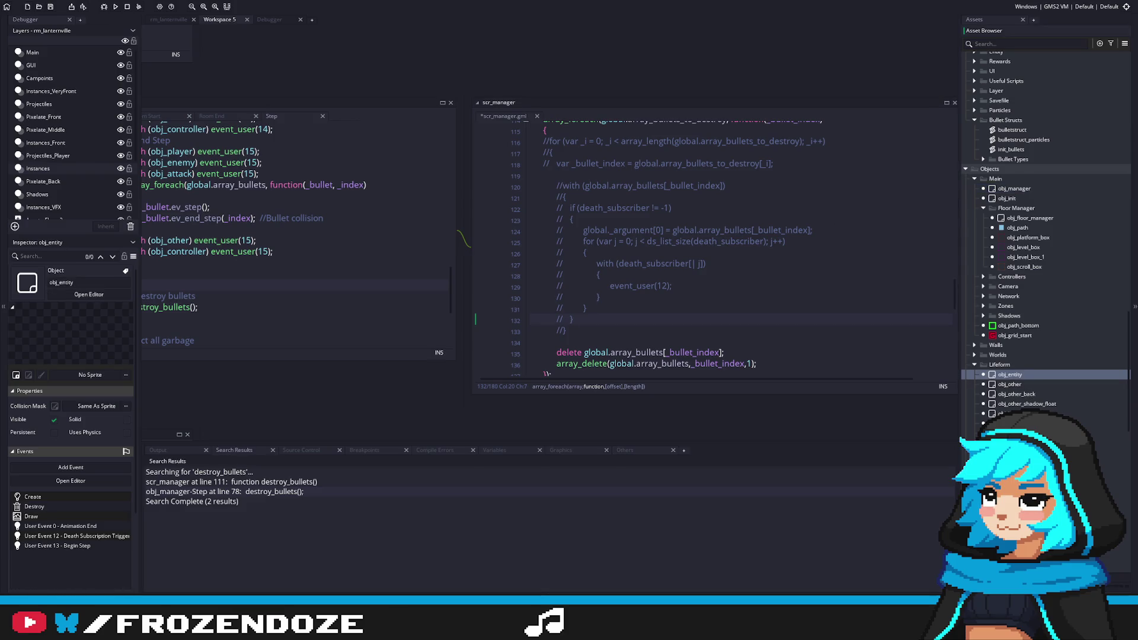
{"action": "scroll", "coordinate": [354, 163], "scroll_direction": "up", "scroll_amount": 10}
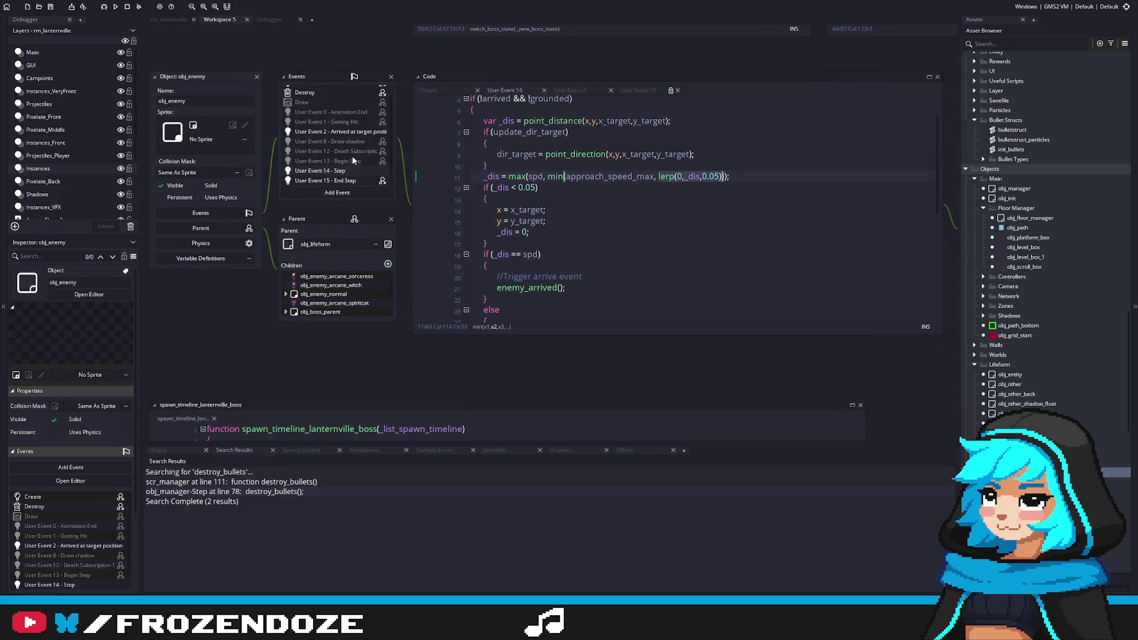
View obj_enemy's Death Subscription Trigger event, then obj_manager's Step event calling destroy_bullets.
{"action": "double_click", "coordinate": [354, 152]}
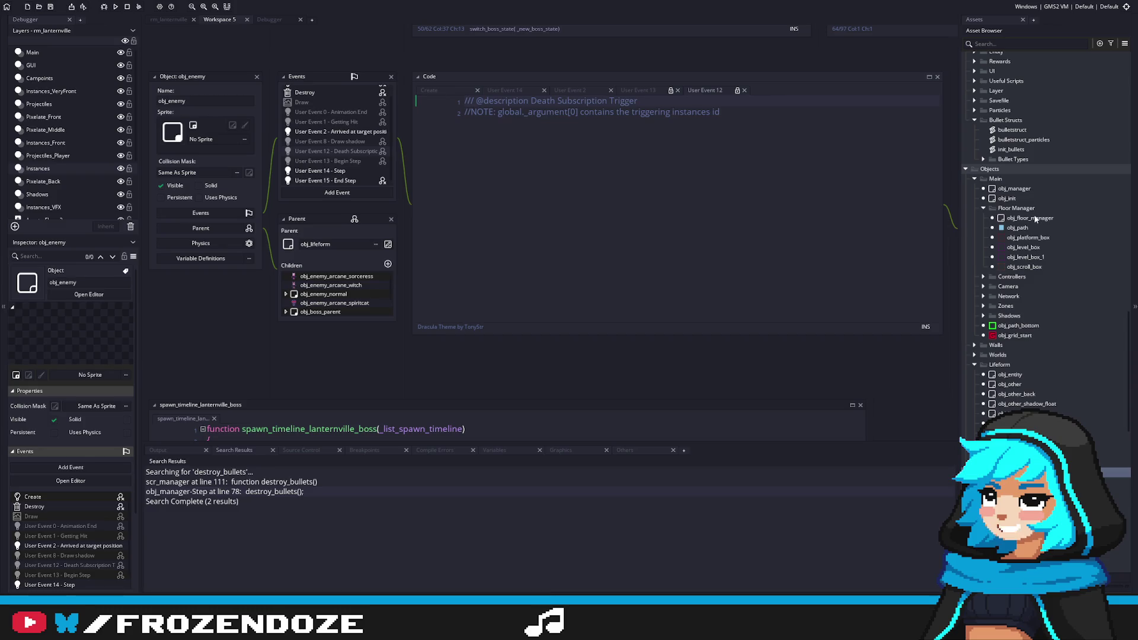
{"action": "double_click", "coordinate": [1014, 188]}
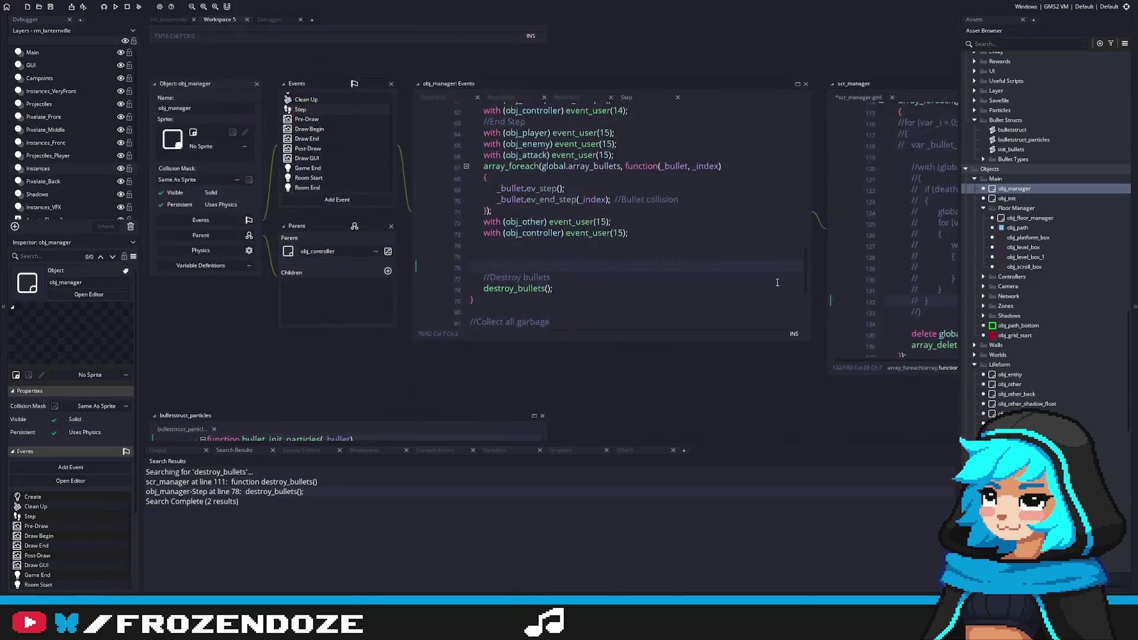
Try pasting the ev_destroy call onto empty line 134, then undo it.
{"action": "left_click", "coordinate": [644, 296]}
{"action": "scroll", "coordinate": [640, 295], "scroll_direction": "down", "scroll_amount": 1}
{"action": "scroll", "coordinate": [637, 295], "scroll_direction": "up", "scroll_amount": 3}
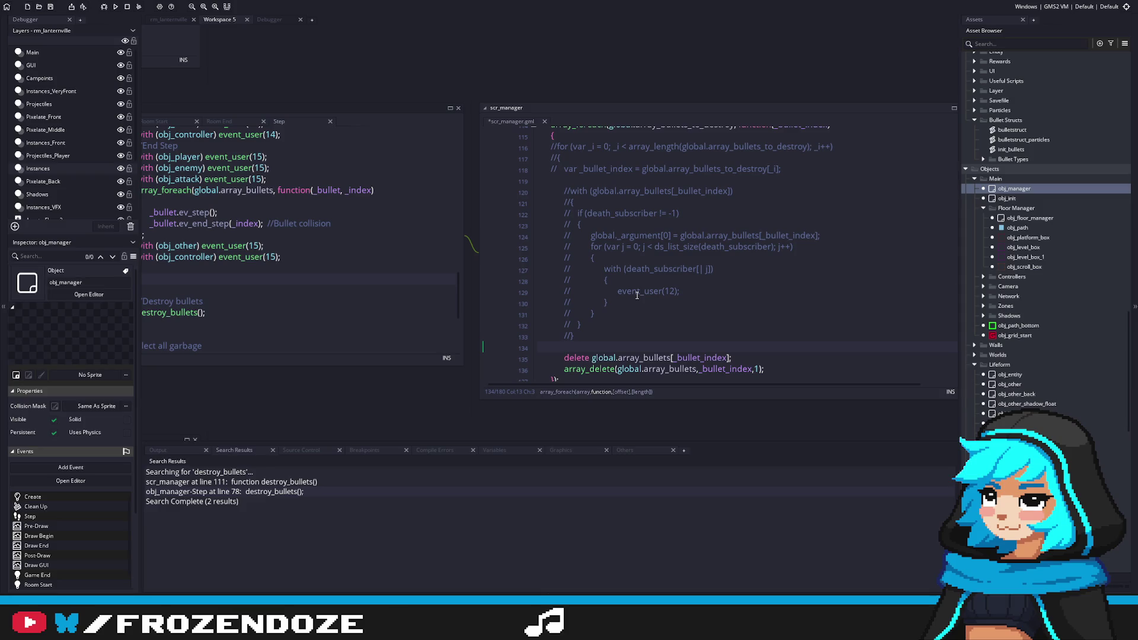
{"action": "scroll", "coordinate": [638, 294], "scroll_direction": "down", "scroll_amount": 1}
{"action": "scroll", "coordinate": [637, 293], "scroll_direction": "down", "scroll_amount": 3}
{"action": "scroll", "coordinate": [637, 293], "scroll_direction": "up", "scroll_amount": 5}
{"action": "scroll", "coordinate": [637, 293], "scroll_direction": "down", "scroll_amount": 3}
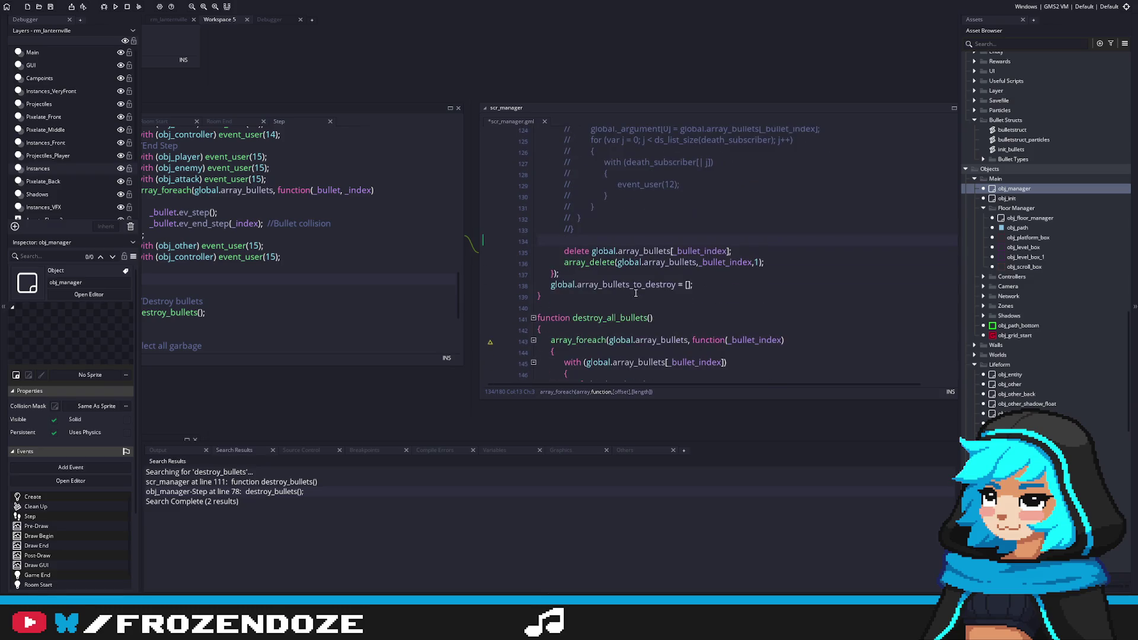
{"action": "scroll", "coordinate": [636, 292], "scroll_direction": "up", "scroll_amount": 1}
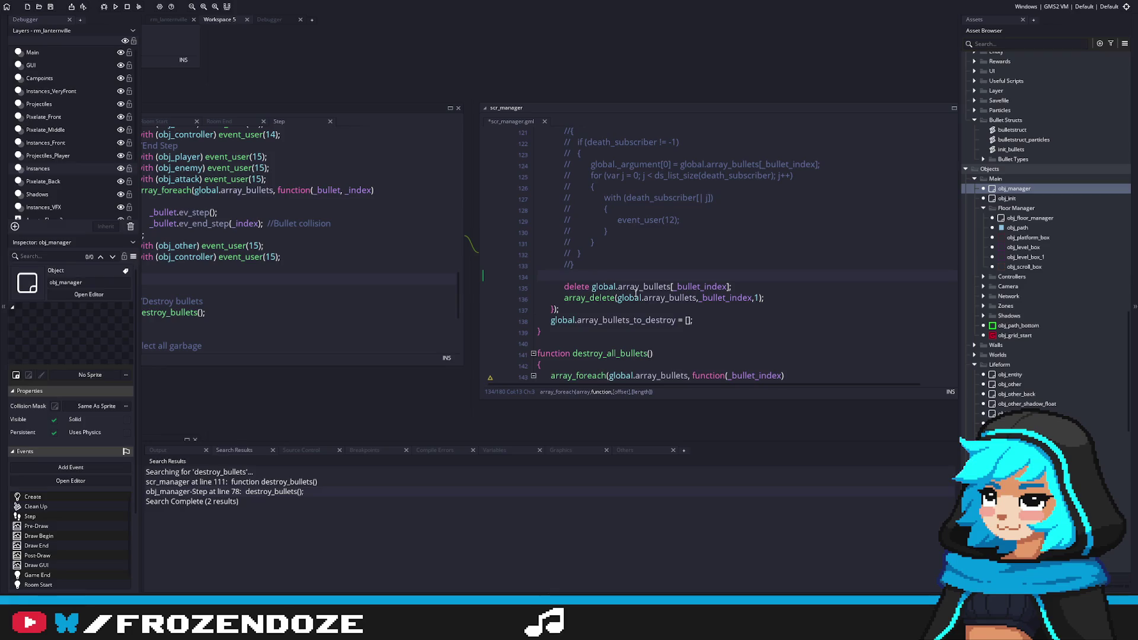
{"action": "scroll", "coordinate": [635, 293], "scroll_direction": "up", "scroll_amount": 3}
{"action": "scroll", "coordinate": [635, 293], "scroll_direction": "down", "scroll_amount": 1}
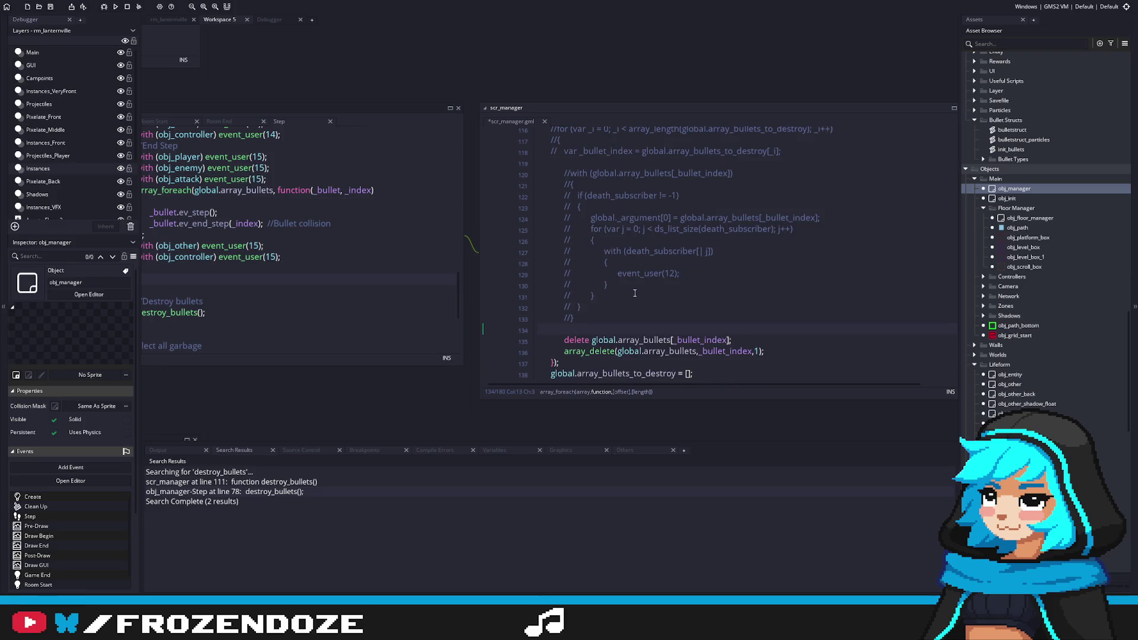
{"action": "type", "text": "ev_destroy(self, _bullet_index);"}
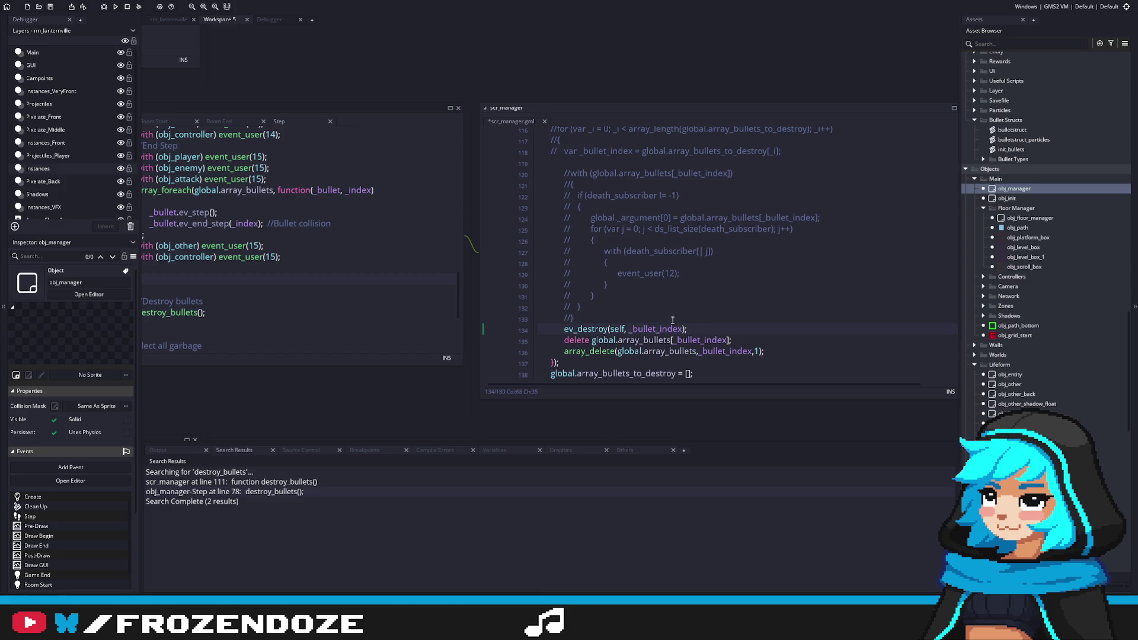
{"action": "key", "text": "ctrl+z"}
{"action": "key", "text": "ctrl+y"}
{"action": "key", "text": "ctrl+z"}
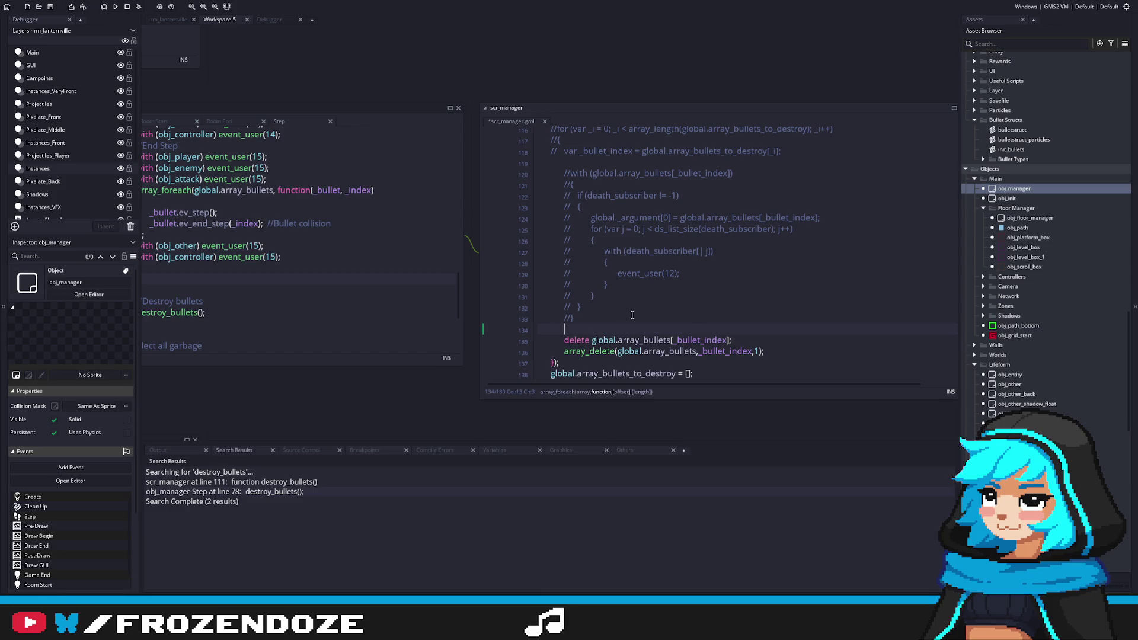
Add with (global.array_bullets[_bullet_index]) { ev_destroy(self, _bullet_index); } after the commented loop.
{"action": "type", "text": "with ()"}
{"action": "key", "text": "Return"}
{"action": "type", "text": "{"}
{"action": "key", "text": "Return"}
{"action": "type", "text": "ev_destroy(self, _bullet_index);"}
{"action": "scroll", "coordinate": [652, 303], "scroll_direction": "down", "scroll_amount": 2}
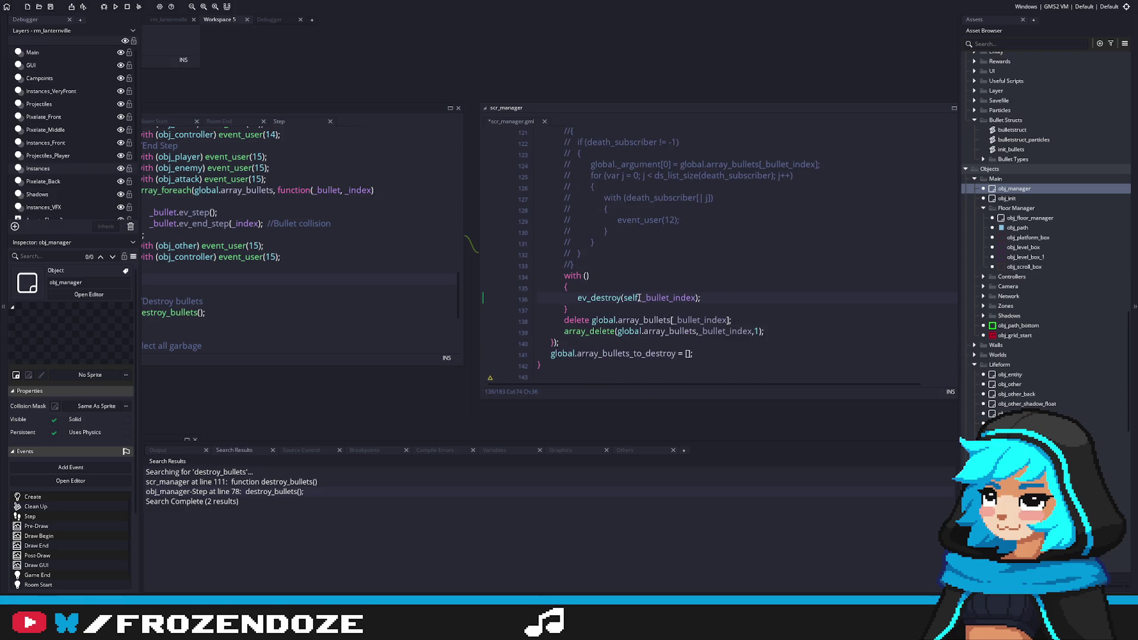
{"action": "key", "text": "Left"}
{"action": "key", "text": "Left"}
{"action": "left_click", "coordinate": [585, 275]}
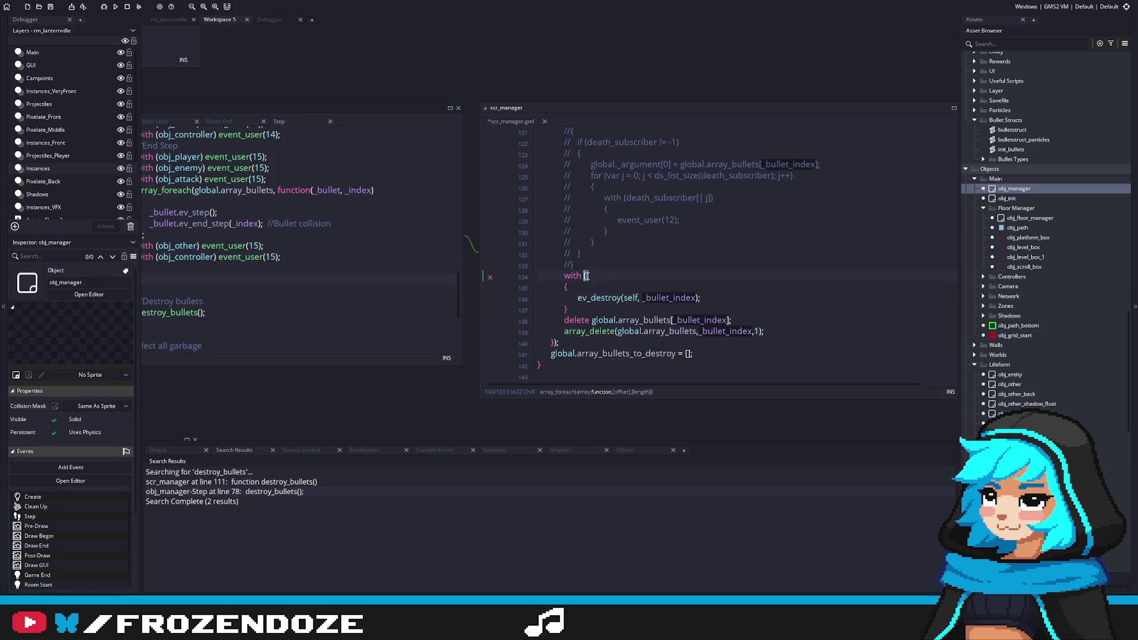
{"action": "left_click_drag", "start_coordinate": [592, 320], "coordinate": [731, 320]}
{"action": "left_click", "coordinate": [594, 276]}
{"action": "type", "text": "global.array_bullets[_bullet_index]"}
{"action": "left_click", "coordinate": [726, 307]}
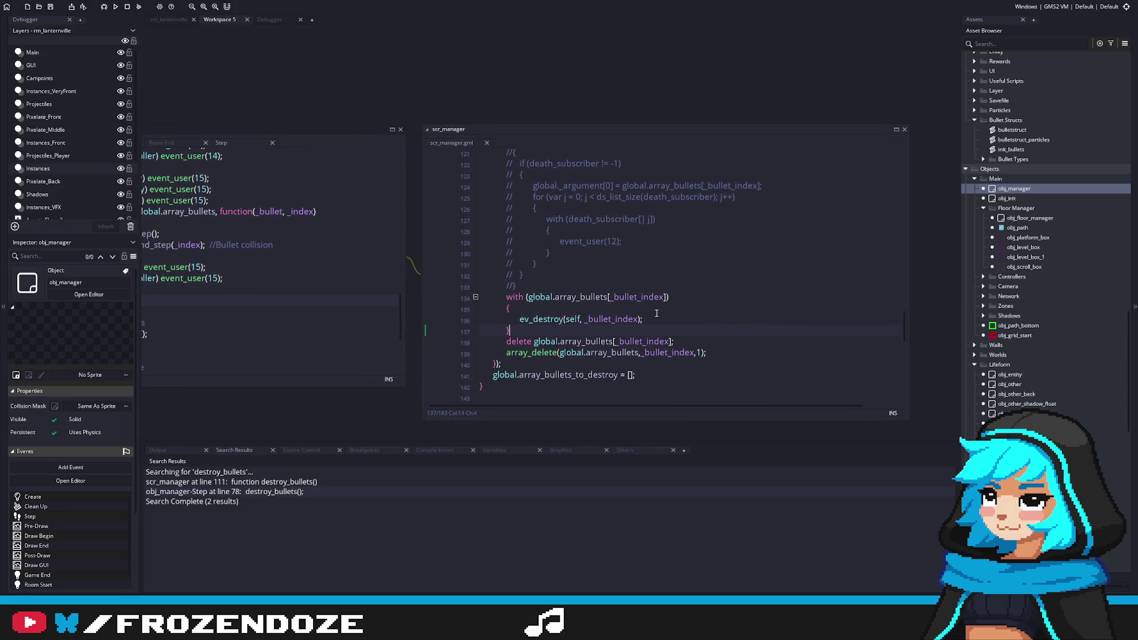
Delete the death_subscriber with block from destroy_all_bullets.
{"action": "scroll", "coordinate": [656, 313], "scroll_direction": "up", "scroll_amount": 5}
{"action": "scroll", "coordinate": [652, 316], "scroll_direction": "down", "scroll_amount": 10}
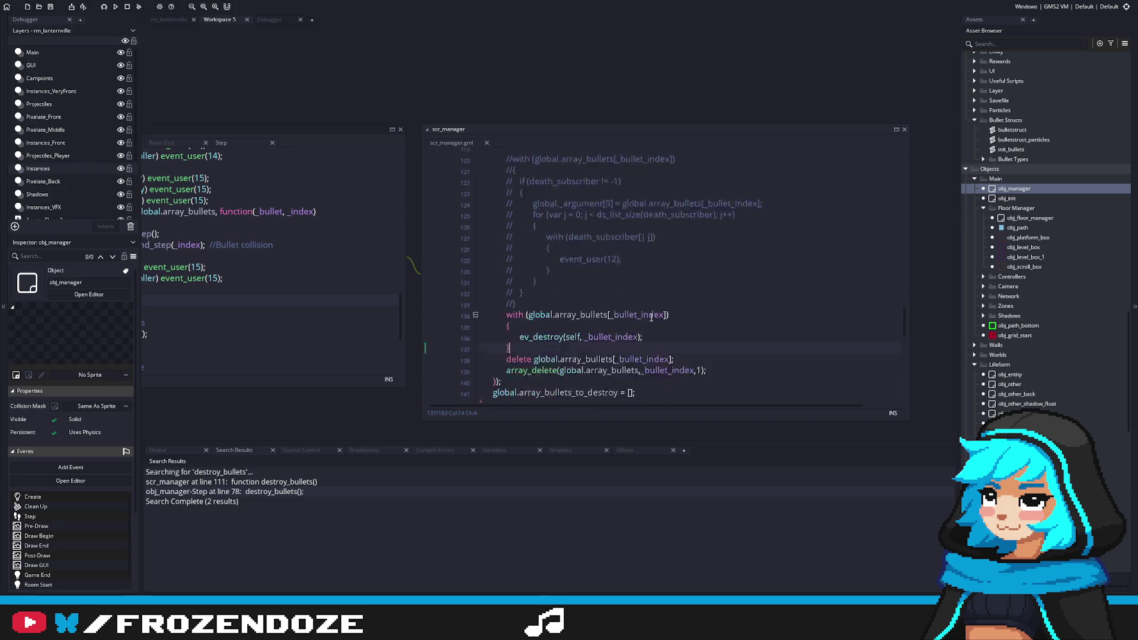
{"action": "scroll", "coordinate": [651, 317], "scroll_direction": "up", "scroll_amount": 10}
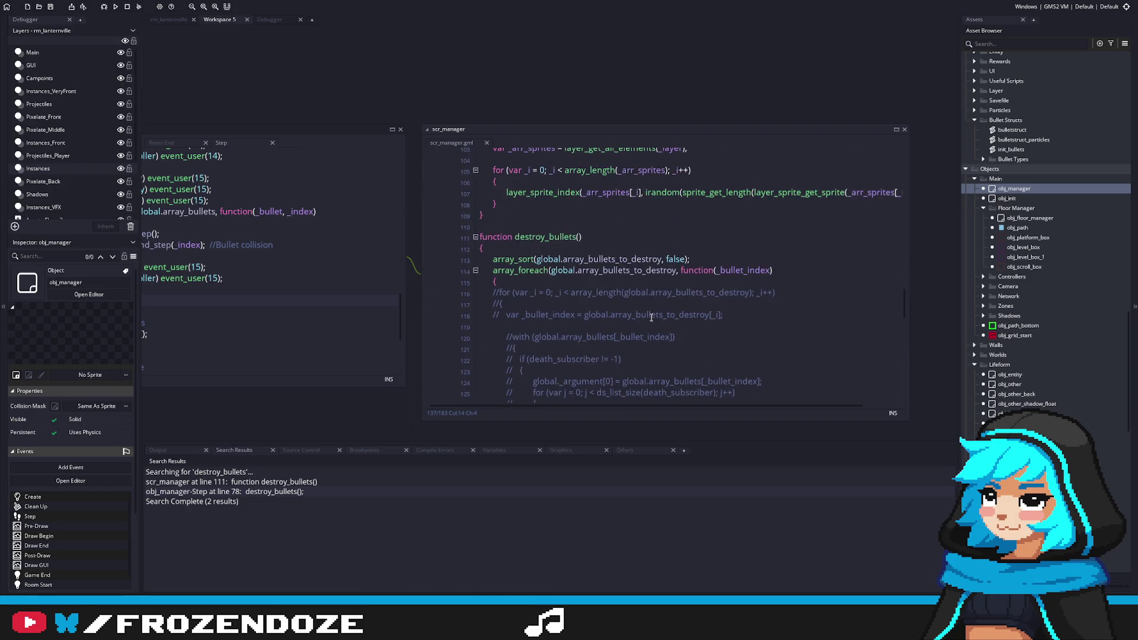
{"action": "scroll", "coordinate": [650, 317], "scroll_direction": "down", "scroll_amount": 7}
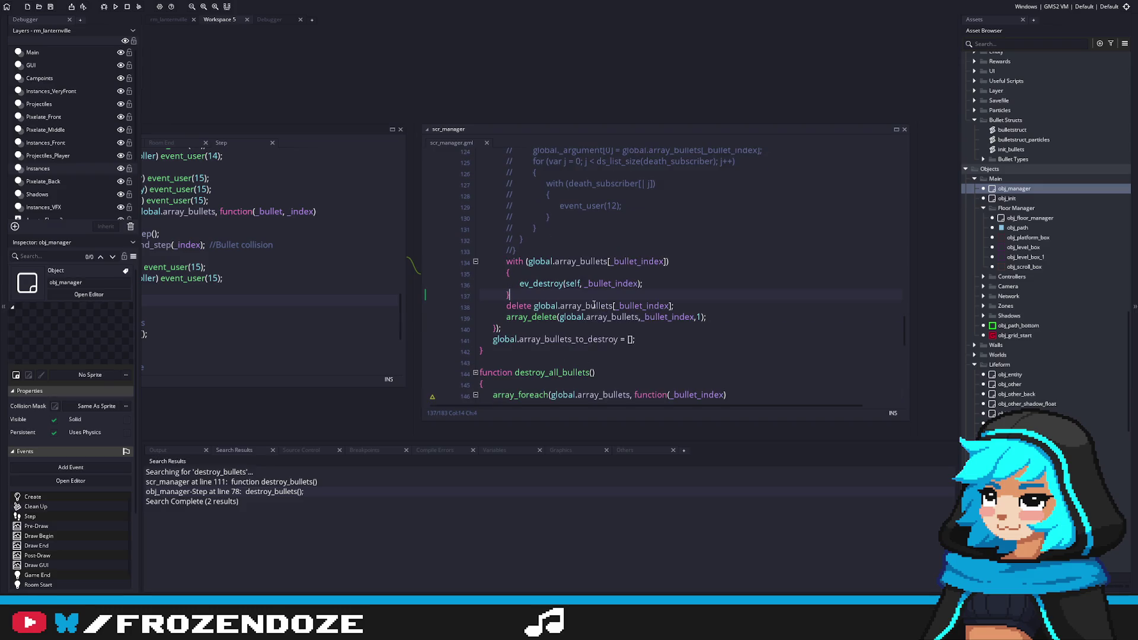
{"action": "scroll", "coordinate": [580, 290], "scroll_direction": "down", "scroll_amount": 3}
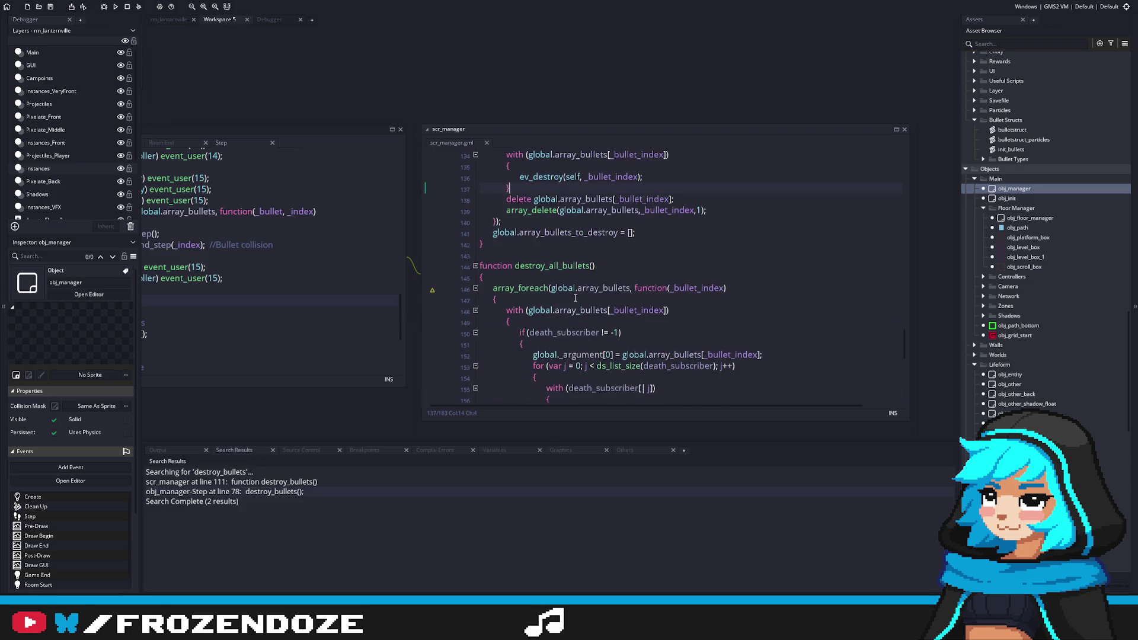
{"action": "scroll", "coordinate": [575, 298], "scroll_direction": "down", "scroll_amount": 5}
{"action": "scroll", "coordinate": [524, 323], "scroll_direction": "up", "scroll_amount": 1}
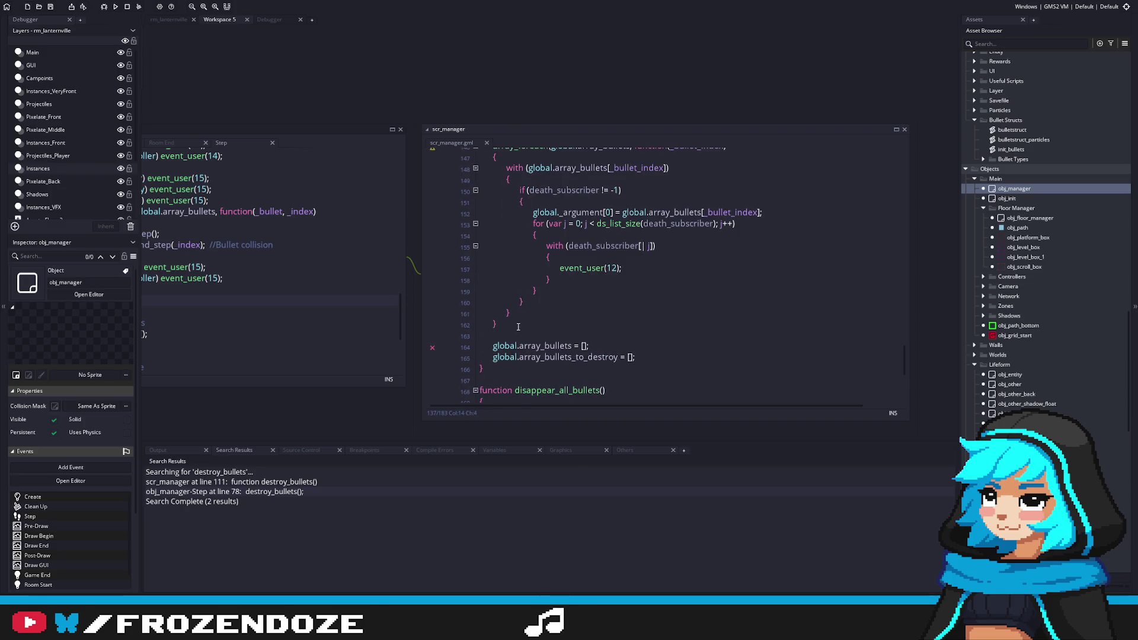
{"action": "left_click", "coordinate": [521, 325]}
{"action": "scroll", "coordinate": [521, 324], "scroll_direction": "up", "scroll_amount": 2}
{"action": "mouse_move", "coordinate": [495, 396]}
{"action": "left_mouse_down"}
{"action": "mouse_move", "coordinate": [514, 315]}
{"action": "mouse_move", "coordinate": [656, 319]}
{"action": "mouse_move", "coordinate": [486, 396]}
{"action": "mouse_move", "coordinate": [417, 230]}
{"action": "left_mouse_up"}
{"action": "key", "text": "Delete"}
{"action": "scroll", "coordinate": [599, 312], "scroll_direction": "up", "scroll_amount": 5}
{"action": "scroll", "coordinate": [599, 312], "scroll_direction": "up", "scroll_amount": 4}
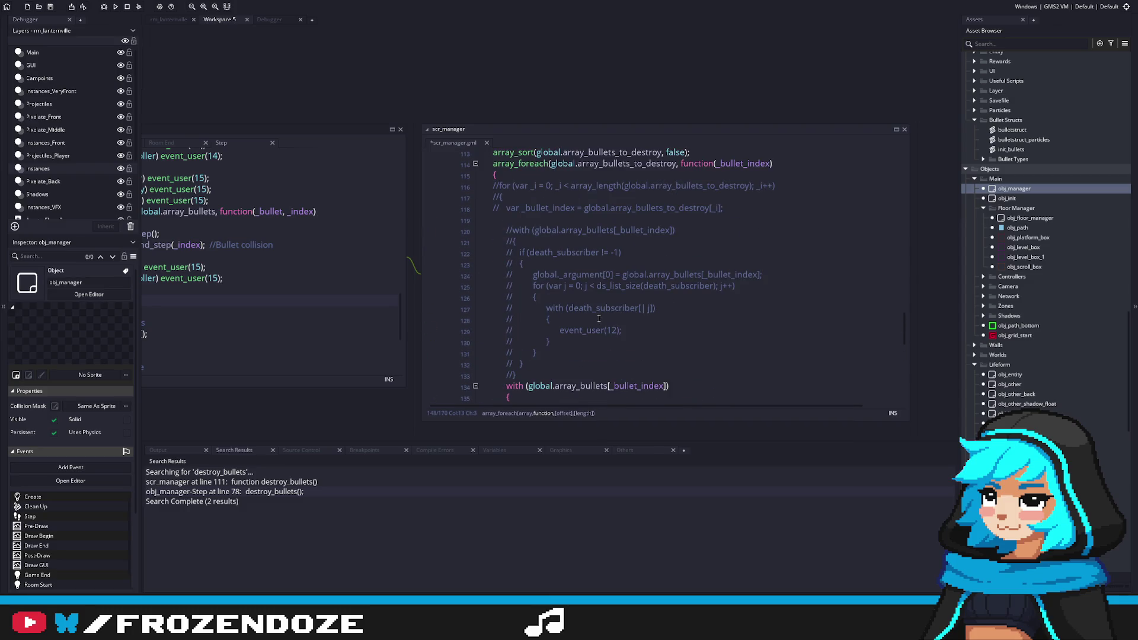
{"action": "scroll", "coordinate": [598, 318], "scroll_direction": "down", "scroll_amount": 3}
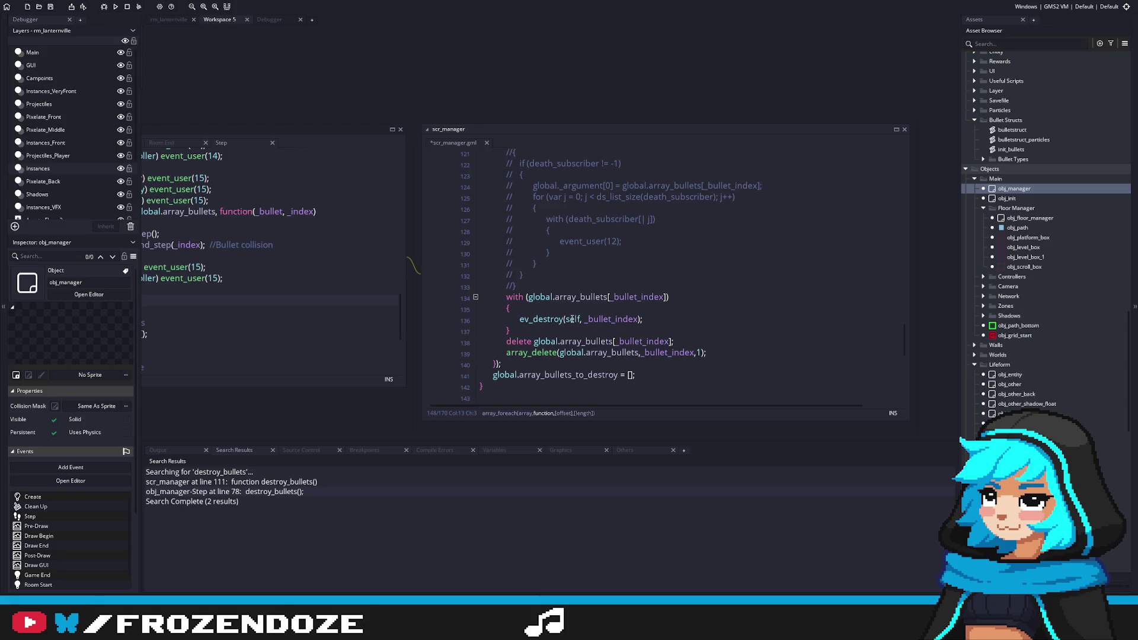
{"action": "scroll", "coordinate": [1037, 237], "scroll_direction": "up", "scroll_amount": 2}
{"action": "double_click", "coordinate": [1011, 221]}
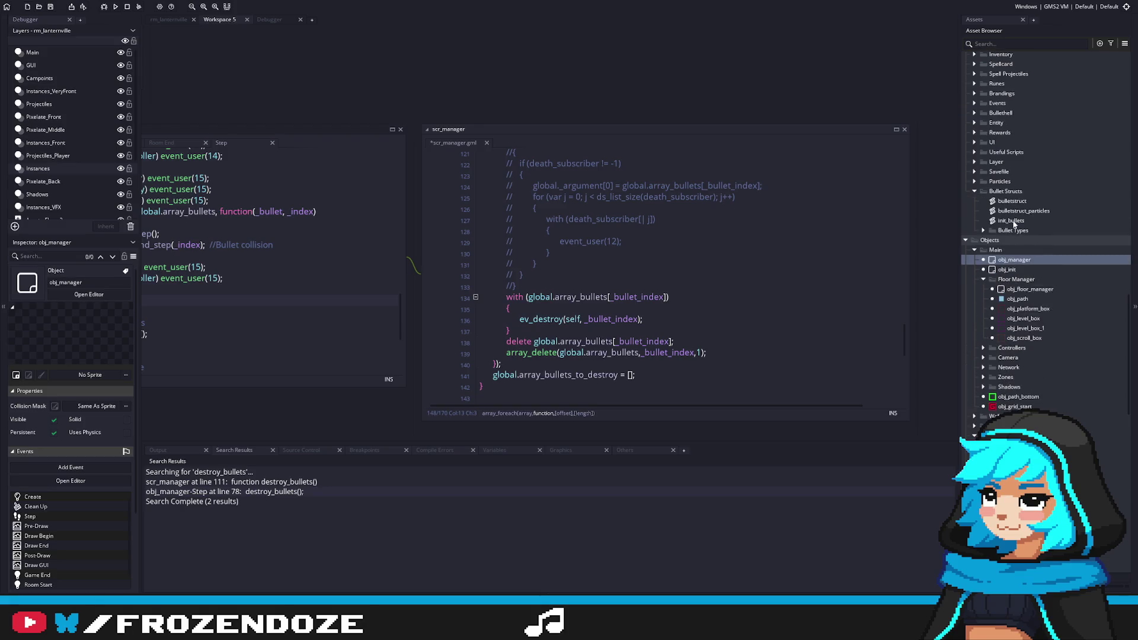
Reopen the init_bullets script and scroll through its code.
{"action": "key", "text": "ctrl+Tab"}
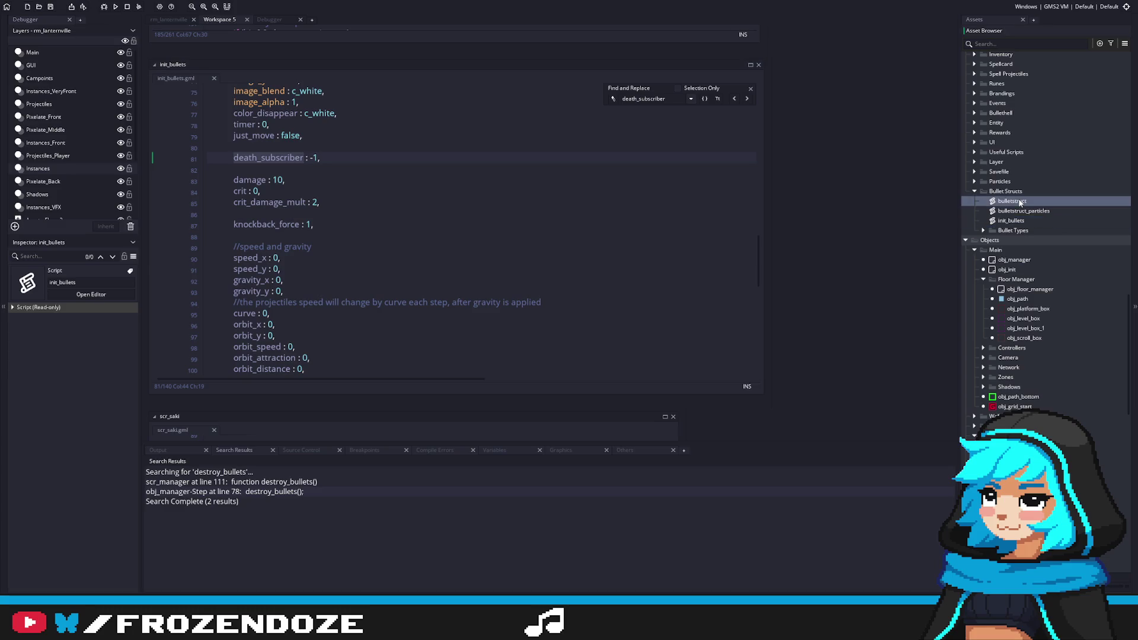
{"action": "scroll", "coordinate": [374, 256], "scroll_direction": "up", "scroll_amount": 15}
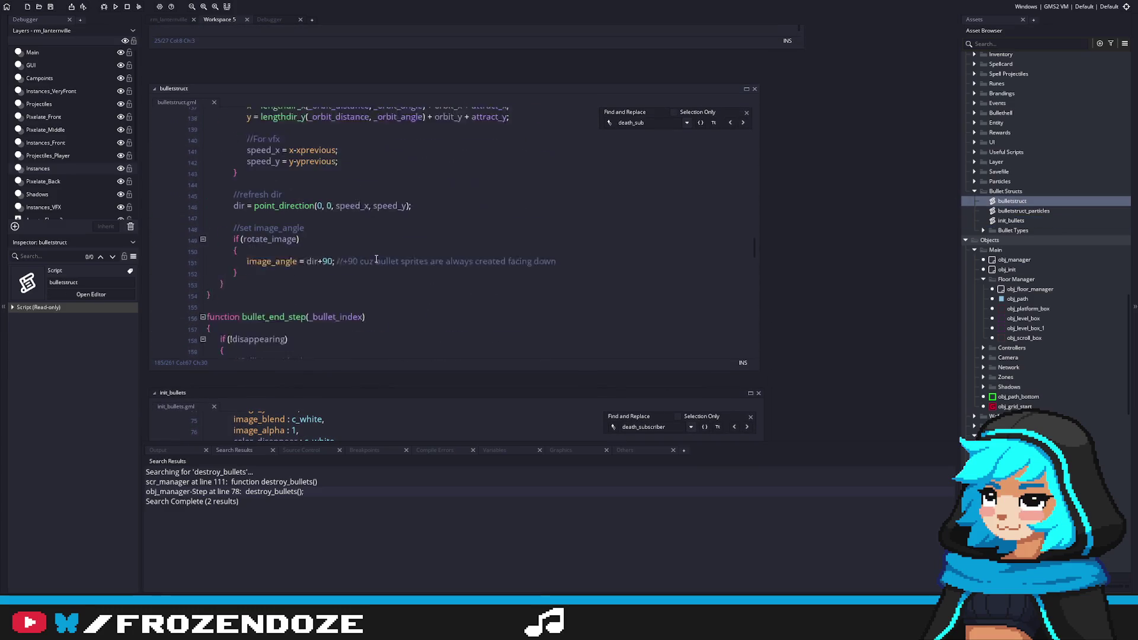
{"action": "scroll", "coordinate": [748, 285], "scroll_direction": "down", "scroll_amount": 20}
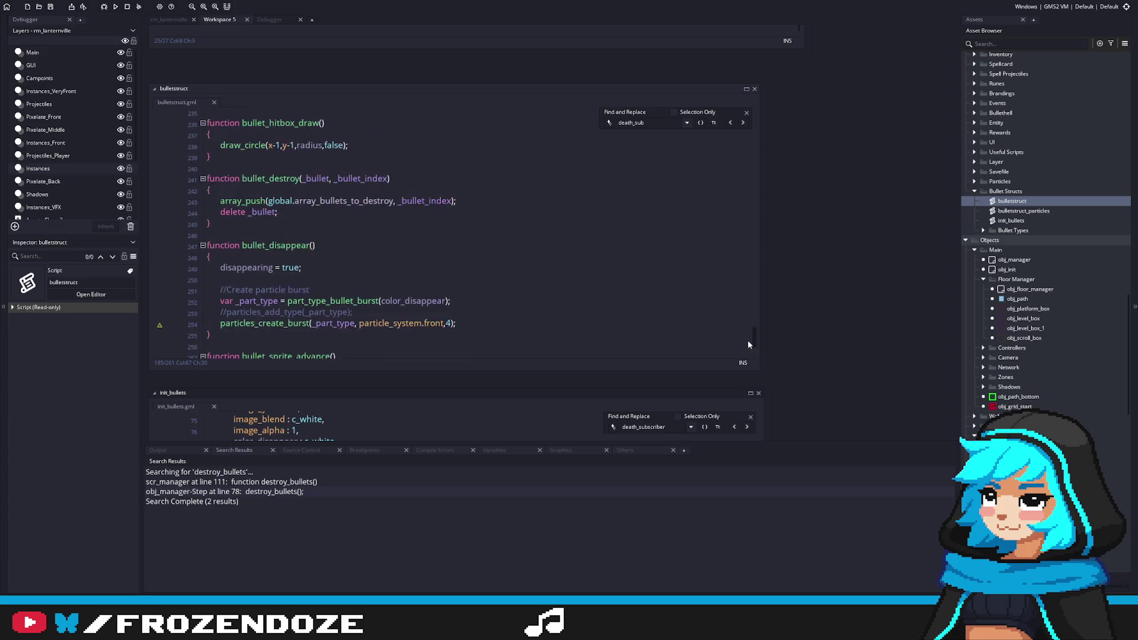
{"action": "double_click", "coordinate": [1010, 220]}
{"action": "mouse_move", "coordinate": [757, 267]}
{"action": "left_mouse_down"}
{"action": "mouse_move", "coordinate": [773, 358]}
{"action": "mouse_move", "coordinate": [759, 190]}
{"action": "mouse_move", "coordinate": [755, 331]}
{"action": "left_mouse_up"}
{"action": "scroll", "coordinate": [755, 331], "scroll_direction": "down", "scroll_amount": 2}
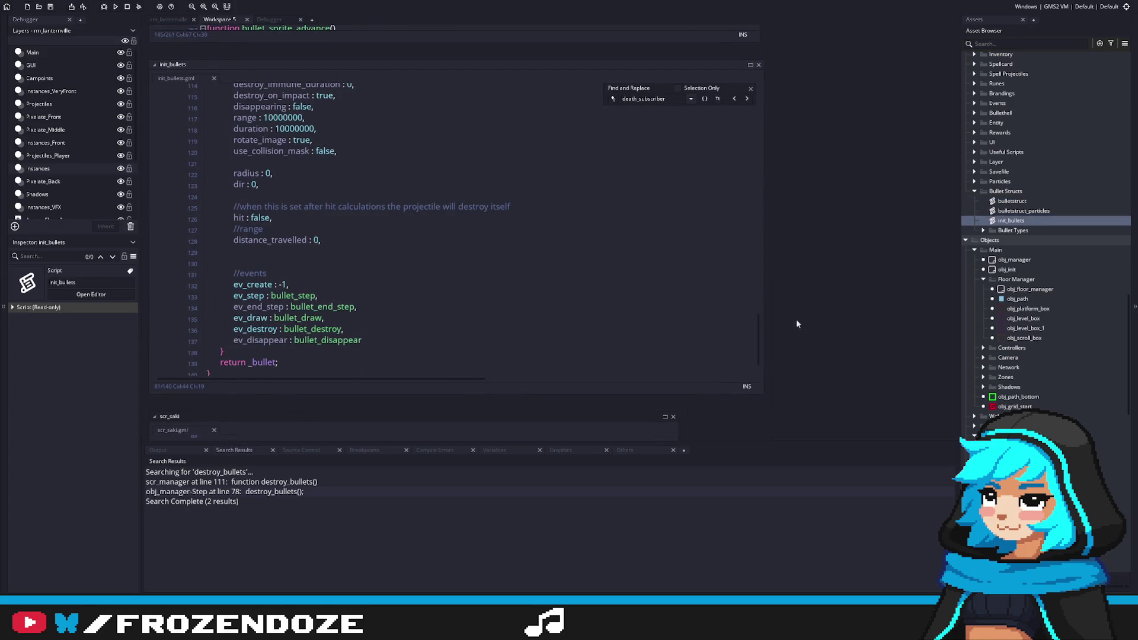
Return to bulletstruct and place the cursor inside the bullet_destroy function.
{"action": "double_click", "coordinate": [1026, 201]}
{"action": "mouse_move", "coordinate": [755, 334]}
{"action": "left_mouse_down"}
{"action": "mouse_move", "coordinate": [755, 258]}
{"action": "mouse_move", "coordinate": [755, 341]}
{"action": "left_mouse_up"}
{"action": "scroll", "coordinate": [305, 209], "scroll_direction": "up", "scroll_amount": 2}
{"action": "left_click", "coordinate": [266, 202]}
{"action": "scroll", "coordinate": [328, 238], "scroll_direction": "up", "scroll_amount": 2}
{"action": "left_click", "coordinate": [282, 243]}
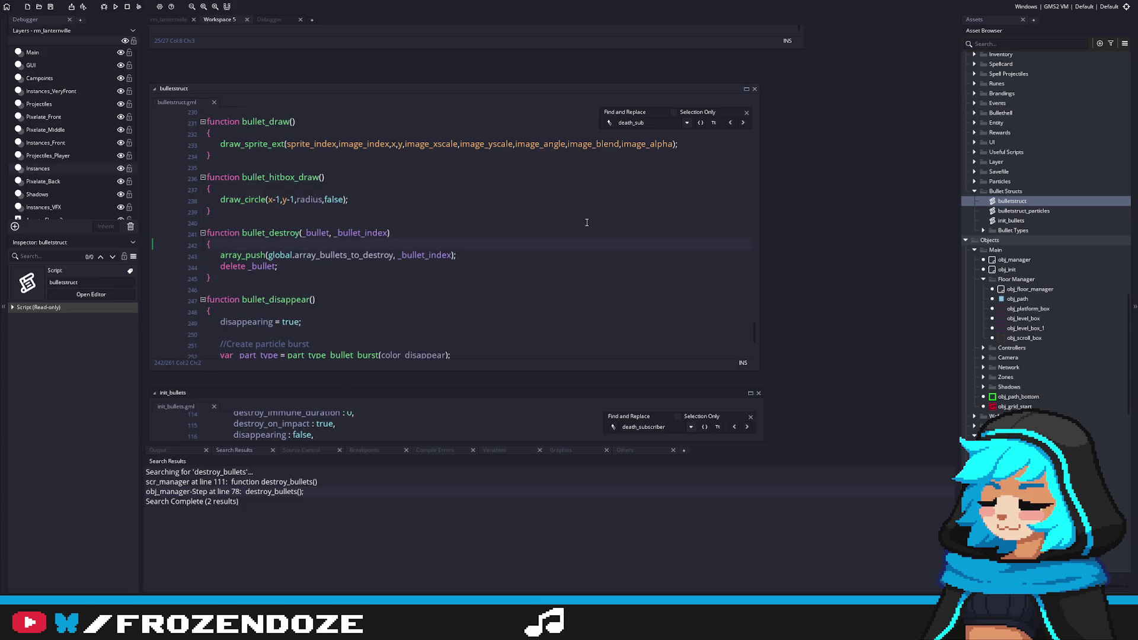